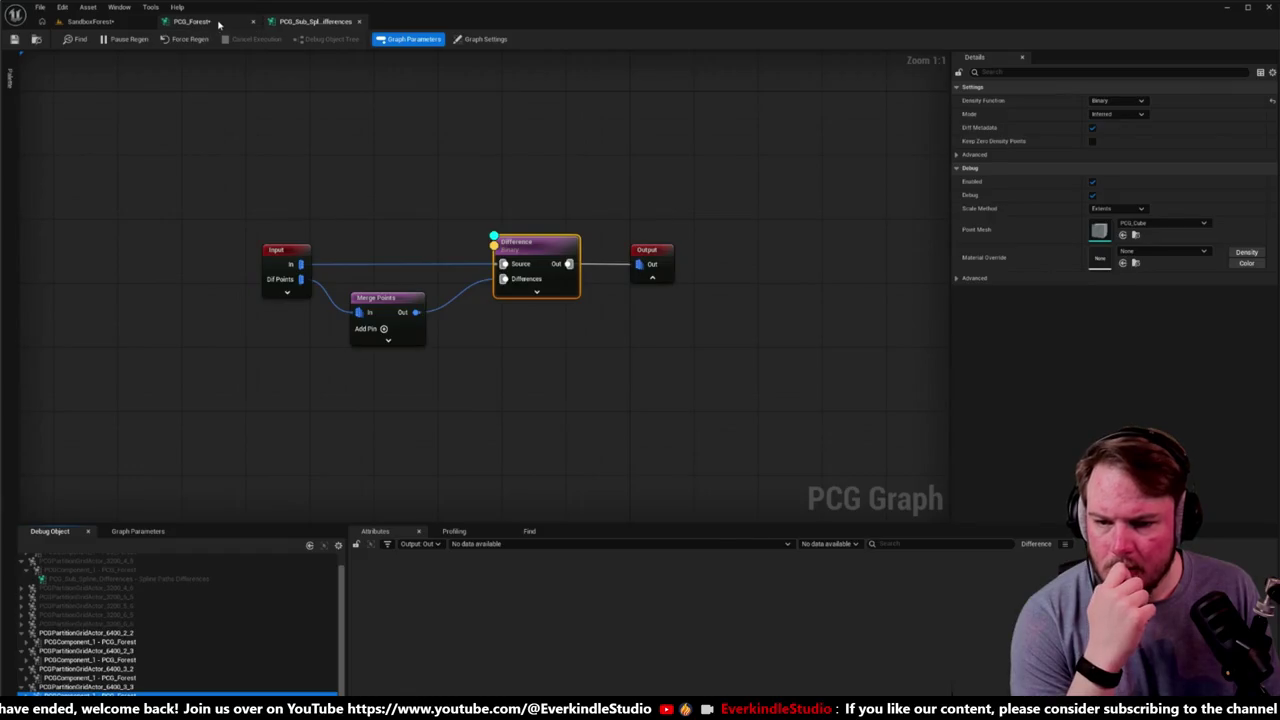
Step: Inspect the Self Pruning node's output points in the PCG_Forest graph's attribute table
click(190, 21)
scroll(541, 262, up, 4)
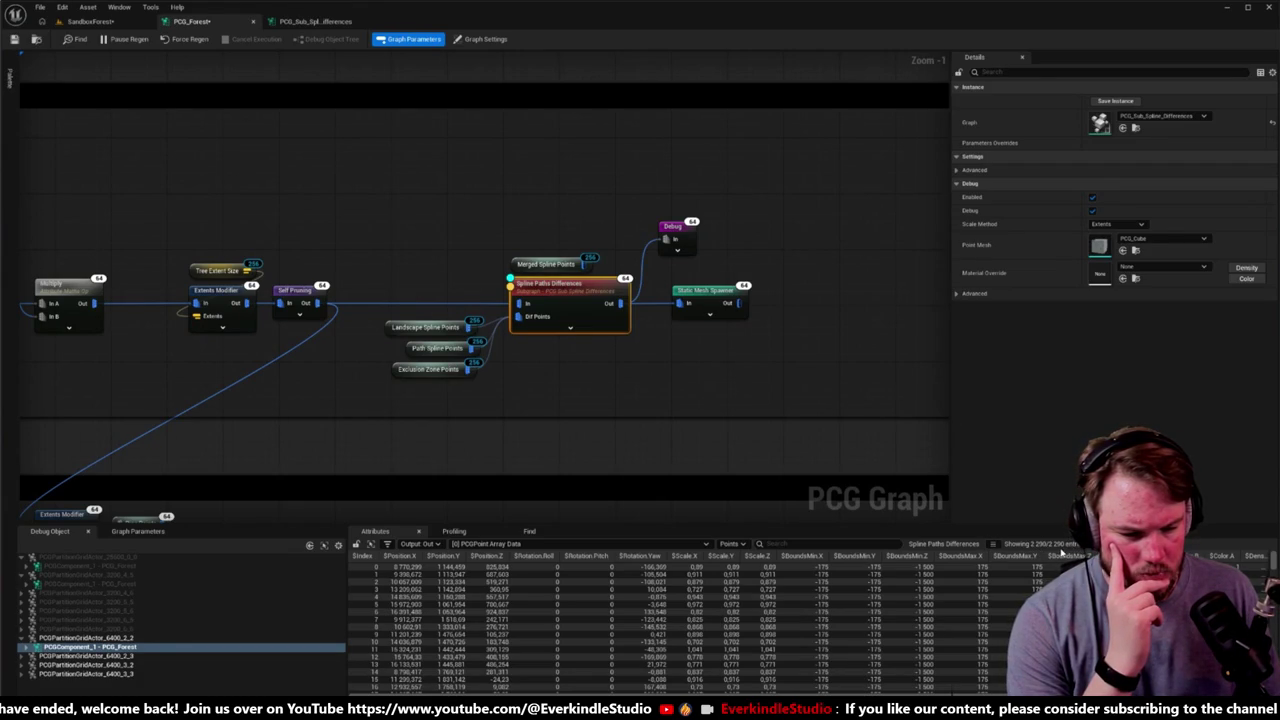
click(708, 545)
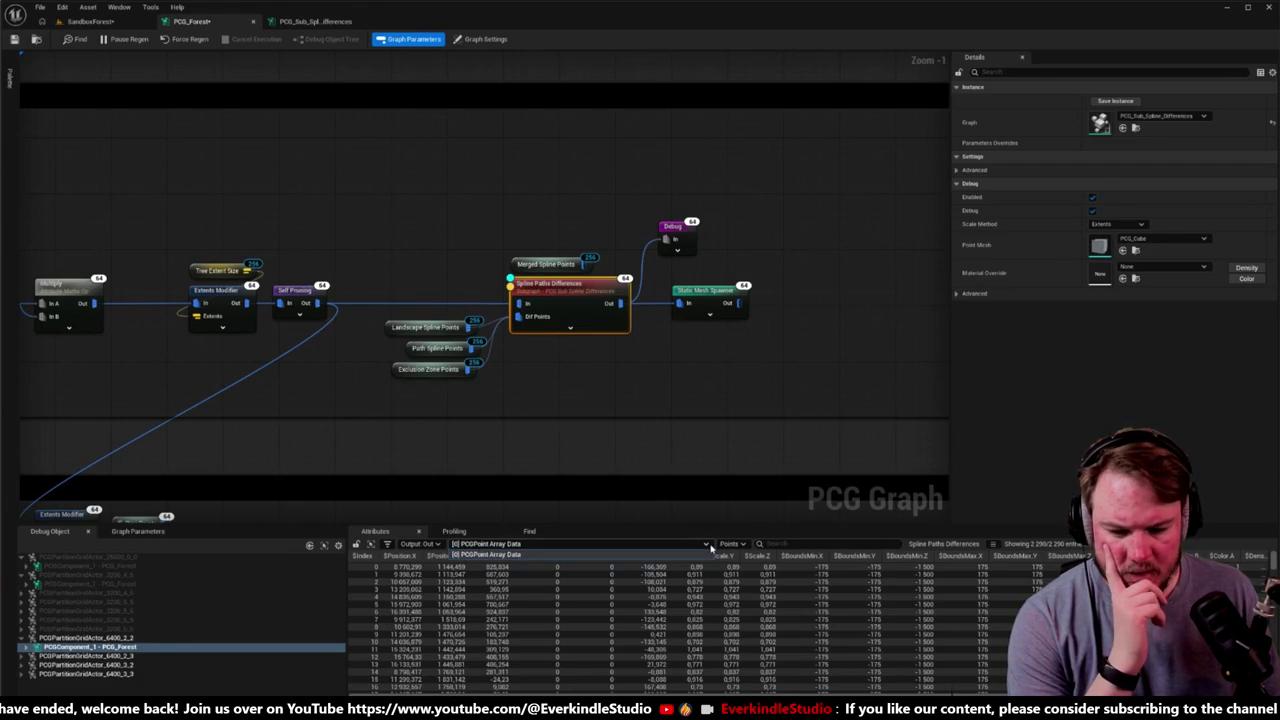
click(290, 290)
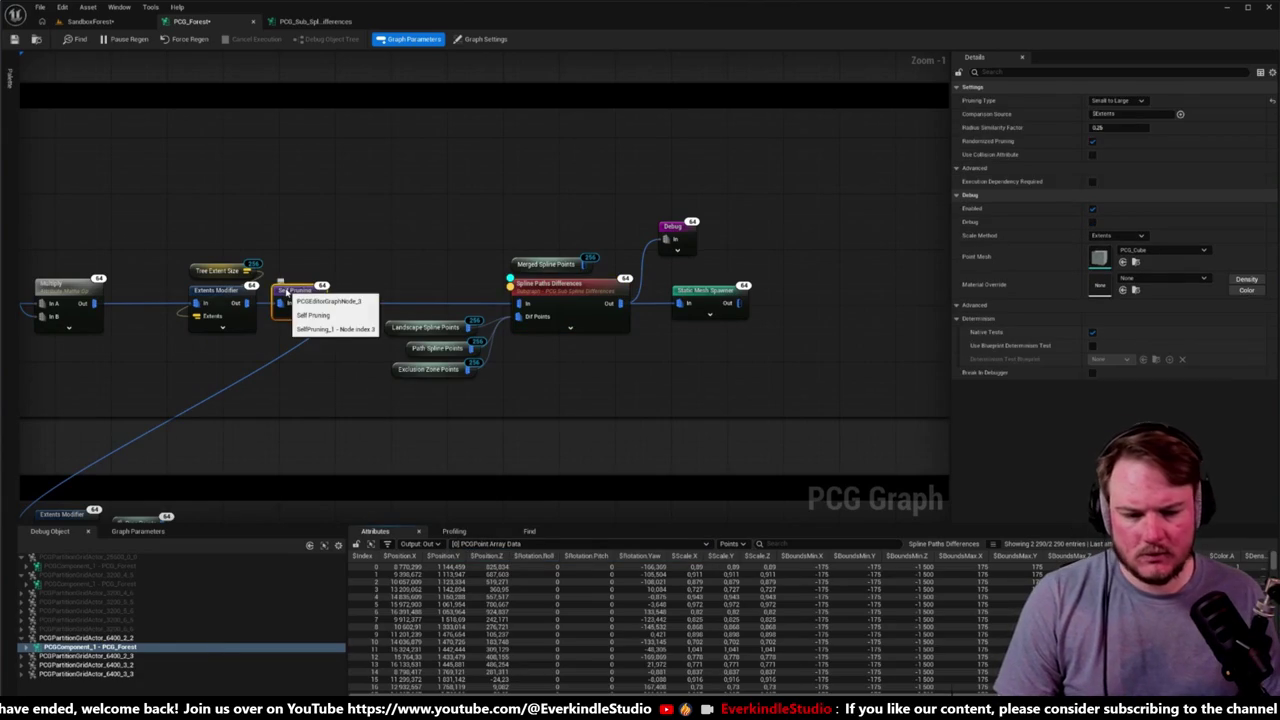
key(a)
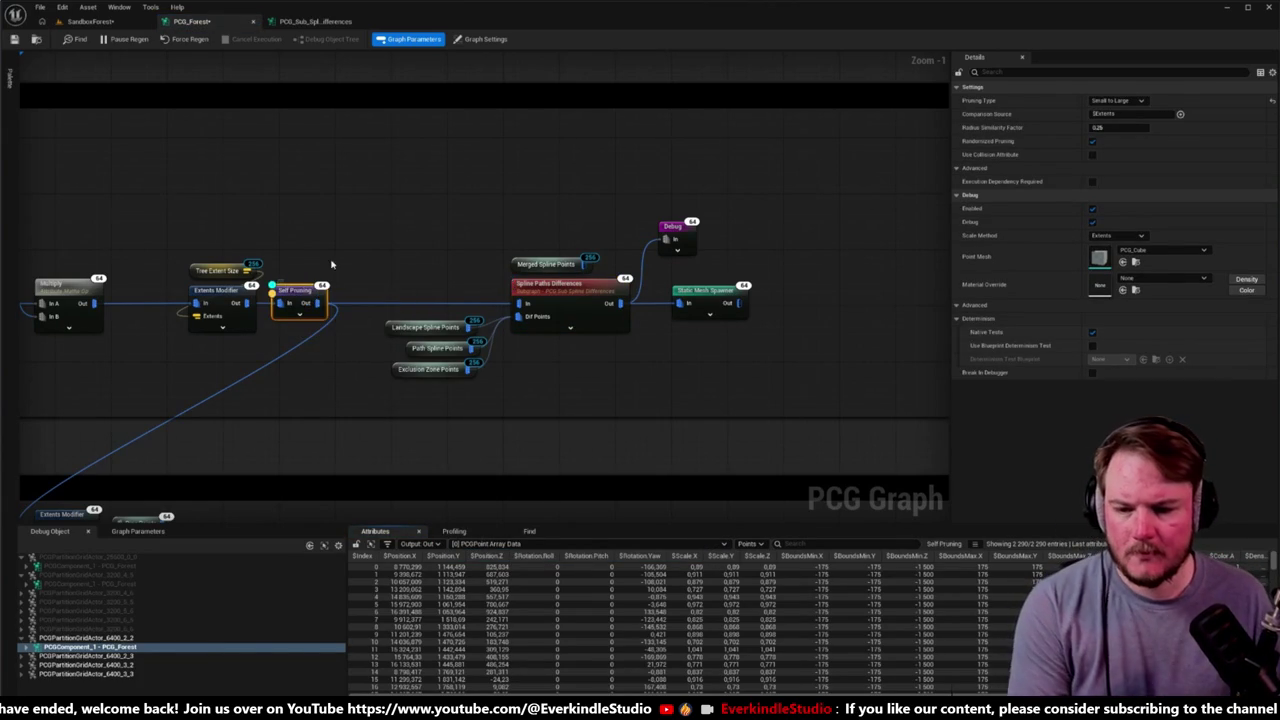
Step: Glance at the SandboxForest level, then select the Spline Paths Differences node
click(115, 21)
click(190, 21)
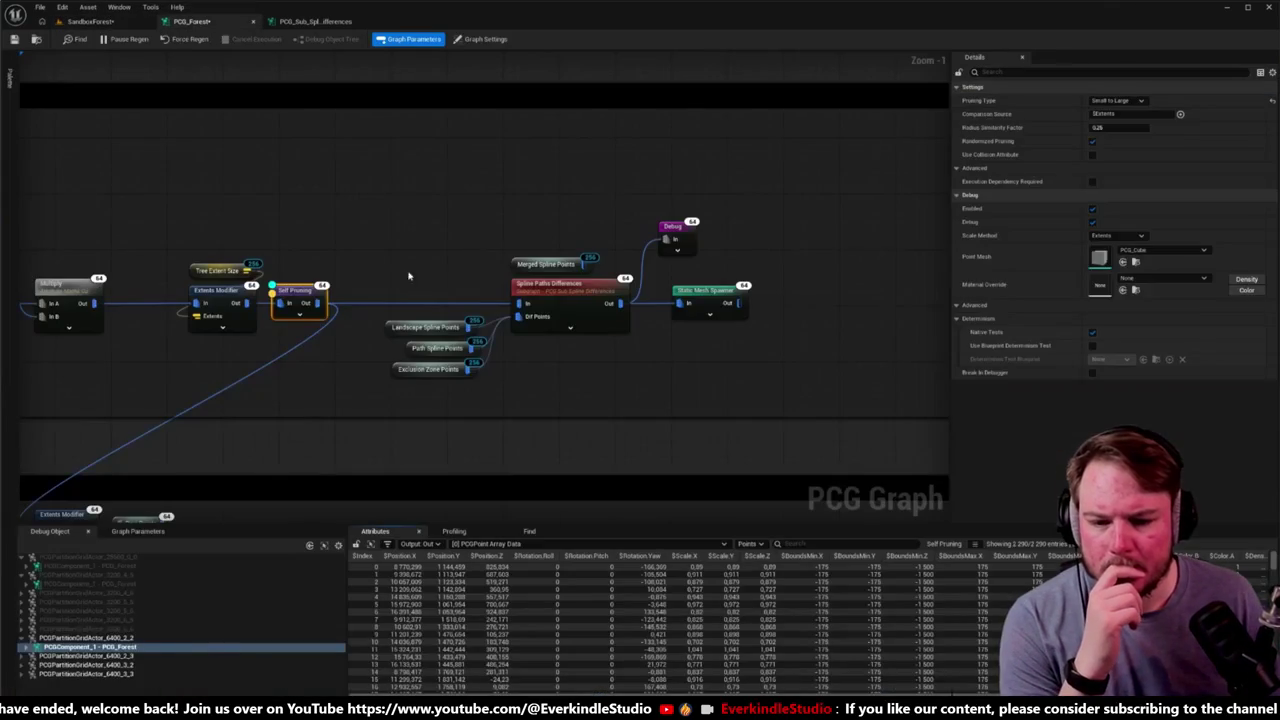
click(554, 294)
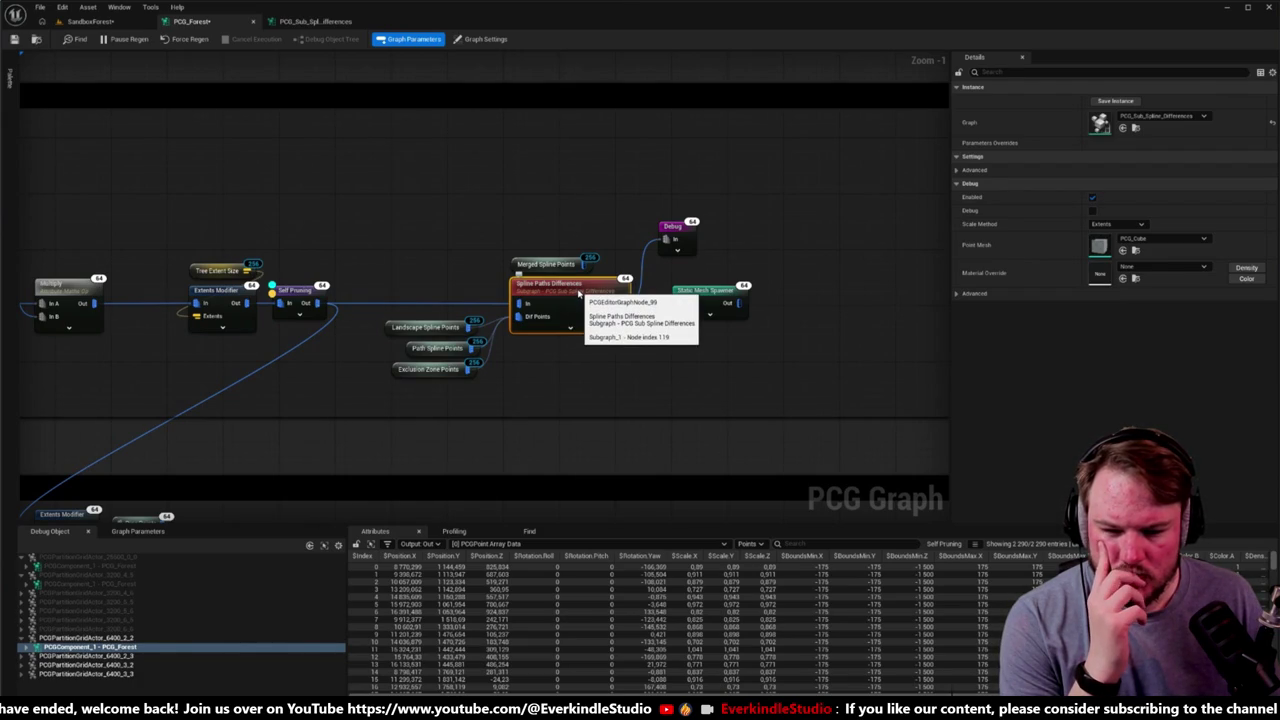
scroll(578, 292, down, 5)
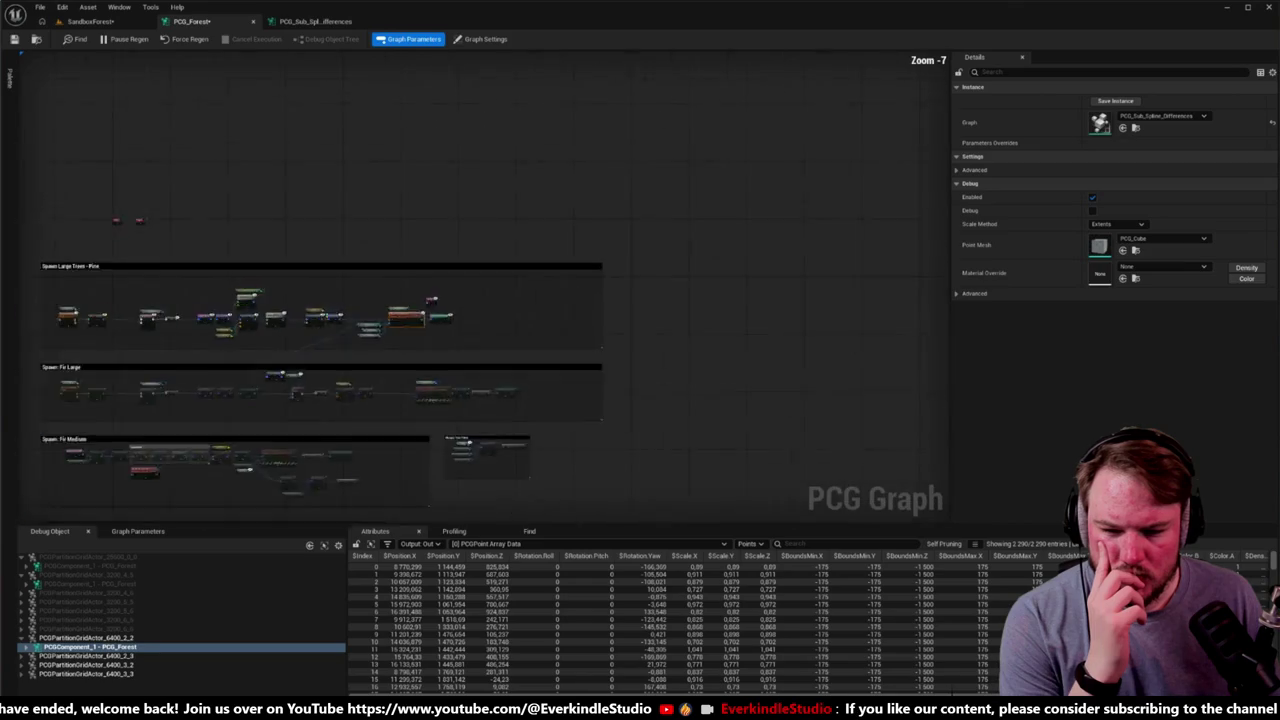
scroll(490, 278, up, 4)
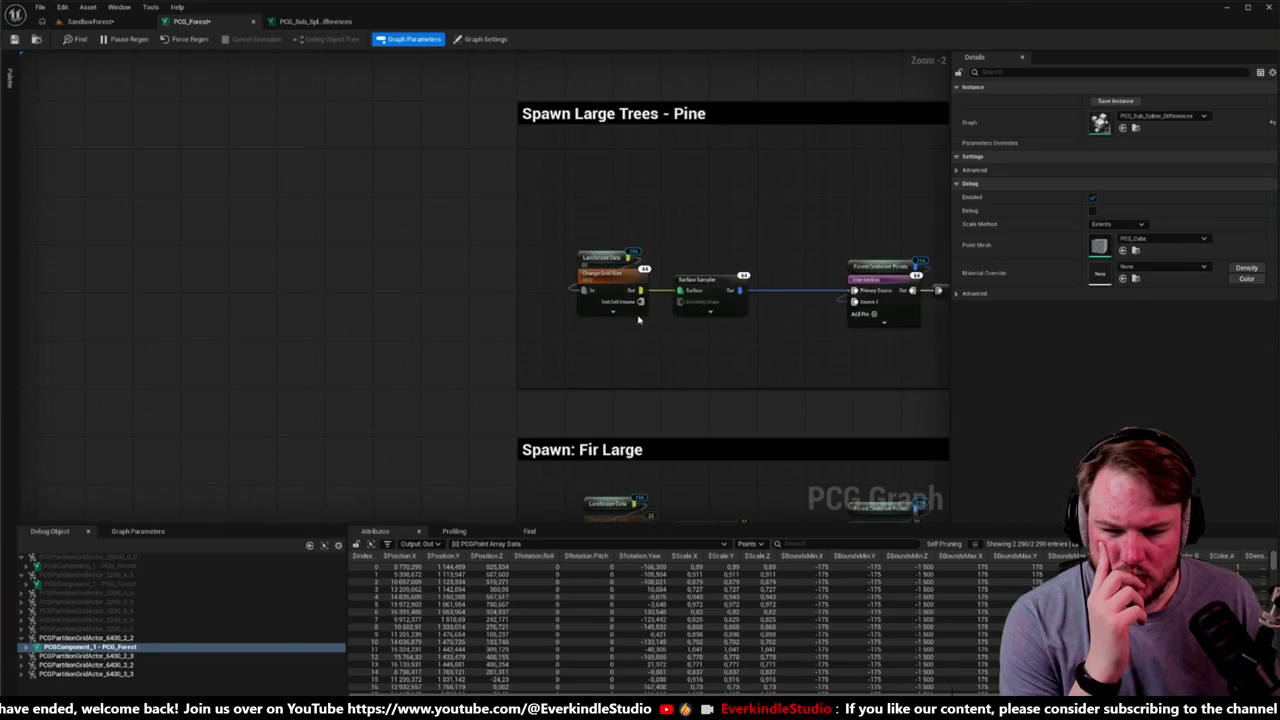
drag(687, 316, 332, 310)
drag(792, 333, 440, 330)
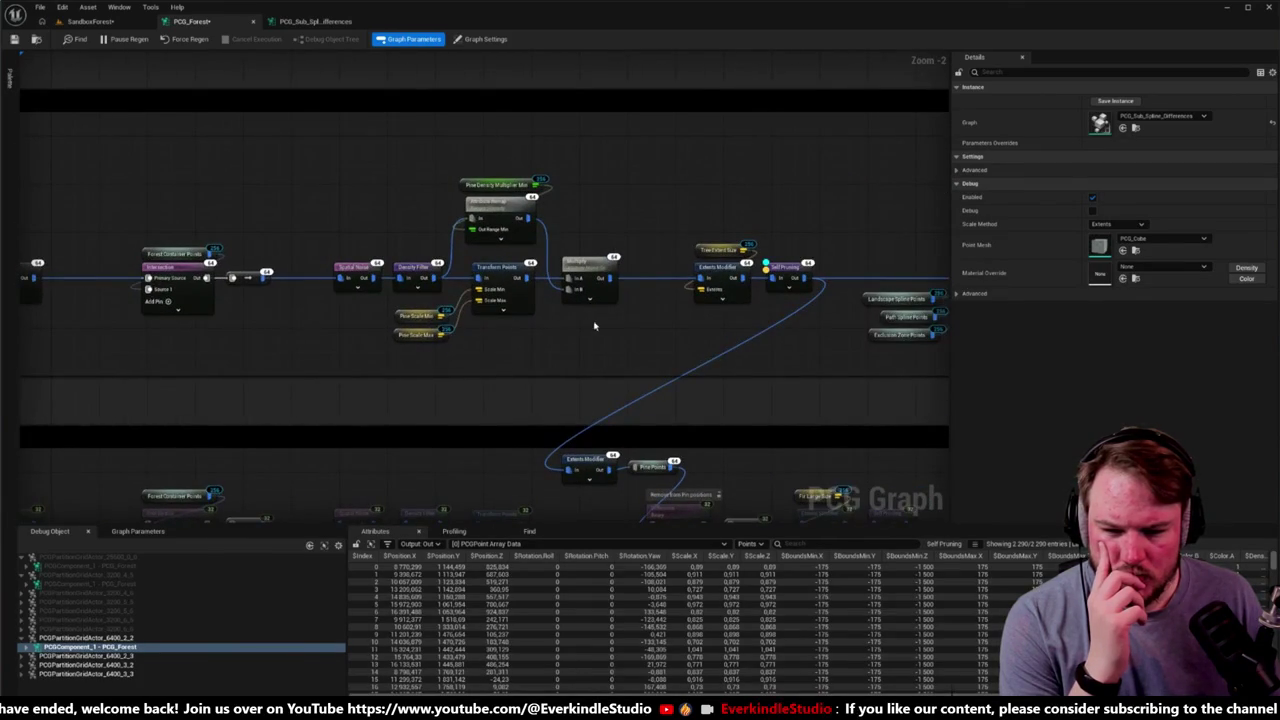
drag(736, 323, 374, 311)
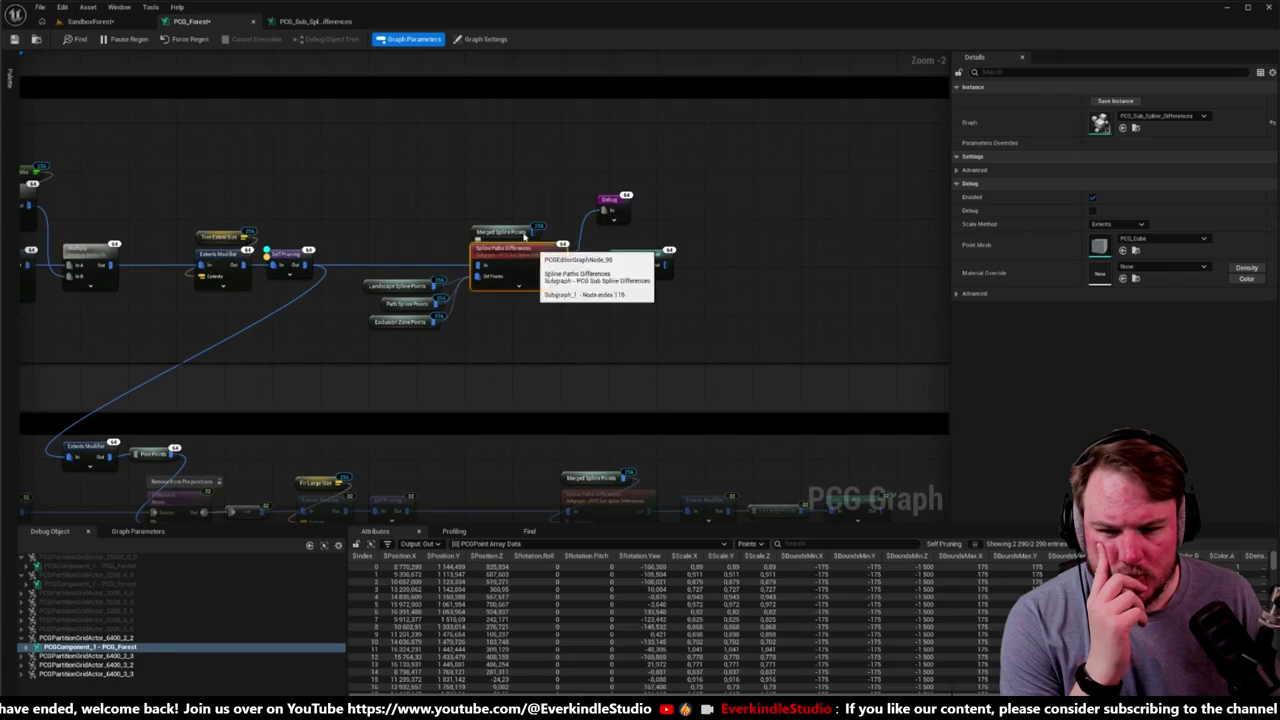
click(305, 21)
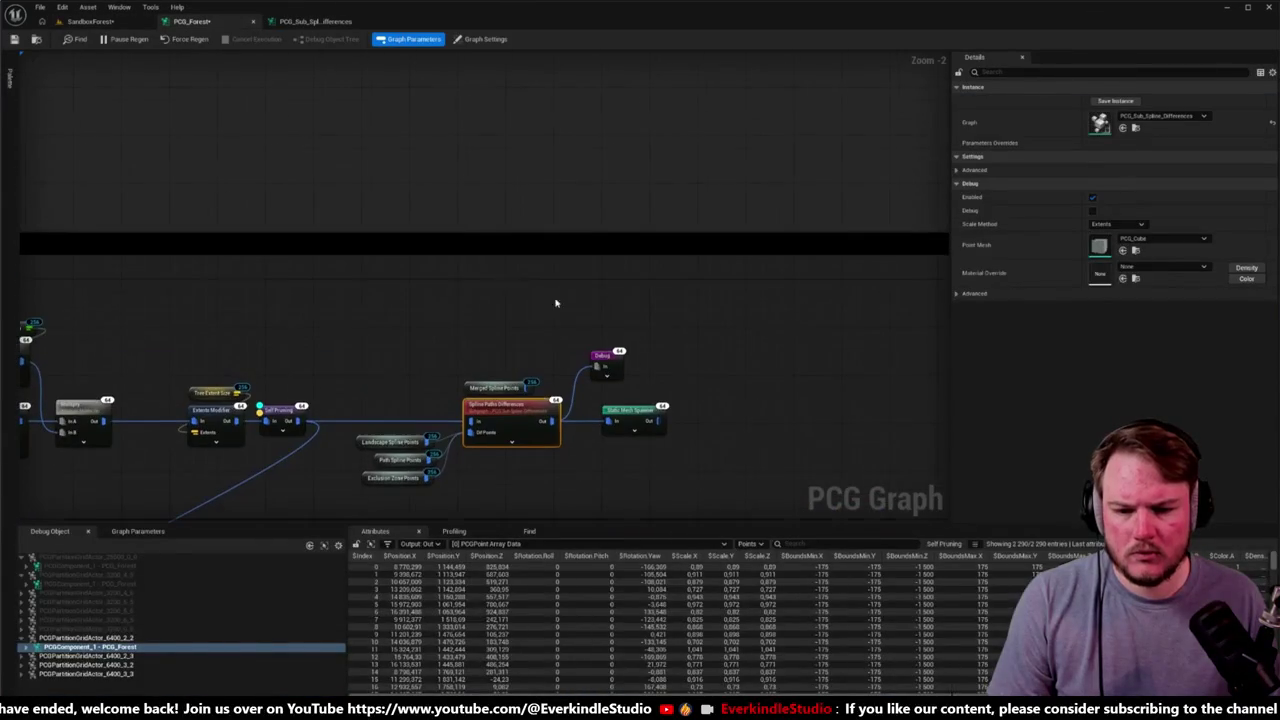
Step: Paste a Difference node, feed Landscape Spline Points into its Differences pin, and inspect its output
key(ctrl+v)
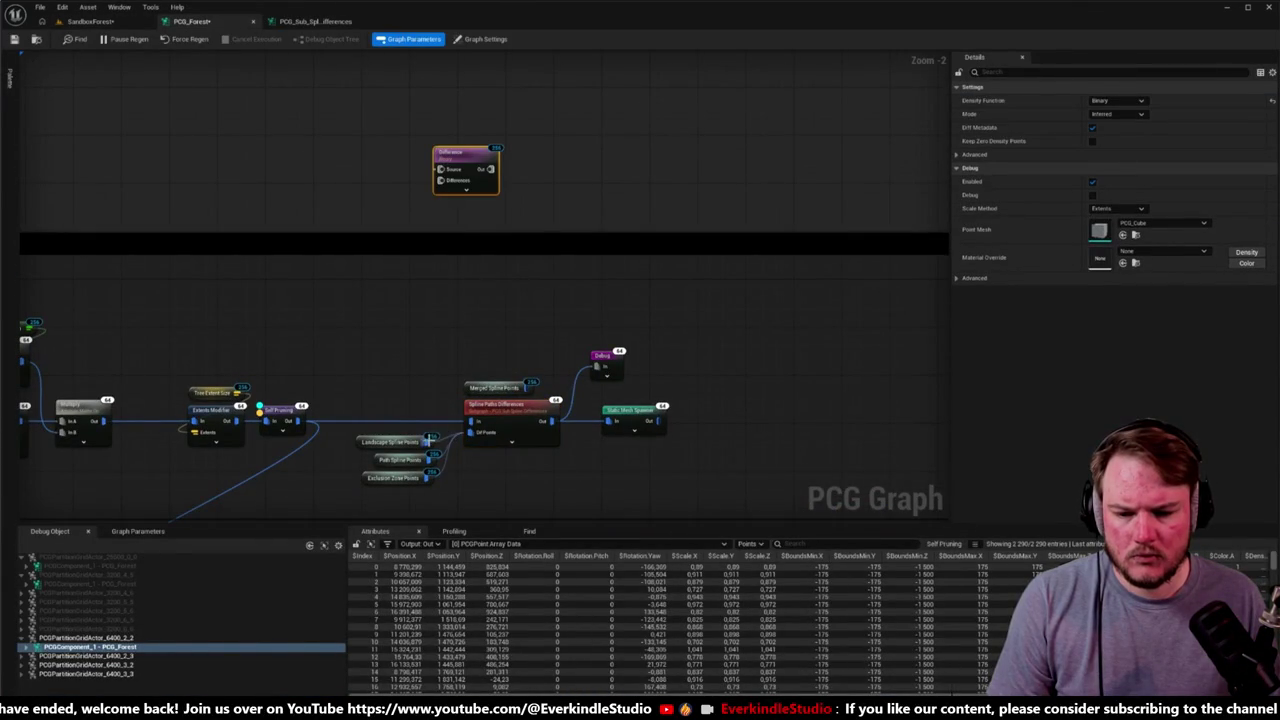
mouse_move(430, 441)
mouse_down()
mouse_move(441, 180)
mouse_move(300, 420)
mouse_move(423, 271)
mouse_move(440, 169)
mouse_up()
key(Escape)
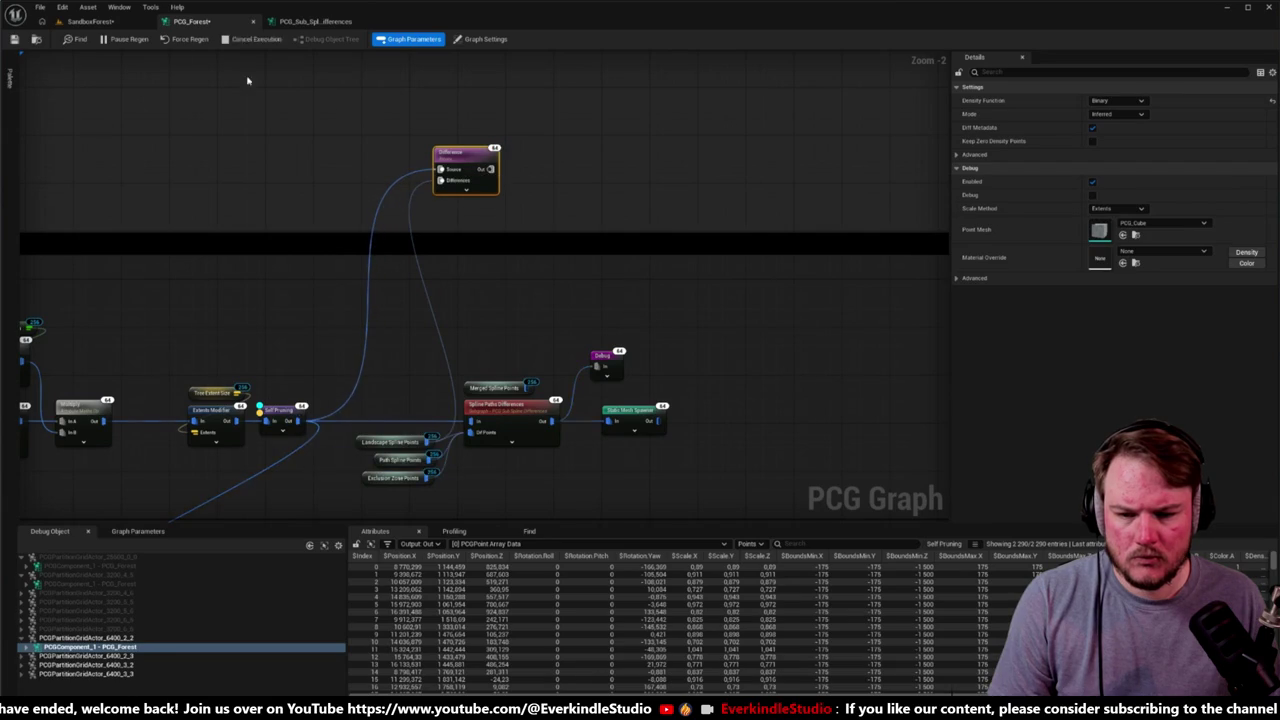
key(a)
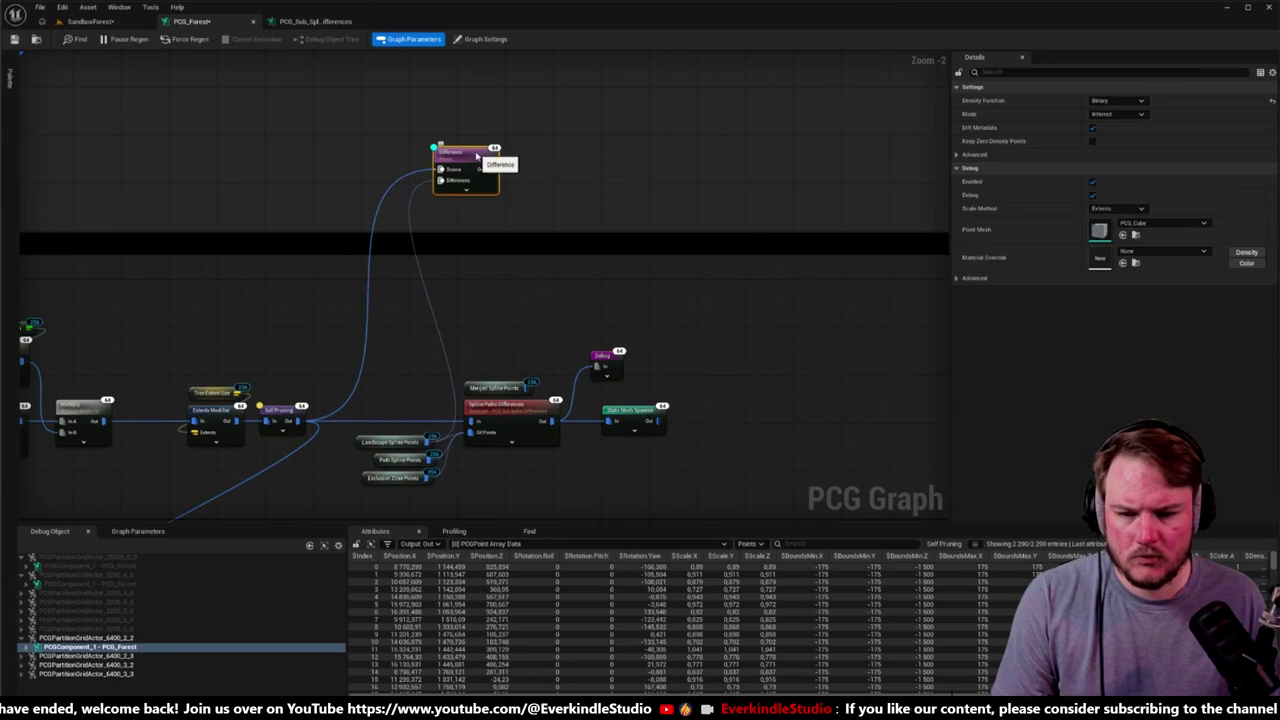
Step: Check the trees in SandboxForest and nudge the Difference node up and left
click(90, 21)
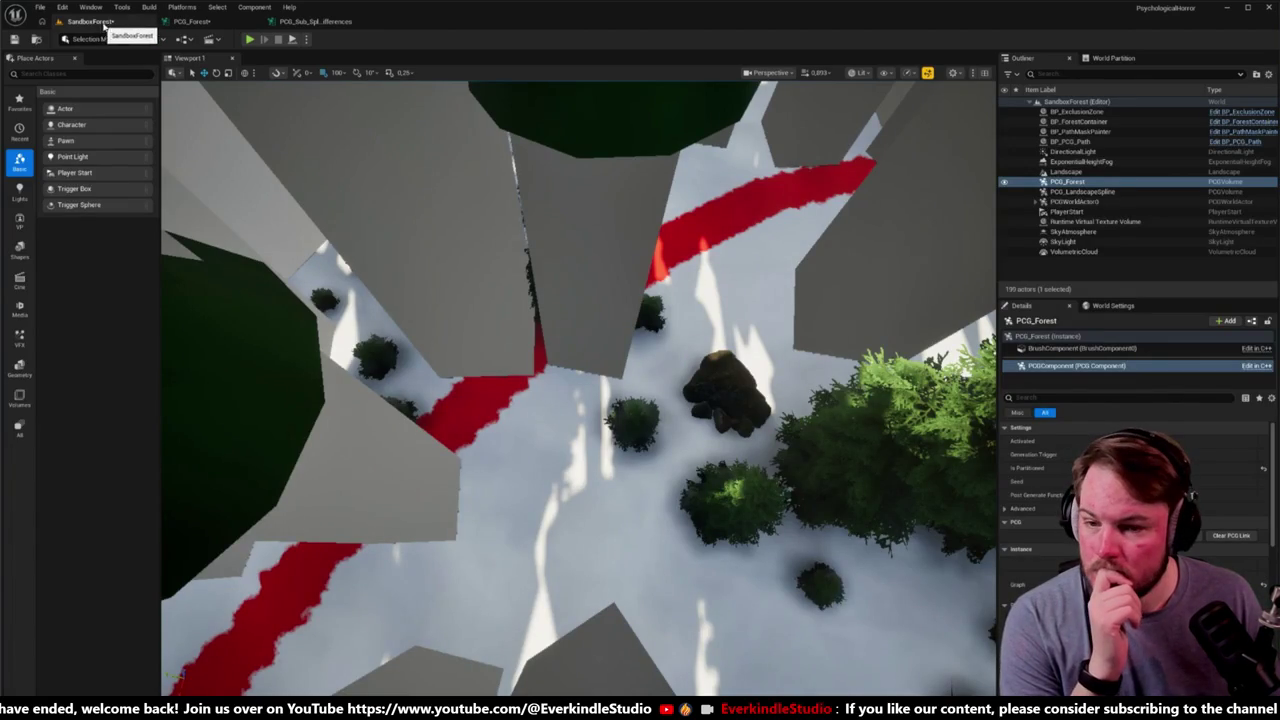
click(188, 21)
drag(473, 152, 455, 128)
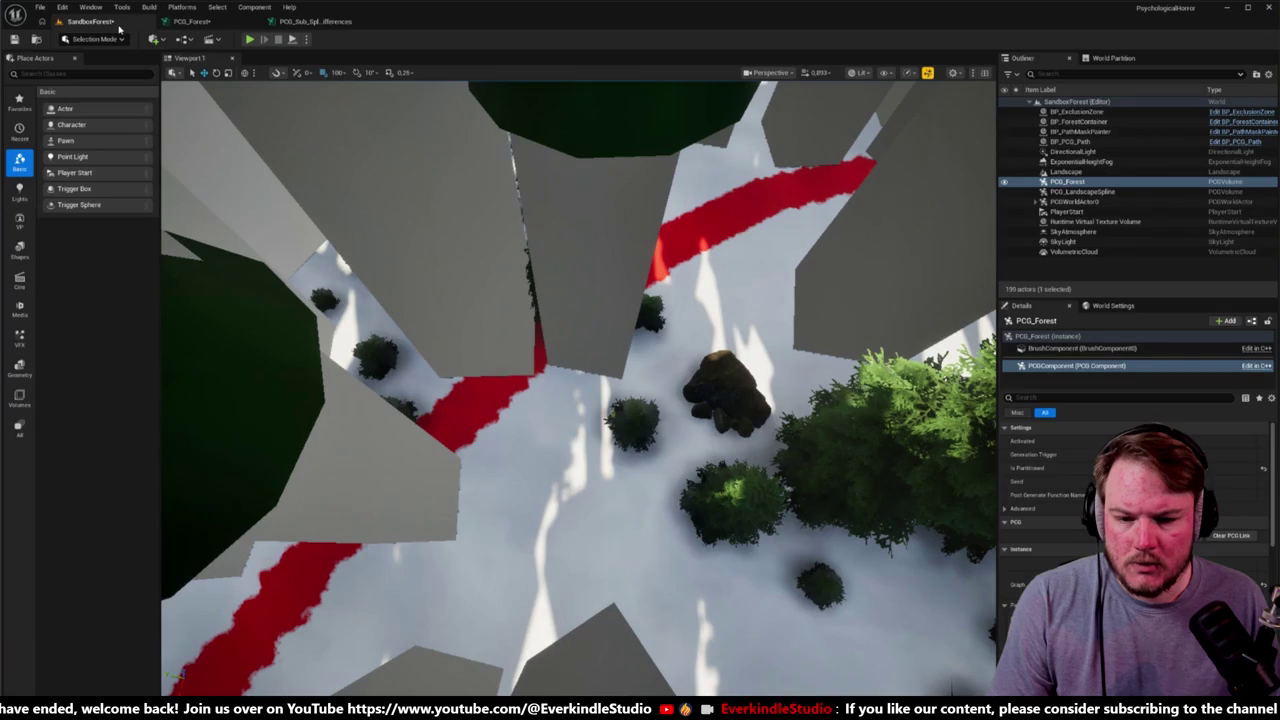
click(117, 23)
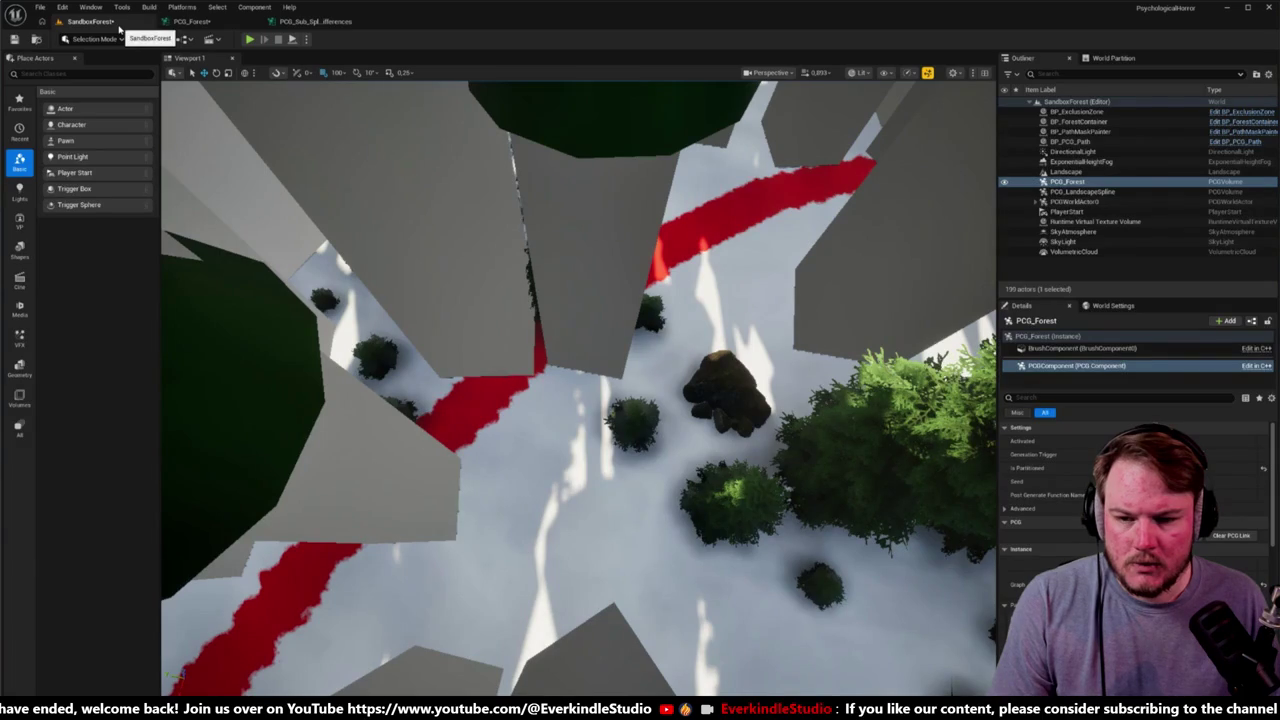
click(303, 22)
click(195, 21)
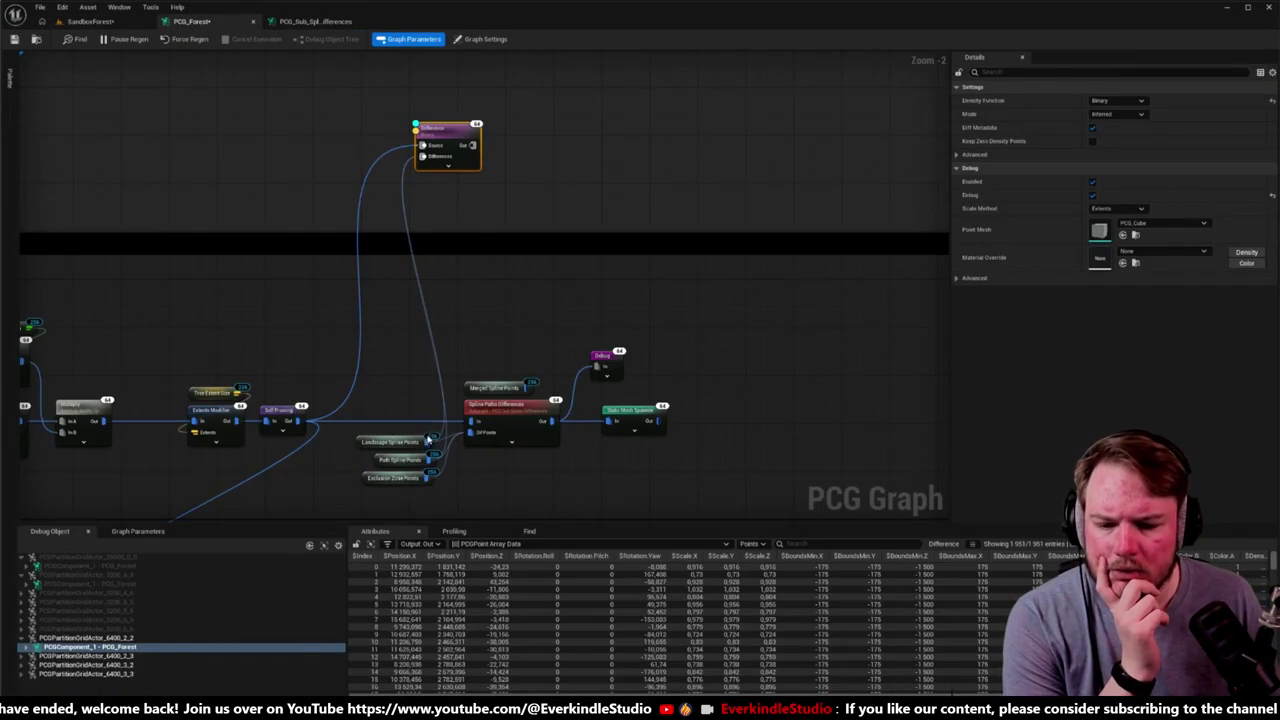
Step: Rewire the Difference node's Differences input to come from Path Spline Points instead
click(408, 464)
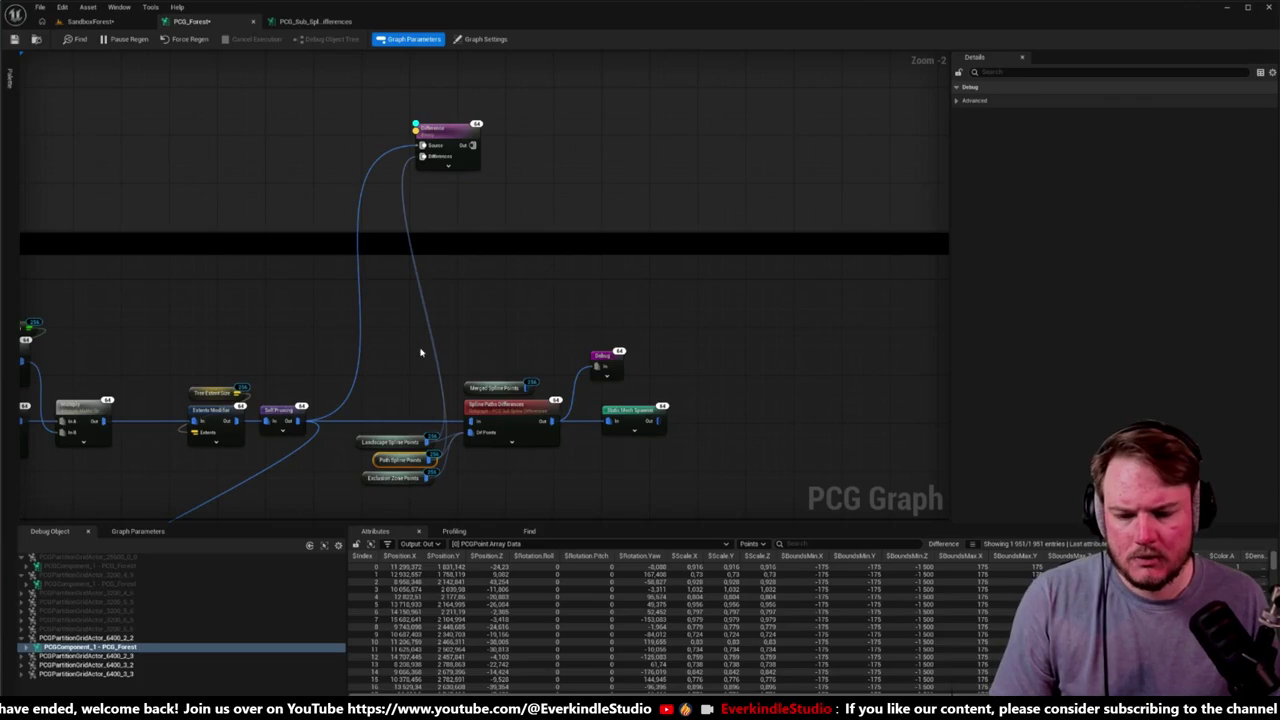
scroll(423, 350, up, 1)
scroll(470, 355, down, 1)
alt+click(442, 452)
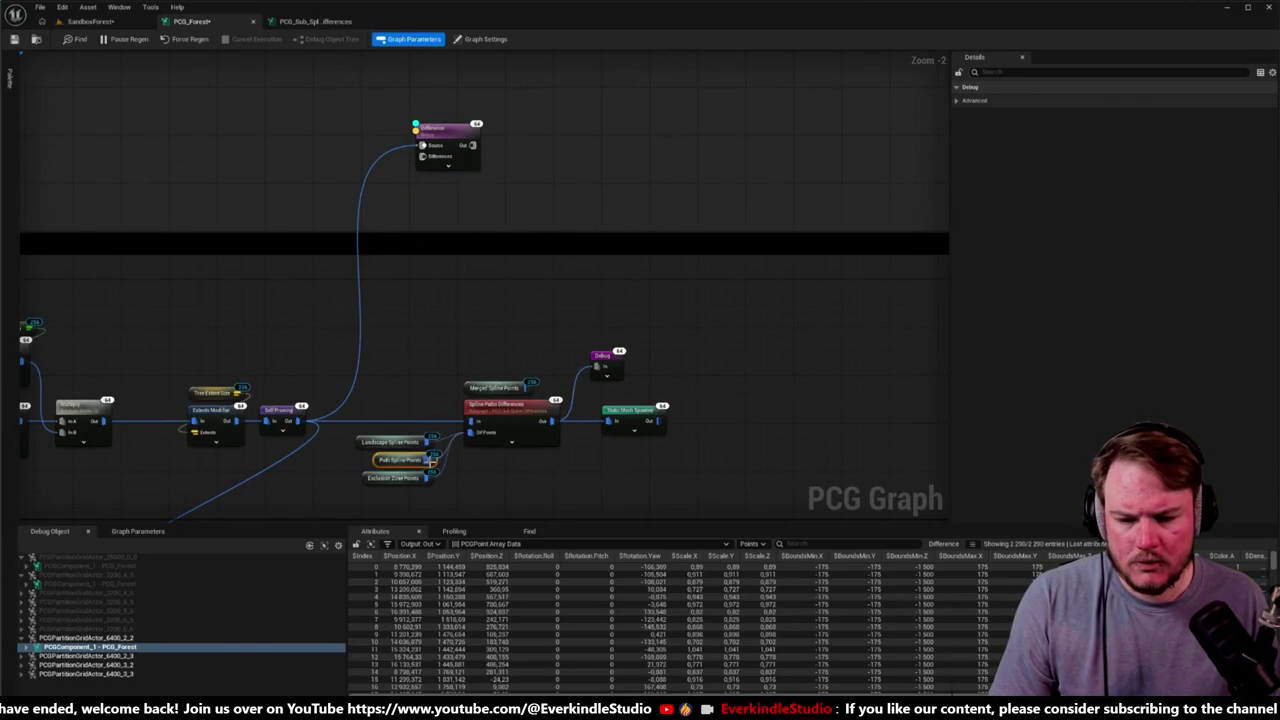
drag(432, 459, 422, 156)
click(462, 131)
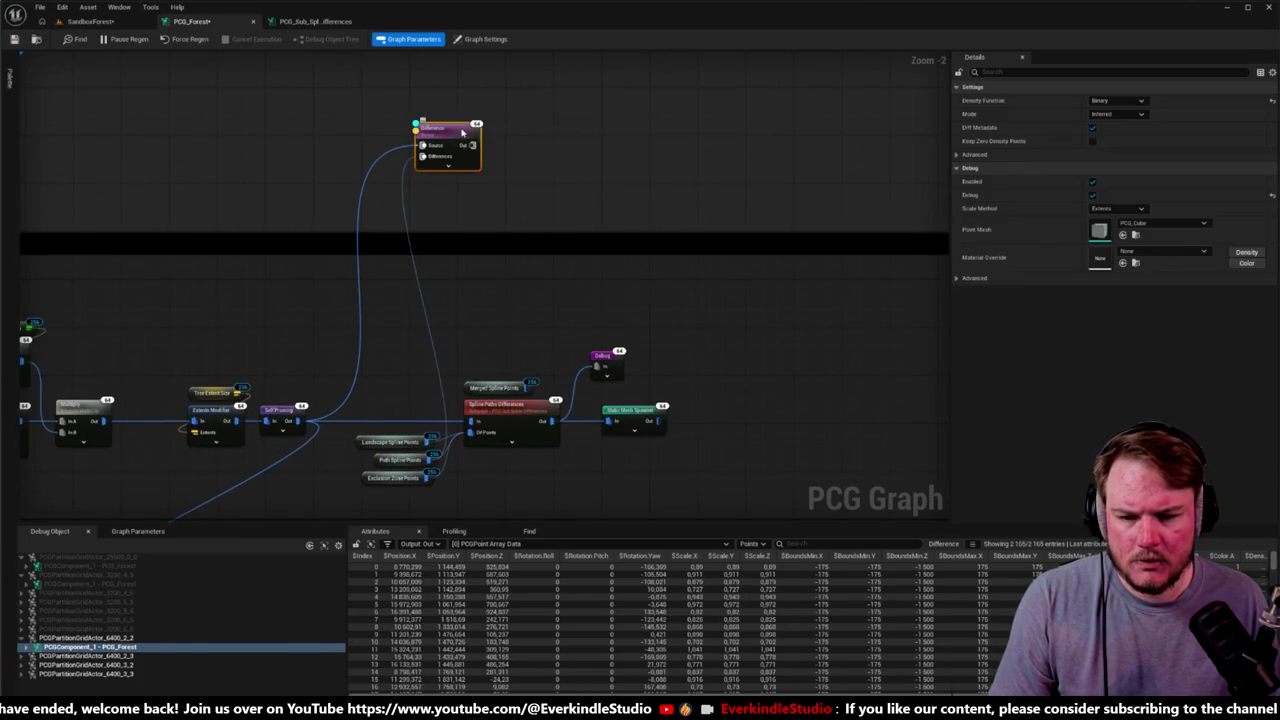
Step: Set the debug object to partition grid actor 6400_2_2 and select the Debug node
click(90, 21)
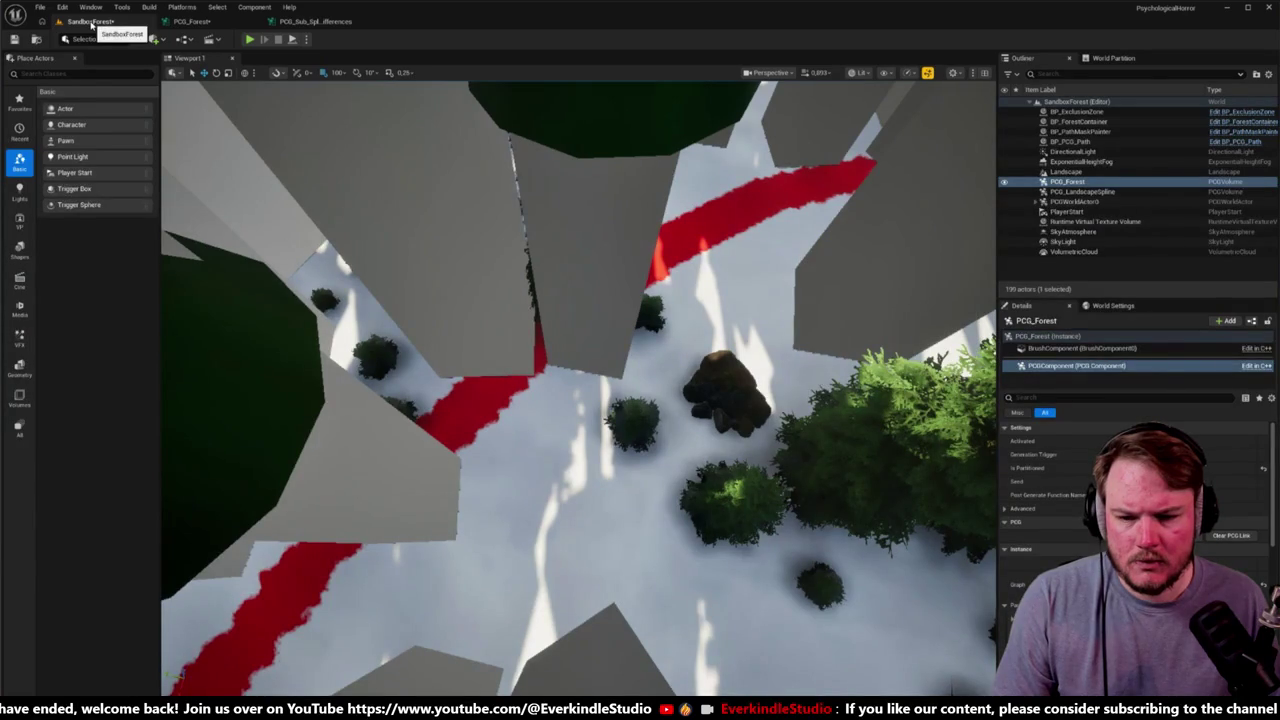
click(190, 21)
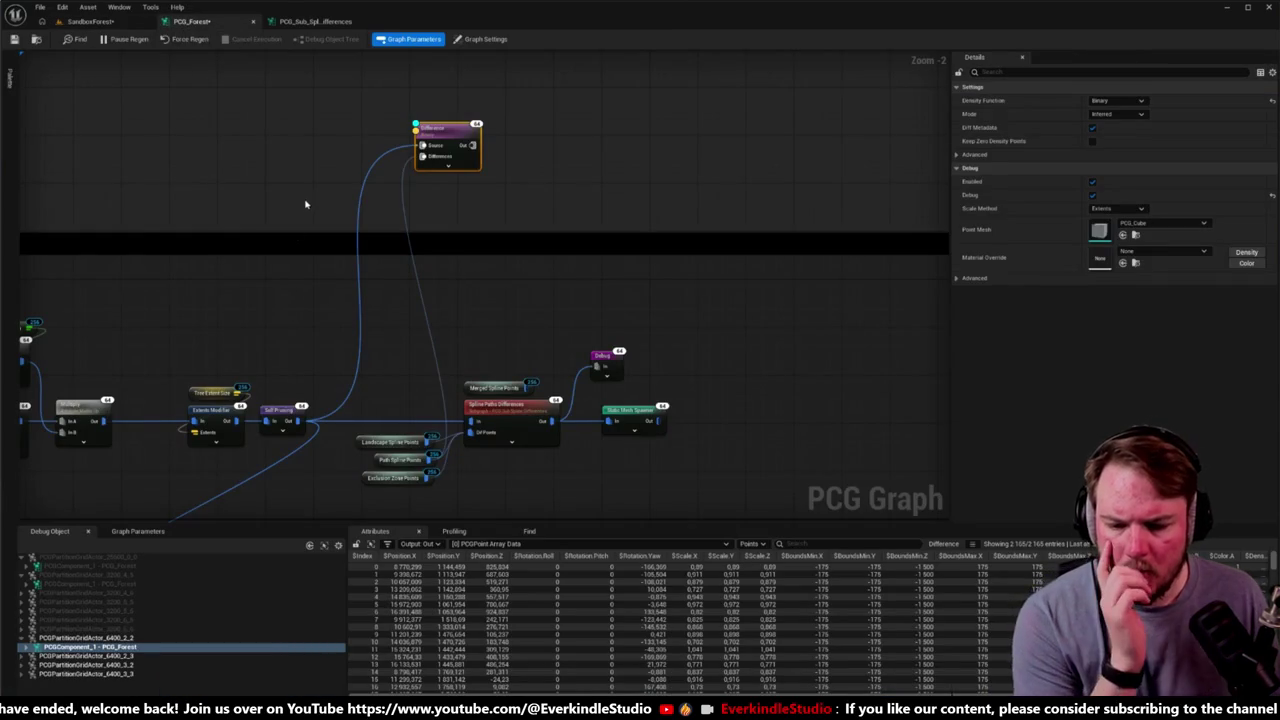
click(27, 648)
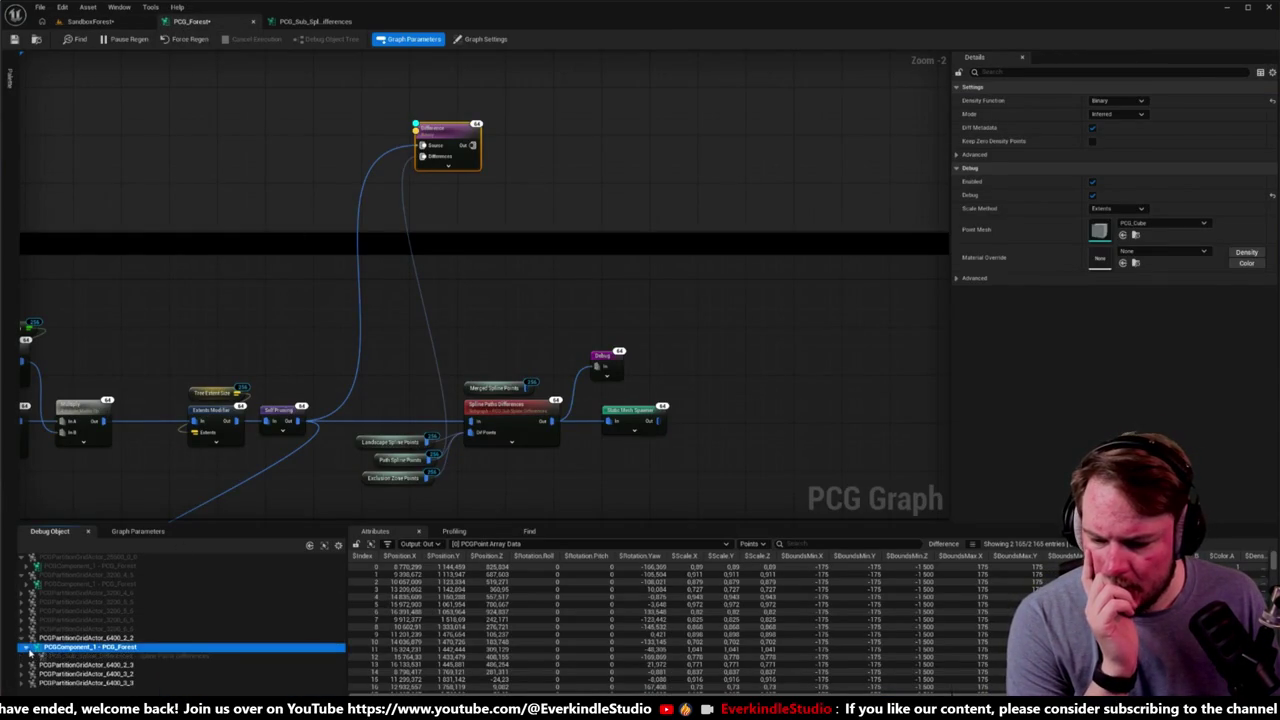
click(27, 648)
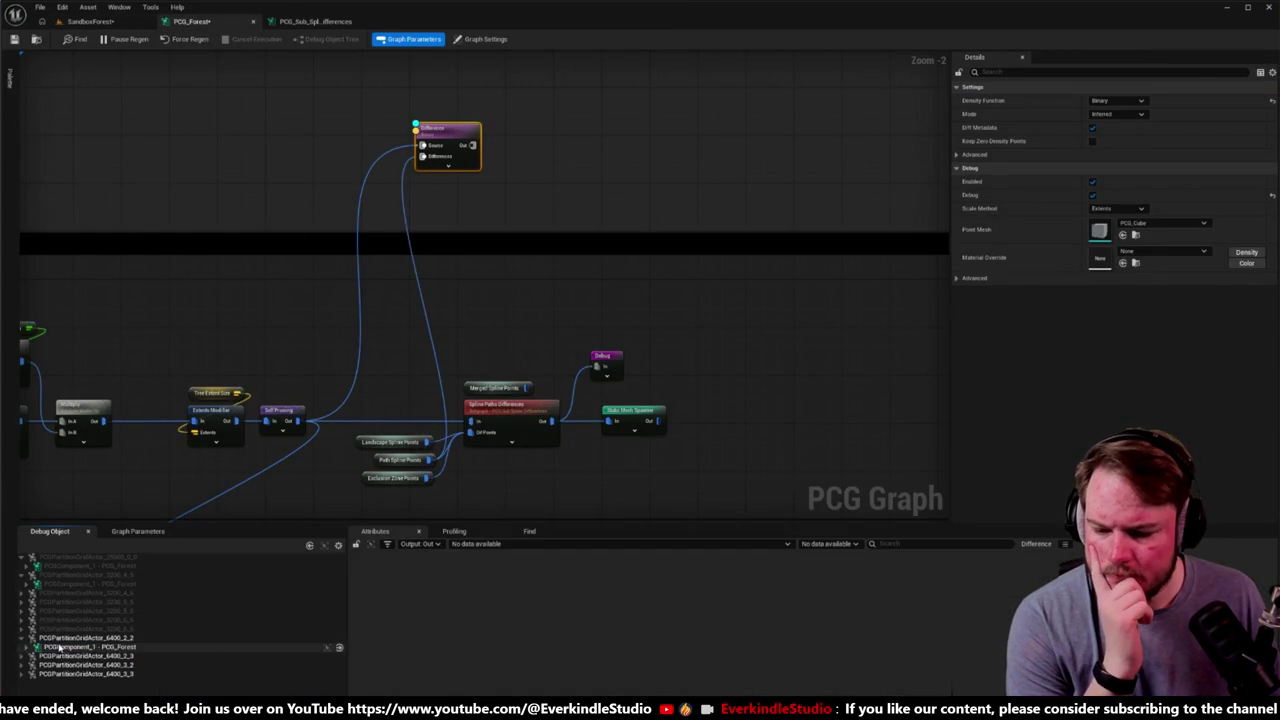
click(65, 637)
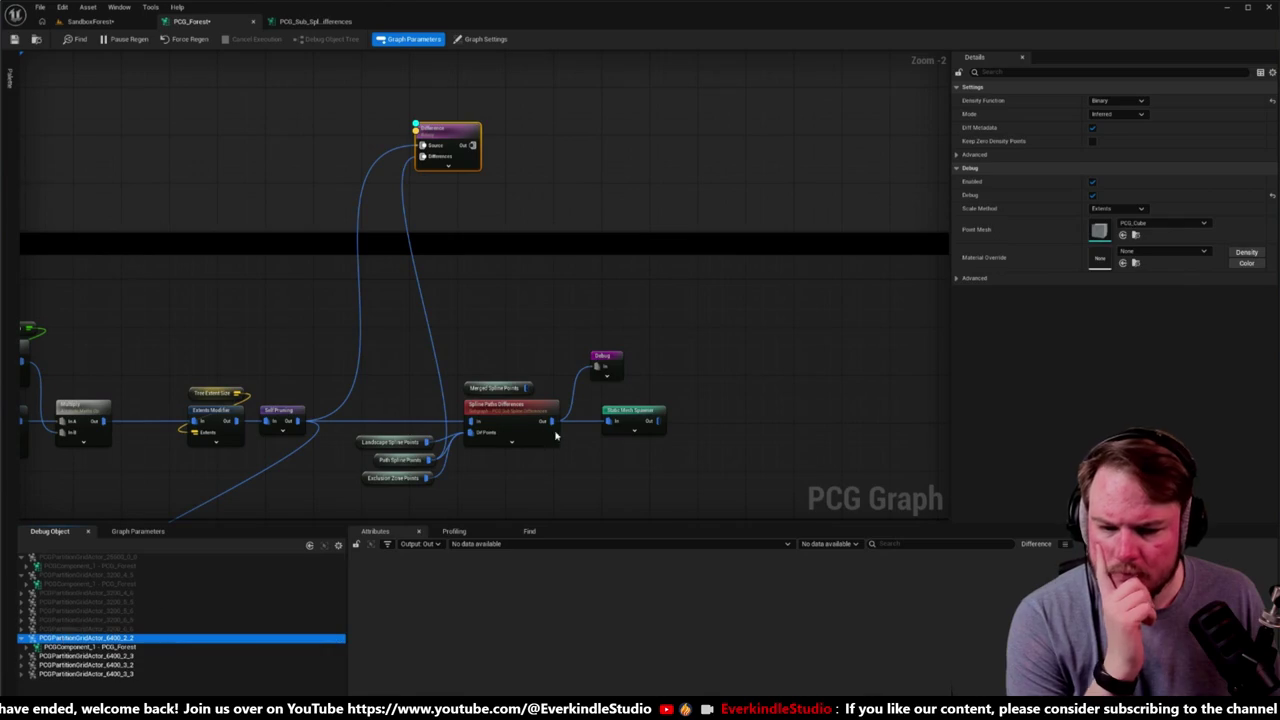
click(612, 364)
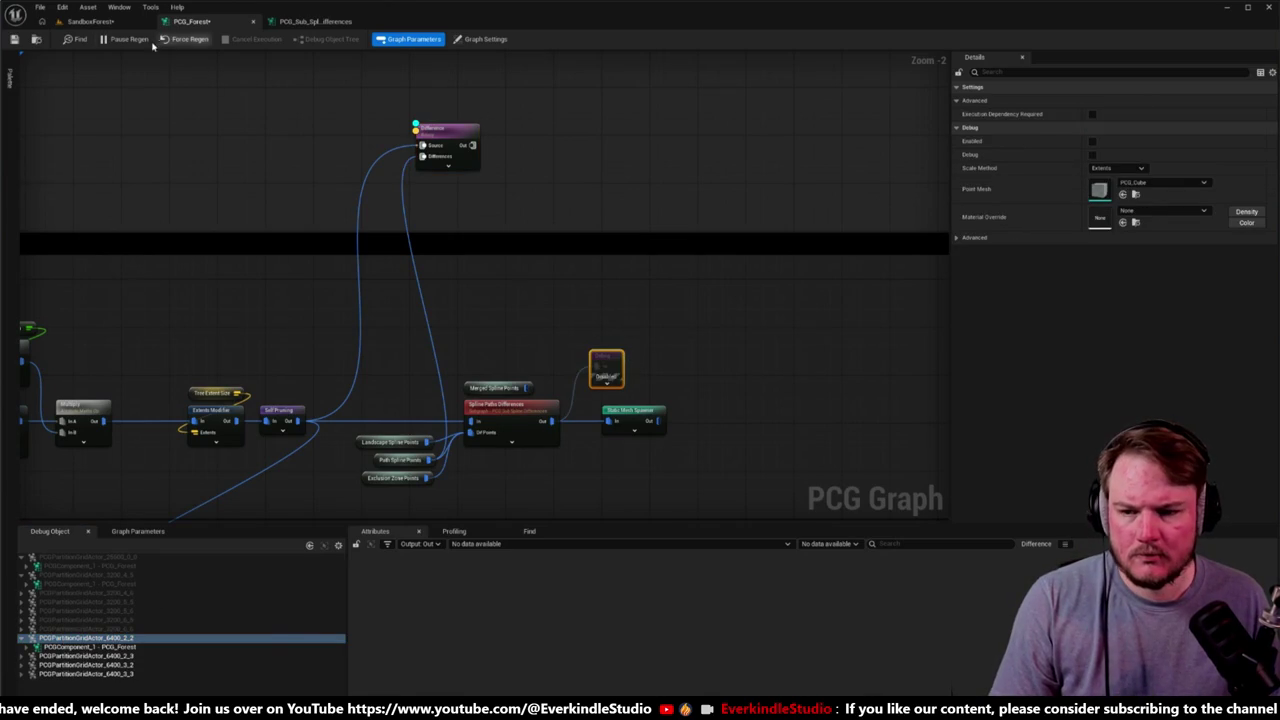
Step: Select PCG_Forest in the Outliner, click Generate on its PCGComponent, and return to the graph
click(110, 23)
click(462, 116)
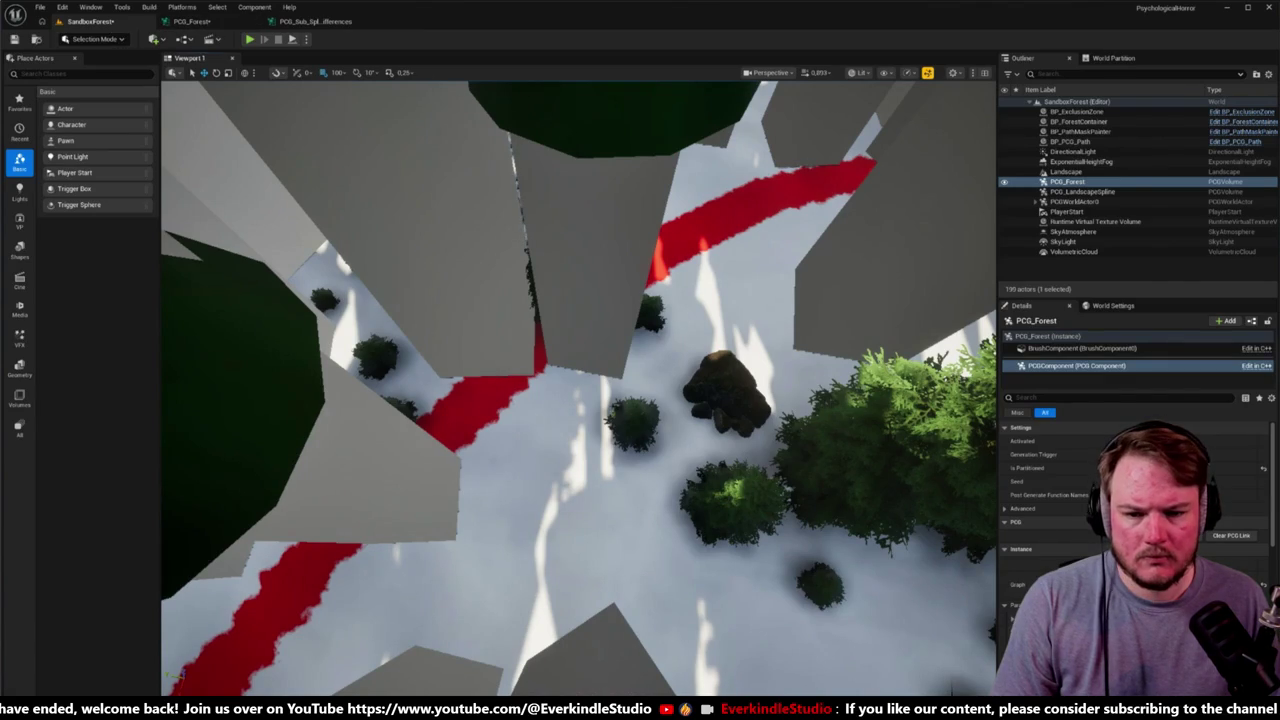
scroll(1064, 198, up, 15)
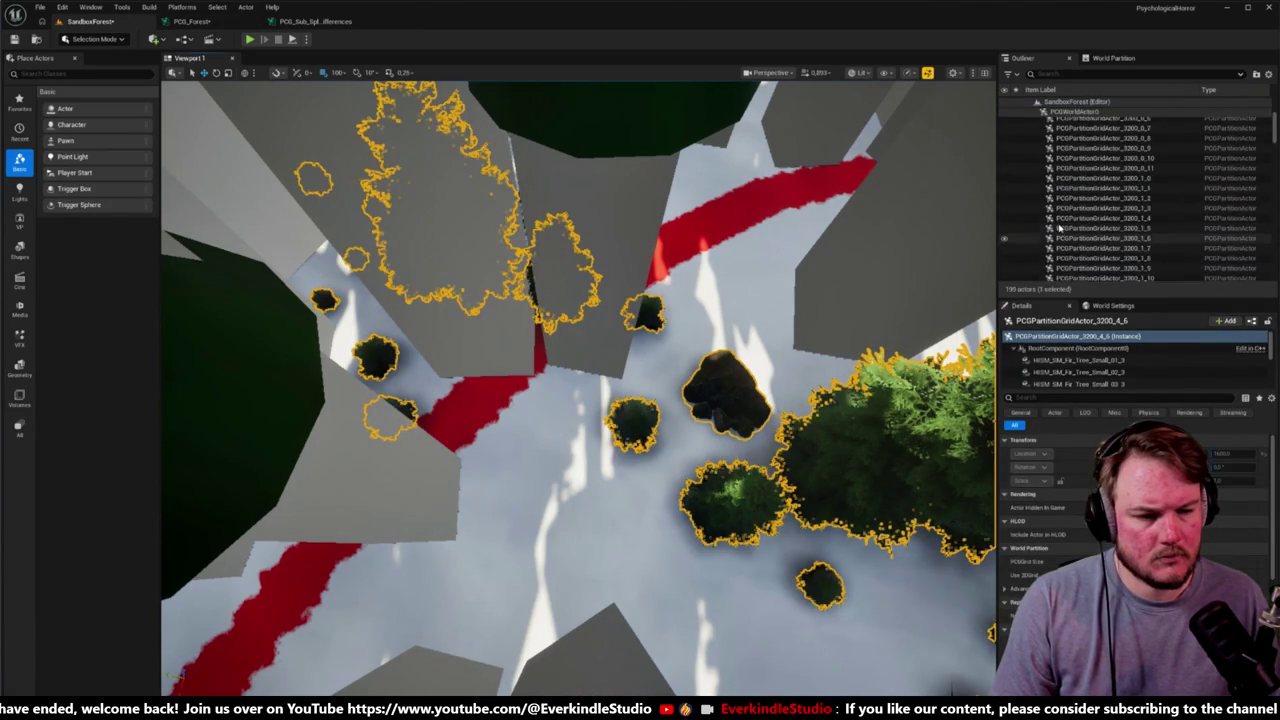
click(1036, 202)
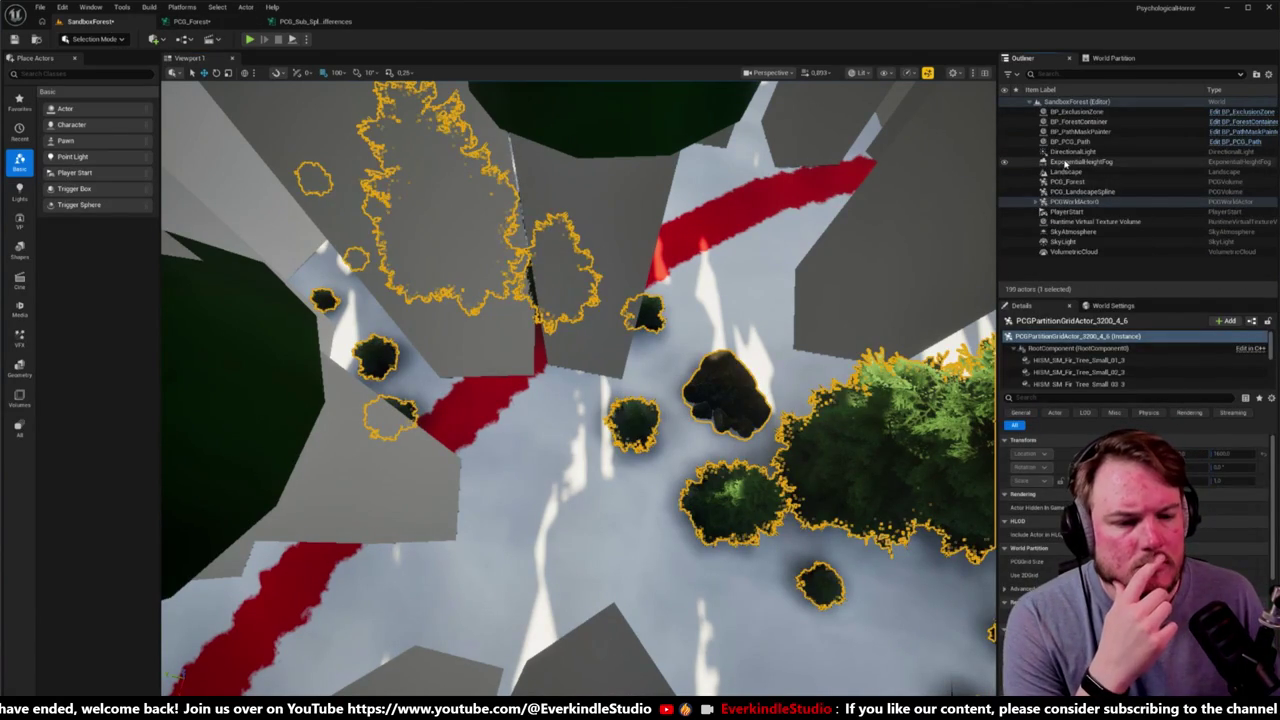
click(1067, 181)
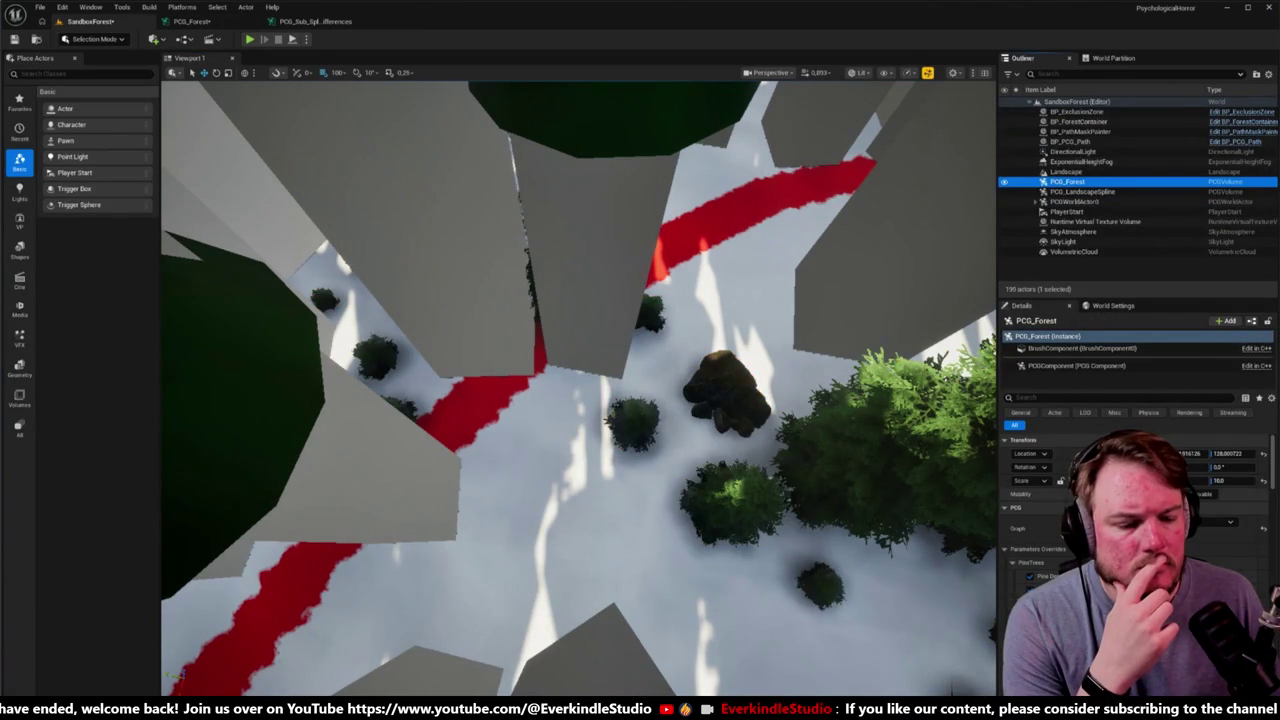
click(1078, 366)
click(1185, 537)
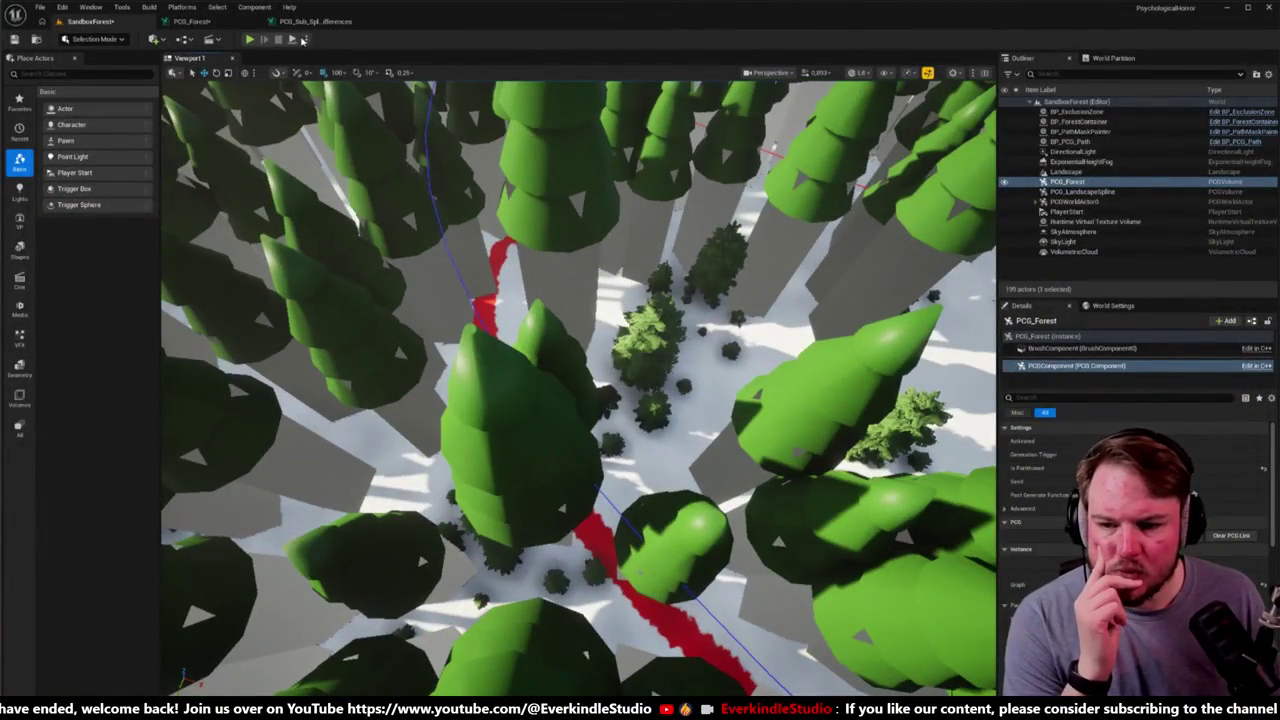
click(192, 21)
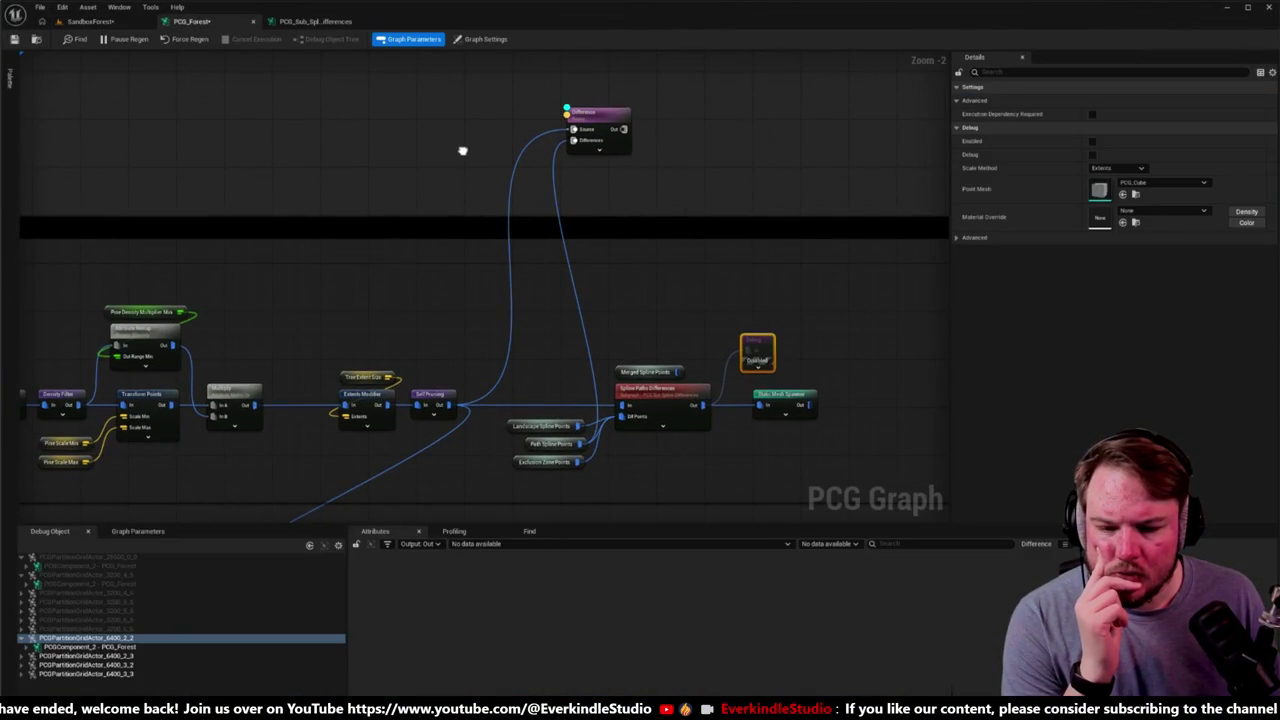
Step: Keep the Difference node on Binary density and wire its Out pin into the Debug node's In
click(598, 118)
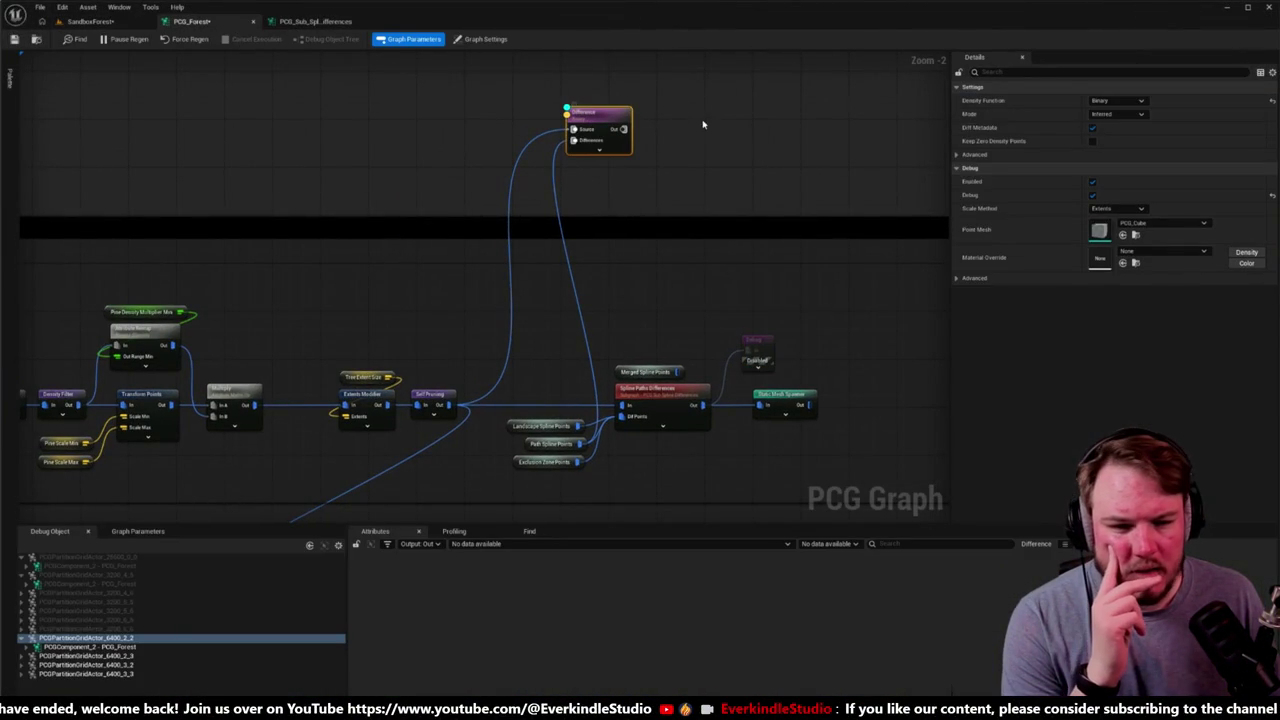
click(1120, 101)
click(1123, 102)
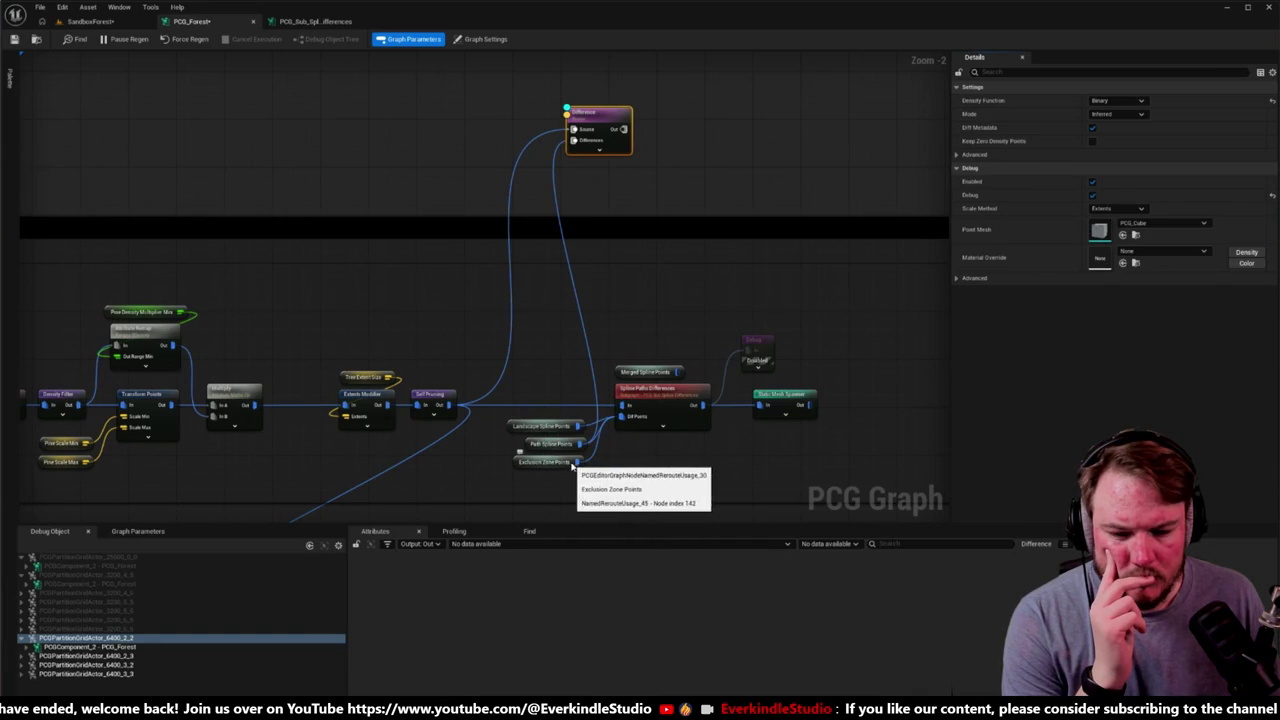
scroll(615, 328, up, 2)
scroll(615, 328, down, 1)
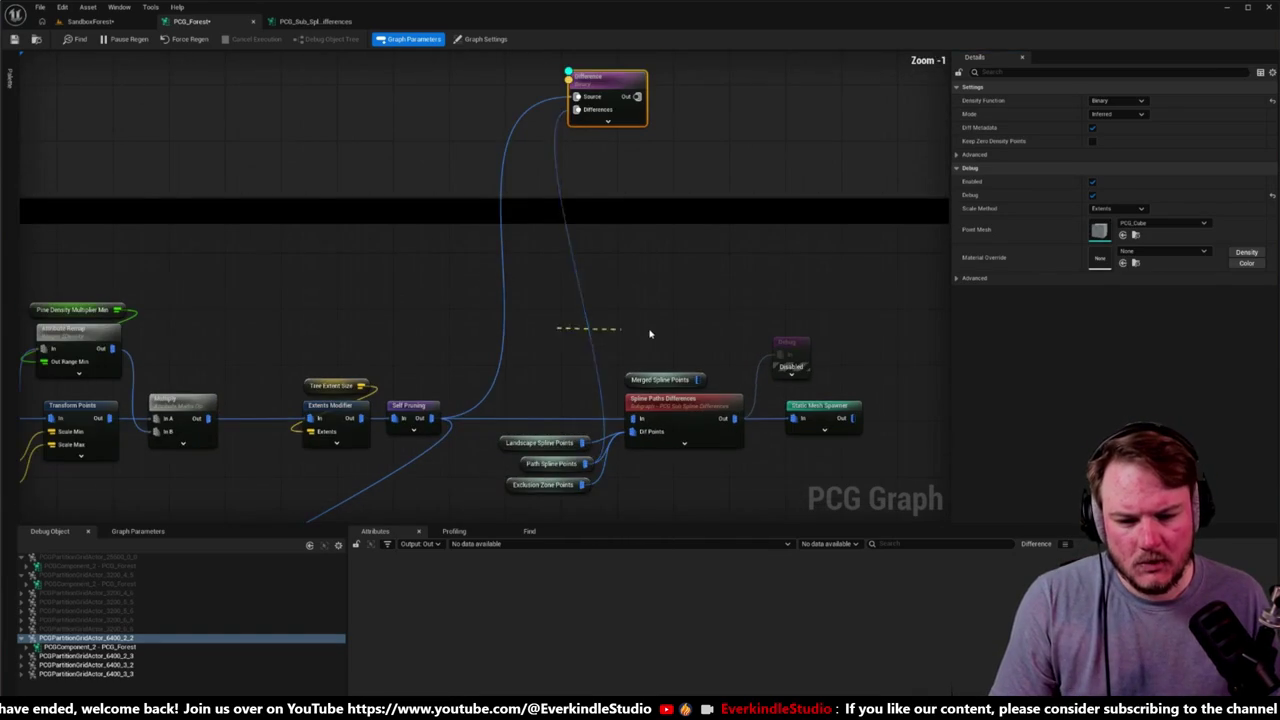
drag(576, 108, 574, 110)
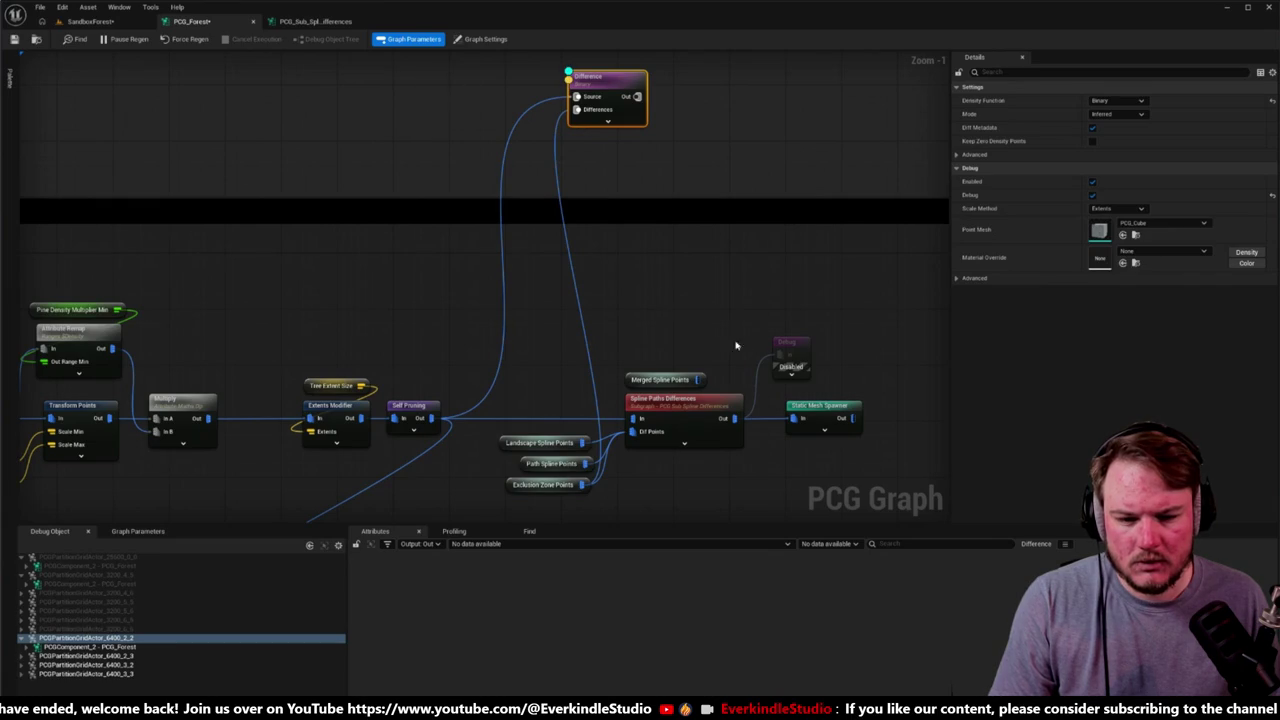
drag(778, 355, 731, 117)
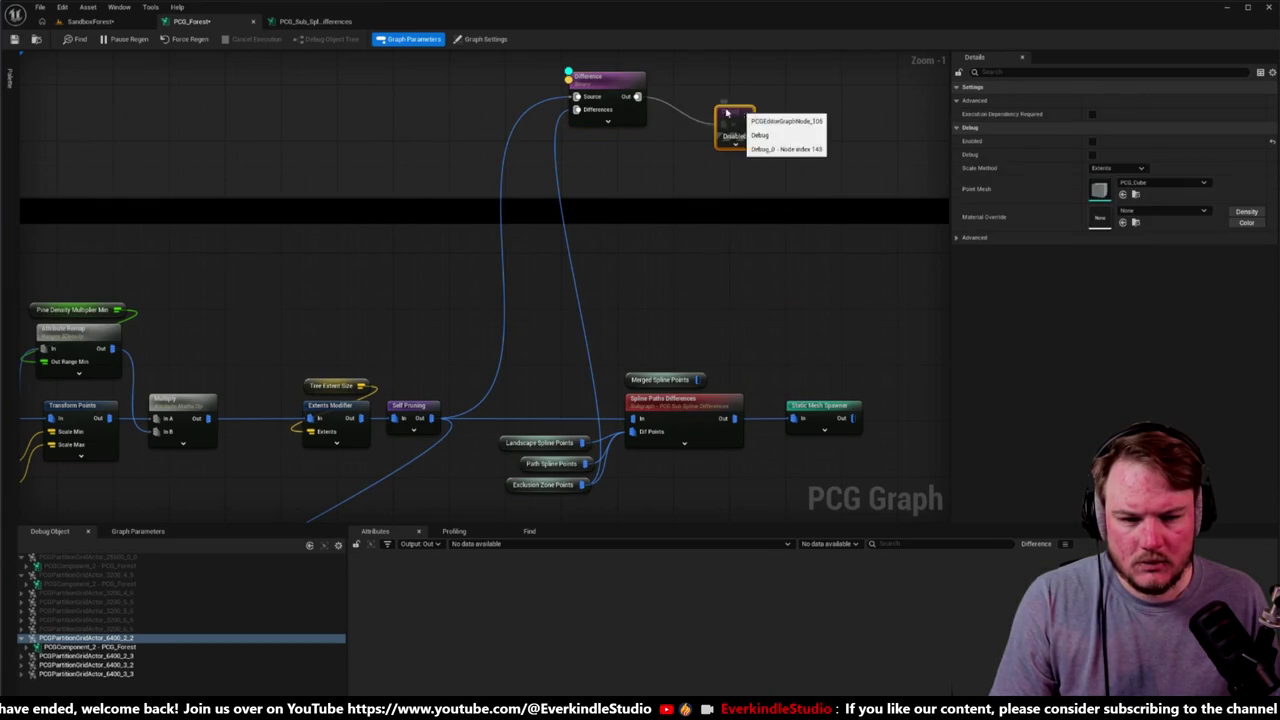
click(624, 87)
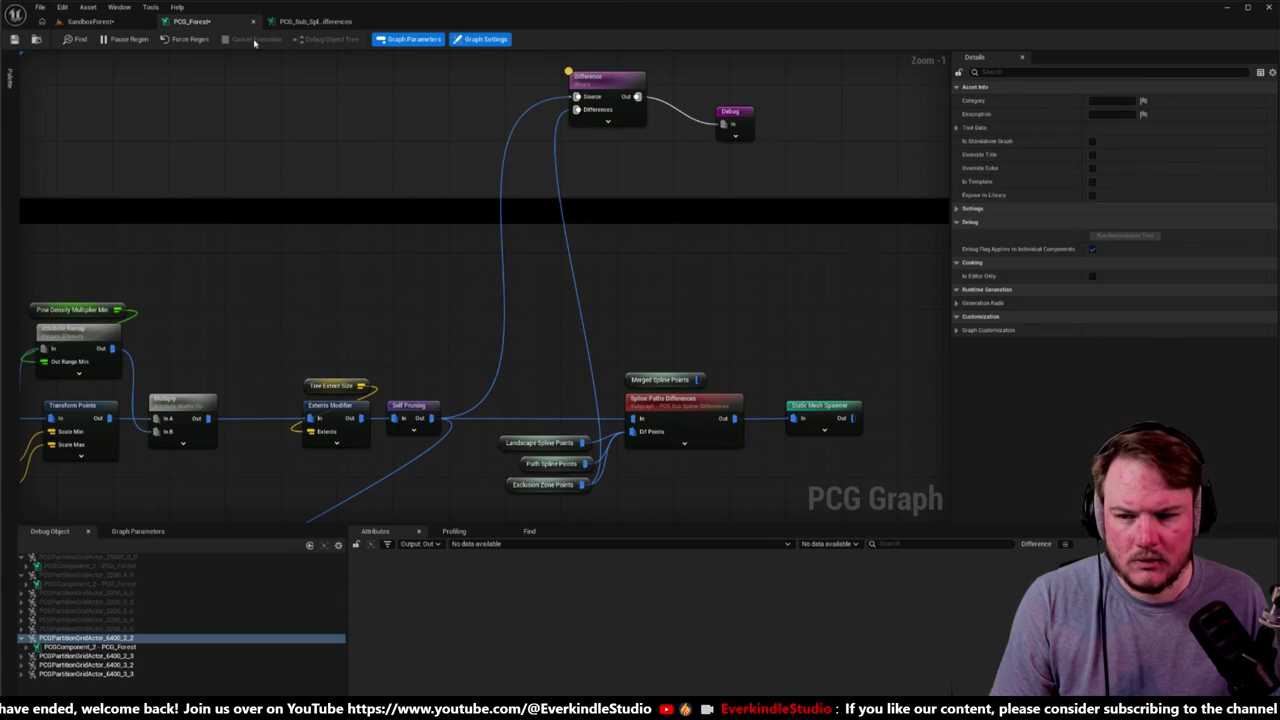
click(92, 21)
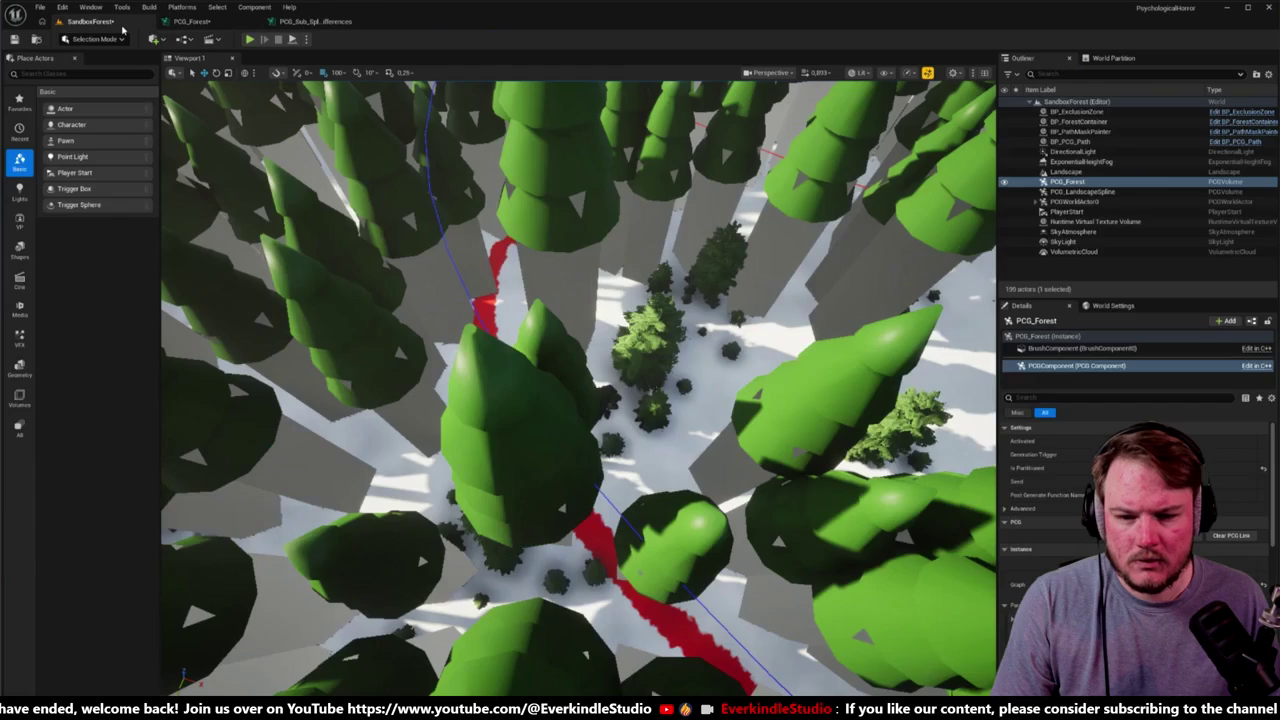
Step: Regenerate the forest from the PCG_Forest component and fly the camera through the trees
click(476, 343)
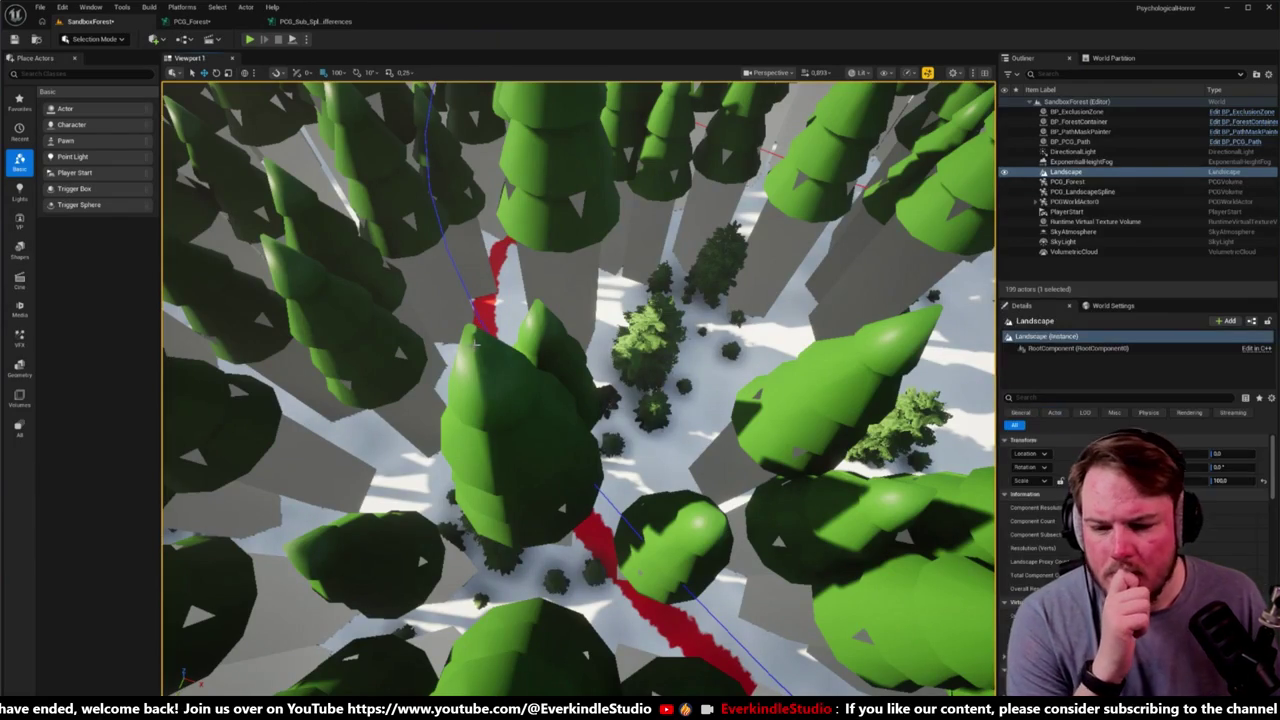
click(1130, 181)
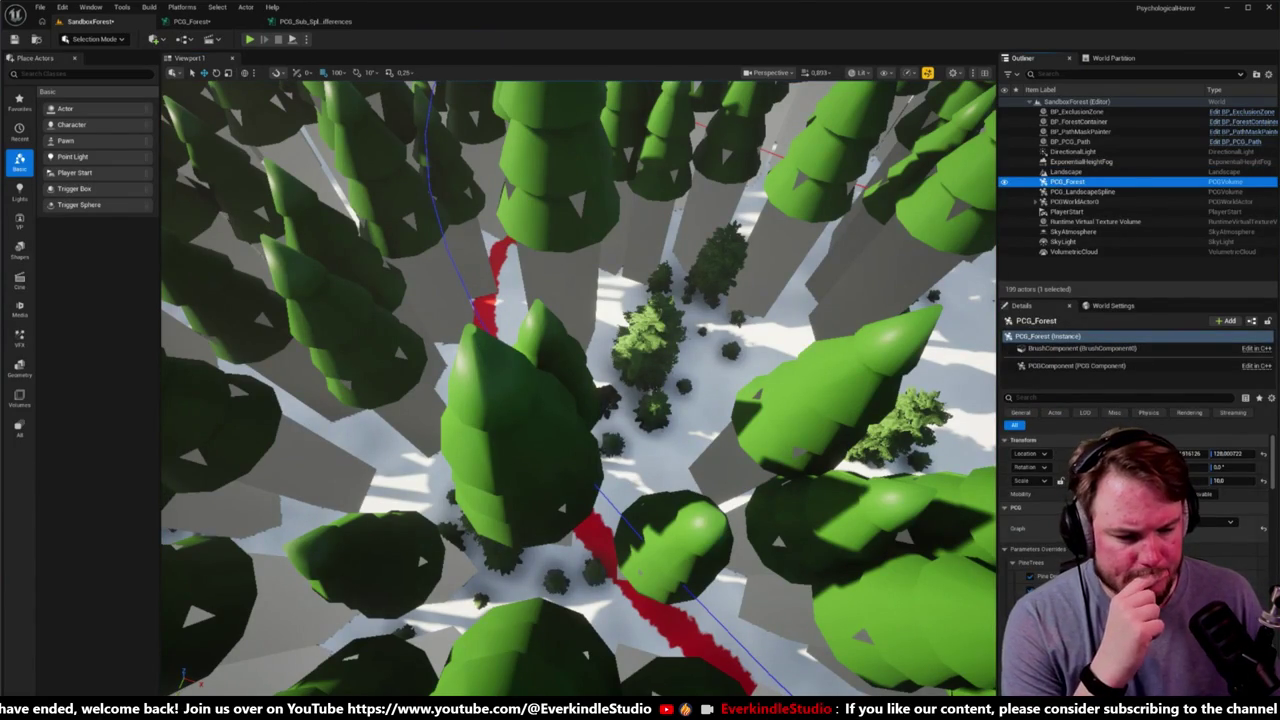
click(1100, 366)
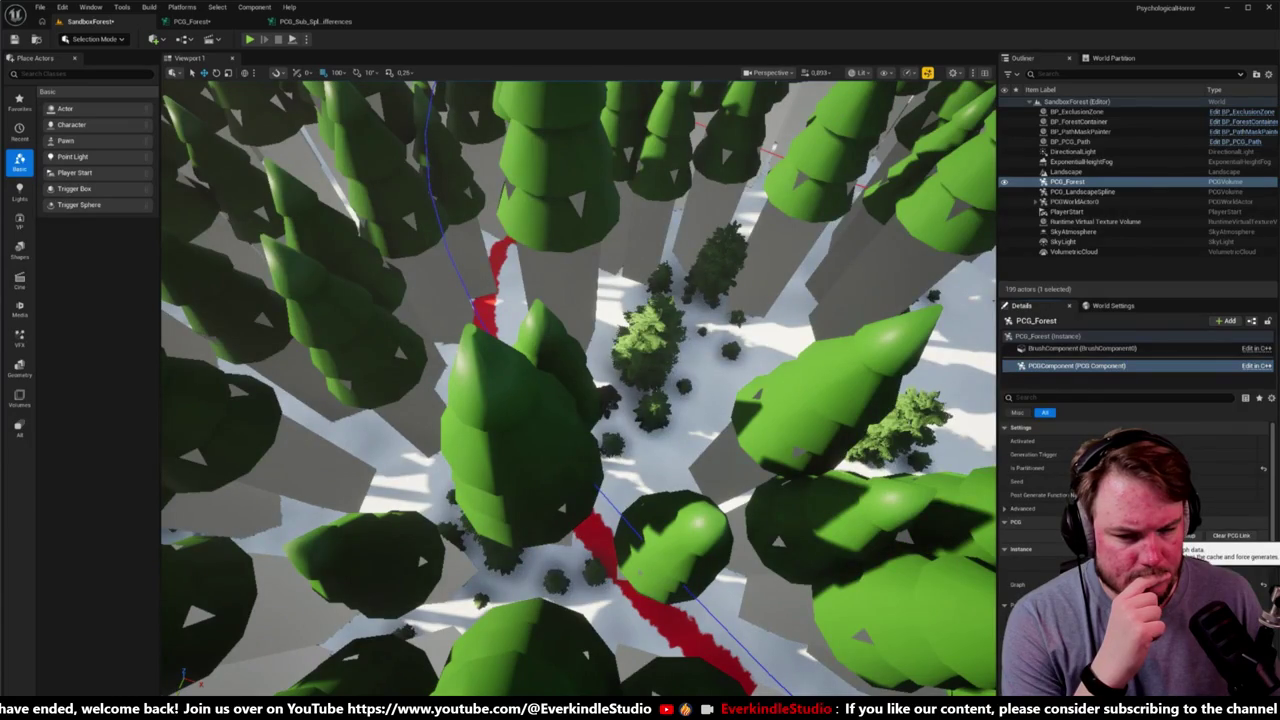
mouse_move(578, 390)
mouse_down()
mouse_move(540, 300)
mouse_move(833, 462)
mouse_up()
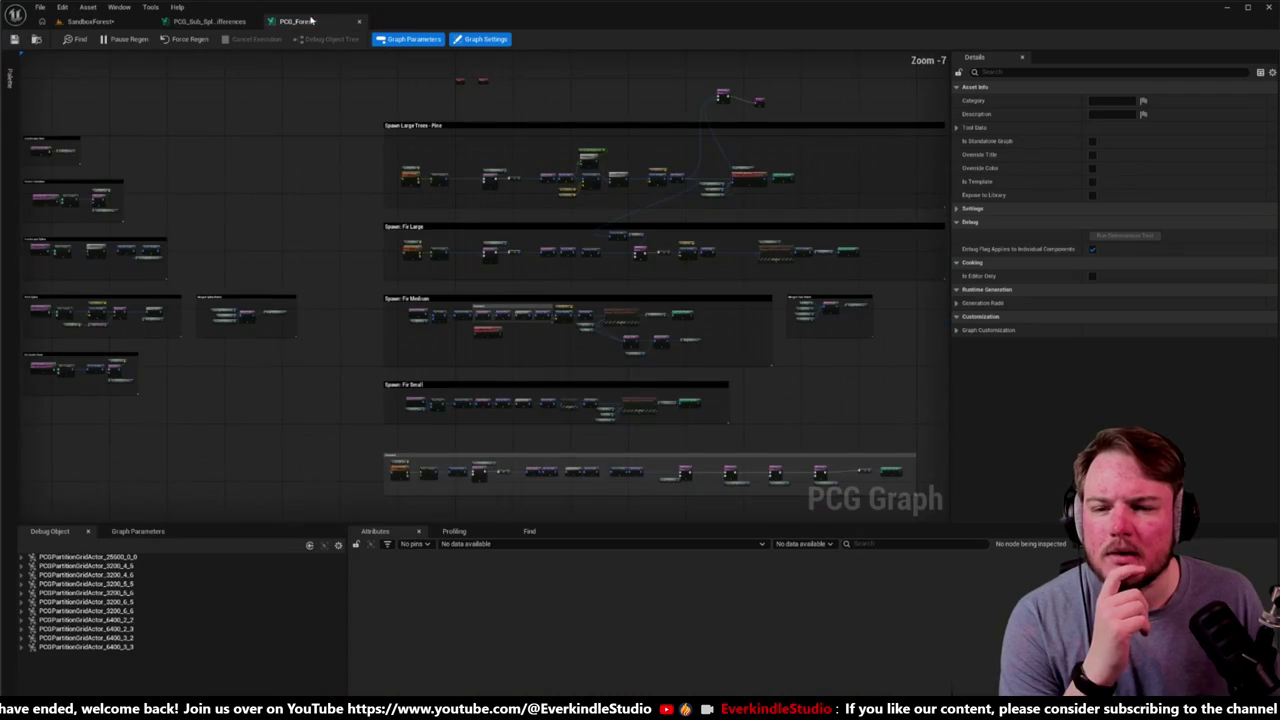
Step: Move the PCG_Forest tab beside the level tab and frame the Difference and Debug nodes
drag(311, 20, 205, 20)
scroll(600, 160, up, 5)
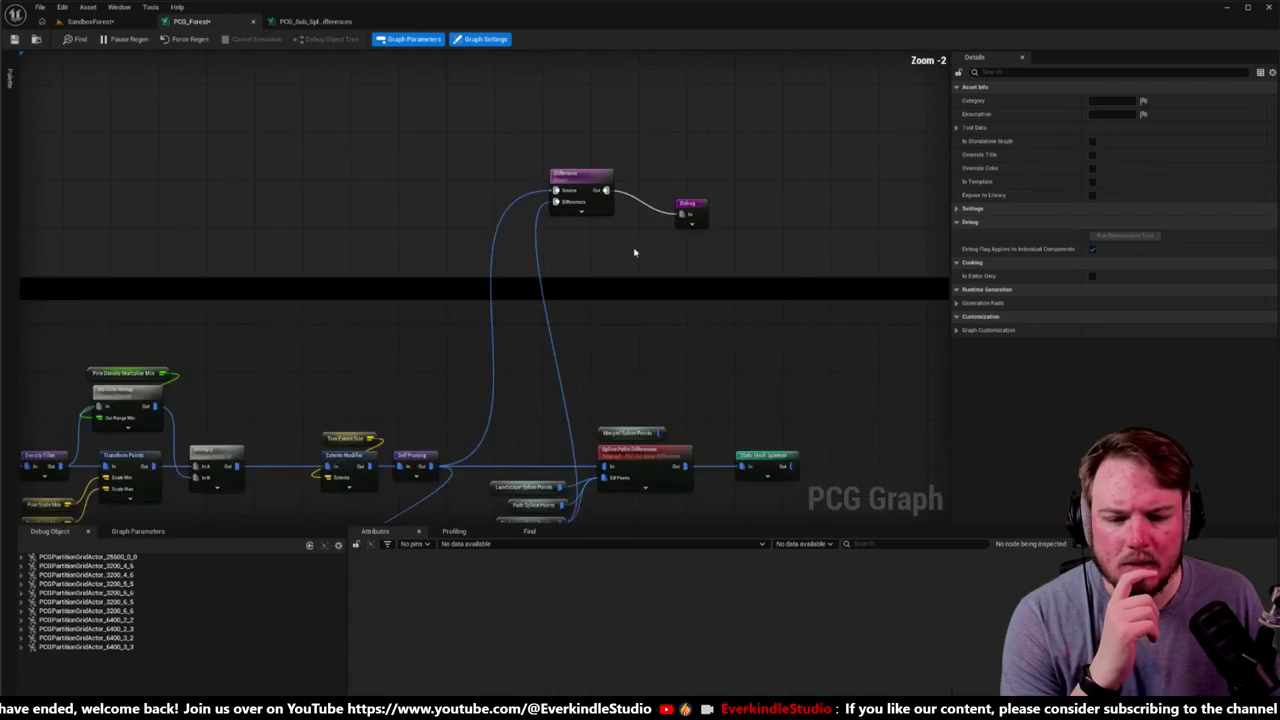
drag(634, 252, 608, 134)
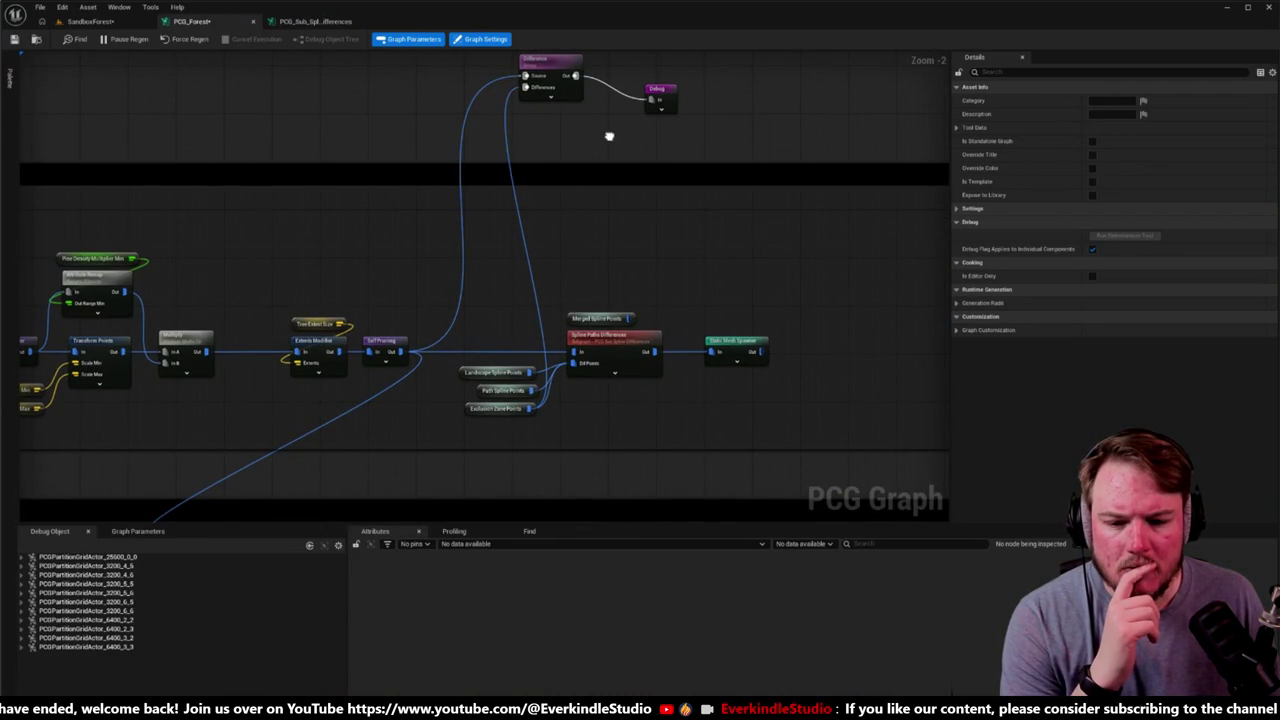
Step: Disable the Spline Paths Differences and Static Mesh Spawner nodes and check the level
click(388, 343)
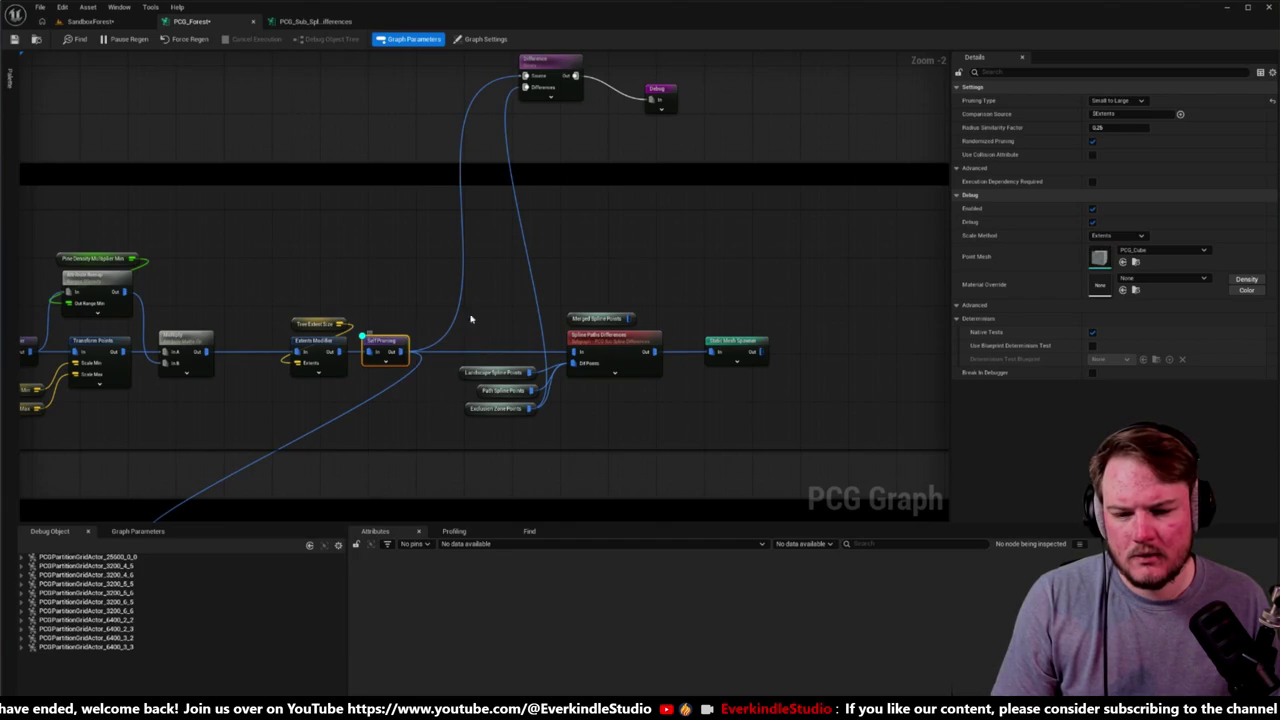
mouse_move(489, 302)
mouse_down()
mouse_move(768, 392)
mouse_move(663, 400)
mouse_move(777, 400)
mouse_move(658, 378)
mouse_up()
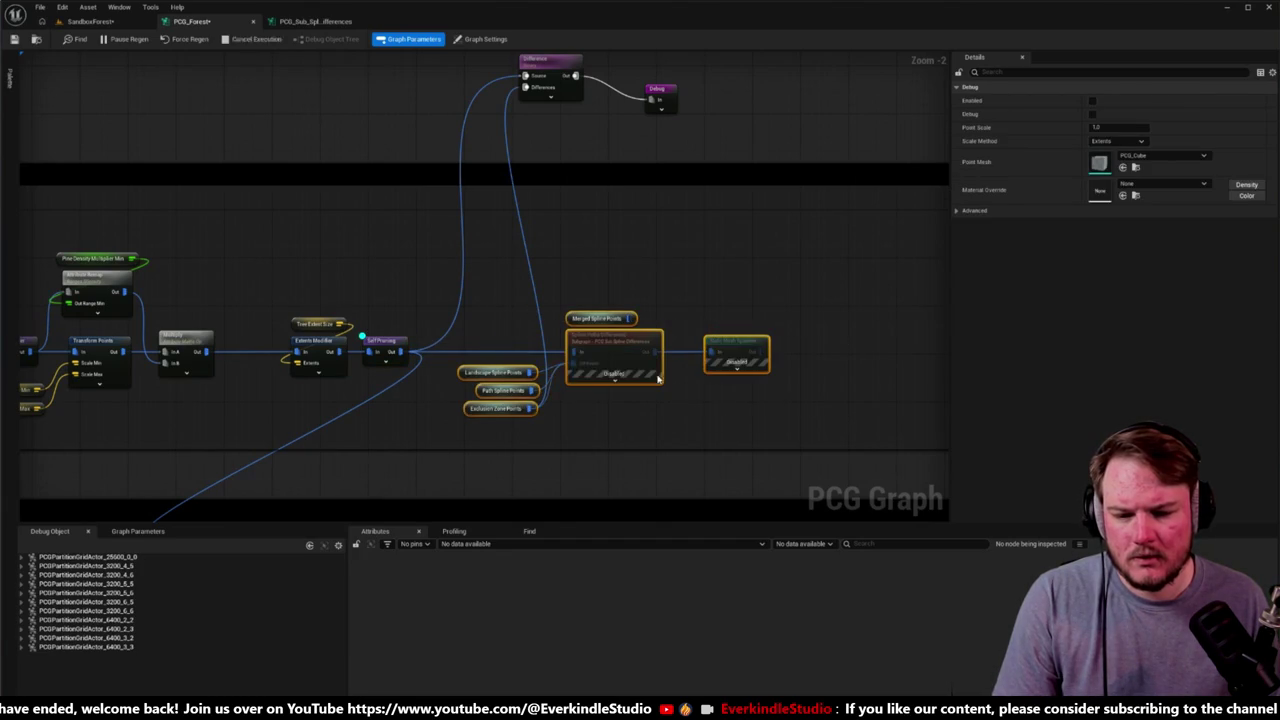
click(395, 345)
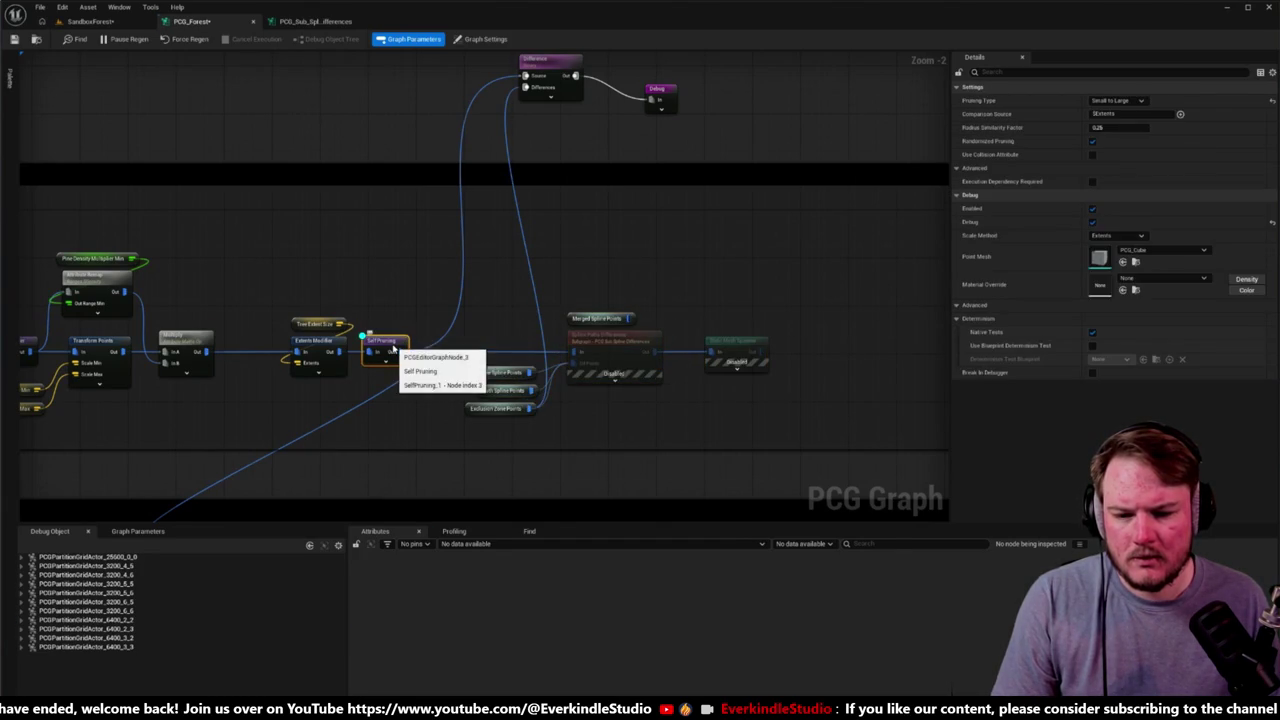
click(119, 27)
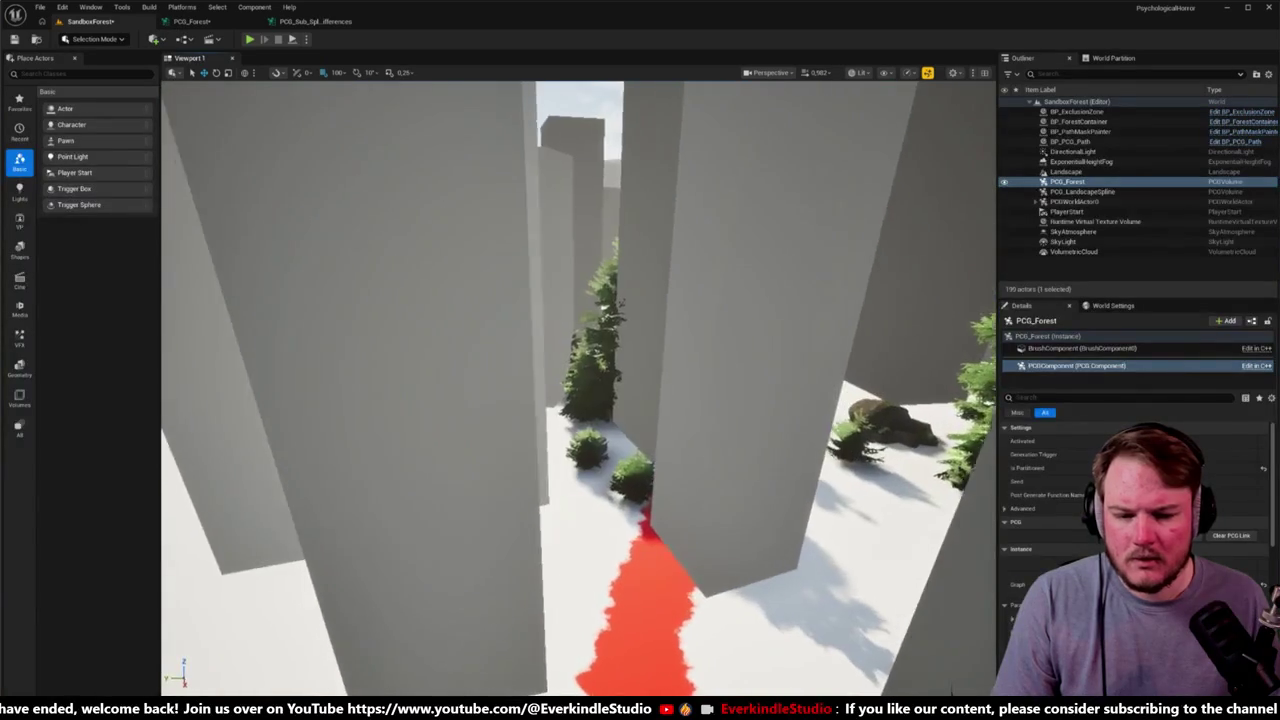
click(190, 21)
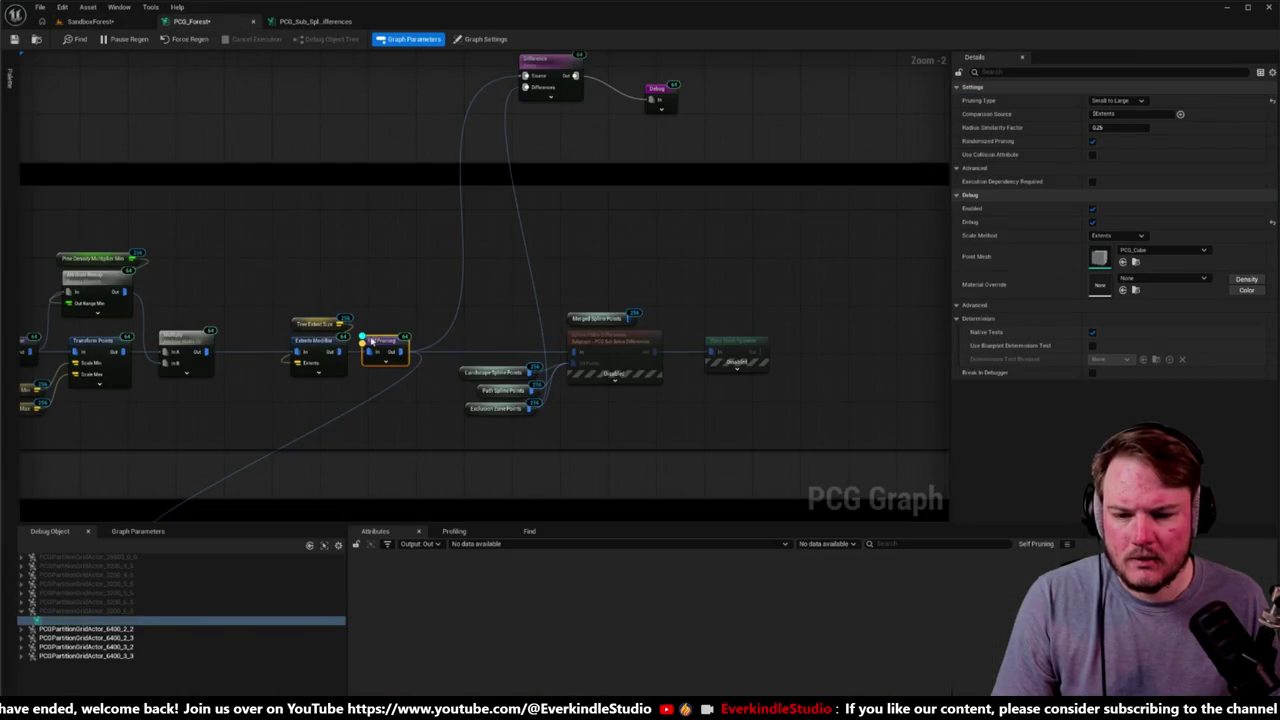
Step: Toggle the Debug node and compare the grey debug volumes in SandboxForest
click(656, 92)
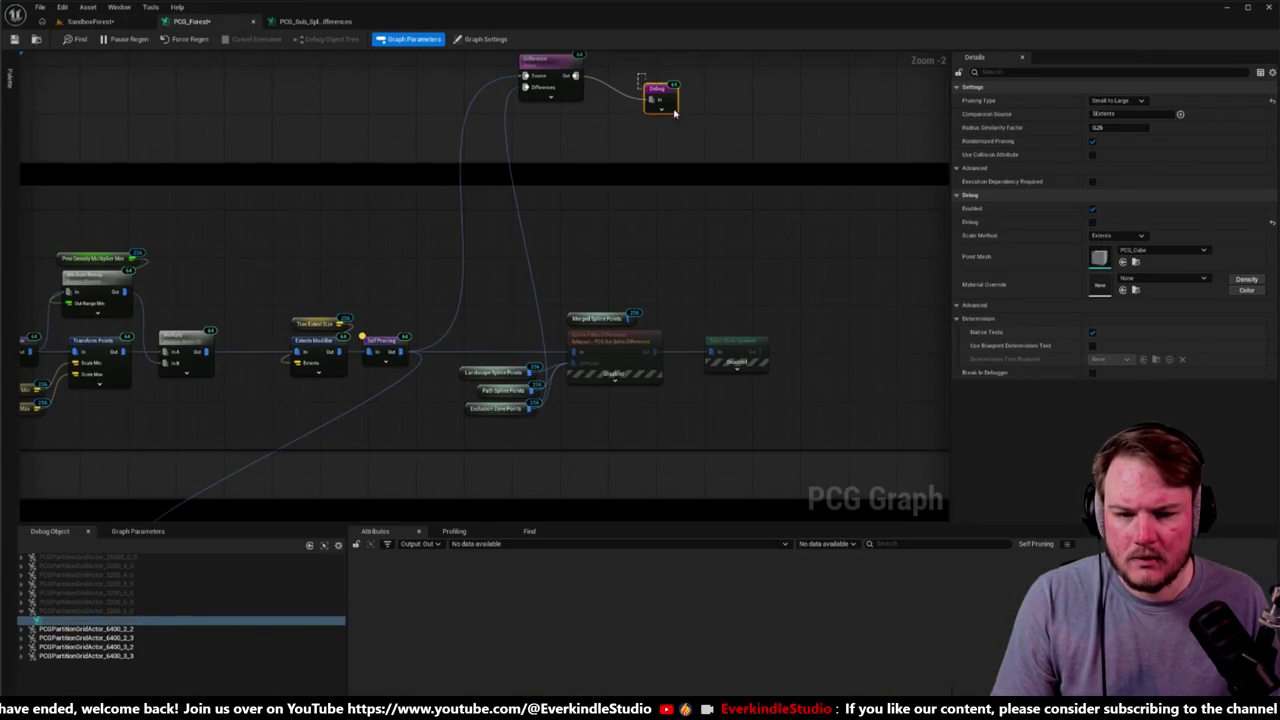
click(90, 21)
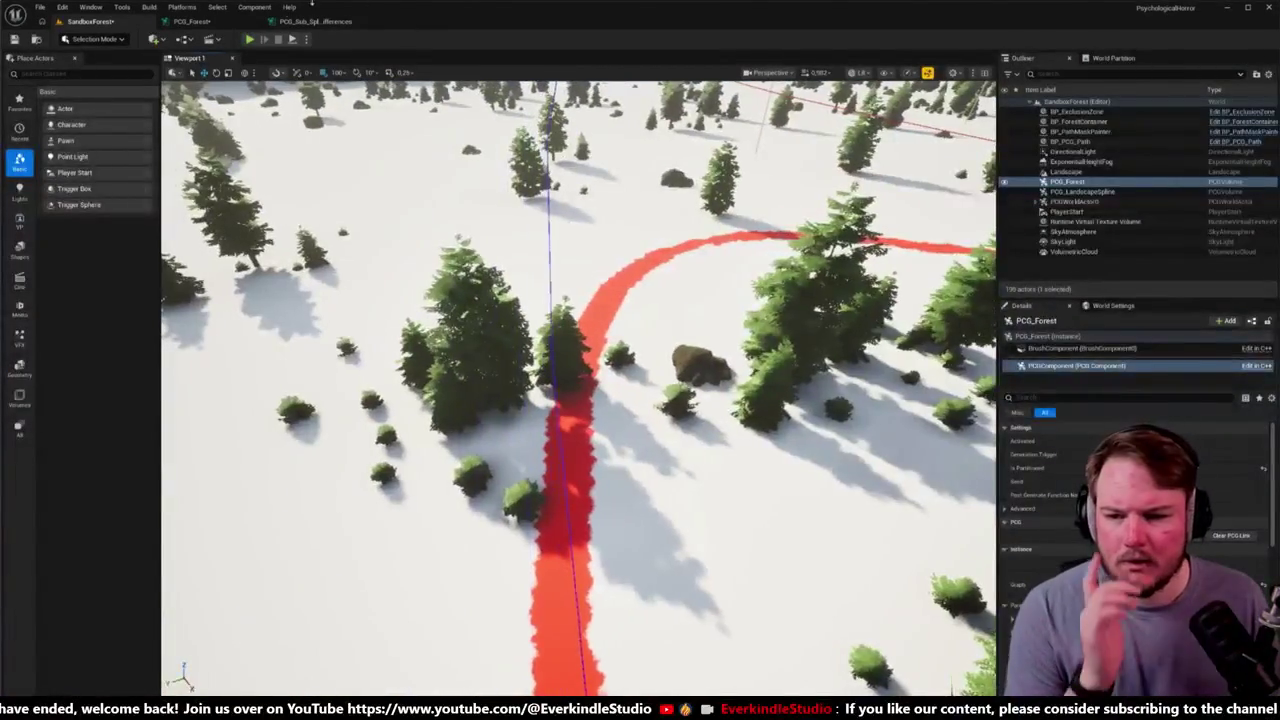
click(190, 21)
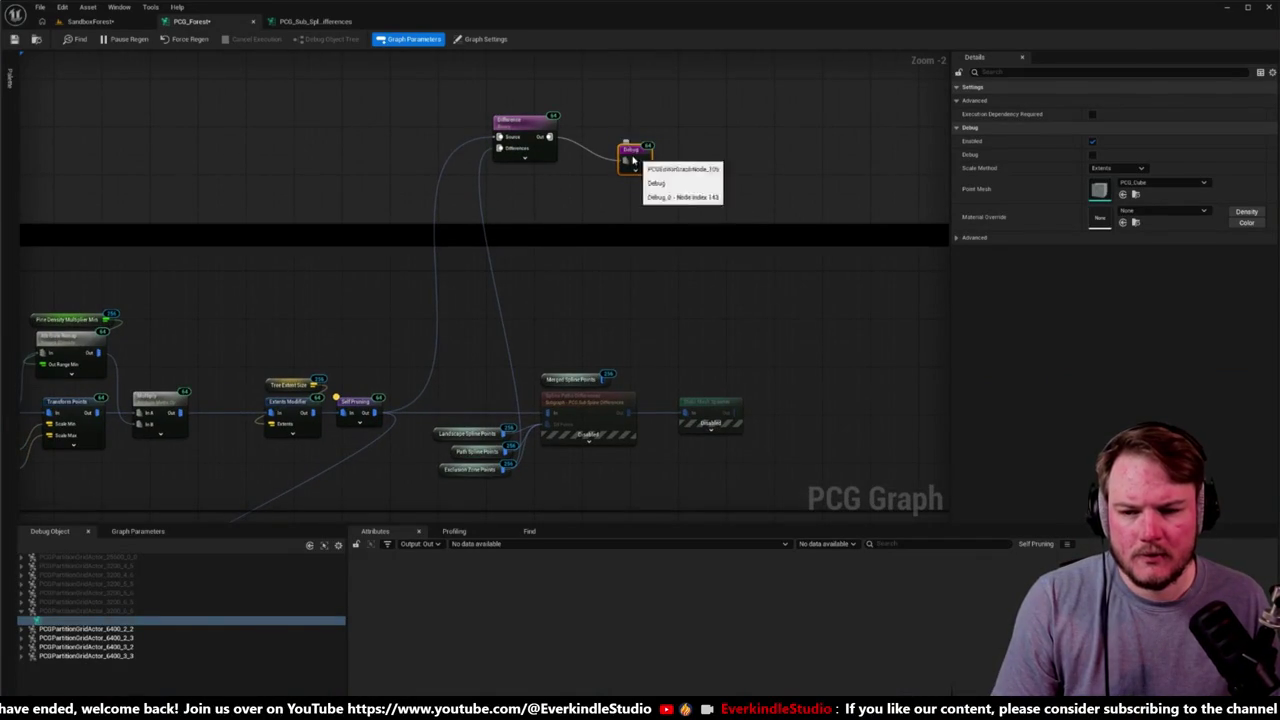
click(90, 21)
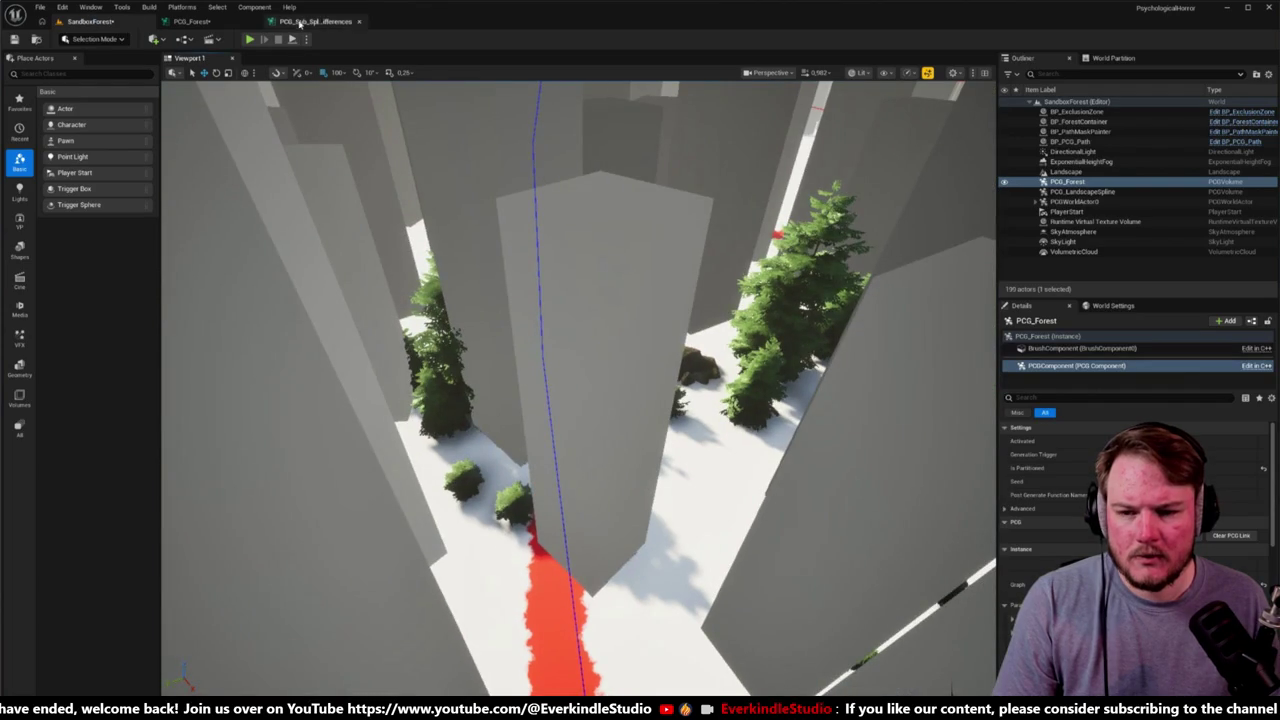
click(237, 22)
Step: Frame the Path Spline and Merged Spline Points groups and switch off the Debug node after Difference
mouse_move(405, 116)
mouse_down()
mouse_move(668, 66)
mouse_move(861, 161)
mouse_up()
scroll(309, 326, down, 2)
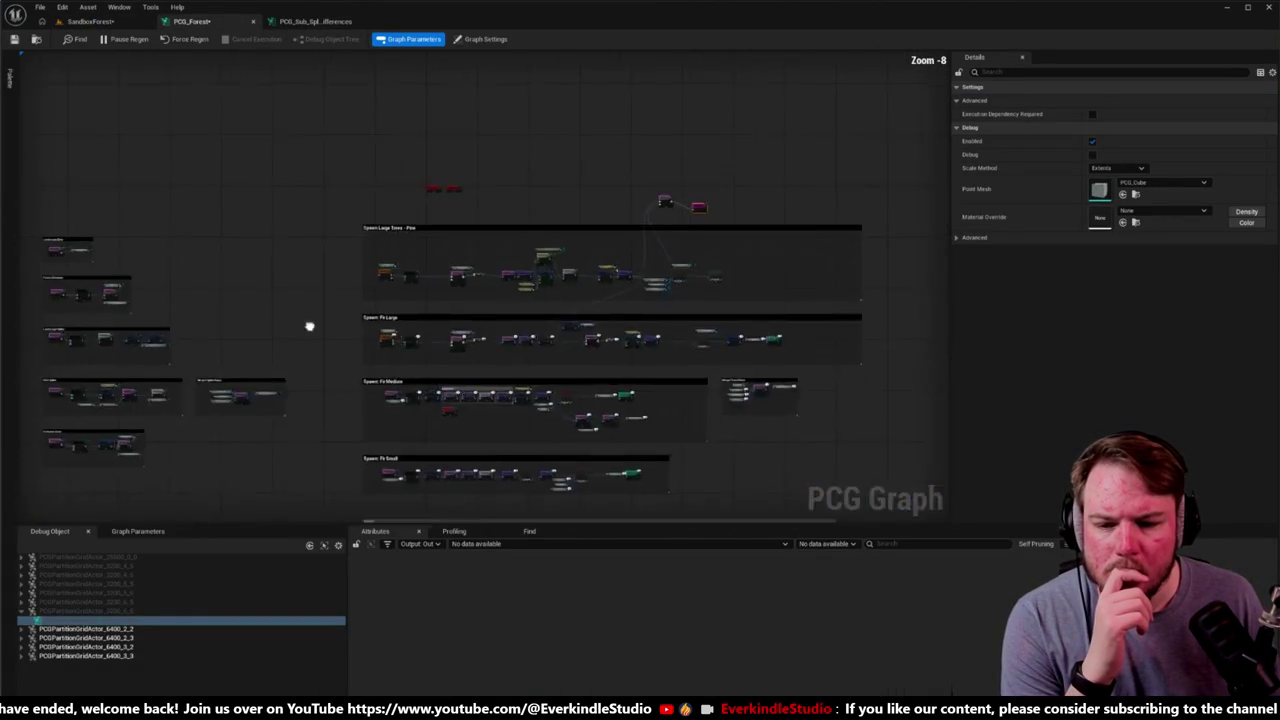
scroll(320, 391, up, 5)
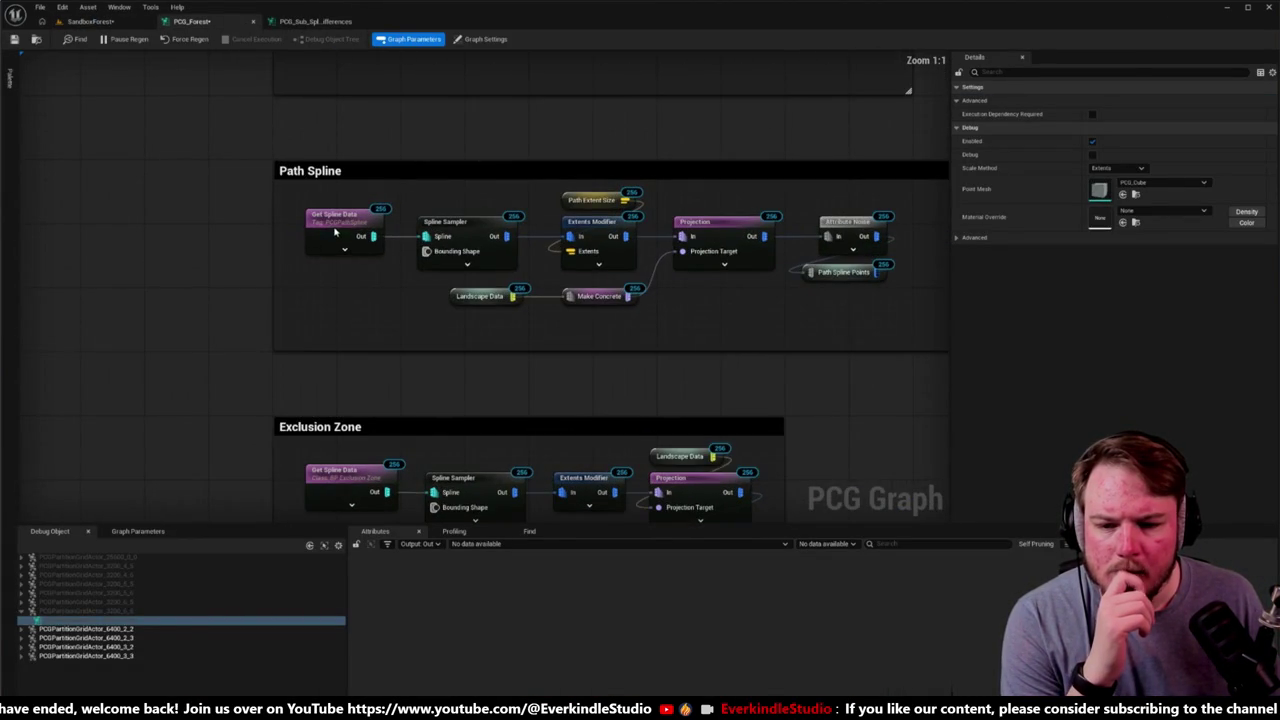
drag(369, 269, 273, 187)
mouse_move(422, 188)
mouse_down()
mouse_move(437, 277)
mouse_move(449, 274)
mouse_move(354, 271)
mouse_up()
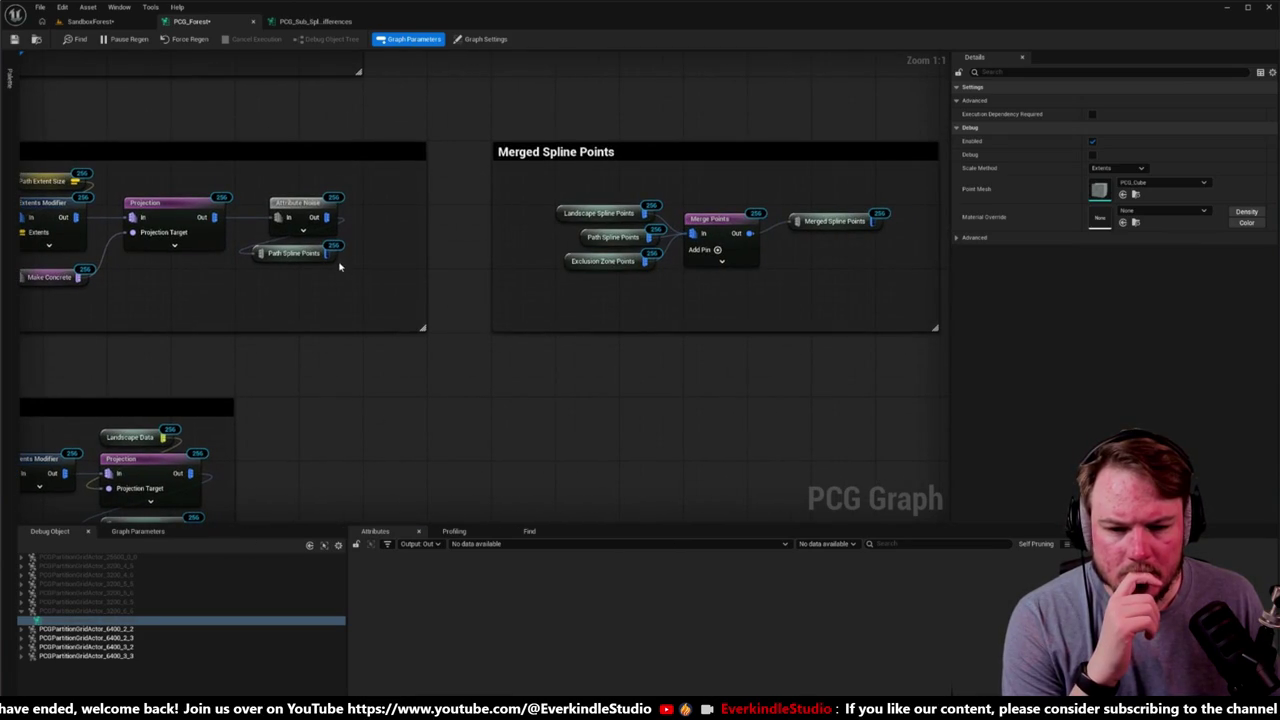
mouse_move(327, 256)
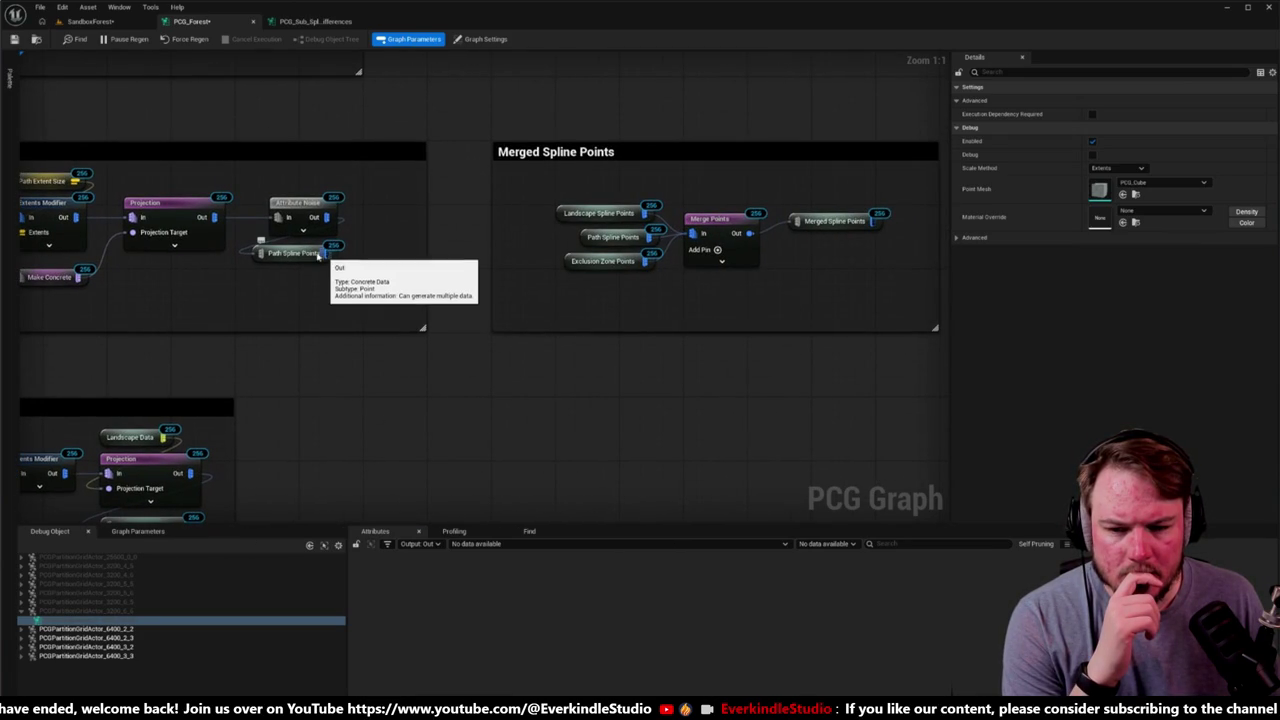
click(300, 252)
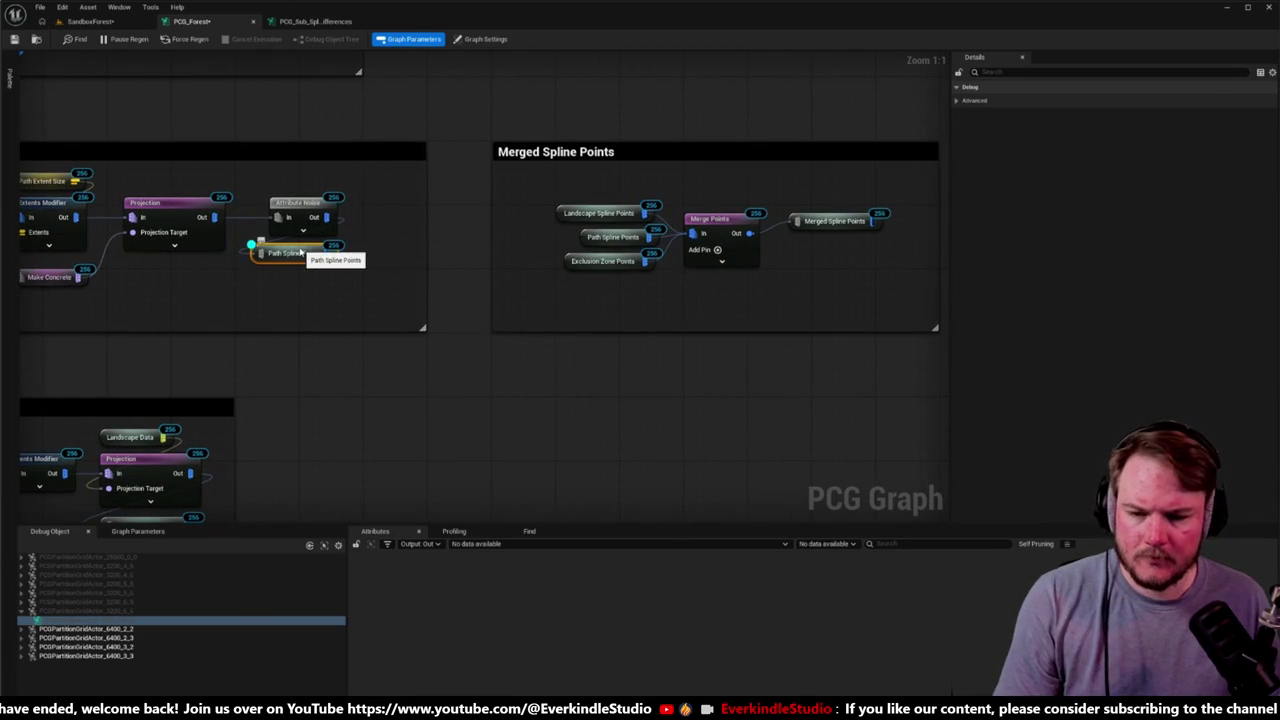
scroll(628, 280, down, 6)
scroll(607, 222, up, 7)
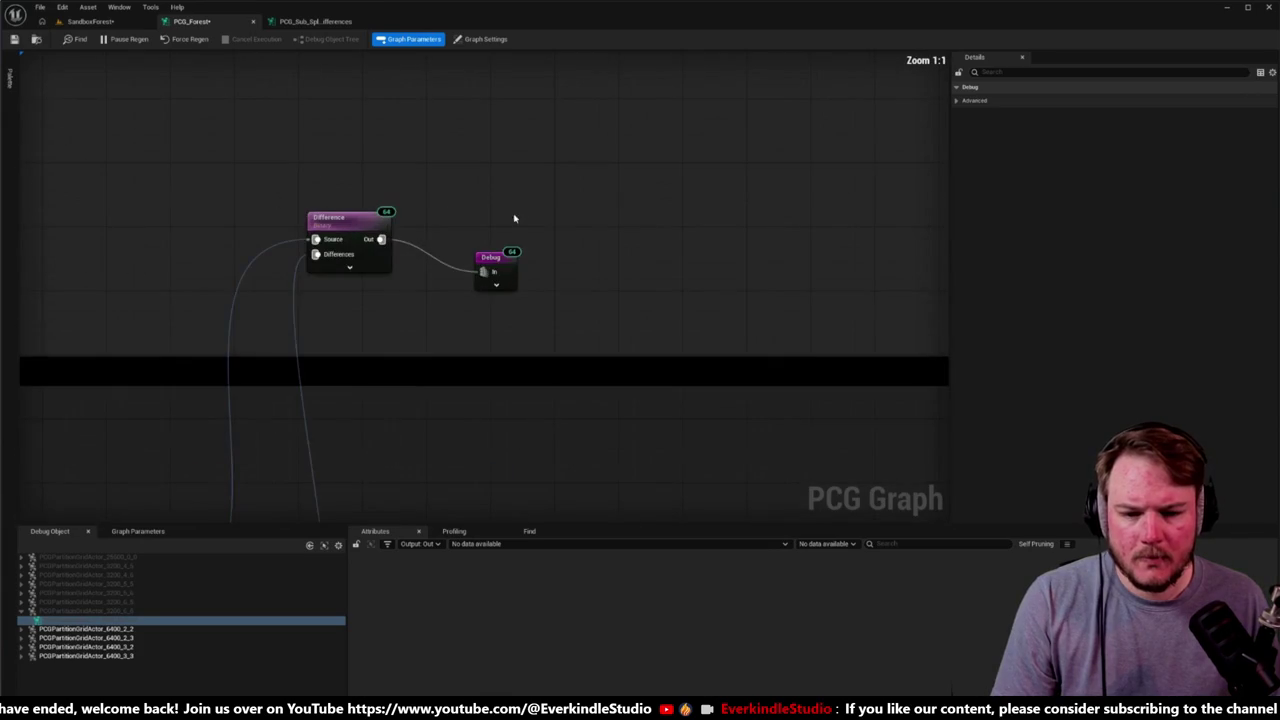
click(496, 268)
Step: Check the level with debug off, then reselect the Path Spline Points node
click(88, 21)
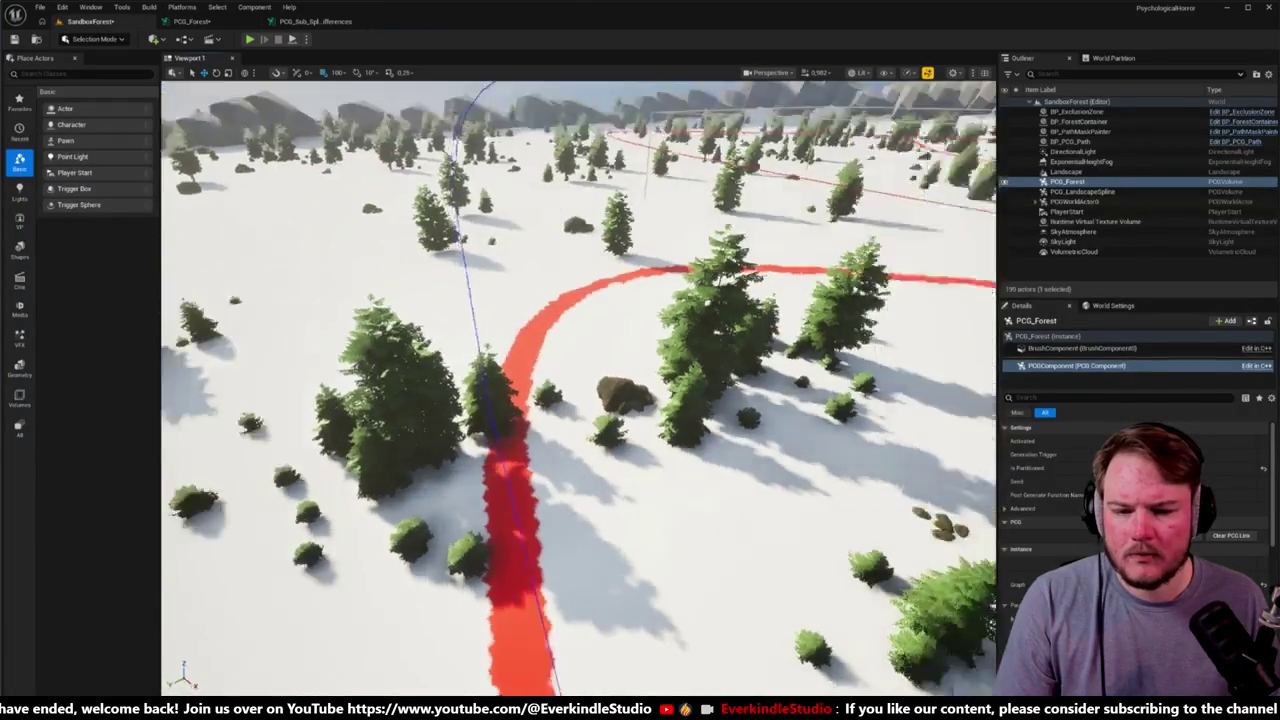
scroll(578, 388, down, 10)
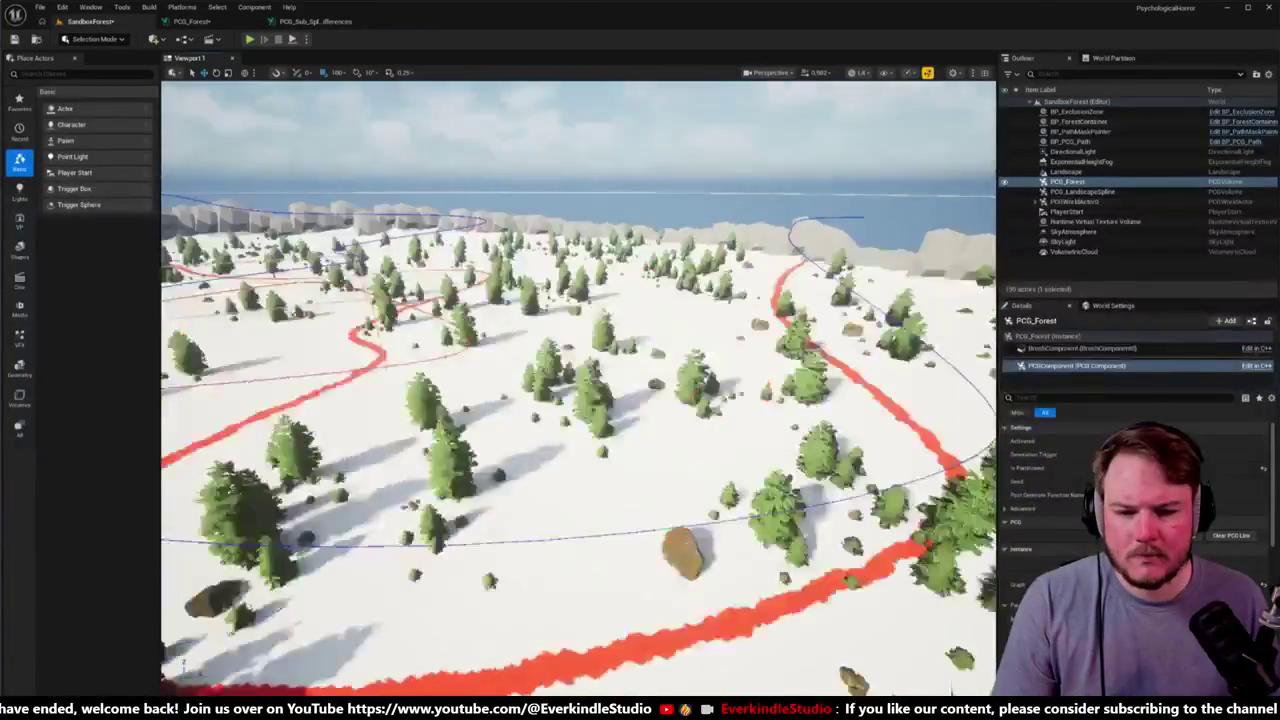
scroll(578, 388, down, 8)
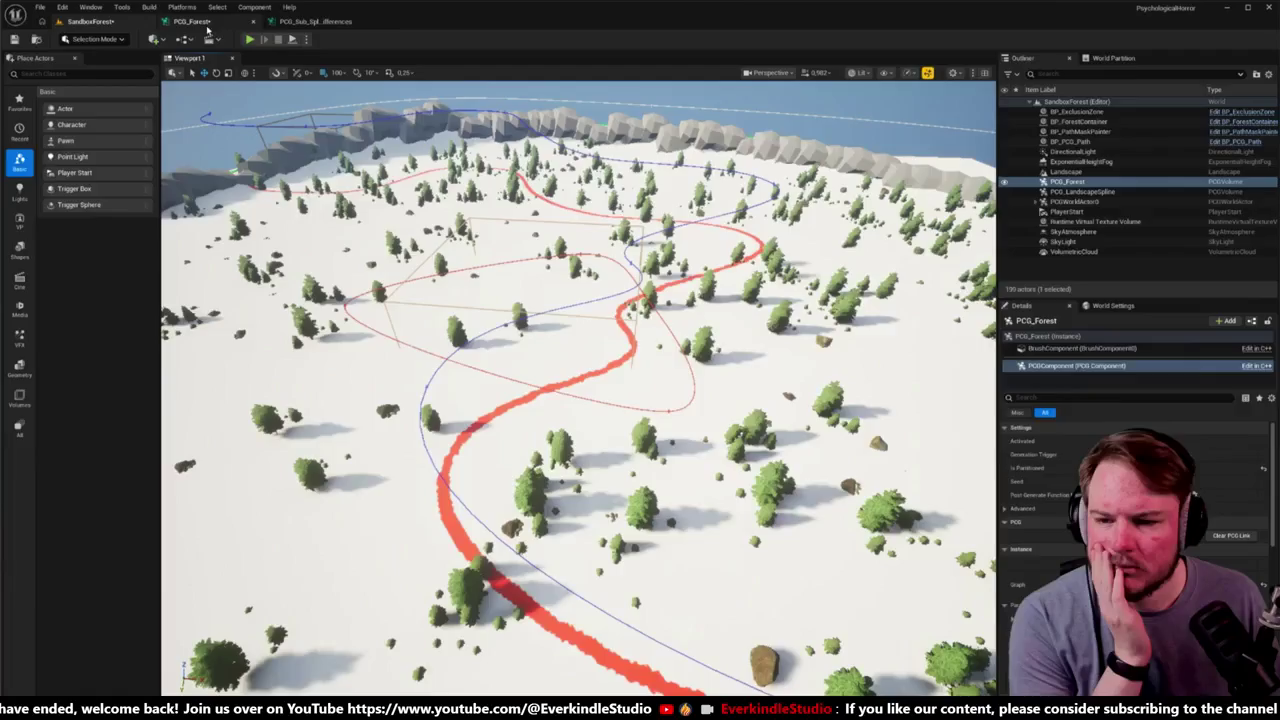
click(190, 21)
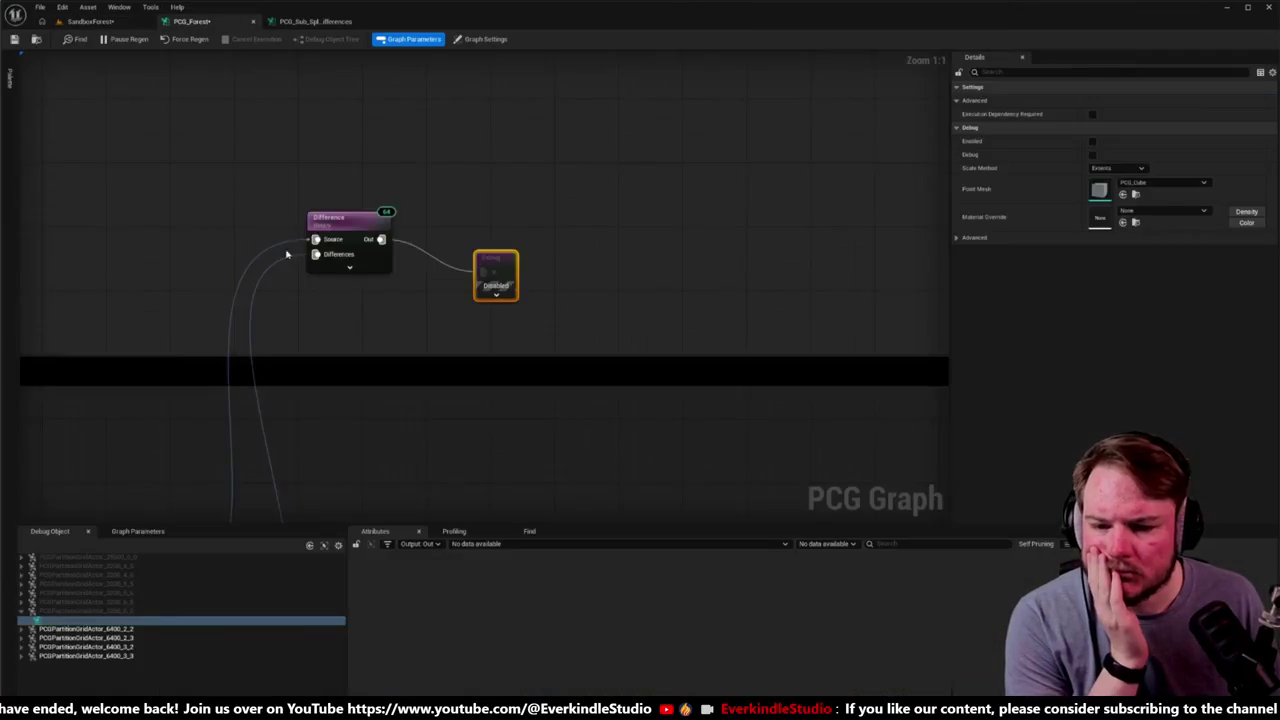
scroll(358, 331, down, 5)
scroll(358, 331, up, 6)
scroll(306, 240, up, 1)
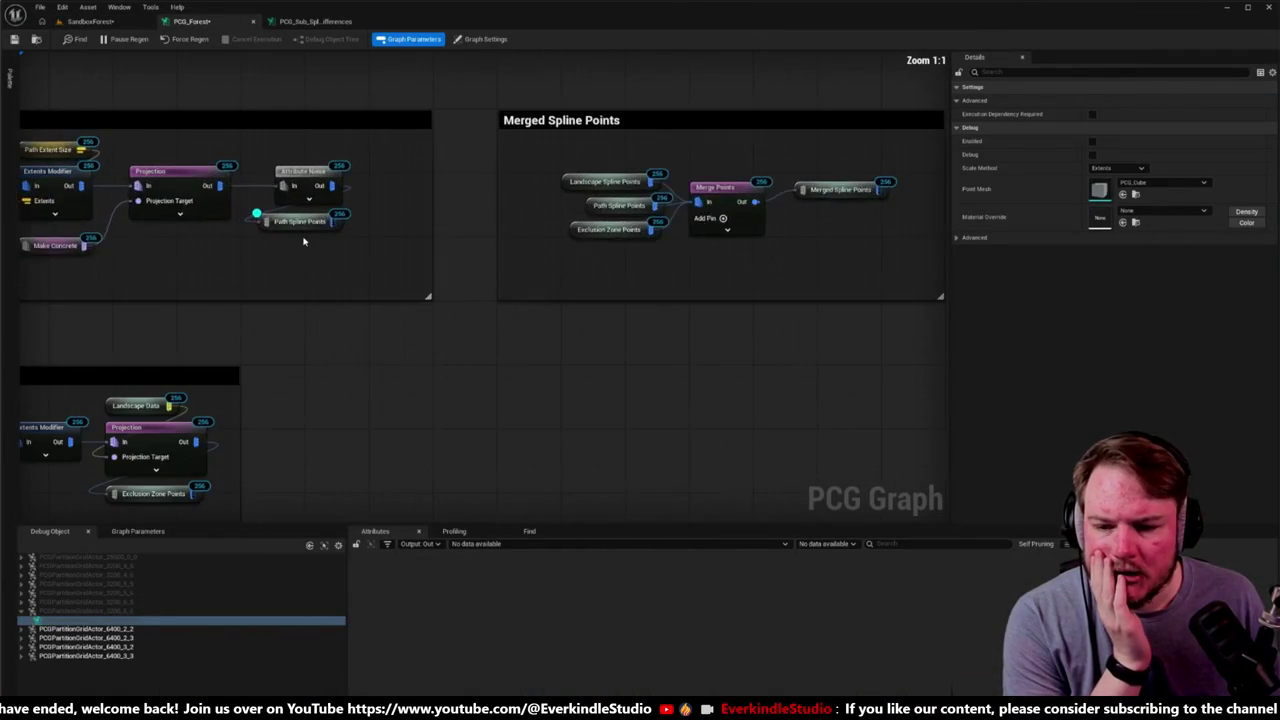
click(300, 222)
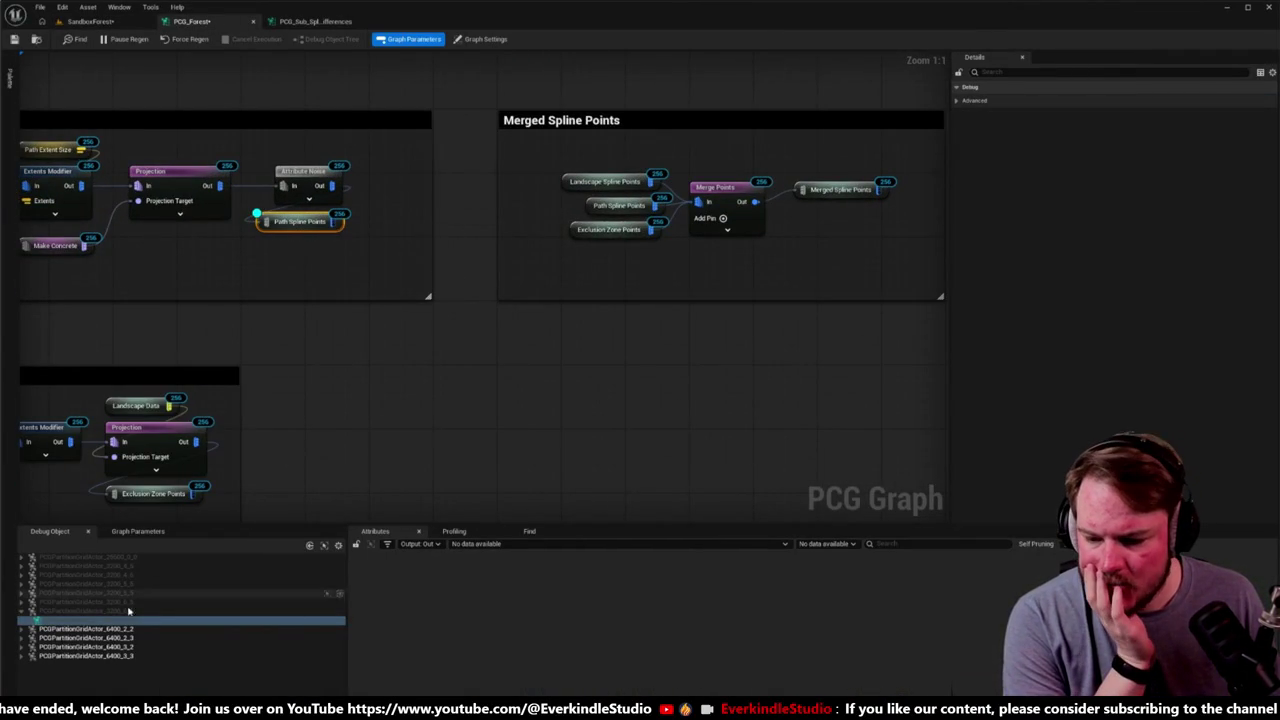
Step: Debug PCGComponent_3 of the partition actor to list Path Spline Points data, viewing the forest
click(22, 630)
click(24, 637)
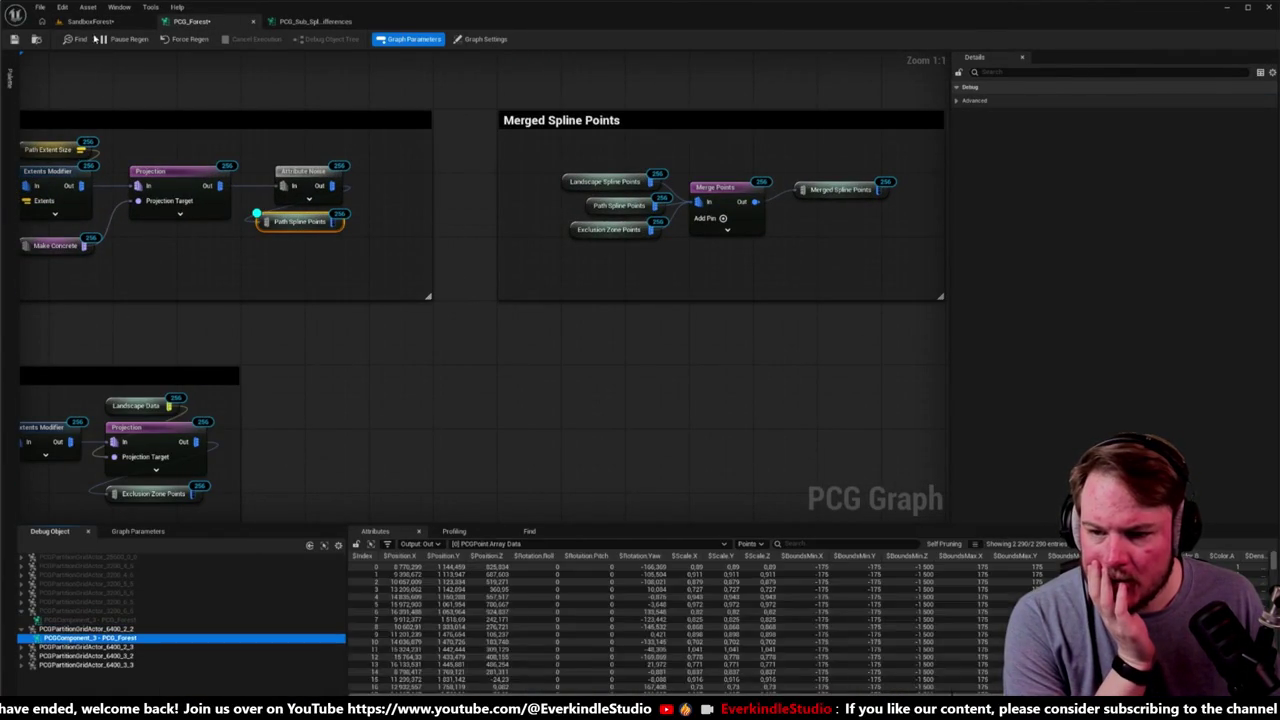
click(92, 22)
mouse_move(580, 390)
mouse_down()
mouse_move(580, 360)
mouse_move(500, 360)
mouse_move(500, 400)
mouse_move(500, 370)
mouse_move(480, 370)
mouse_move(480, 350)
mouse_move(455, 345)
mouse_move(445, 320)
mouse_up()
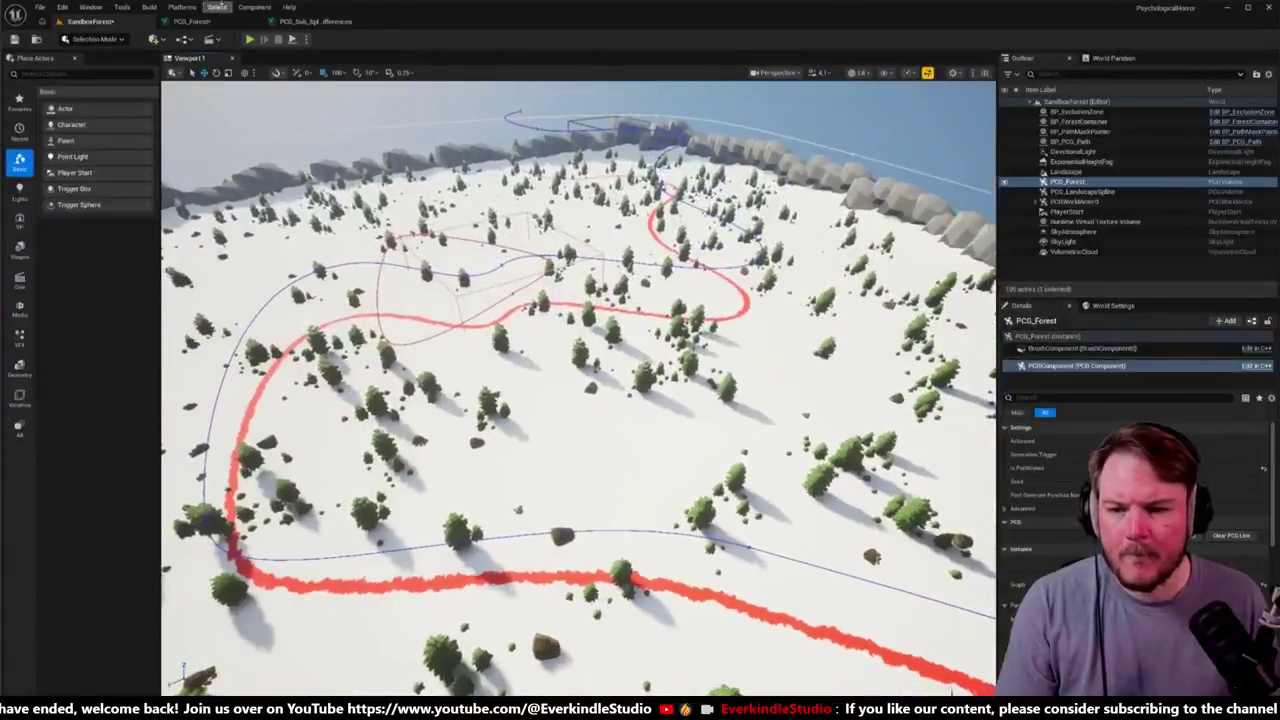
click(213, 20)
scroll(283, 200, down, 4)
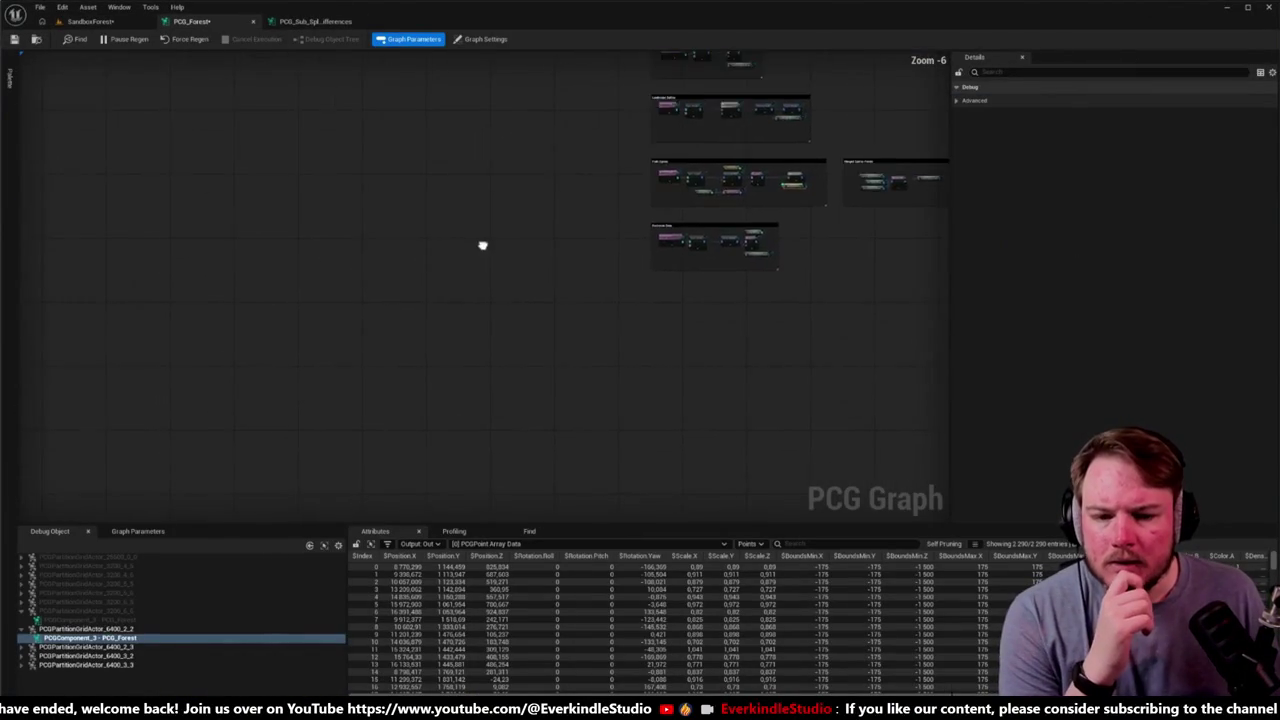
scroll(483, 246, up, 4)
Step: Add a Debug node wired from the Merged Spline Points output via a 'debug' search
mouse_move(617, 261)
mouse_down()
mouse_move(360, 258)
mouse_move(291, 276)
mouse_move(126, 283)
mouse_up()
click(815, 238)
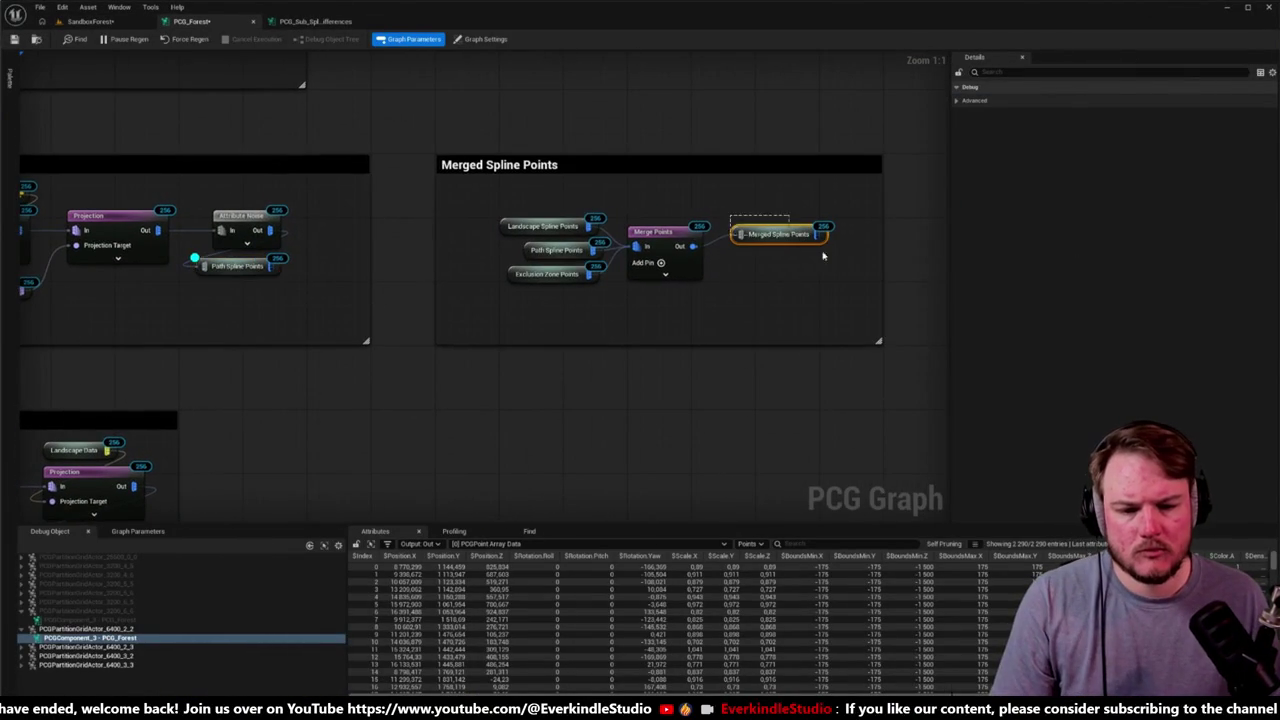
mouse_move(829, 264)
mouse_down()
mouse_move(665, 360)
mouse_move(573, 181)
mouse_up()
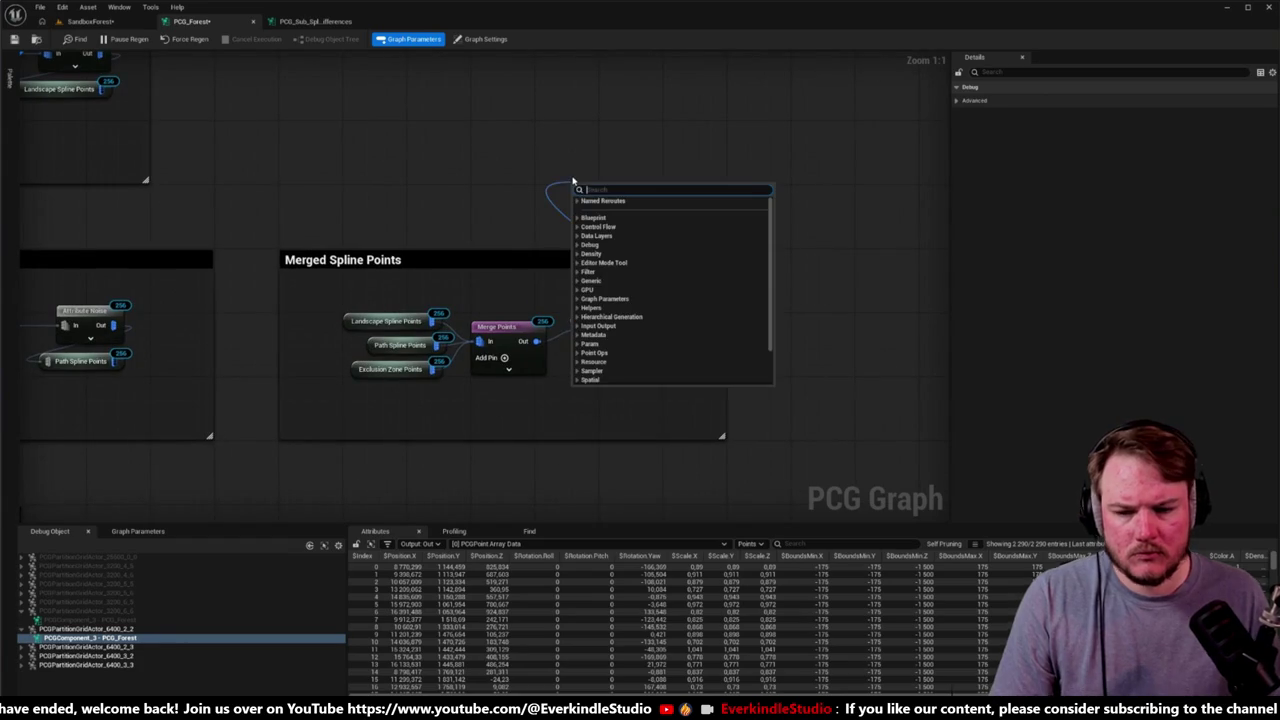
text(debug)
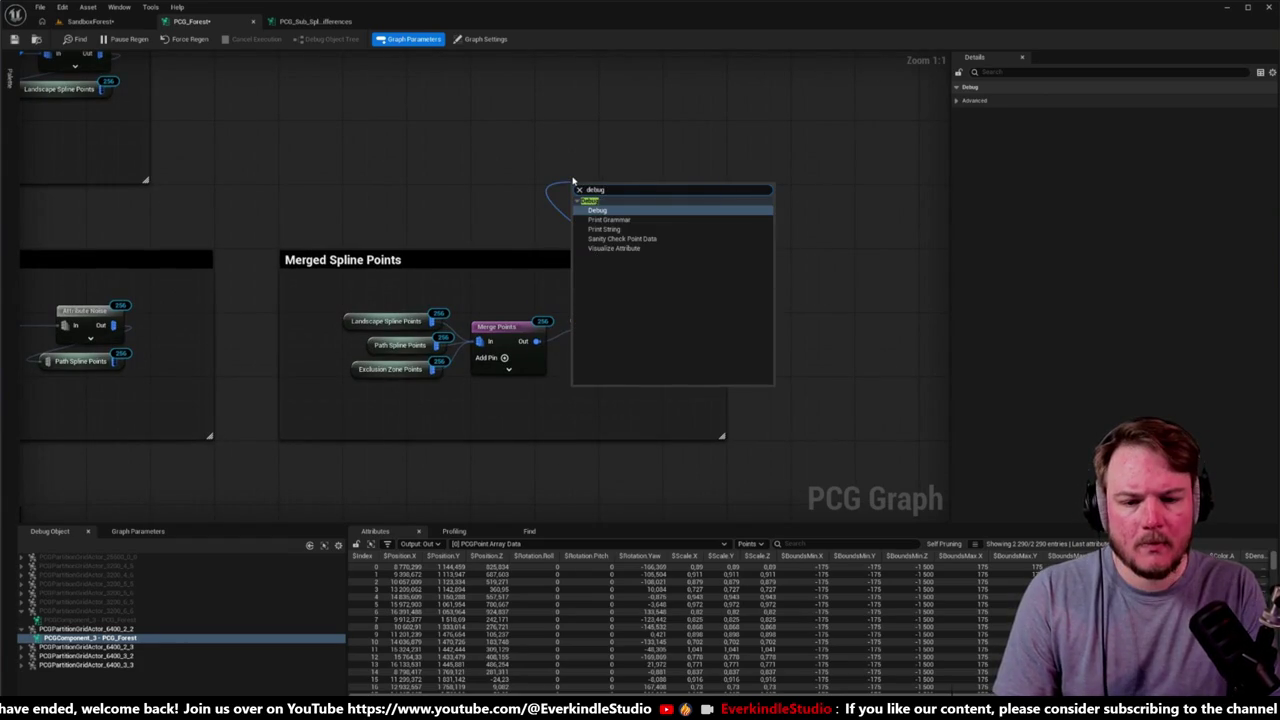
key(Return)
Step: Set debug object PCGPartitionGridActor_6400_2_2 and view the path markers in the level
click(539, 170)
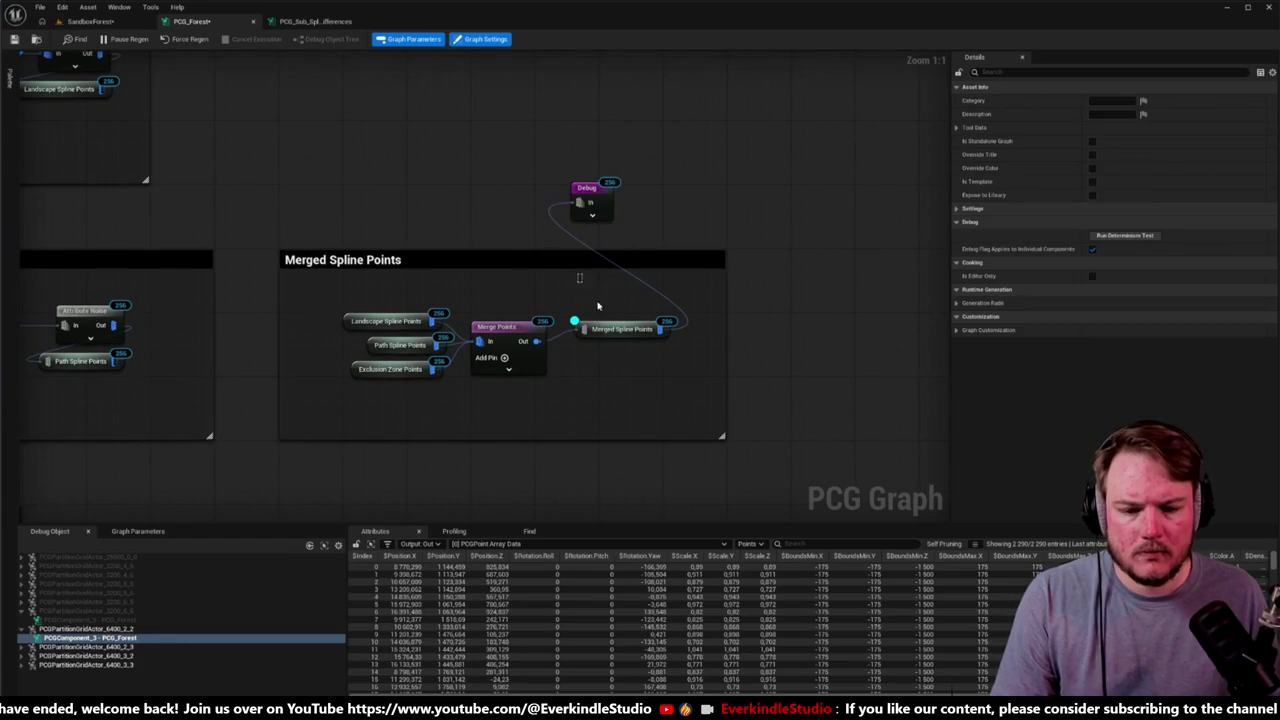
click(635, 332)
click(586, 190)
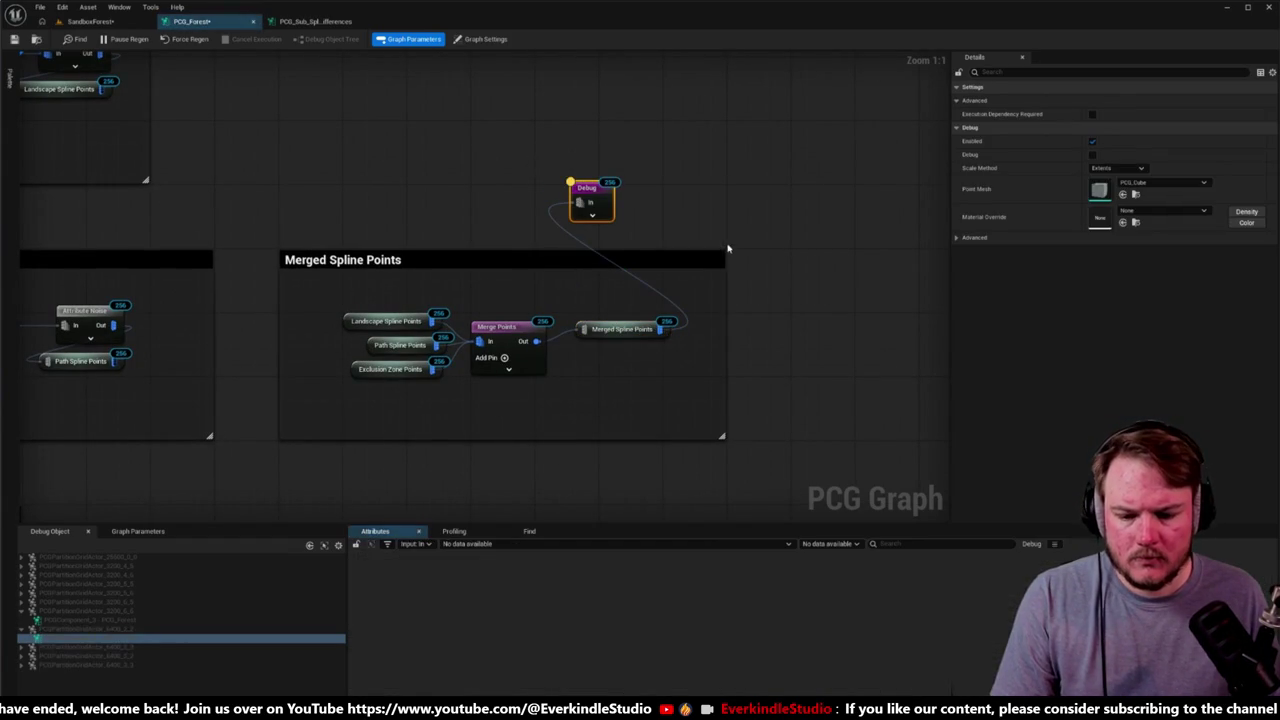
click(580, 328)
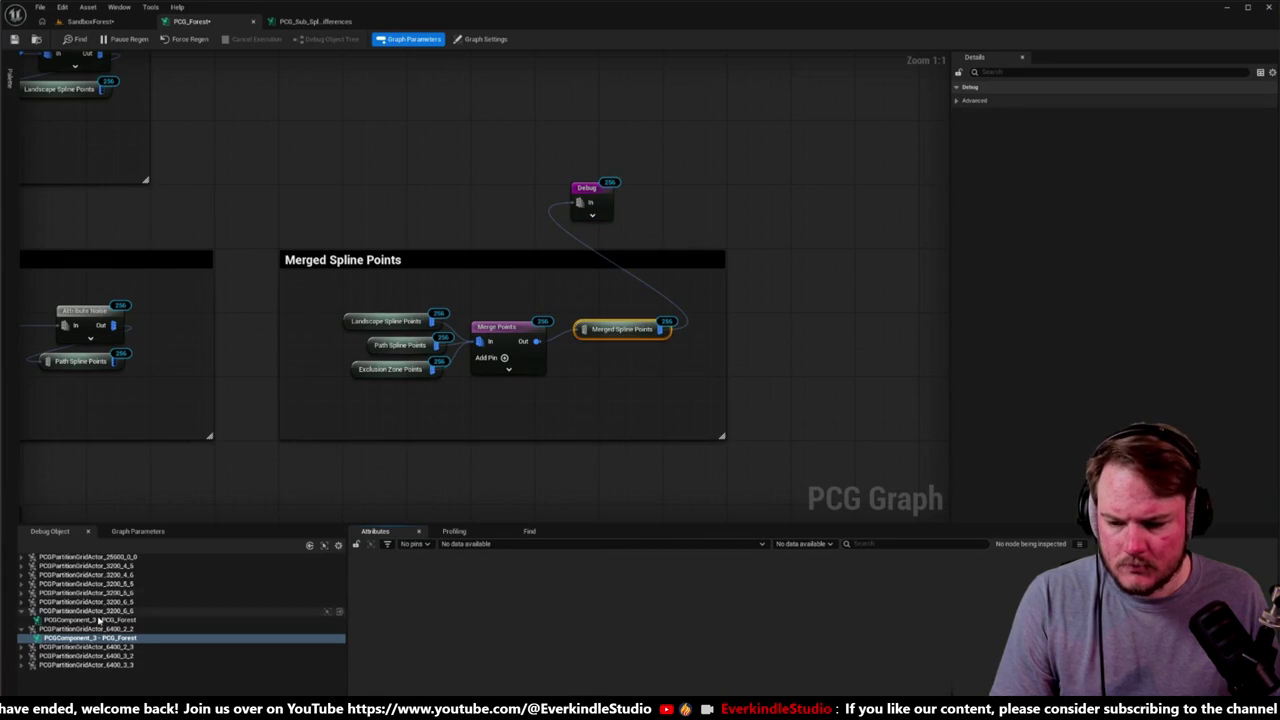
click(333, 629)
click(107, 30)
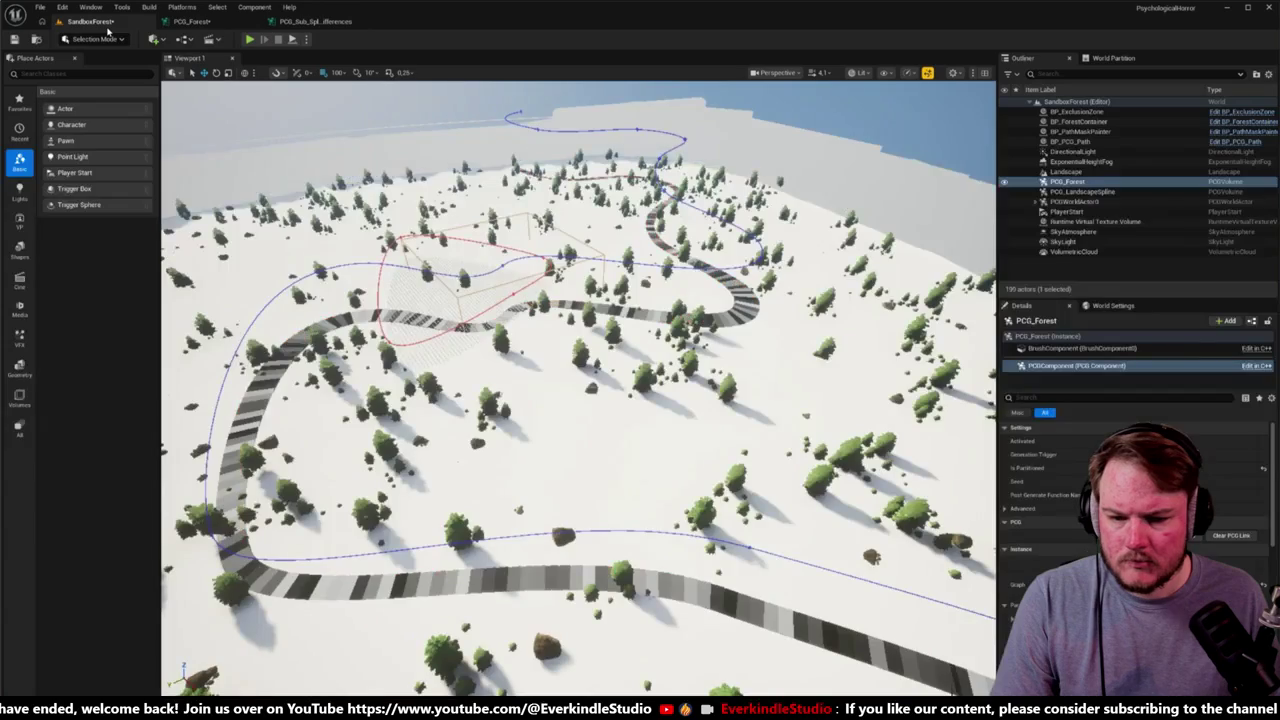
mouse_move(580, 400)
mouse_down()
mouse_move(620, 380)
mouse_move(560, 400)
mouse_move(563, 420)
mouse_move(565, 360)
mouse_move(540, 420)
mouse_up()
Step: Select a Debug node and pull a wire from the Merged Spline Points output
click(191, 21)
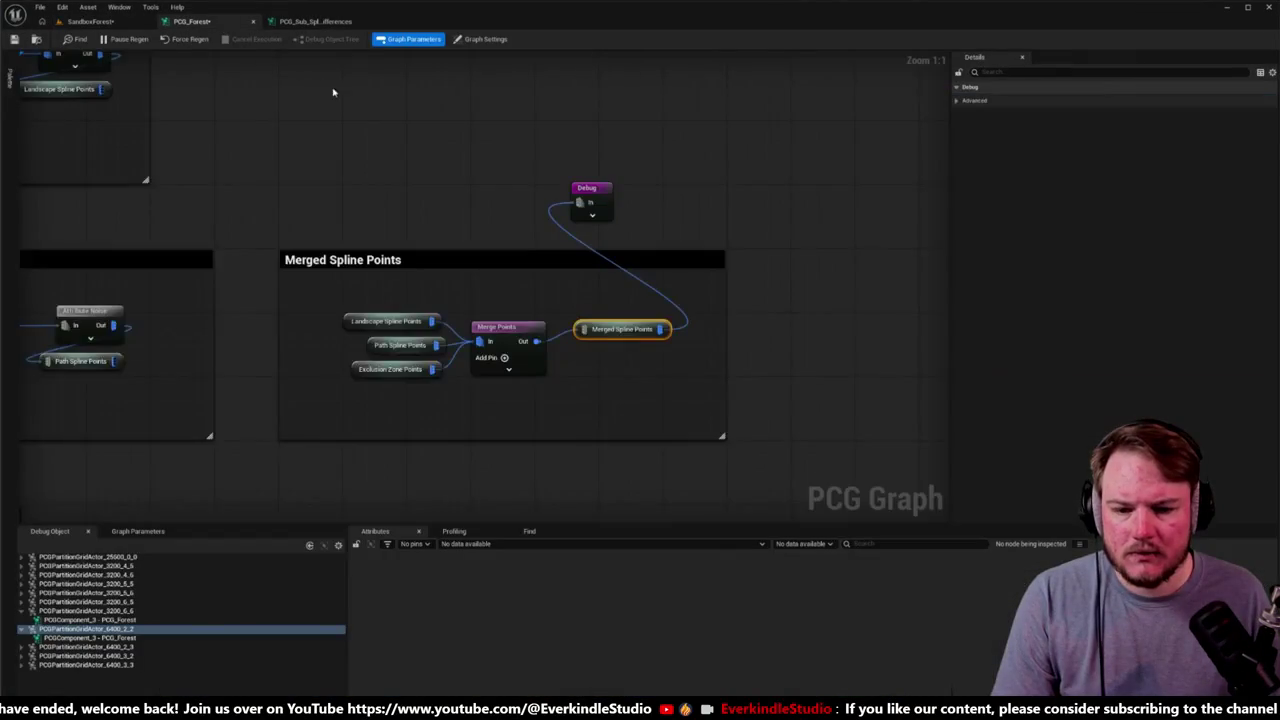
scroll(333, 92, down, 8)
scroll(120, 310, up, 2)
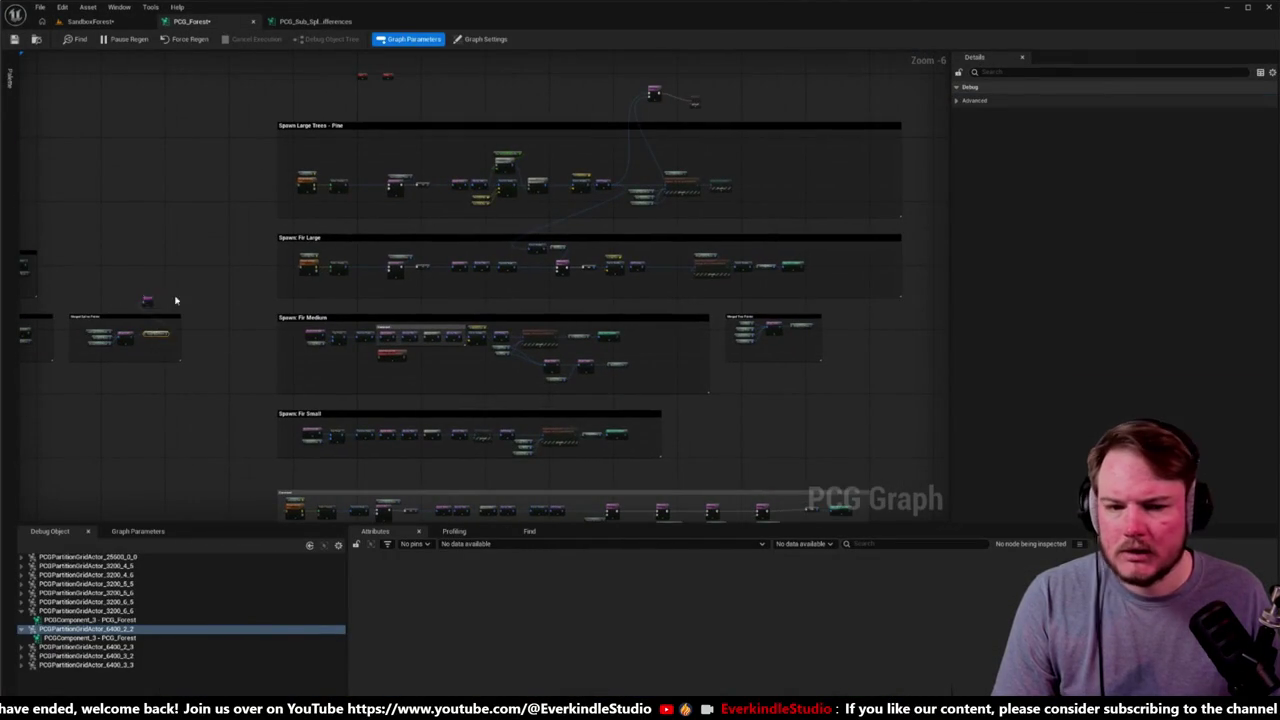
click(680, 97)
scroll(630, 153, up, 7)
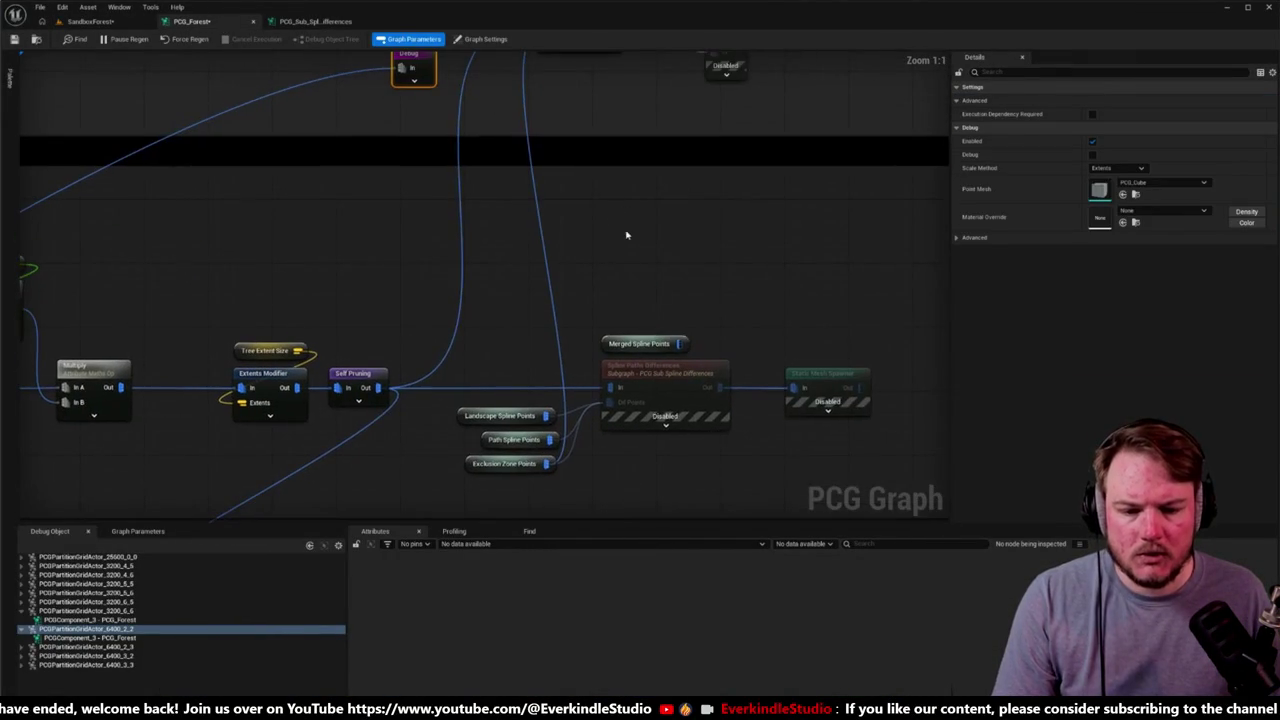
drag(680, 343, 402, 68)
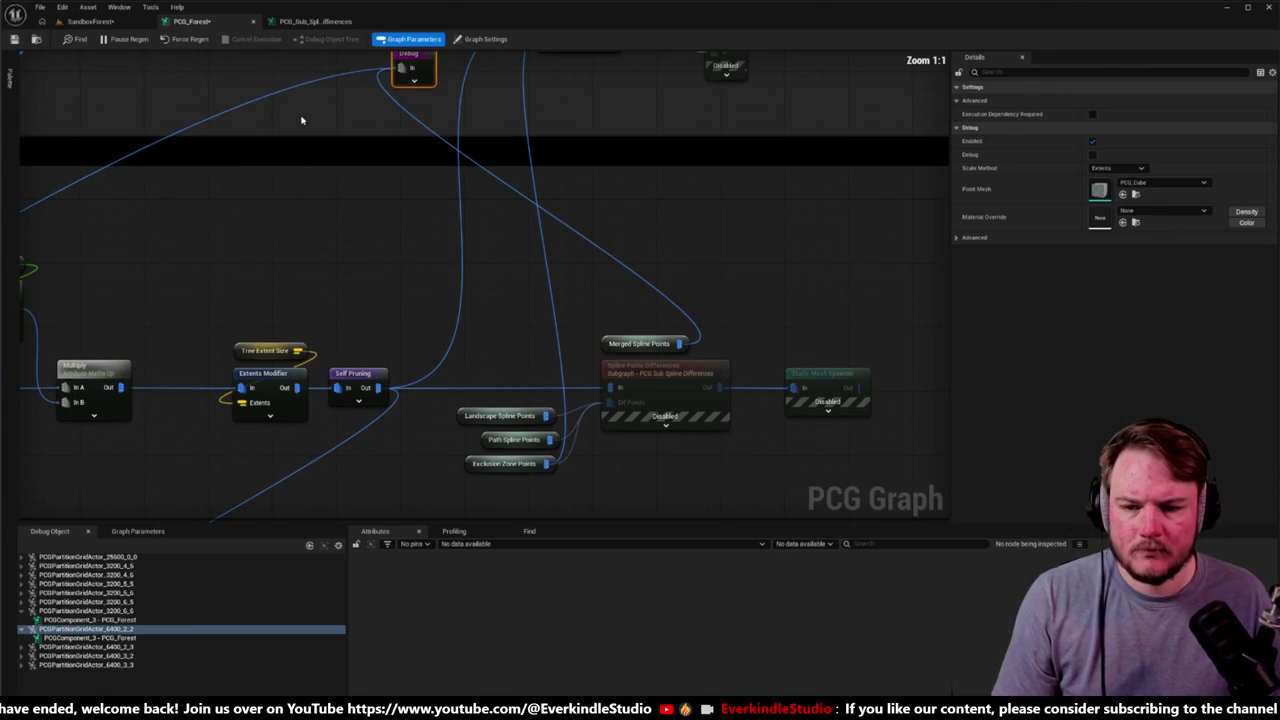
Step: Frame the PCG_Forest volume, then connect Merged Spline Points into Spline Paths Differences
click(90, 21)
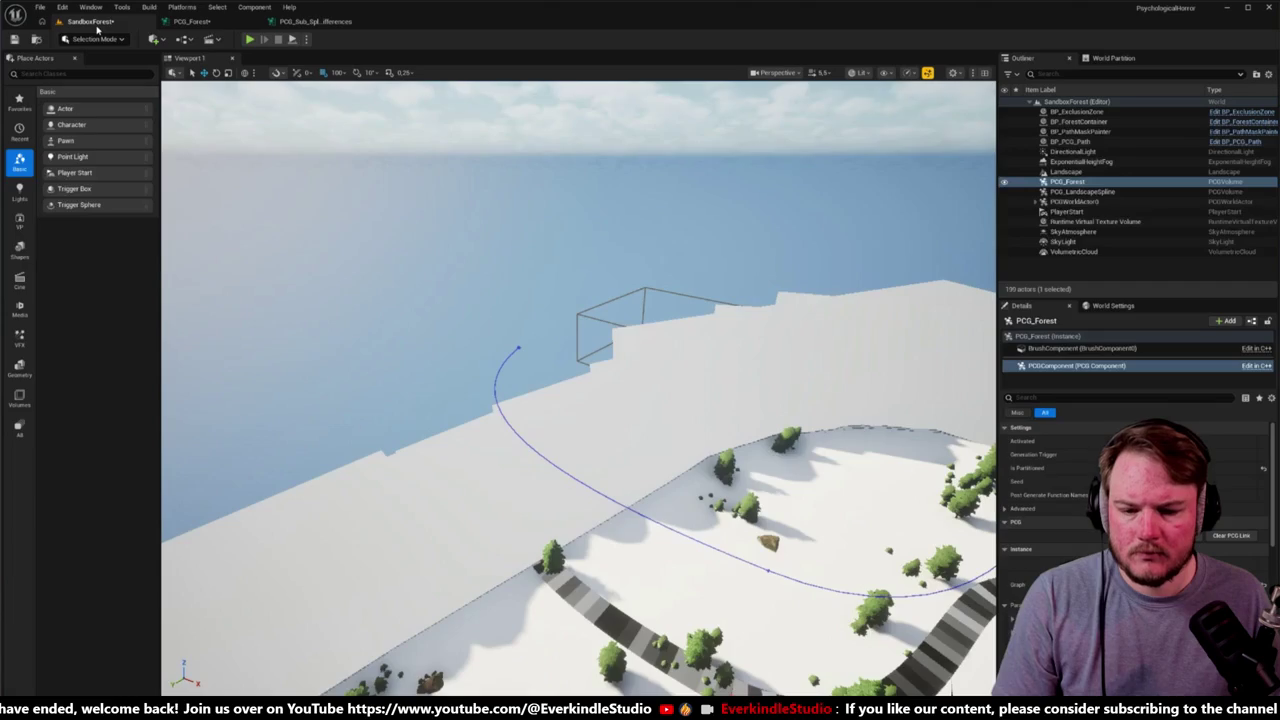
key(f)
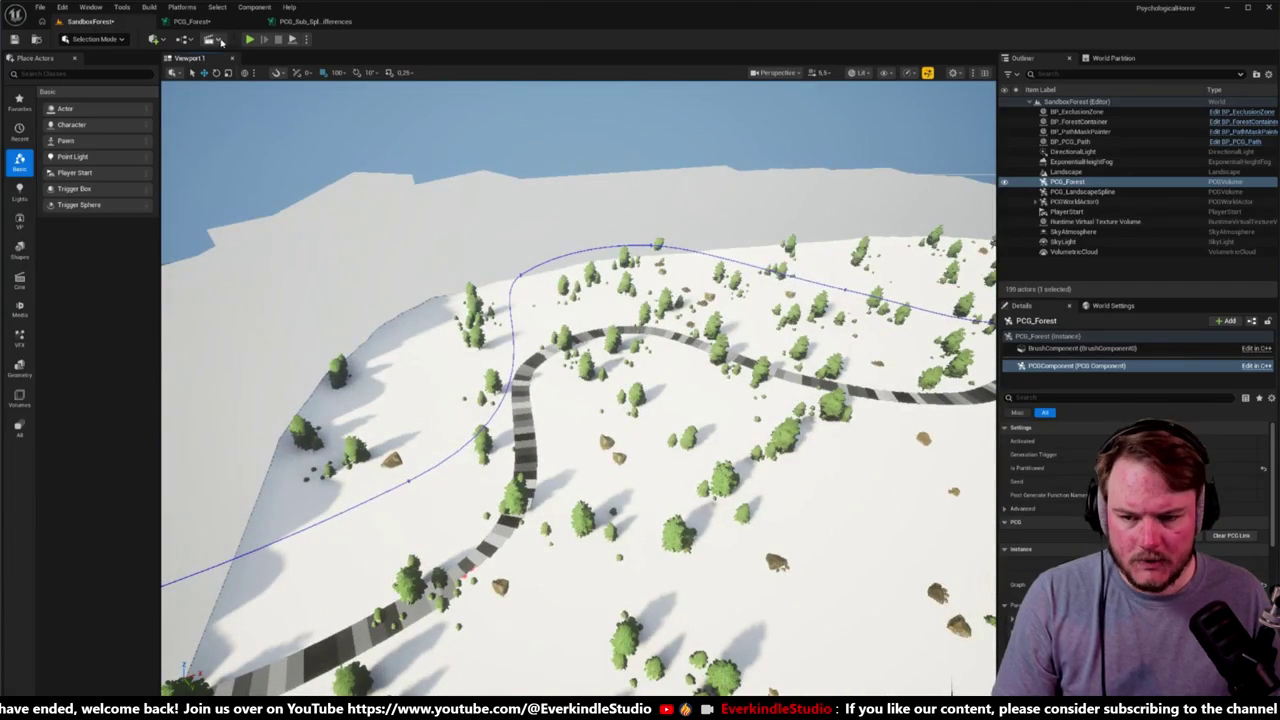
click(200, 21)
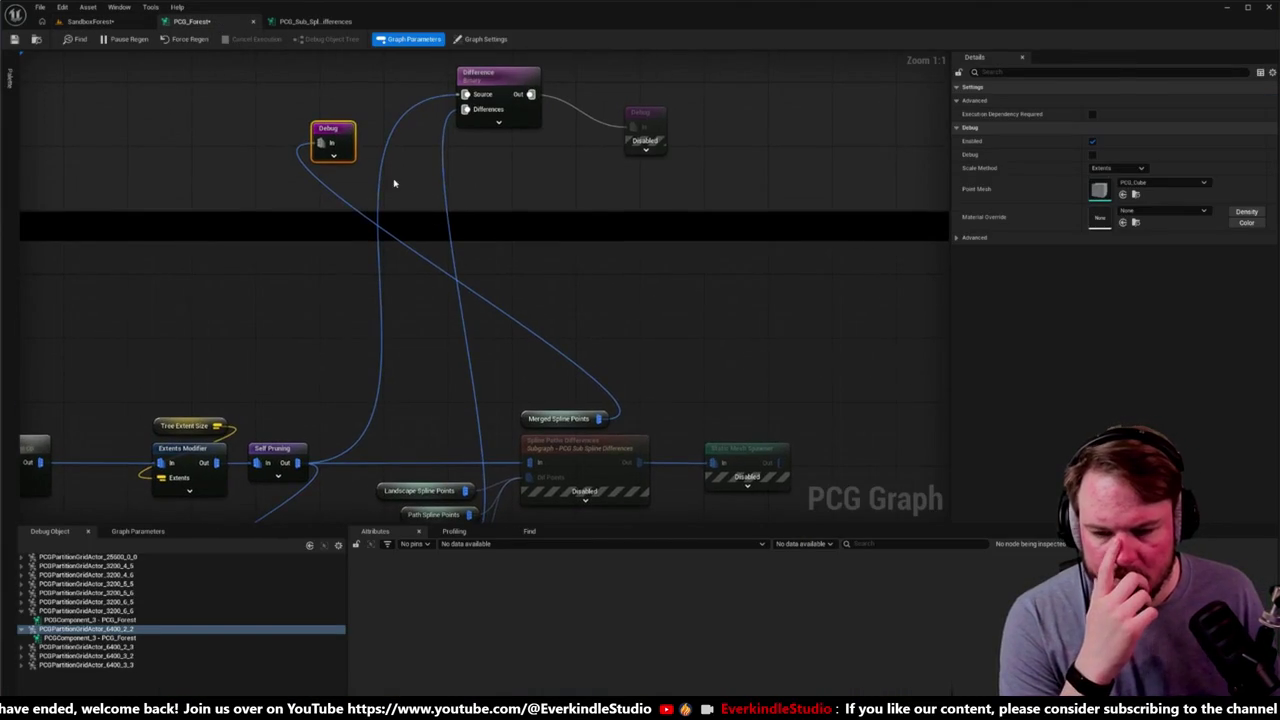
drag(502, 478, 523, 350)
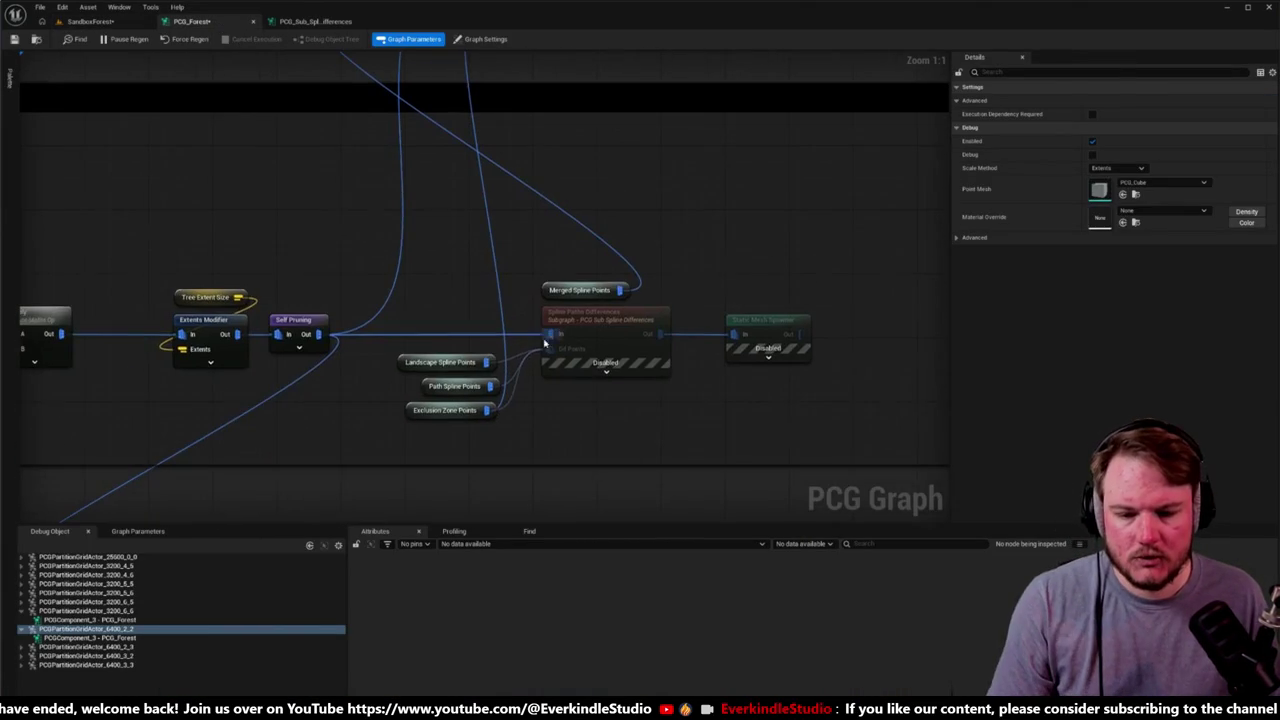
drag(620, 290, 552, 348)
Step: Debug Spline Paths Differences through a Debug node beside it and view the red path top-down
click(620, 355)
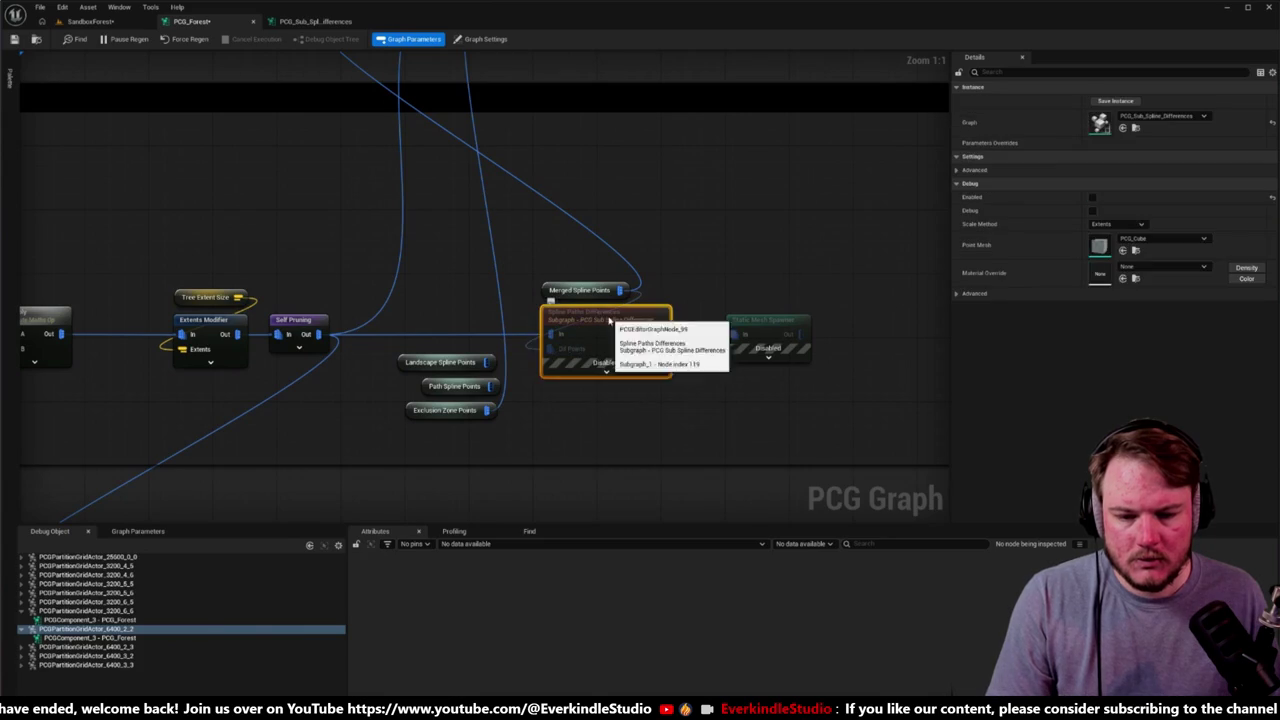
key(d)
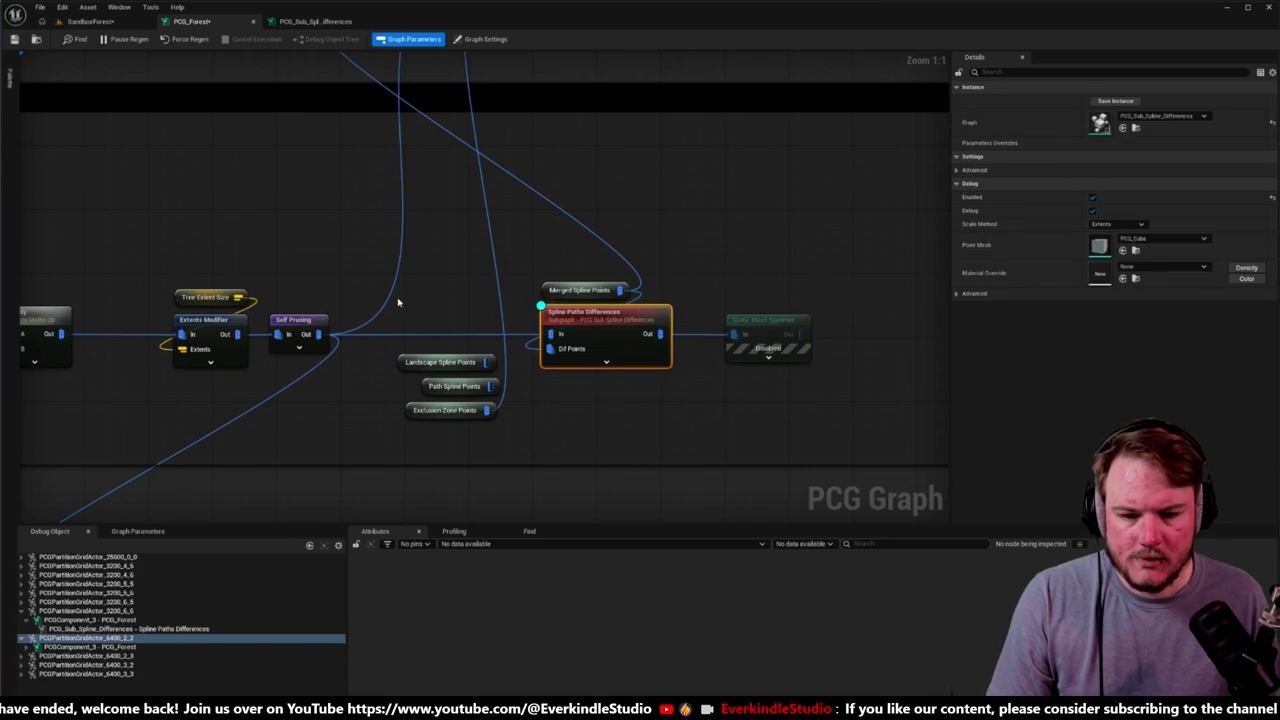
drag(396, 284, 432, 310)
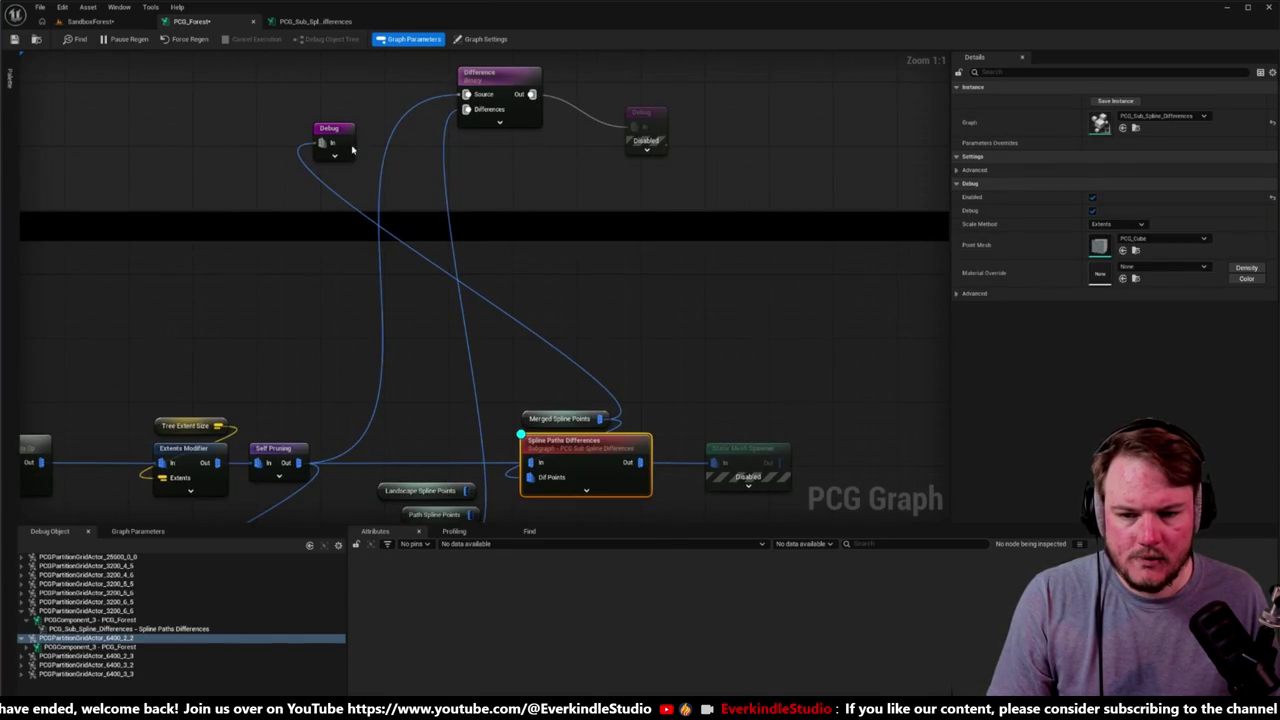
mouse_move(340, 133)
mouse_down()
mouse_move(796, 362)
mouse_move(764, 348)
mouse_up()
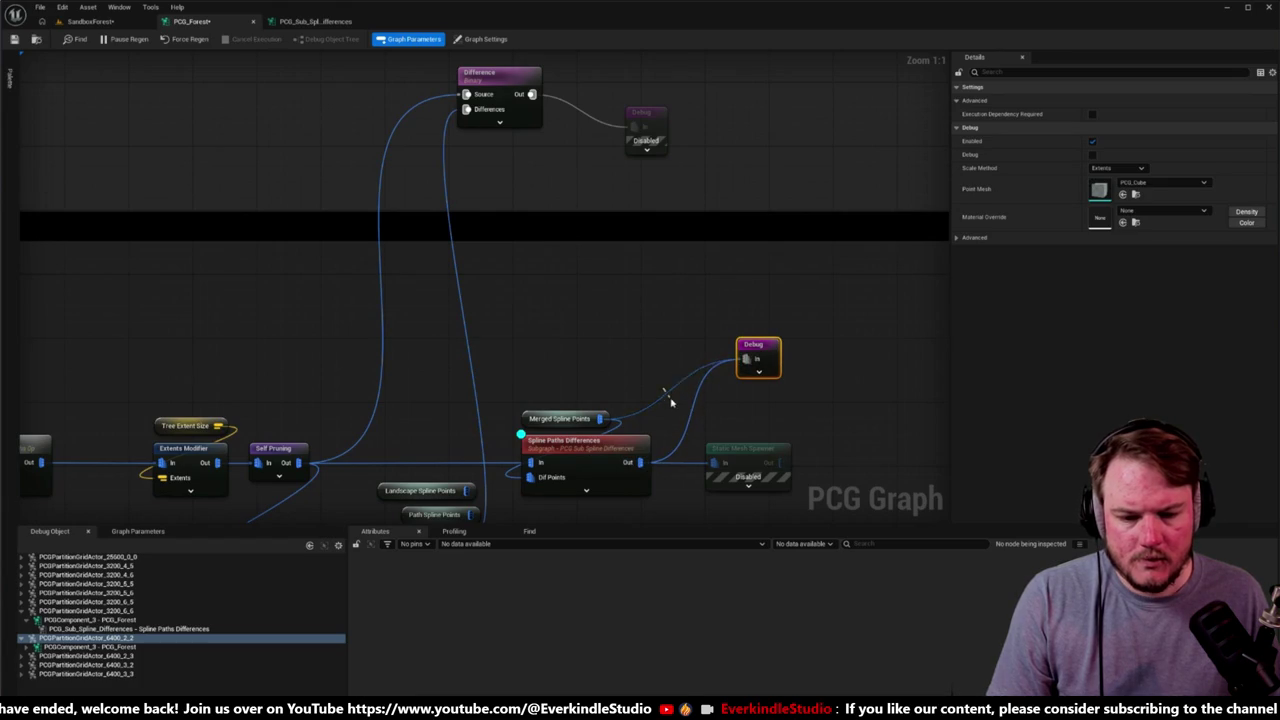
drag(655, 392, 663, 323)
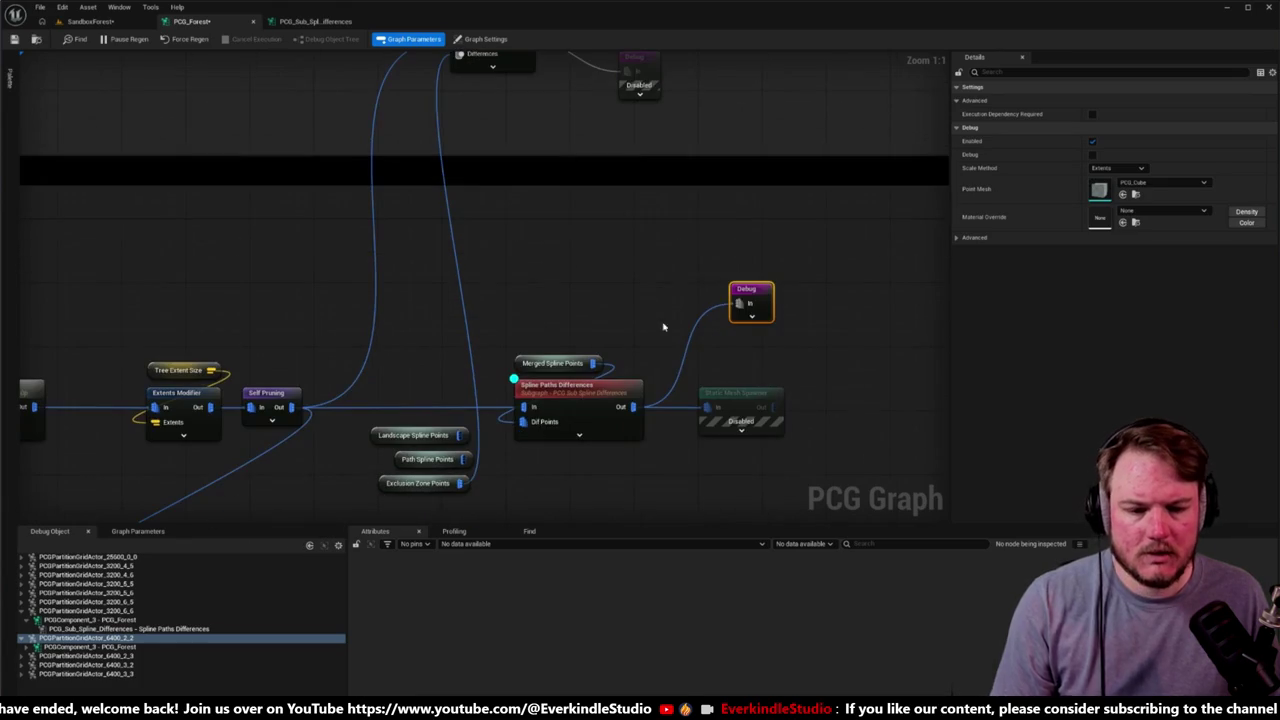
click(628, 393)
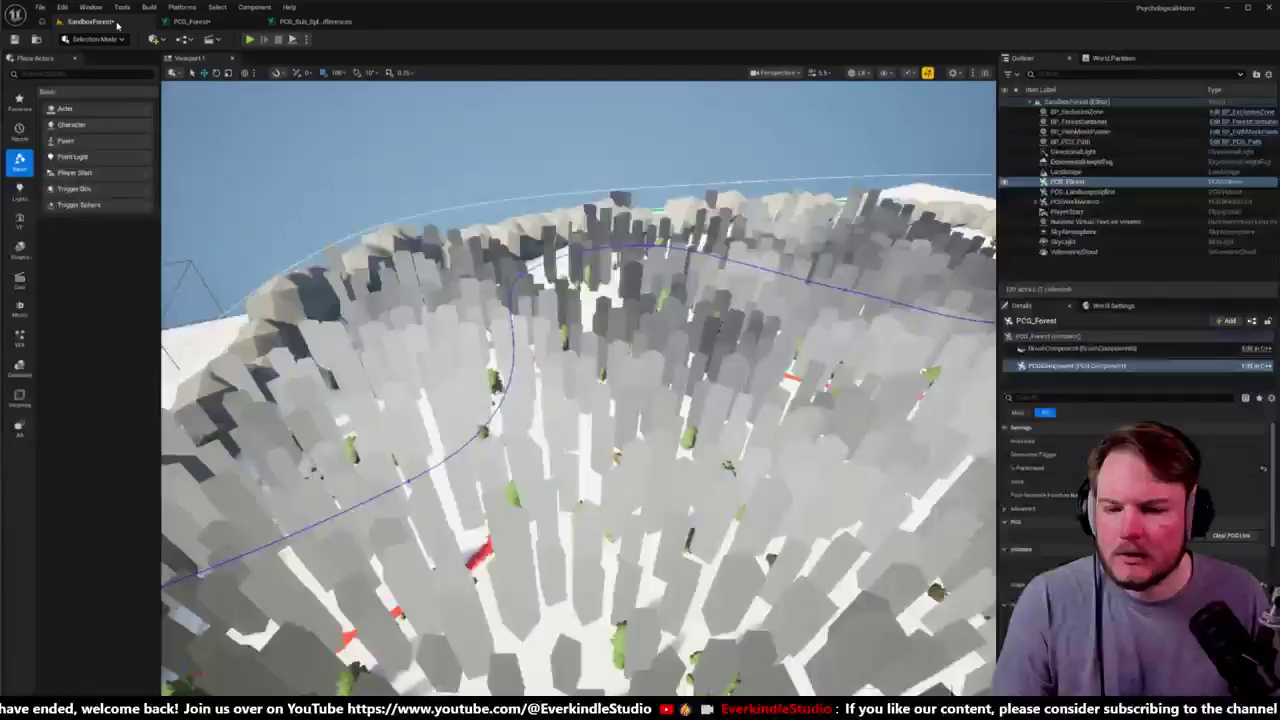
click(90, 21)
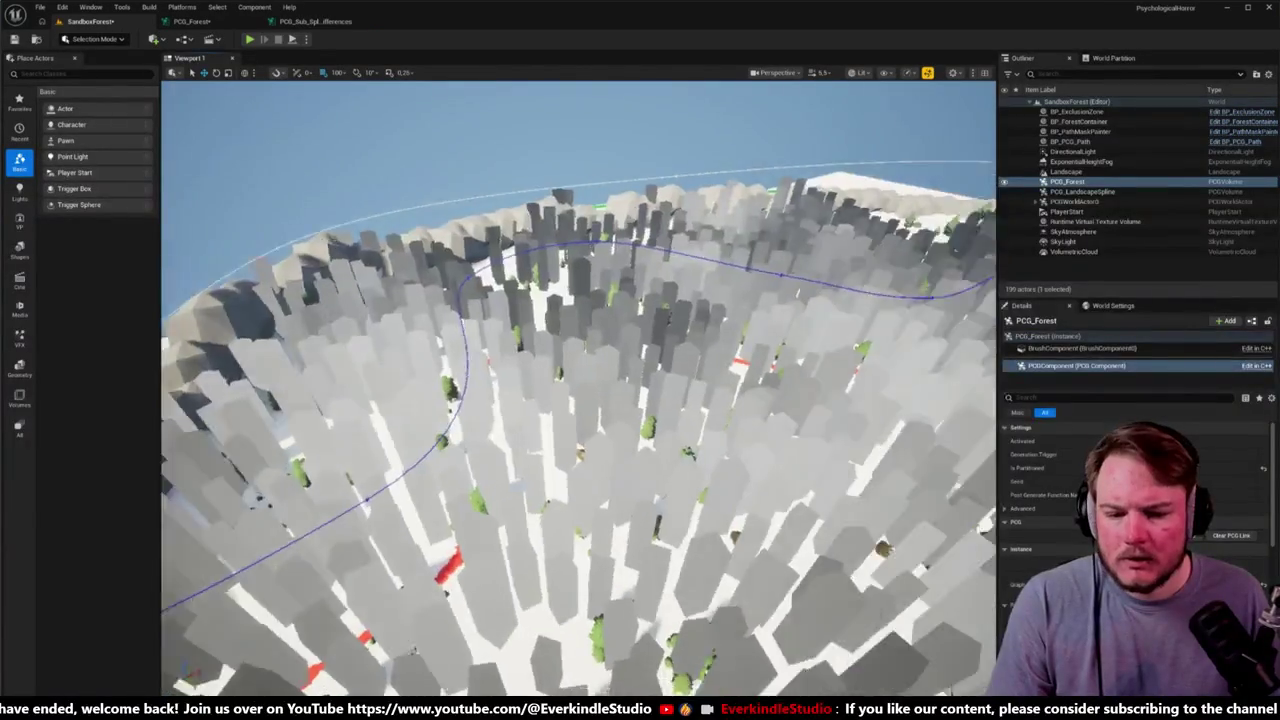
drag(479, 245, 479, 245)
Step: Select the Difference and Debug nodes in PCG_Forest and look along the red path
click(188, 21)
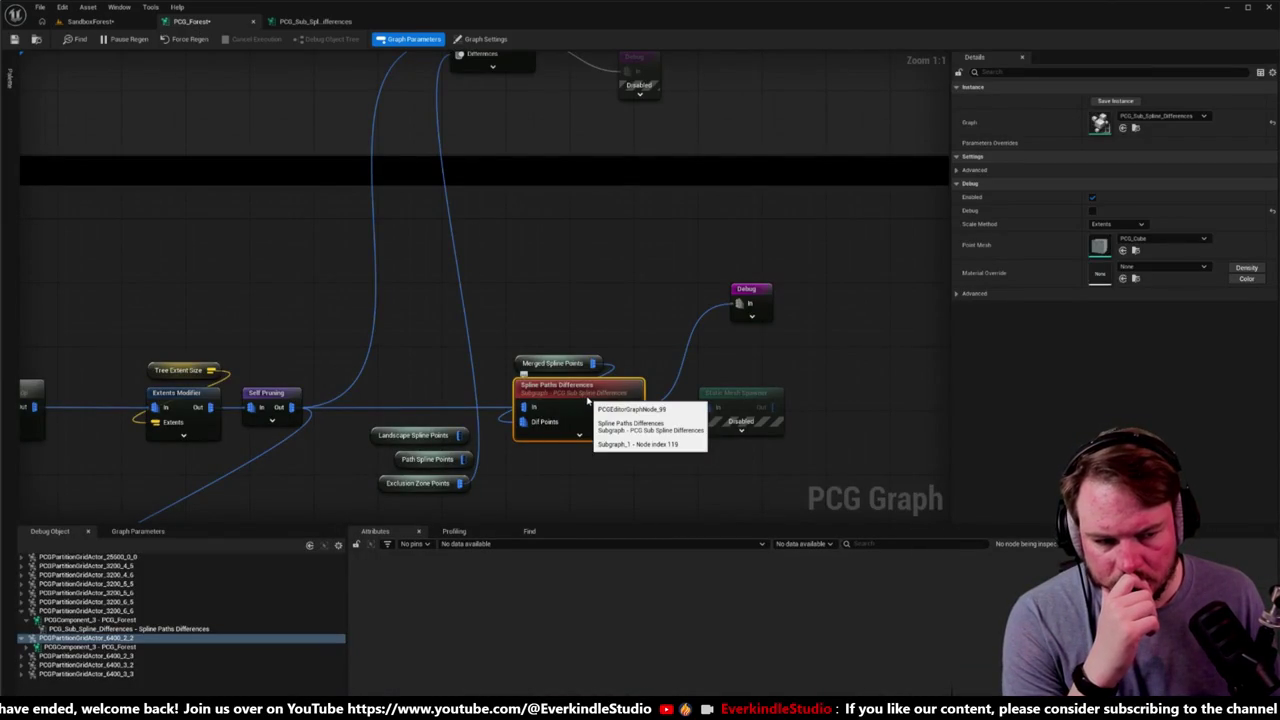
click(322, 22)
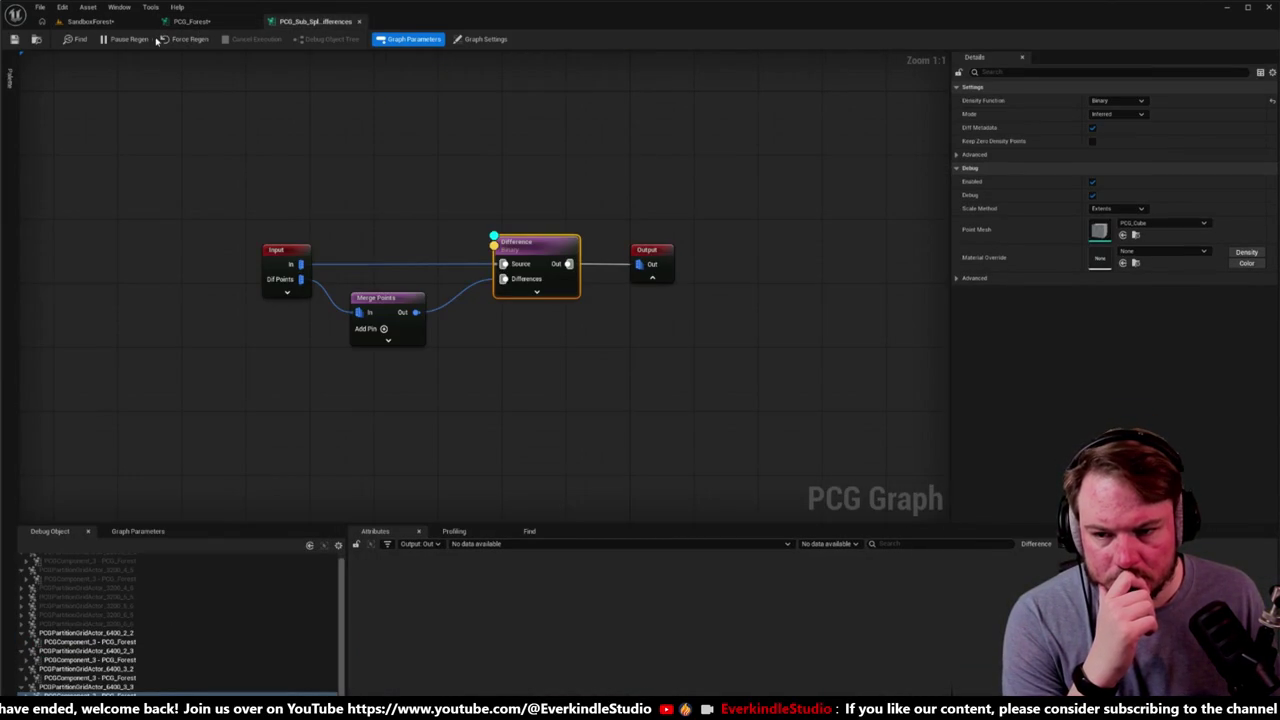
click(110, 21)
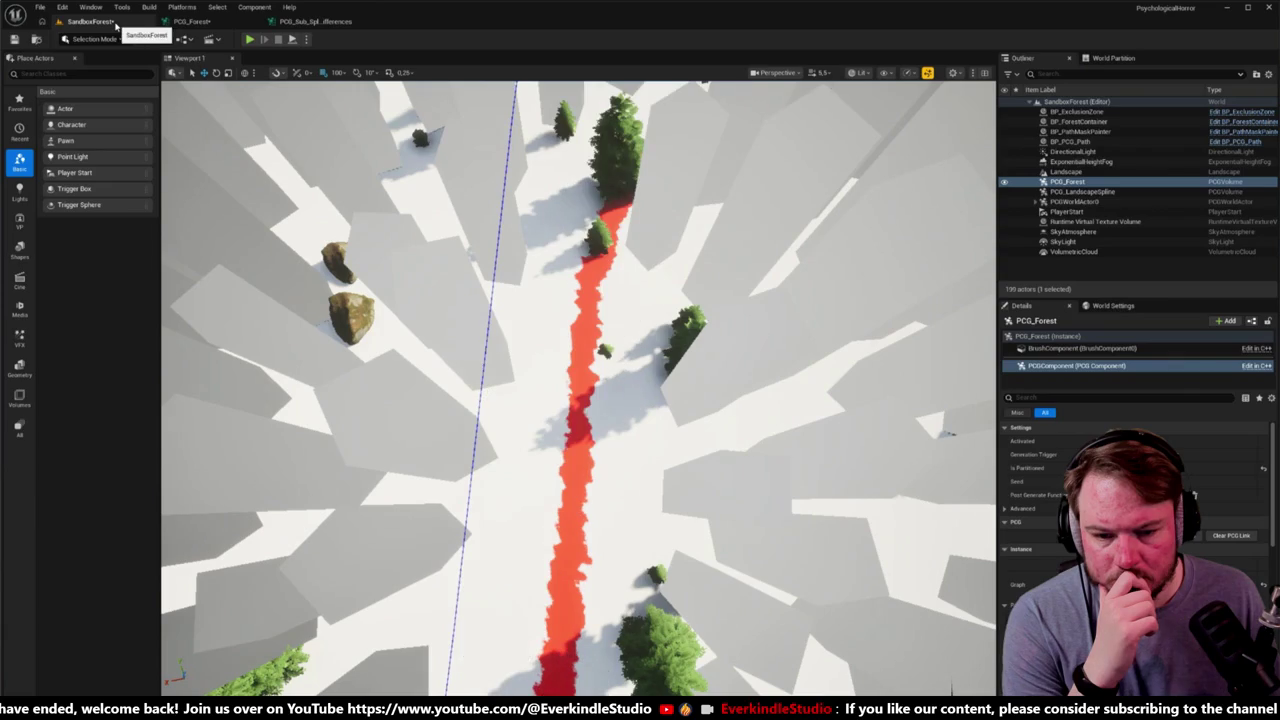
click(310, 21)
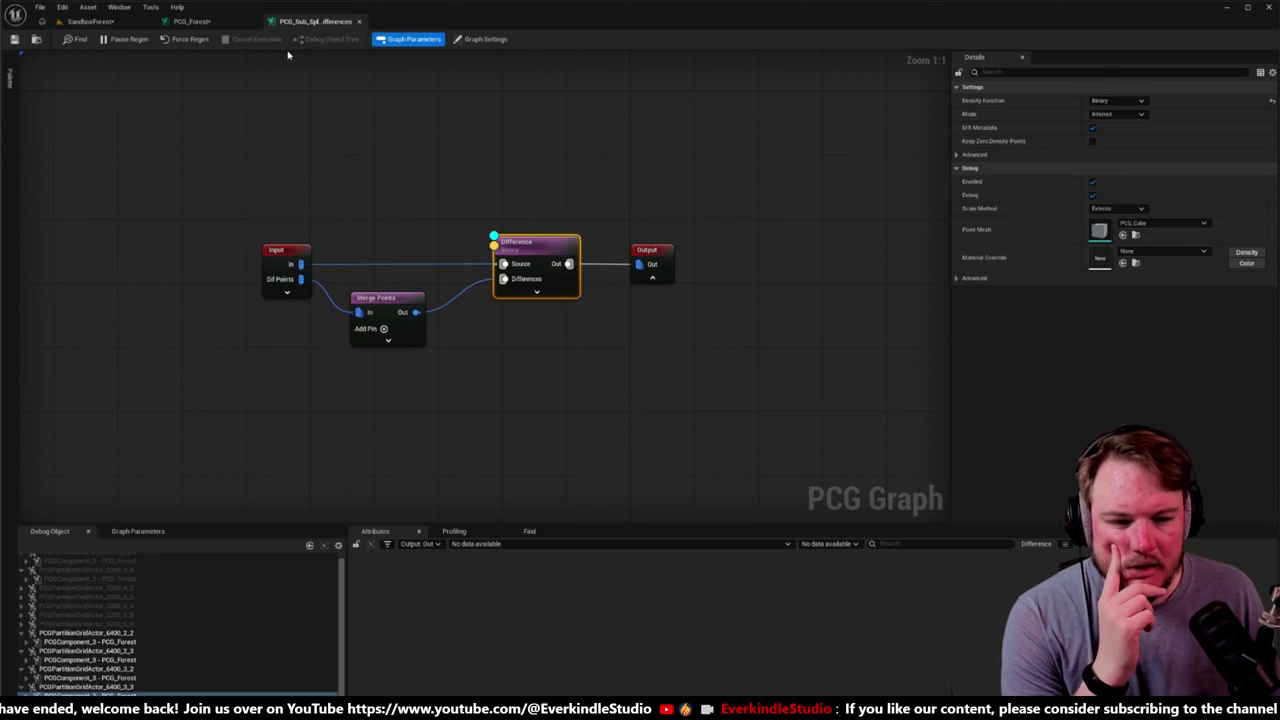
click(190, 21)
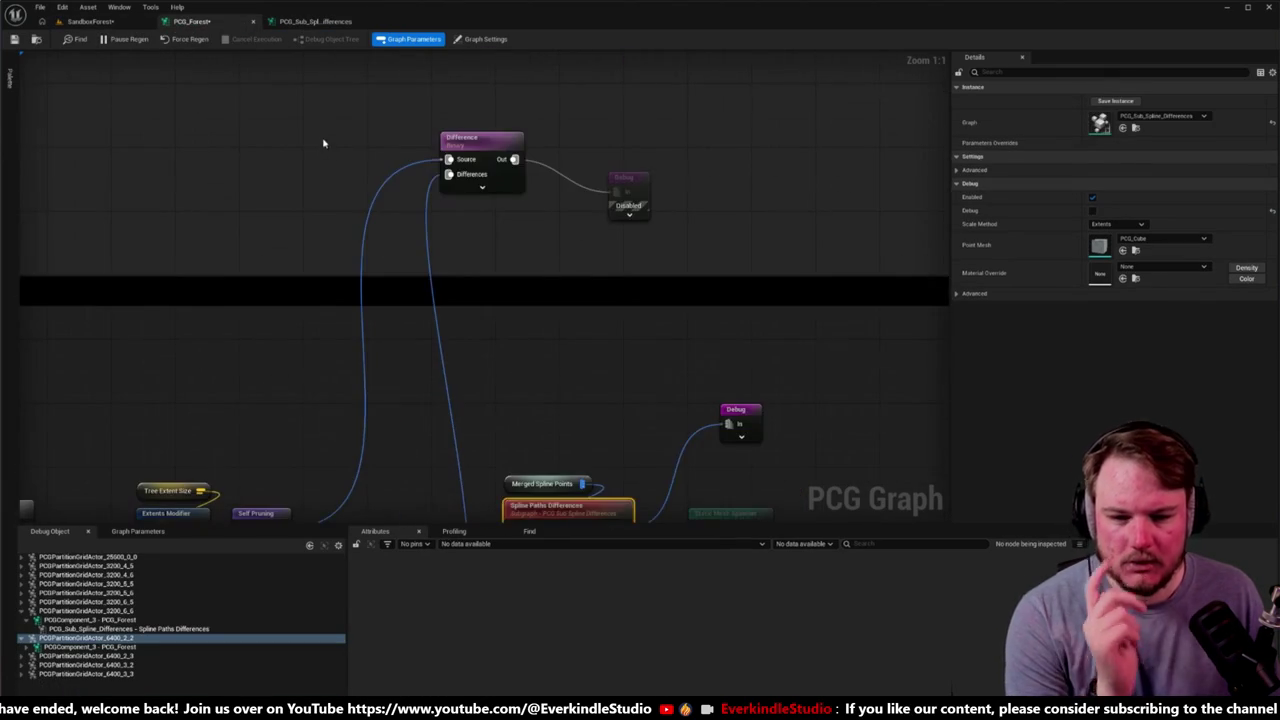
drag(323, 143, 711, 229)
click(110, 24)
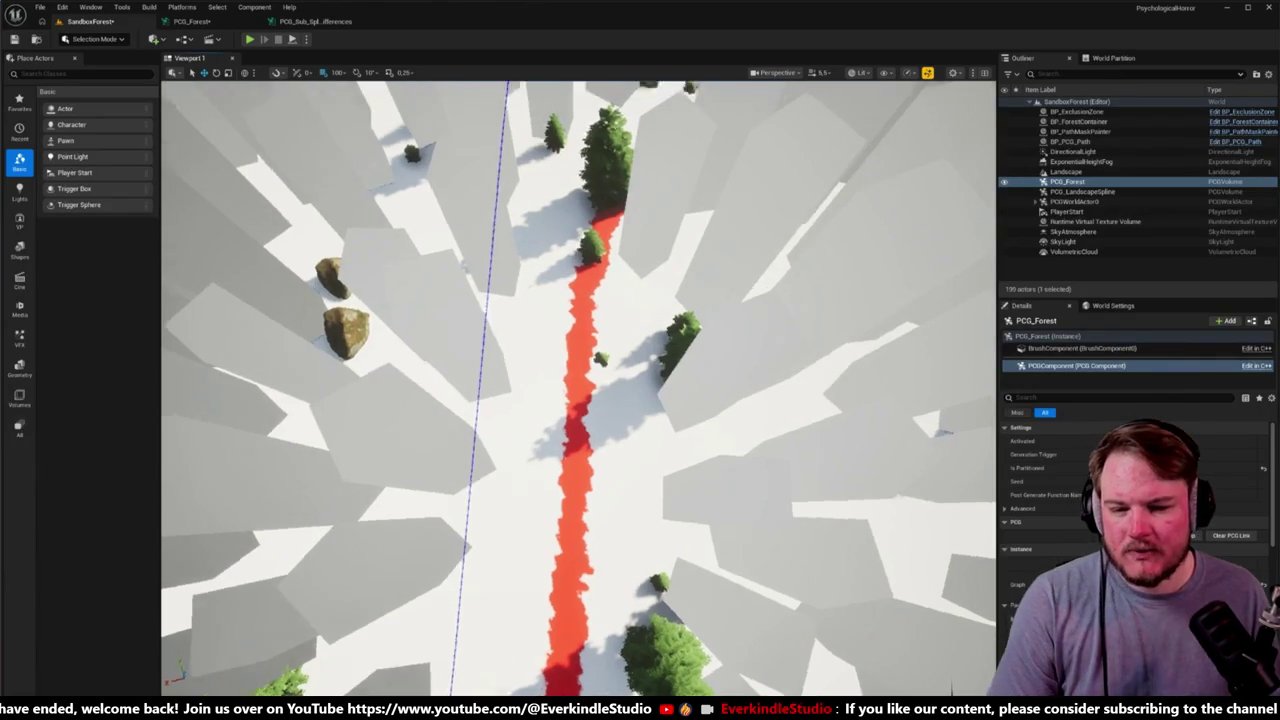
mouse_move(647, 343)
mouse_down()
mouse_move(640, 330)
mouse_move(647, 343)
mouse_up()
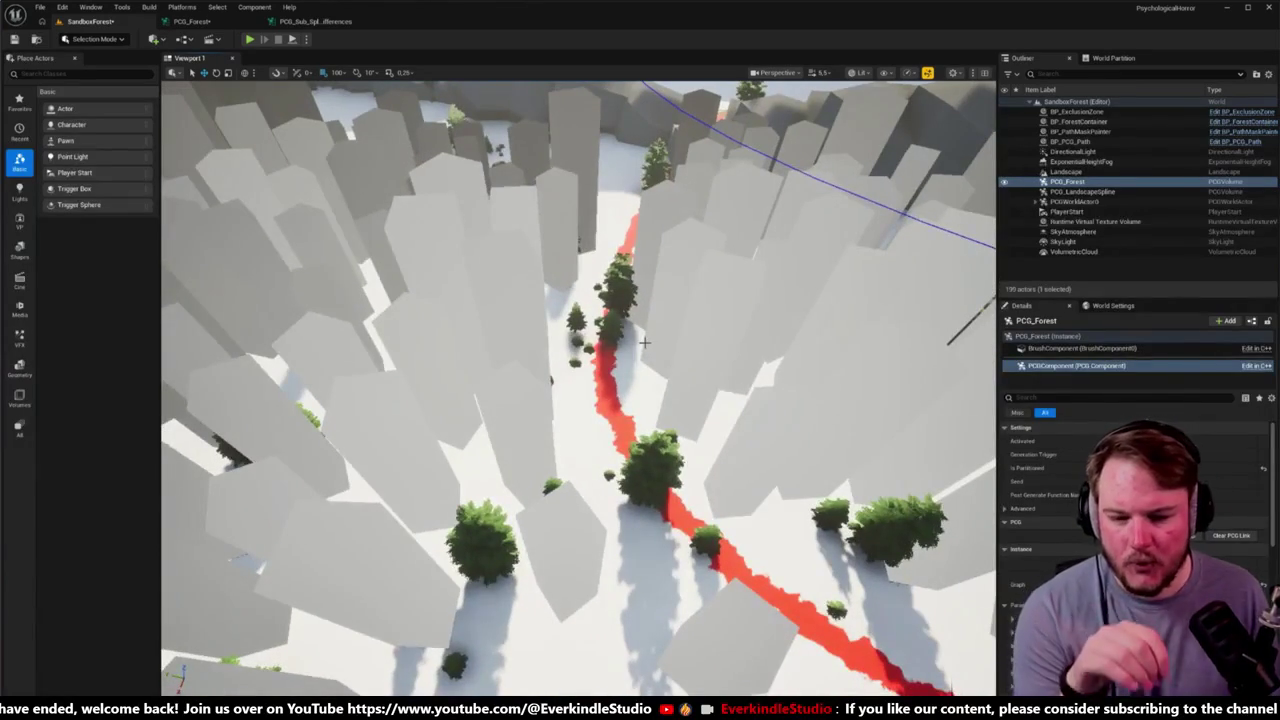
Step: Turn off Debug on the PCG_Sub_Spline_Differences Difference node and return to the level
click(340, 24)
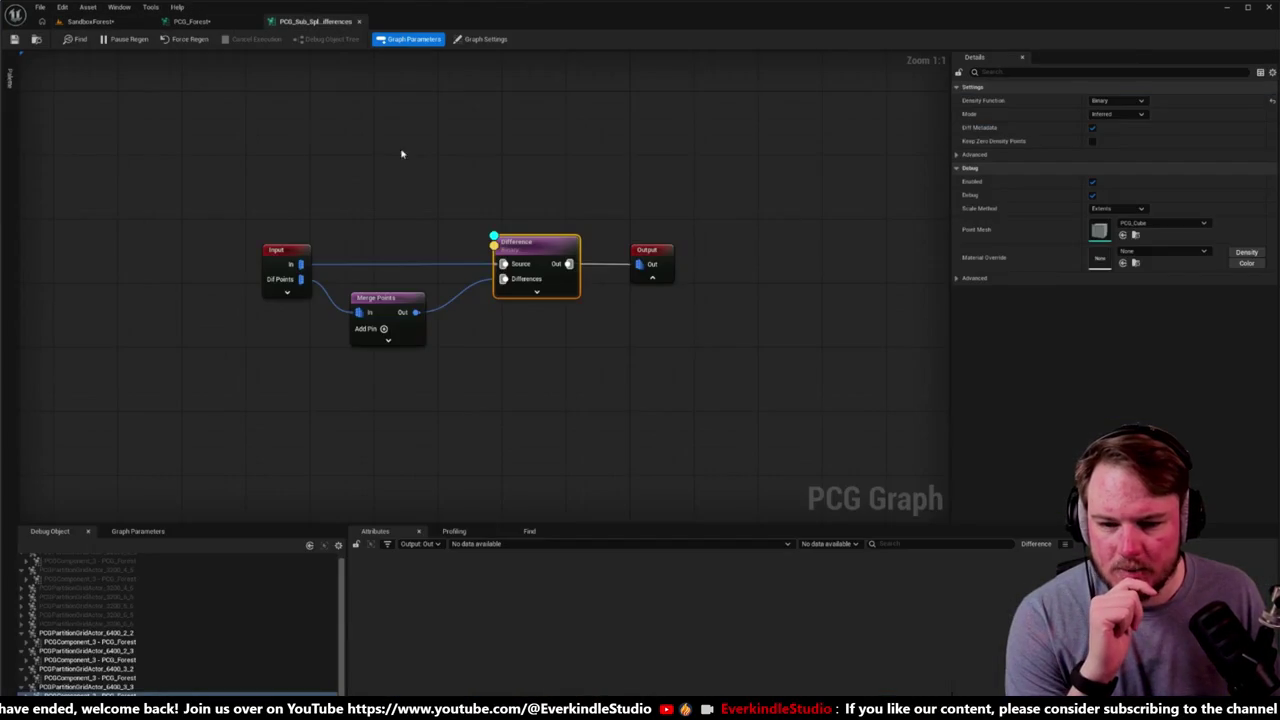
drag(232, 212, 651, 398)
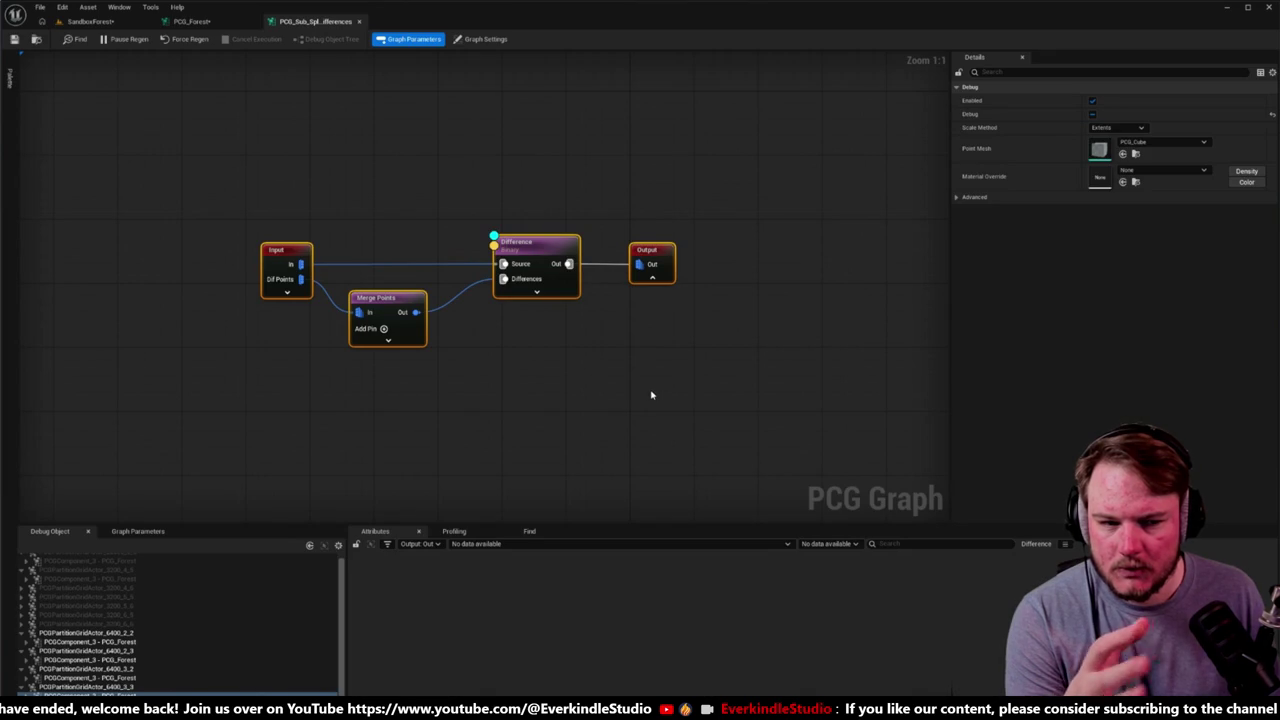
click(536, 252)
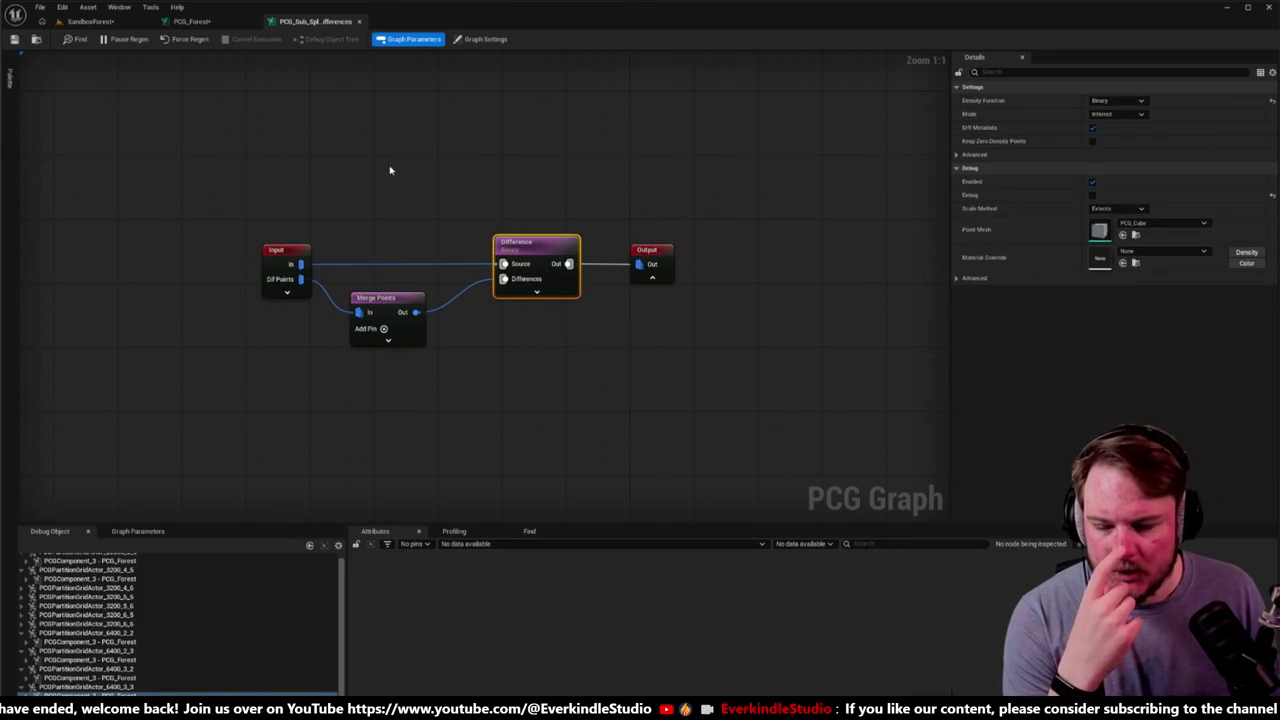
click(106, 24)
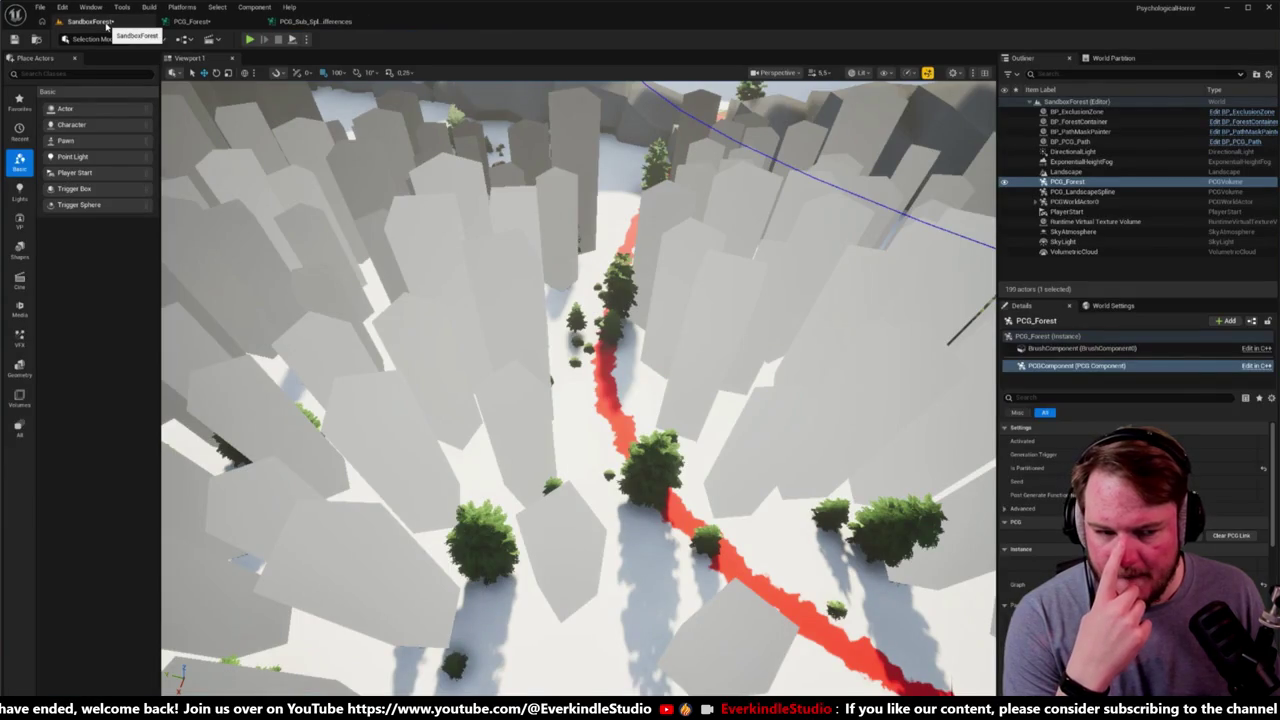
Step: Regenerate the PCG component so pillars and trees reappear along the red path
scroll(1130, 500, down, 5)
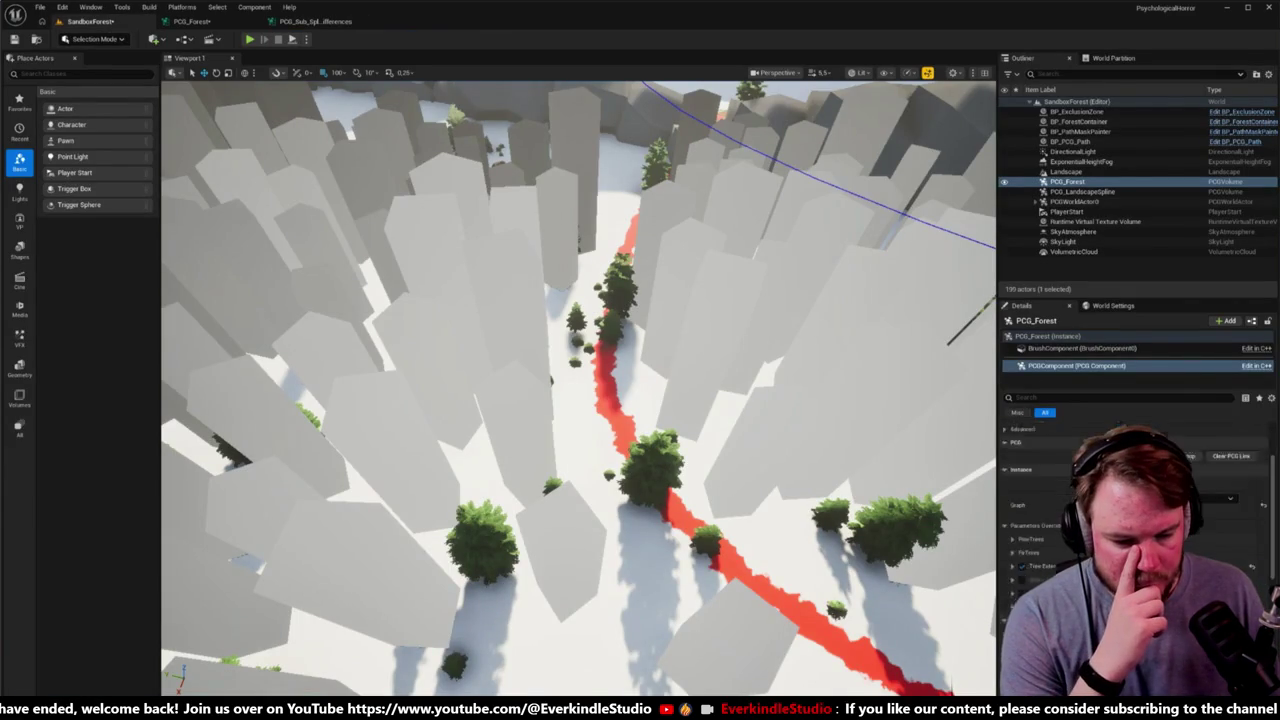
scroll(1130, 500, down, 3)
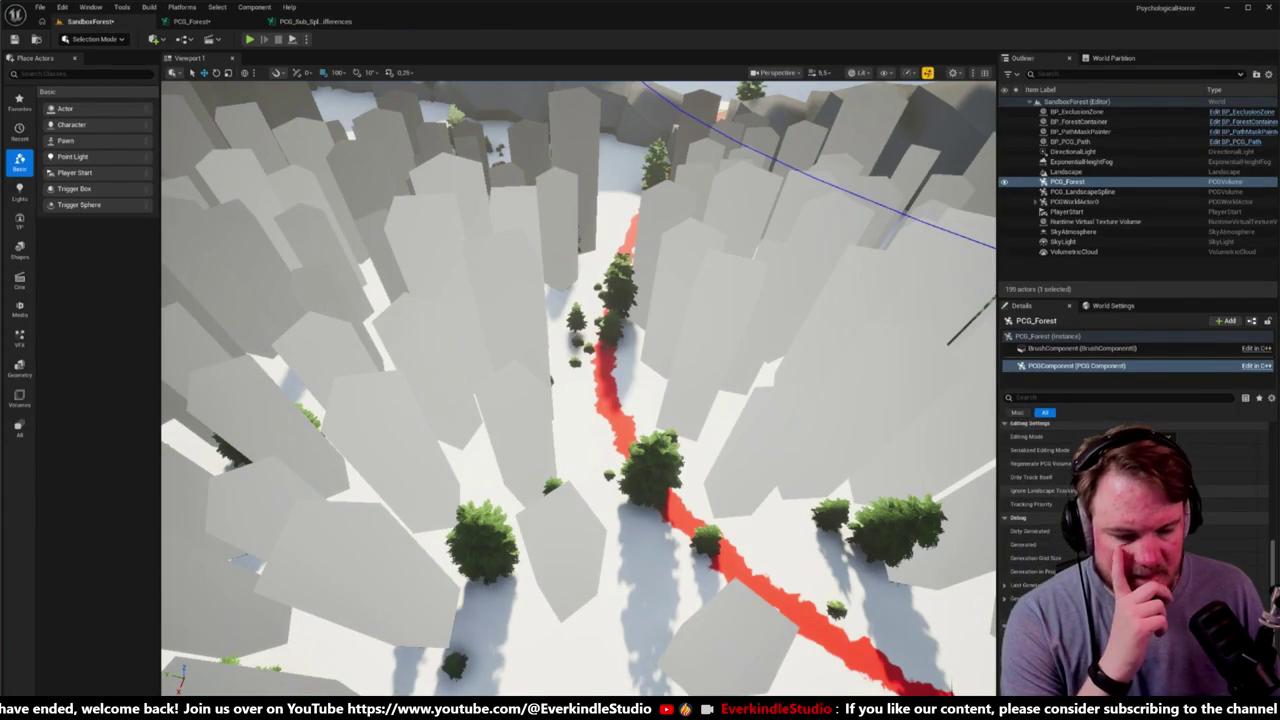
scroll(1130, 500, up, 6)
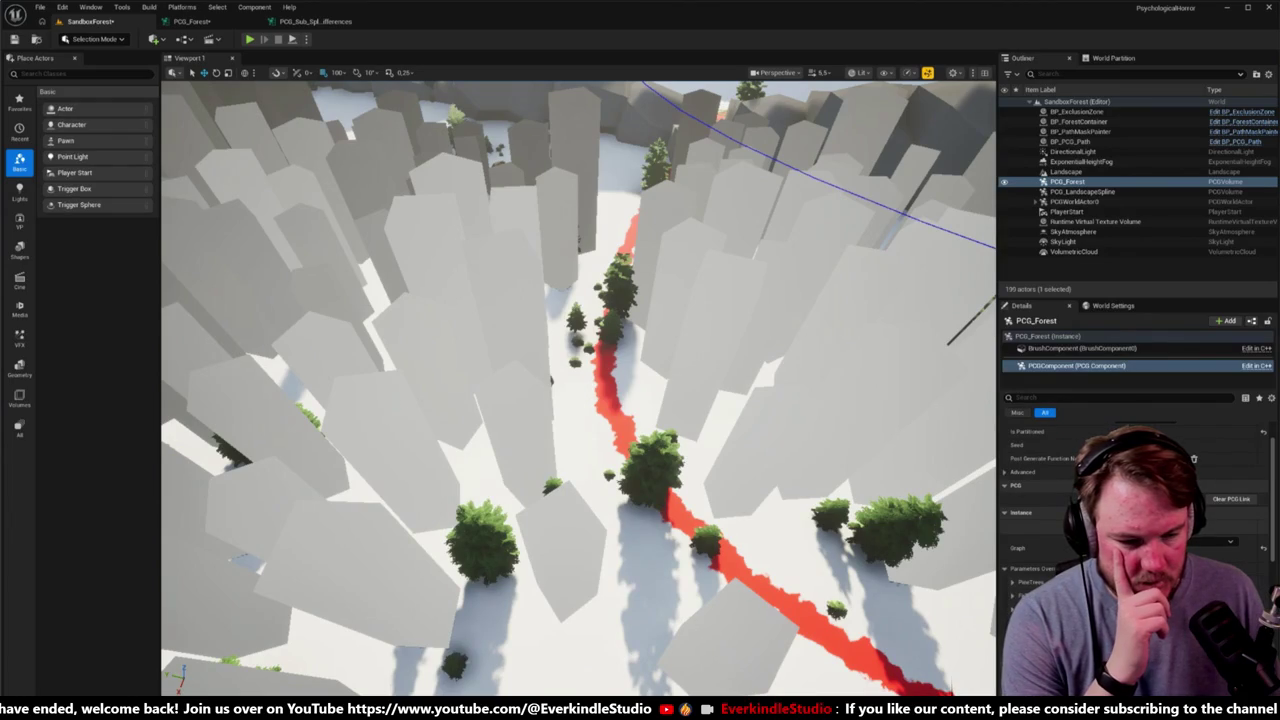
scroll(1130, 500, up, 2)
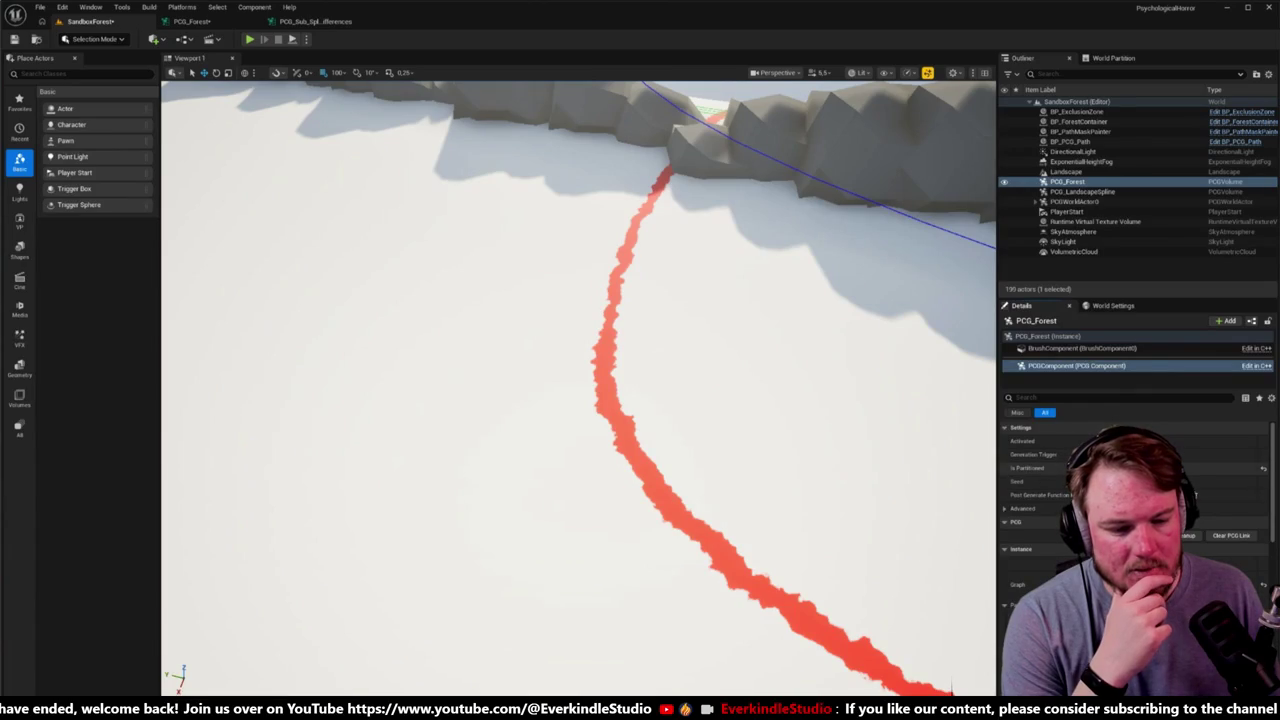
click(1185, 536)
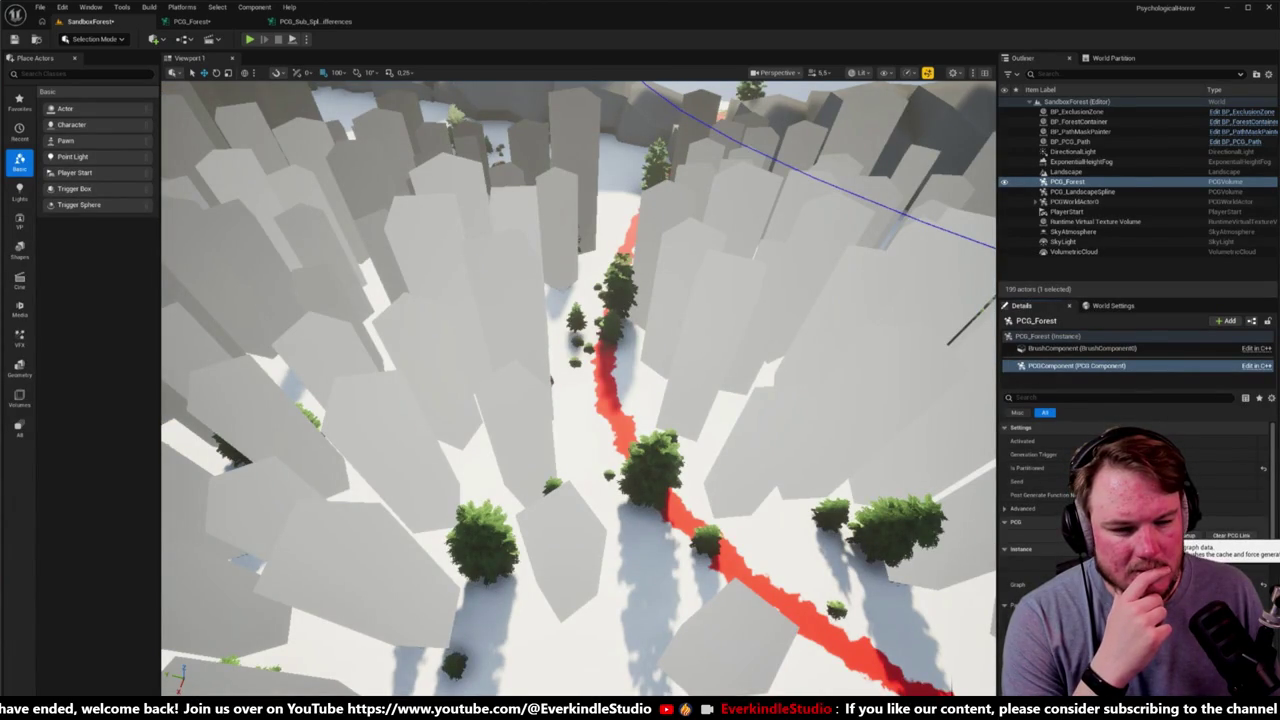
Step: Show the PCG_Sub_Spline_Differences subgraph's Graph Settings with the Settings category expanded
click(315, 21)
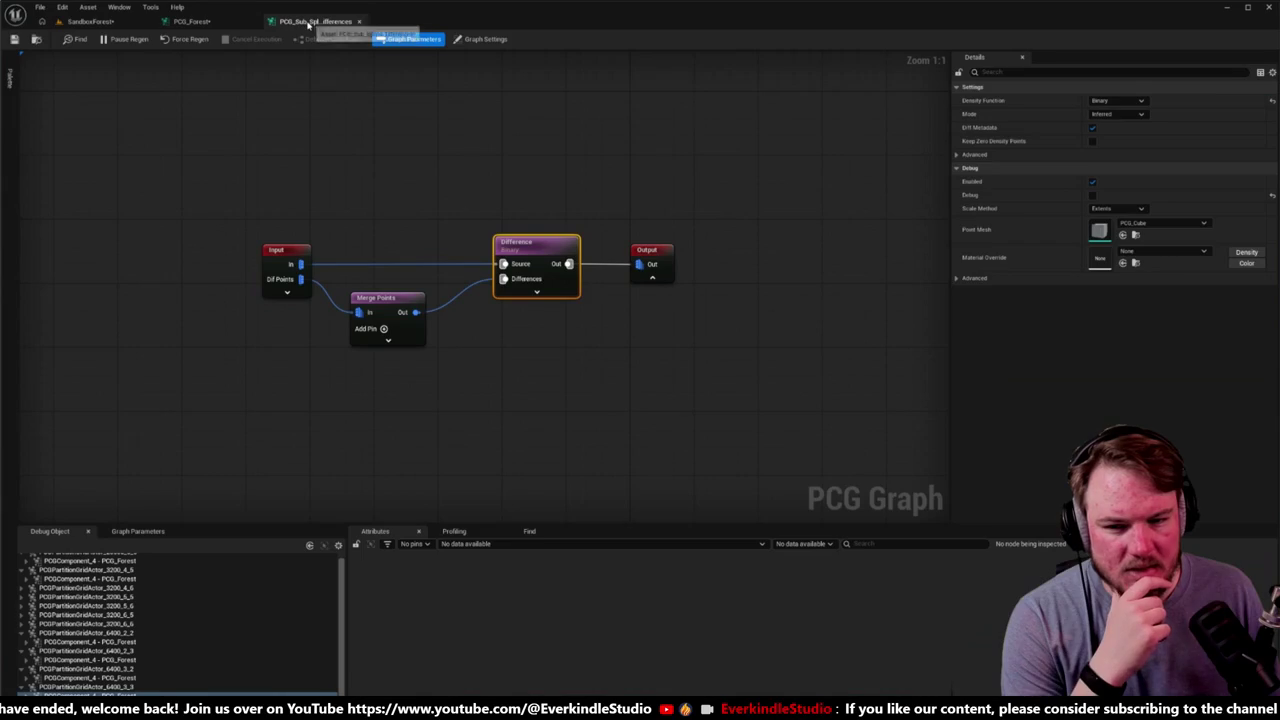
click(487, 39)
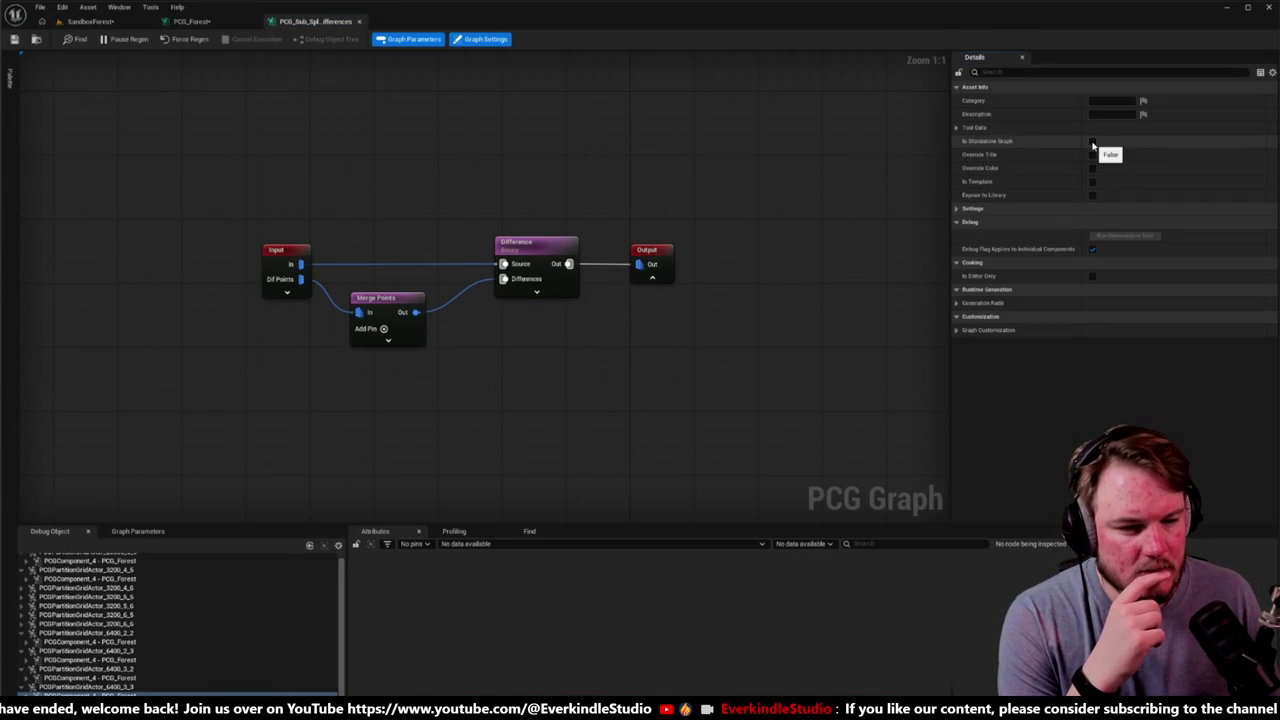
click(957, 209)
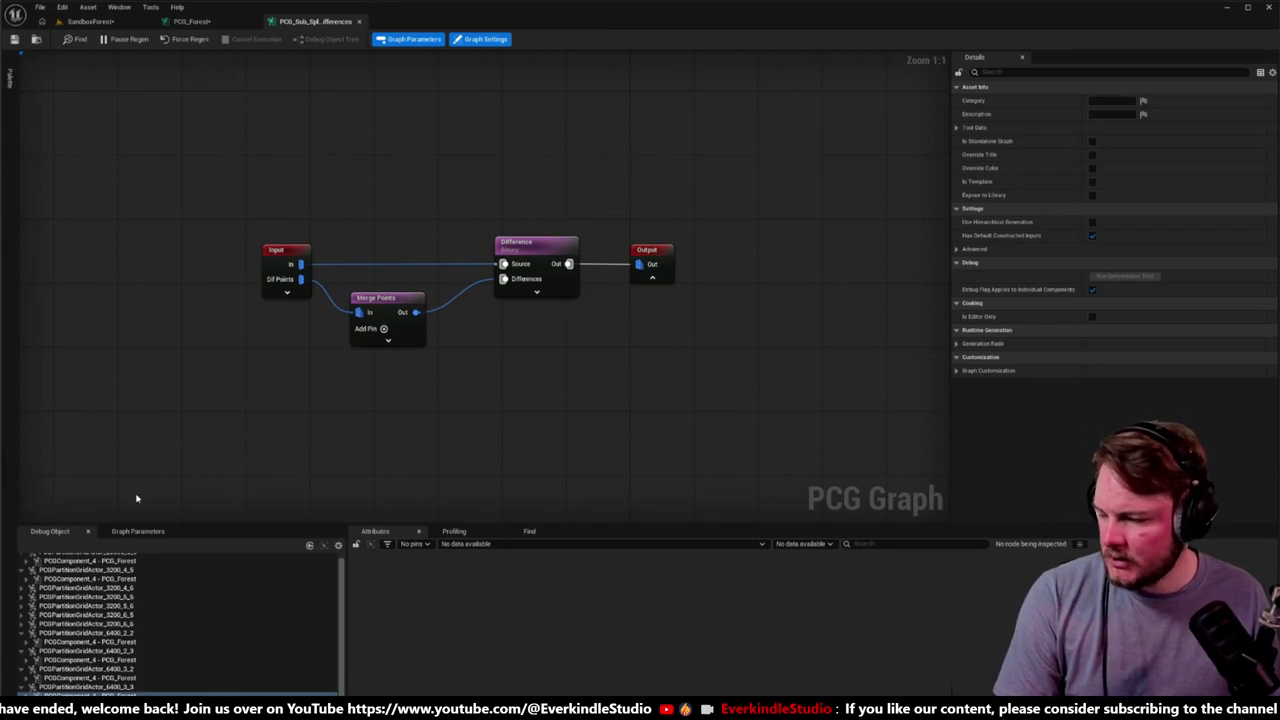
Step: Inspect the PCG_Sub_Spline_Differences asset's actions in the Content Browser, then return to PCG_Forest
click(48, 711)
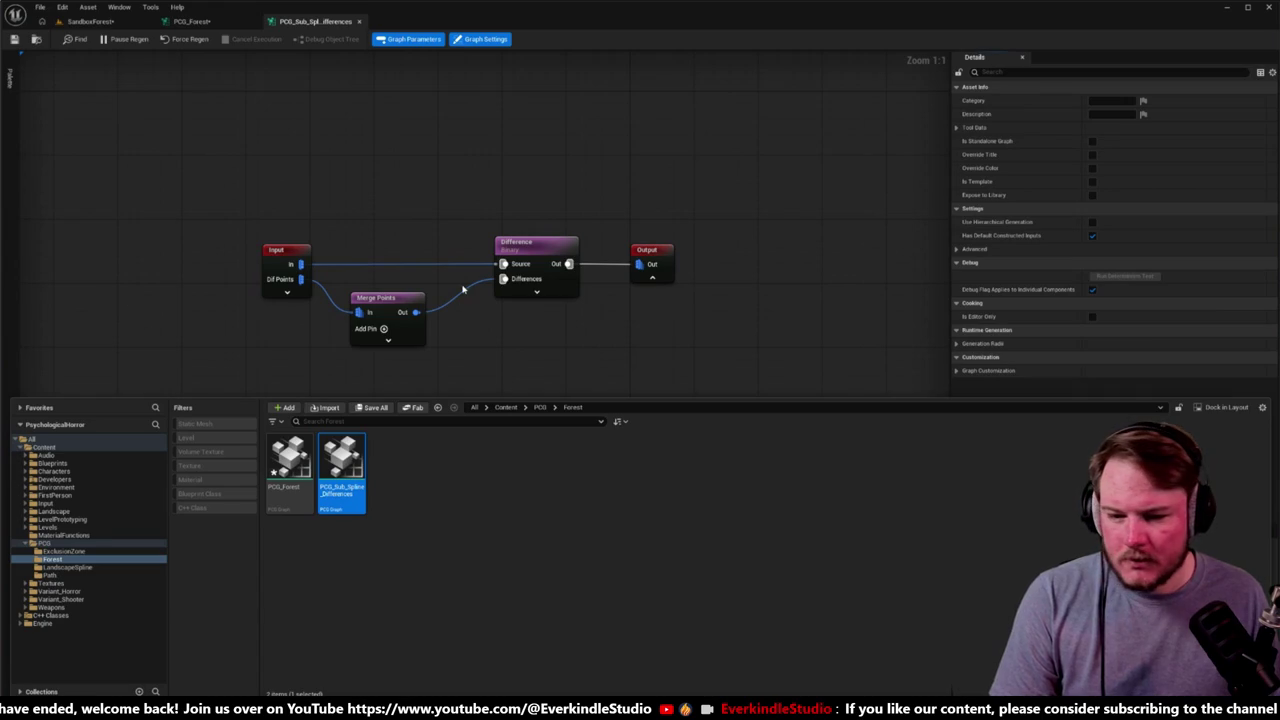
mouse_move(352, 460)
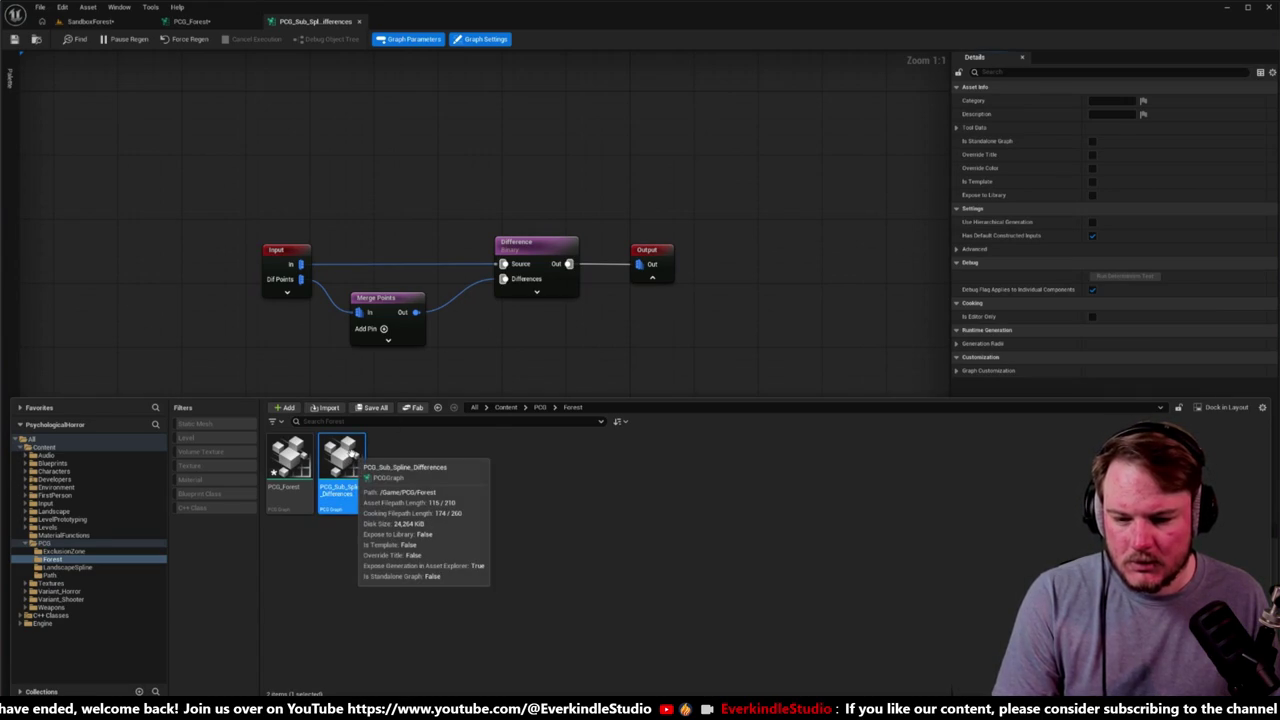
right_click(352, 456)
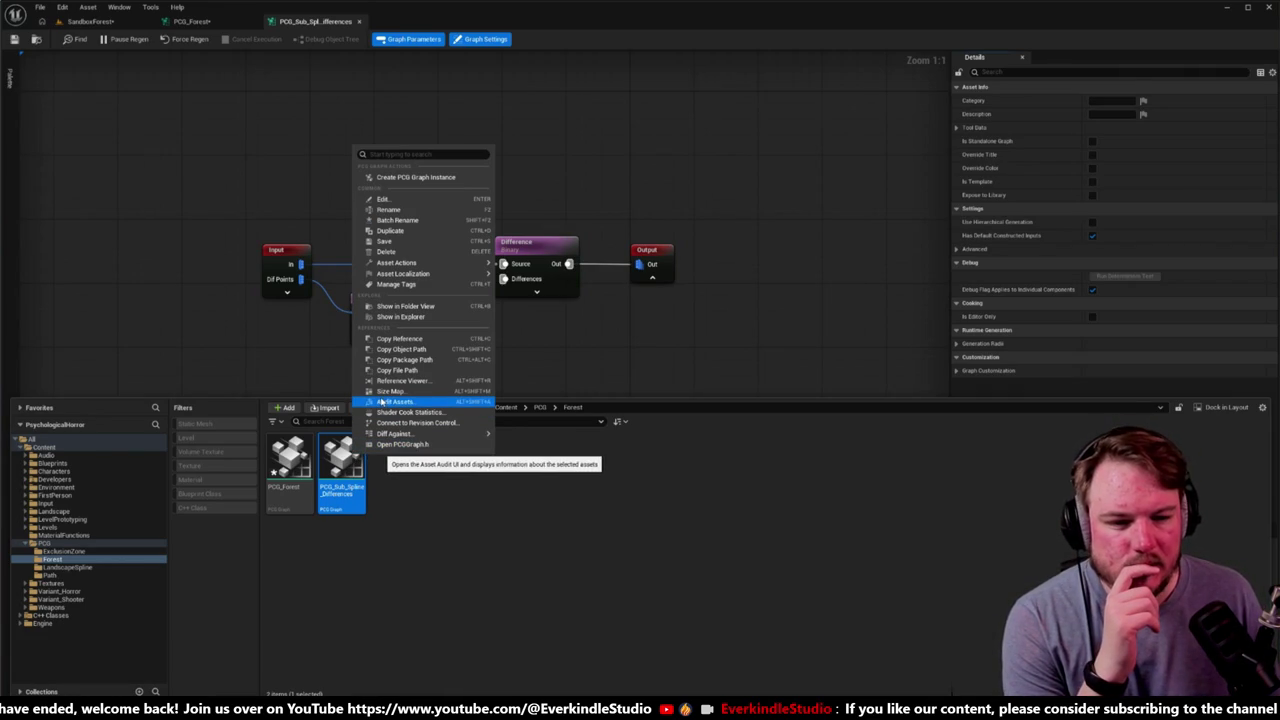
click(186, 260)
click(192, 21)
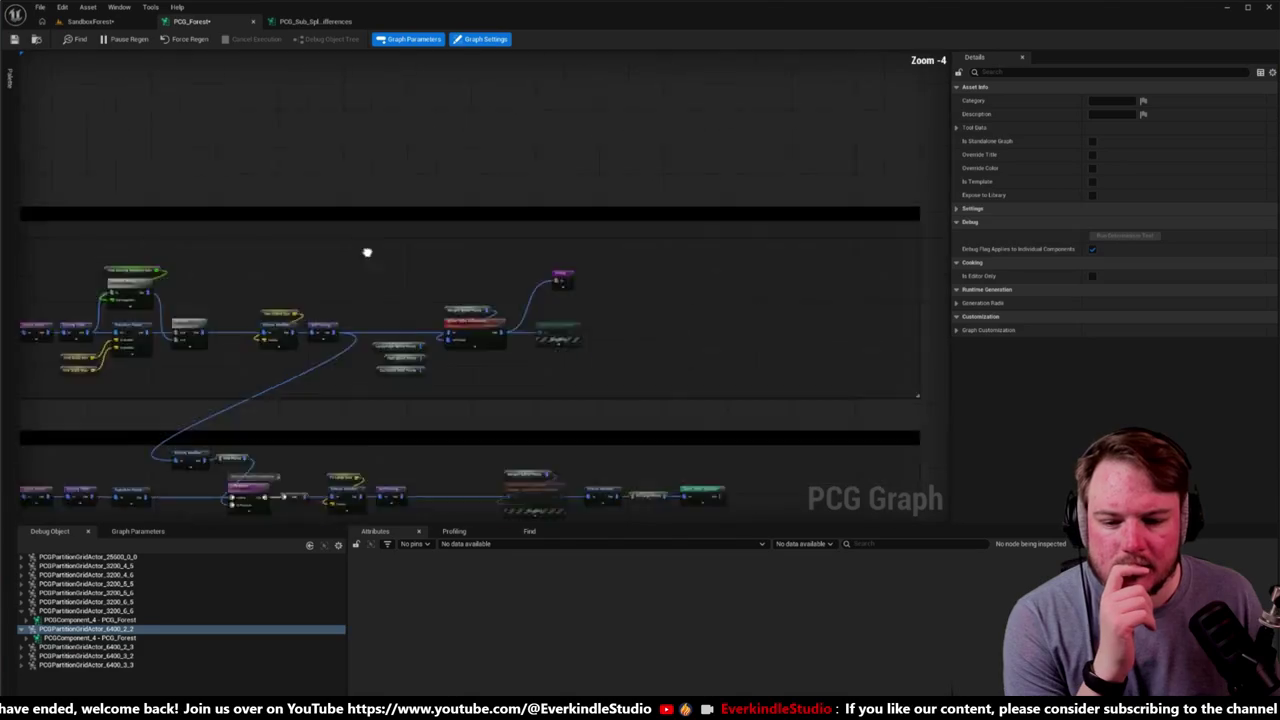
Step: Select the disabled Spline Paths Differences node and bring the graph's left-hand nodes into view
click(715, 300)
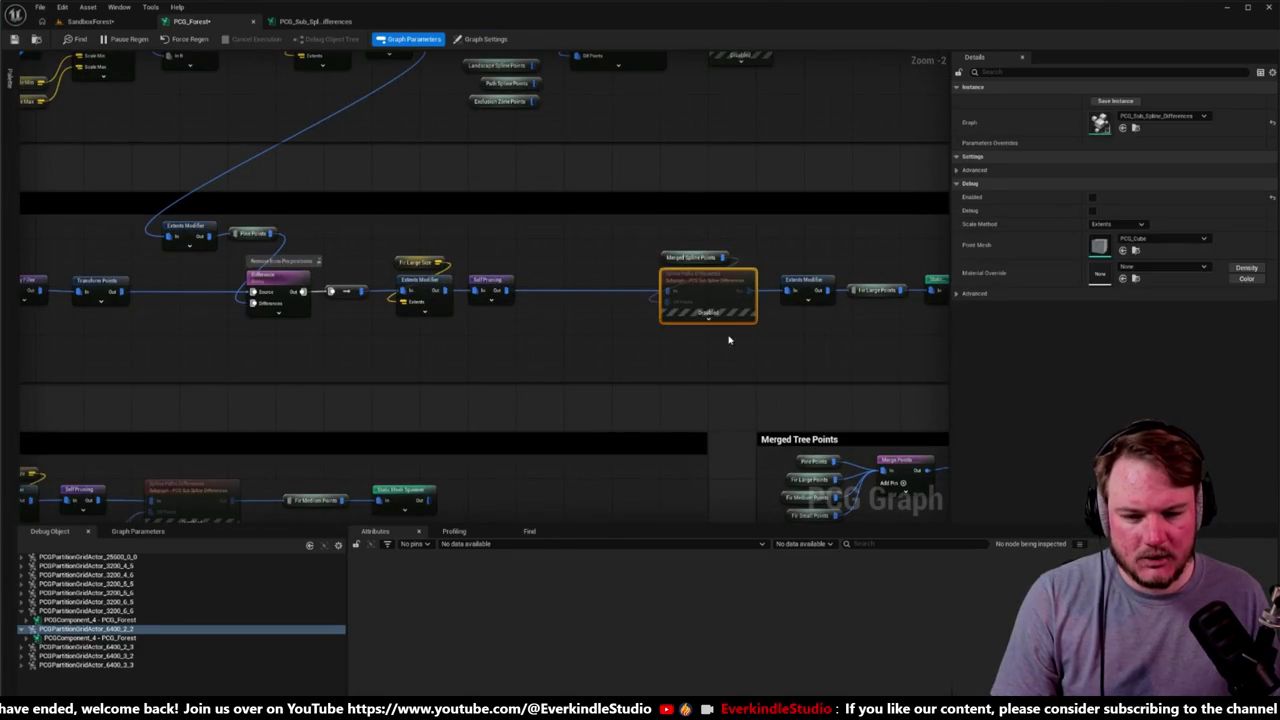
mouse_move(651, 354)
mouse_down()
mouse_move(749, 377)
mouse_move(1012, 370)
mouse_move(617, 354)
mouse_up()
click(90, 21)
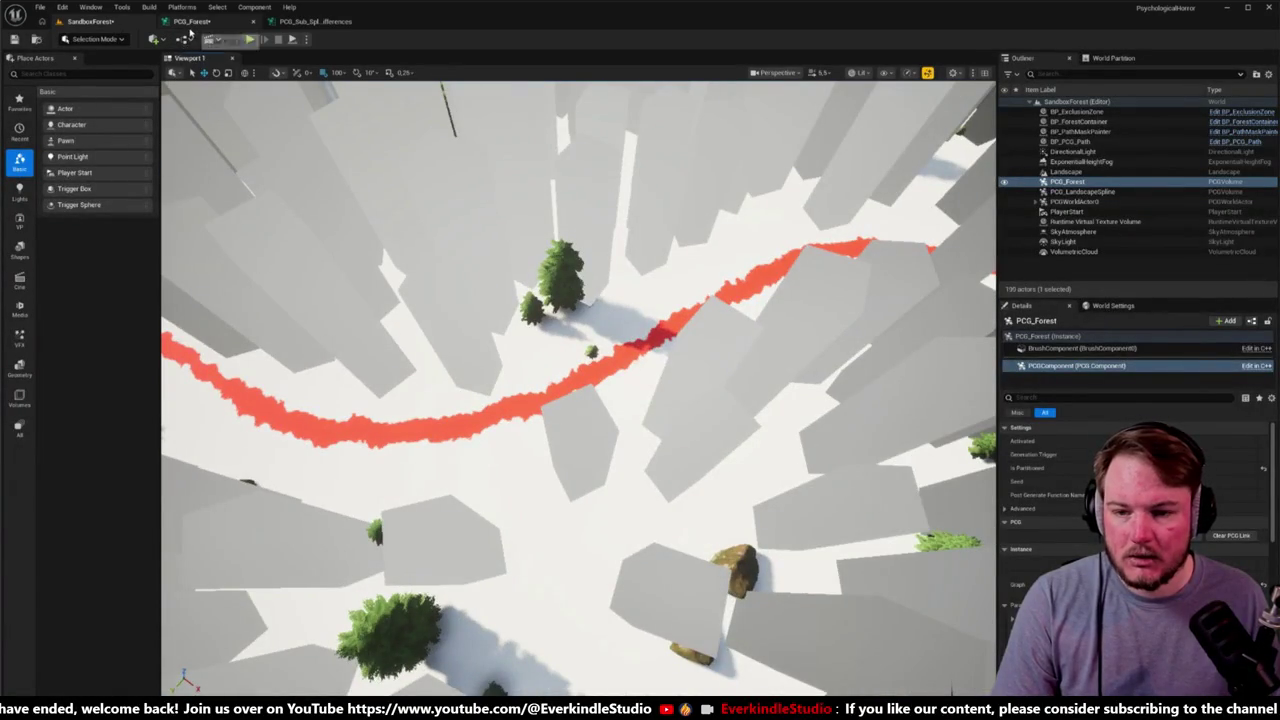
click(190, 22)
scroll(445, 318, down, 4)
scroll(236, 283, up, 3)
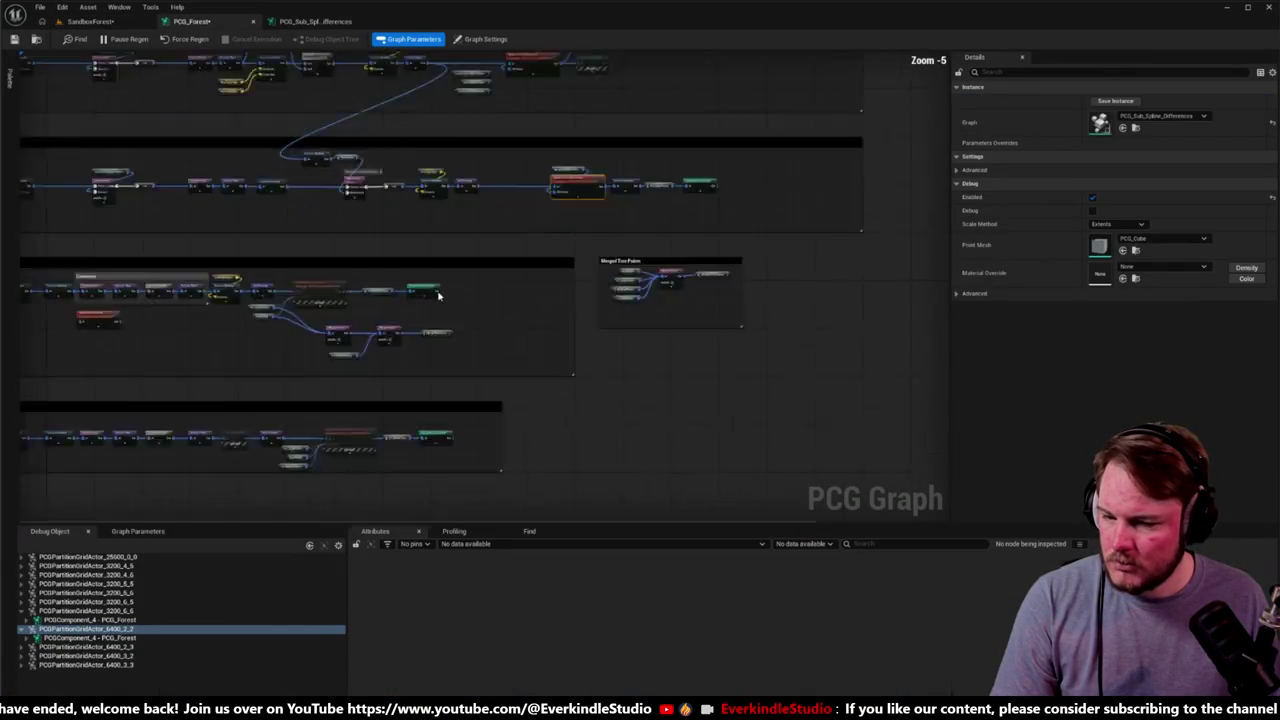
scroll(236, 283, down, 2)
right_click(636, 92)
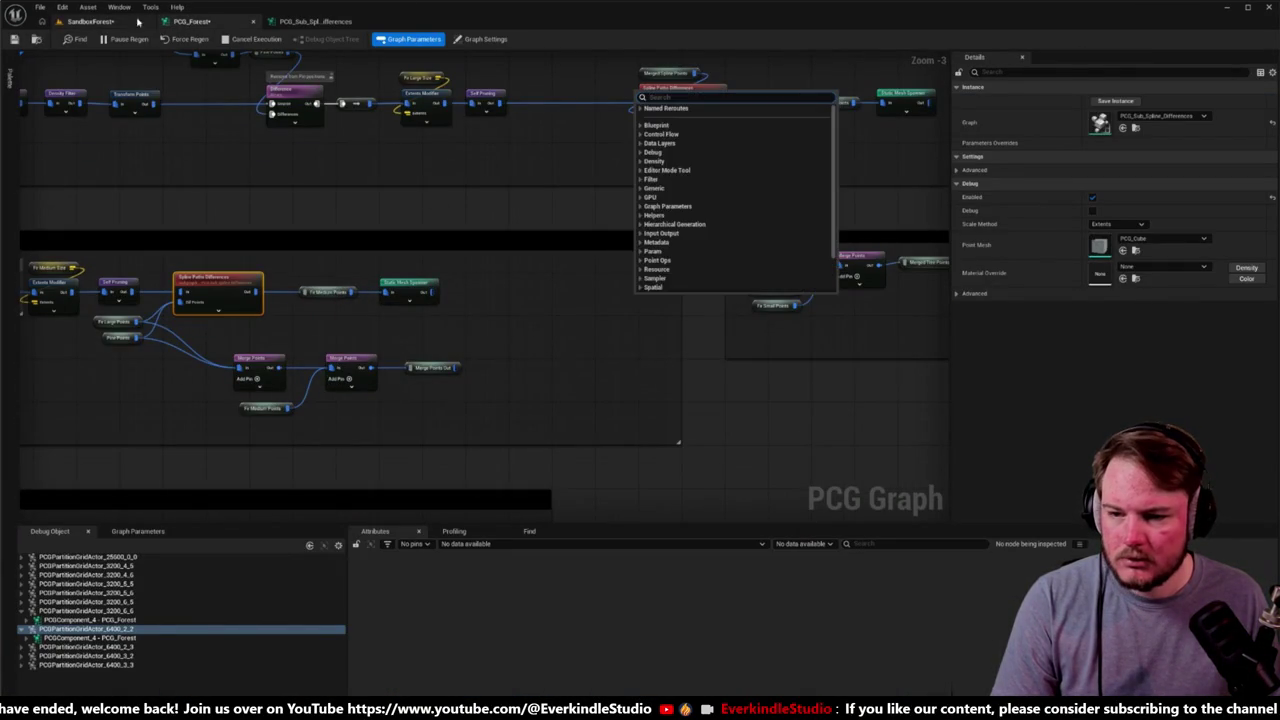
Step: Reselect Spline Paths Differences and frame the whole PCG forest in the SandboxForest level
click(90, 21)
click(190, 21)
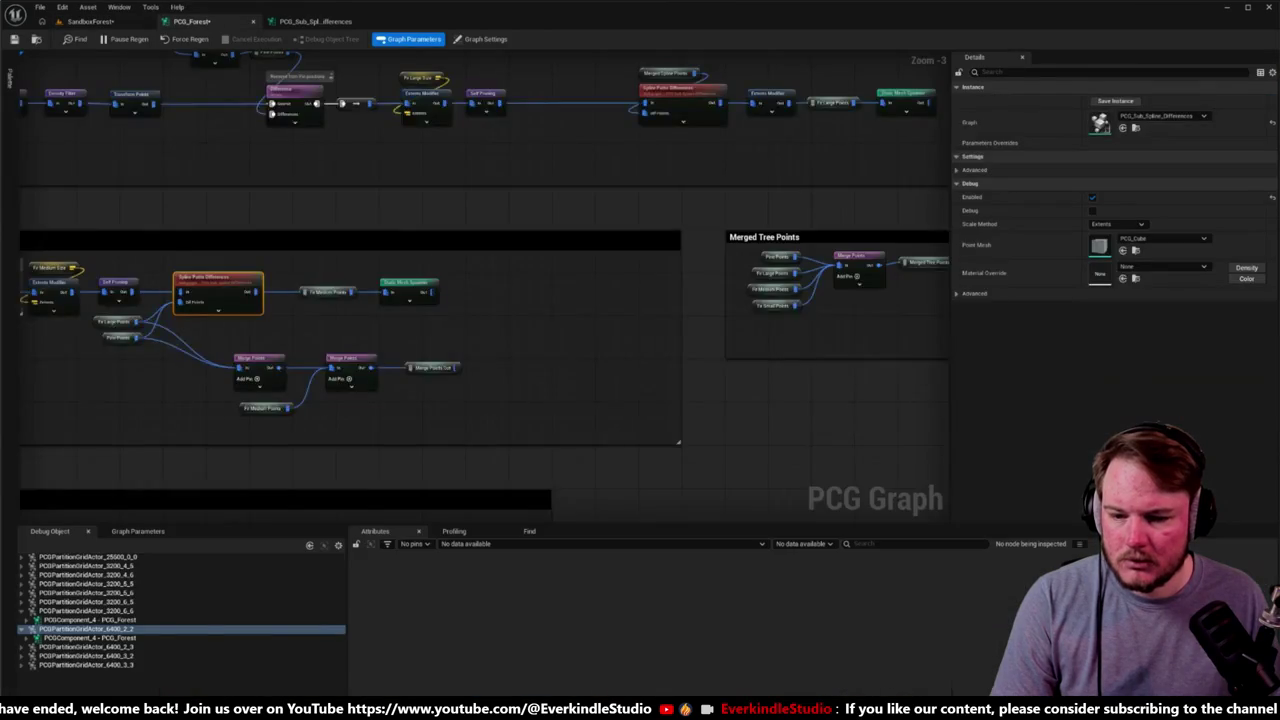
scroll(546, 290, up, 2)
click(540, 318)
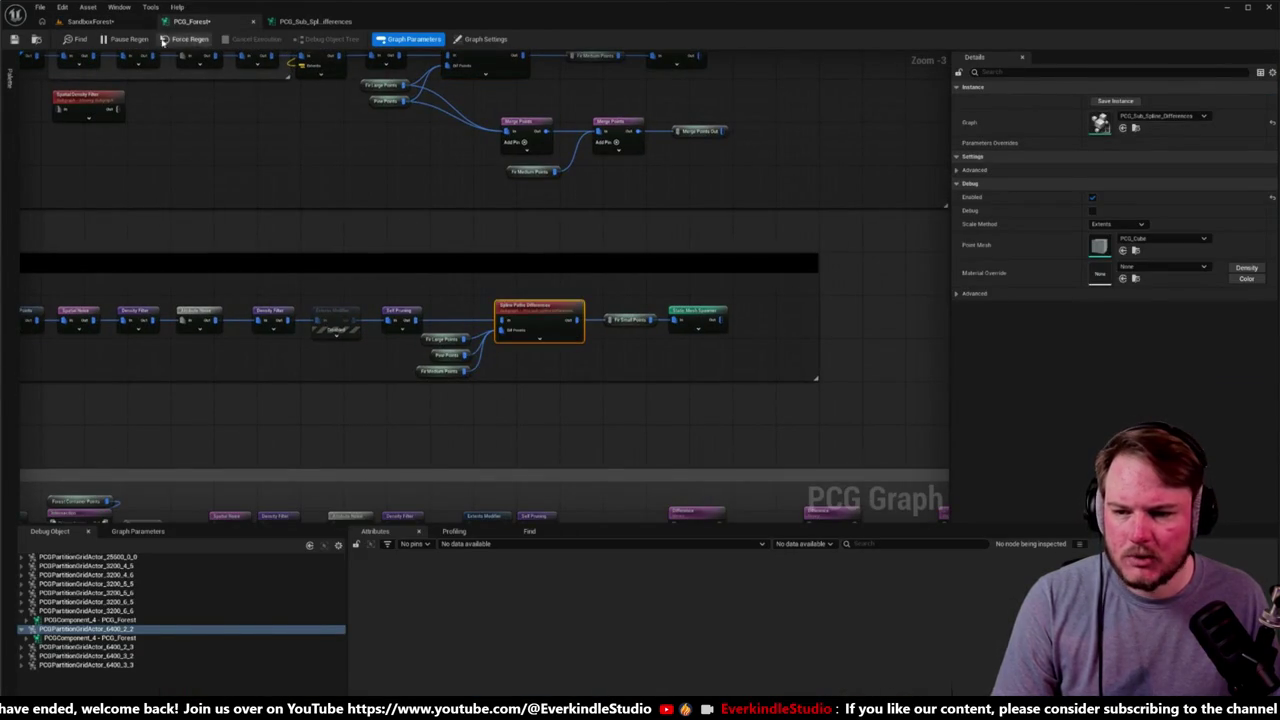
click(112, 22)
scroll(557, 423, up, 5)
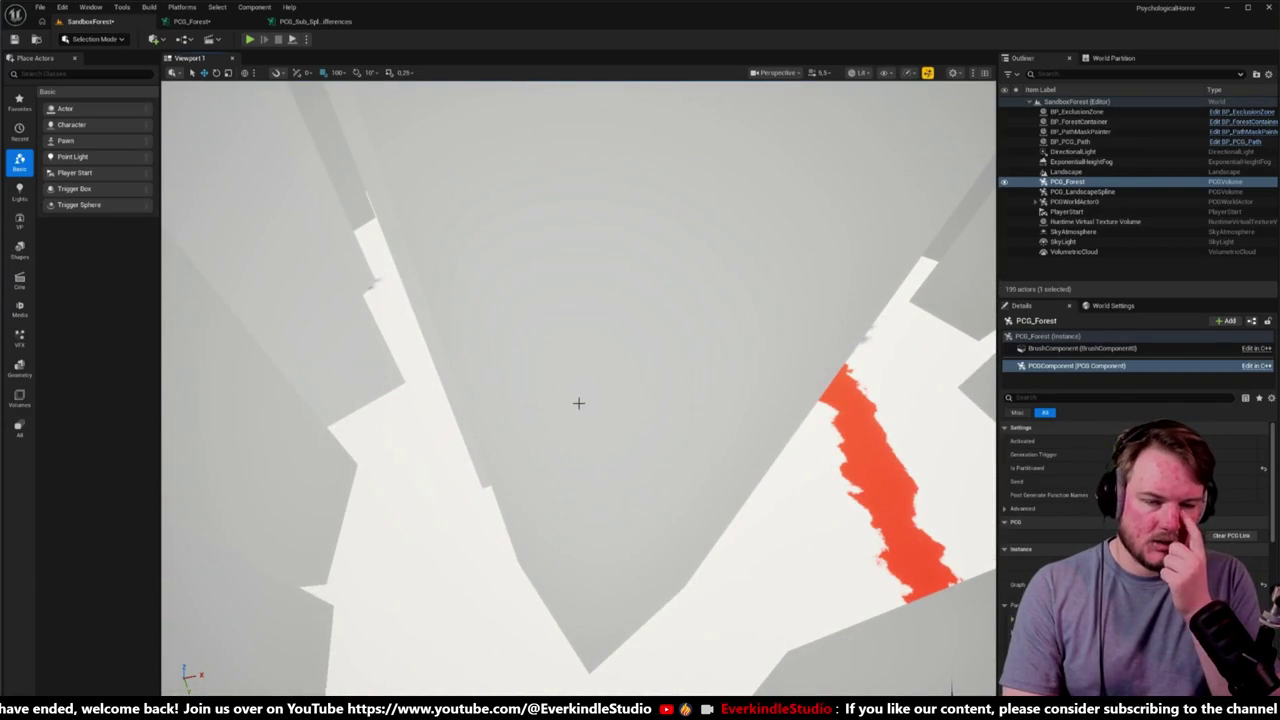
key(f)
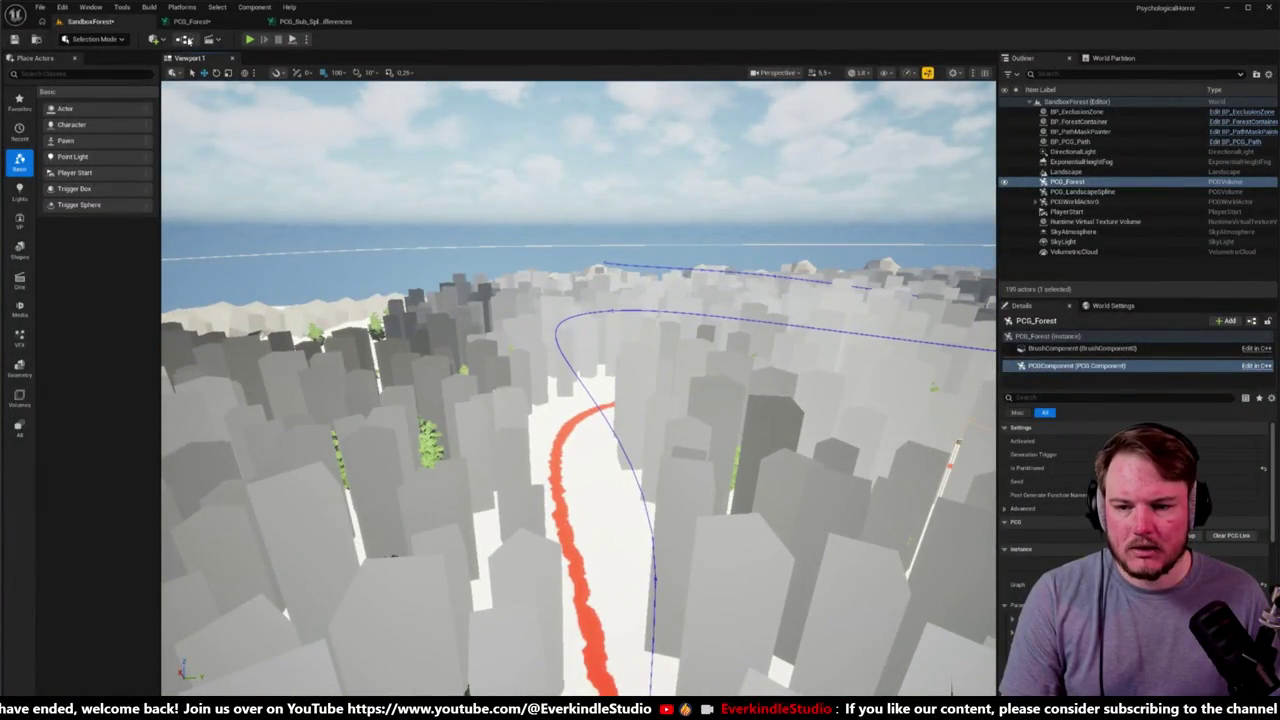
click(190, 21)
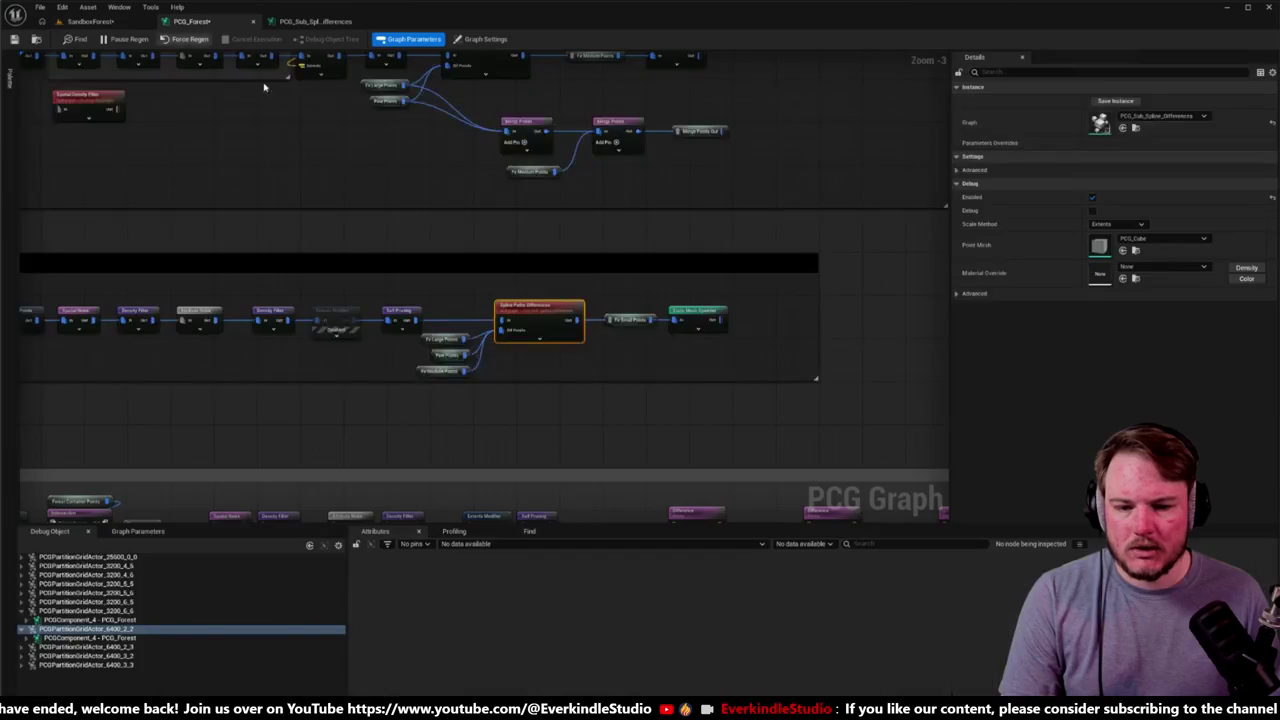
Step: Undo the Debug node to restore the Static Mesh Spawner, then pan around the graph
drag(768, 210, 791, 222)
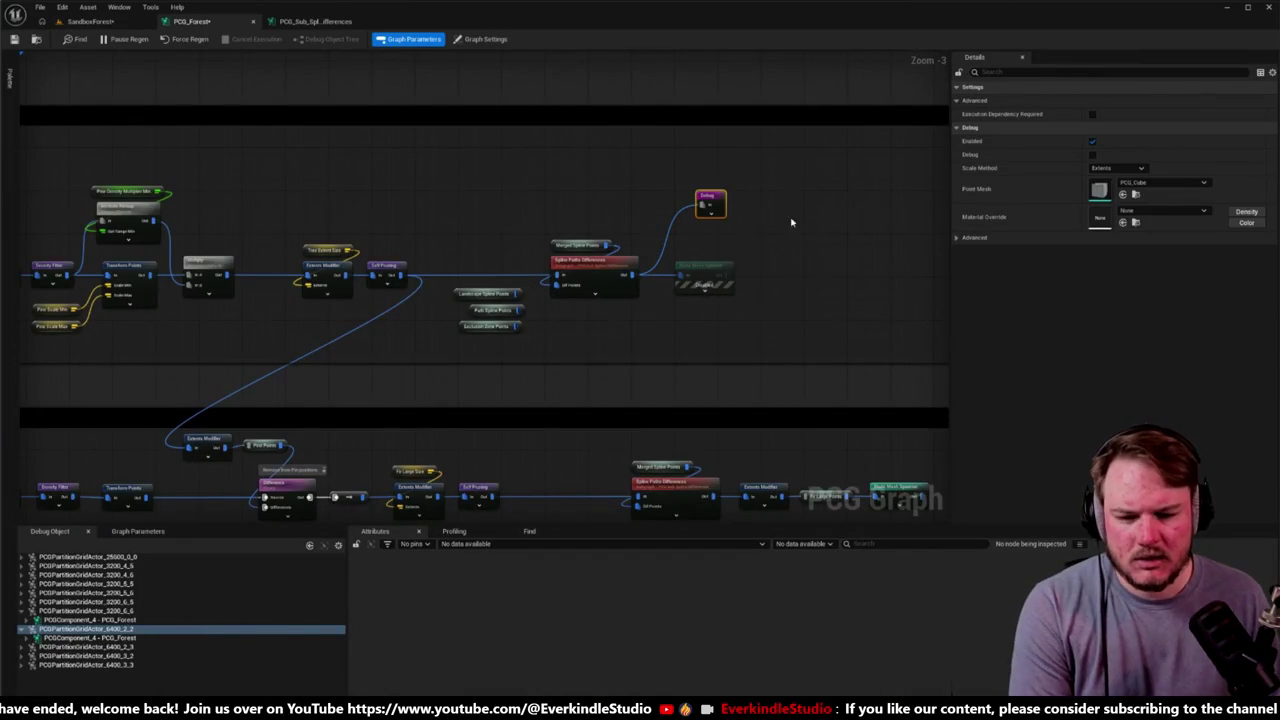
key(ctrl+z)
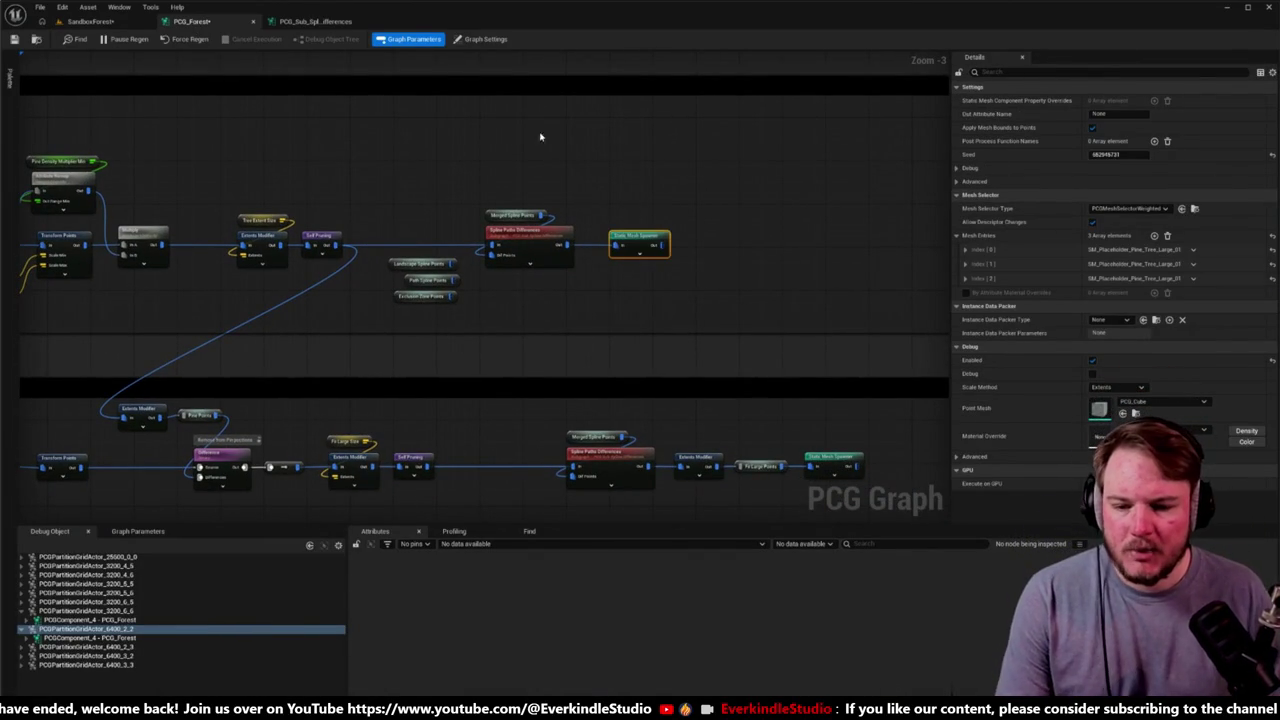
drag(540, 134, 706, 135)
drag(656, 218, 606, 311)
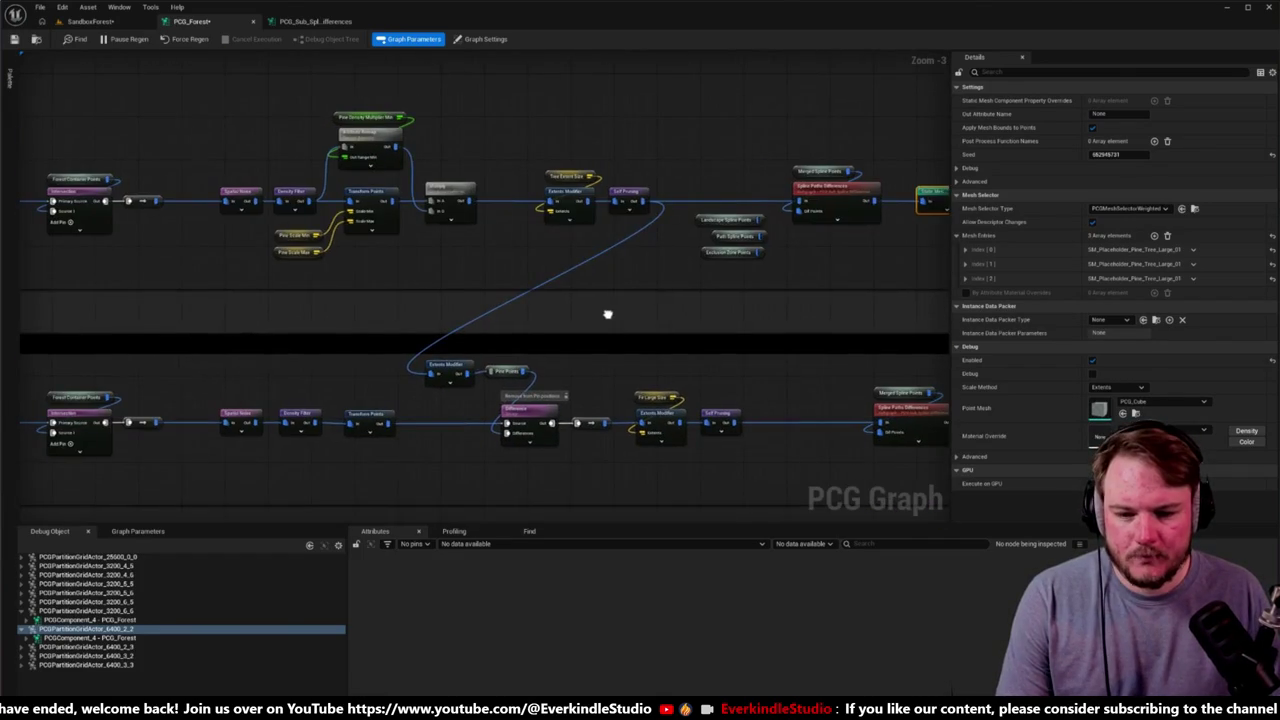
scroll(477, 370, up, 3)
right_click(447, 414)
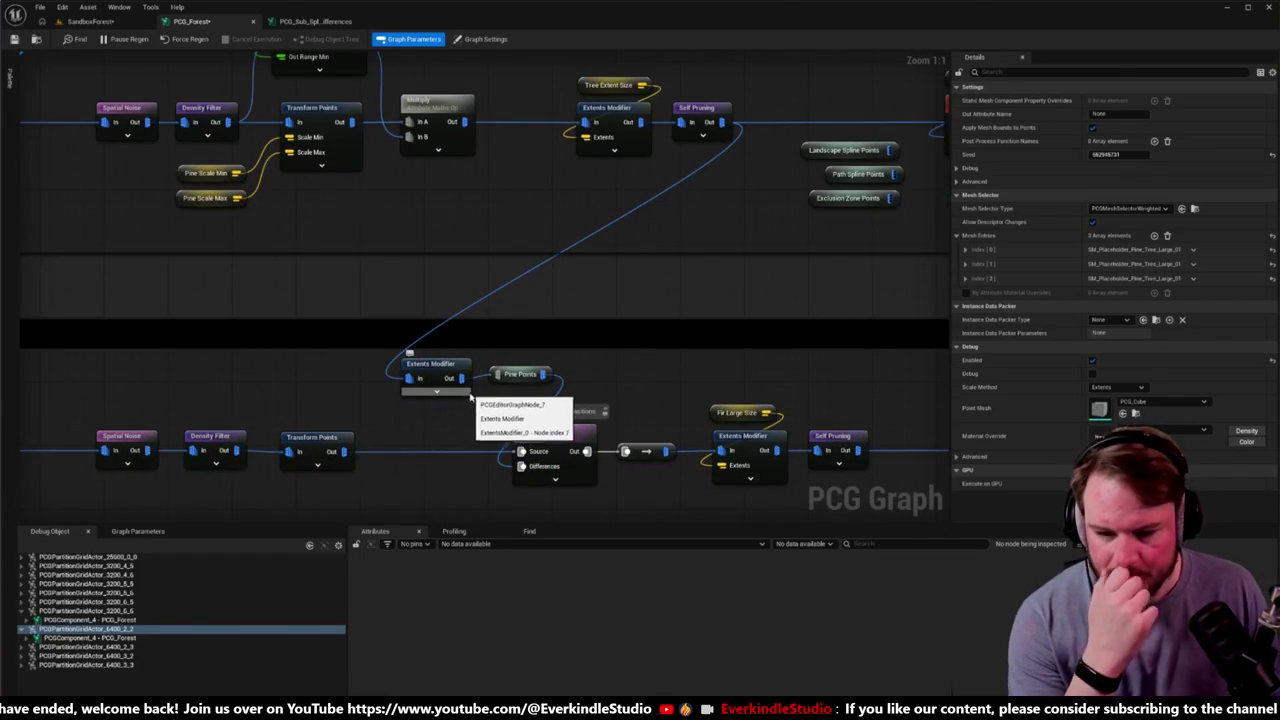
drag(592, 366, 323, 337)
scroll(522, 365, down, 3)
scroll(320, 342, up, 3)
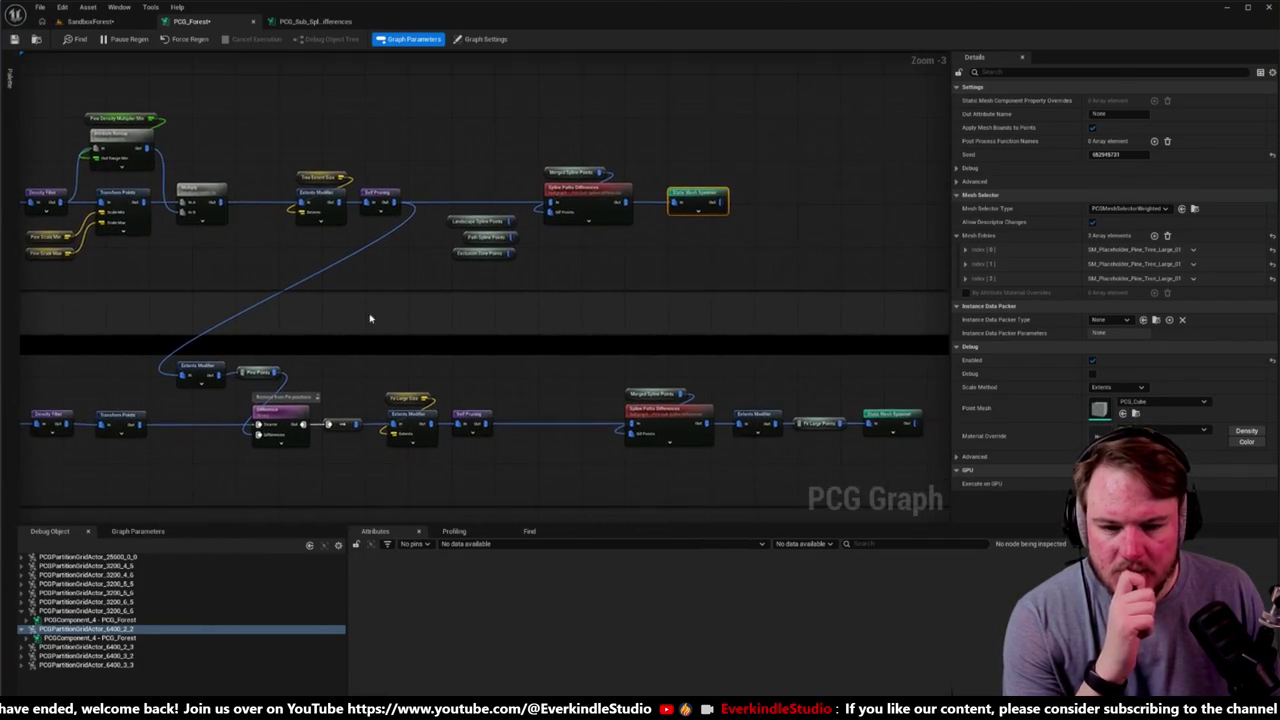
Step: Delete the unused Landscape Spline Points, Path Spline Points and Exclusion Zone Points nodes
drag(450, 227, 576, 185)
drag(567, 272, 475, 230)
key(Delete)
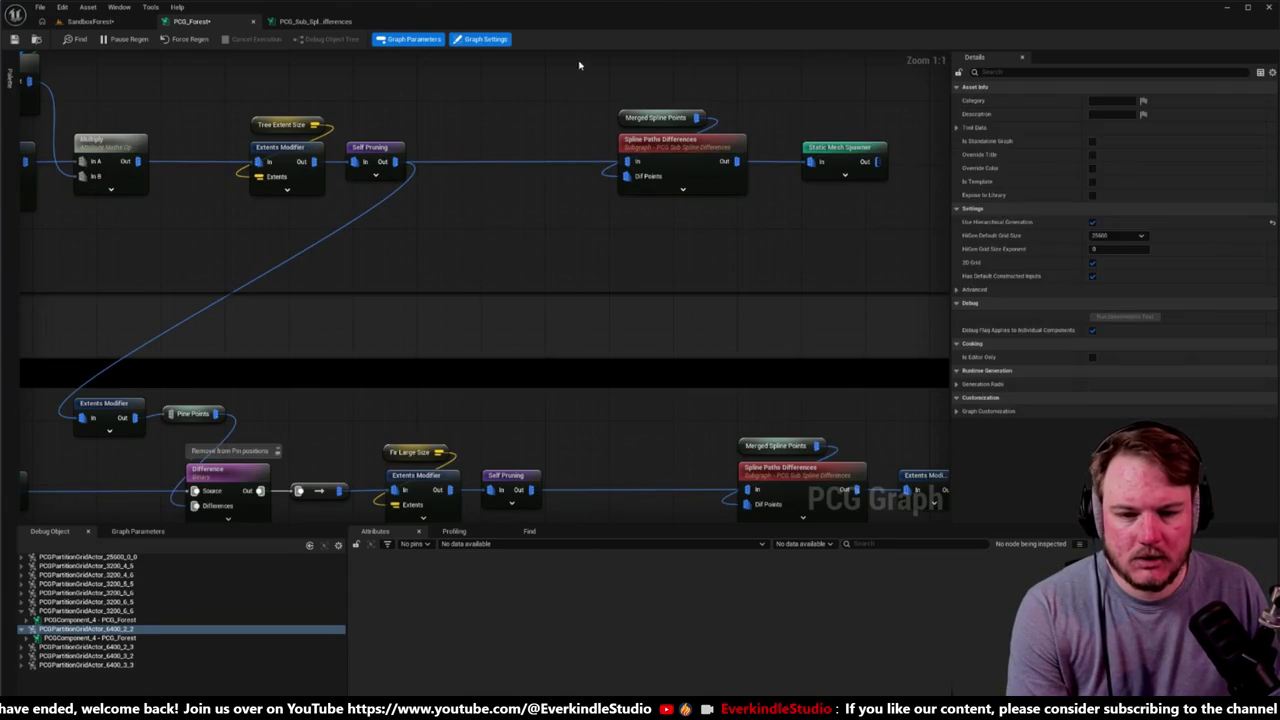
Step: Move Spline Paths Differences, Extents Modifier and Pine Points into the gap, spawner further right
drag(581, 67, 890, 176)
drag(725, 147, 598, 147)
scroll(741, 263, down, 5)
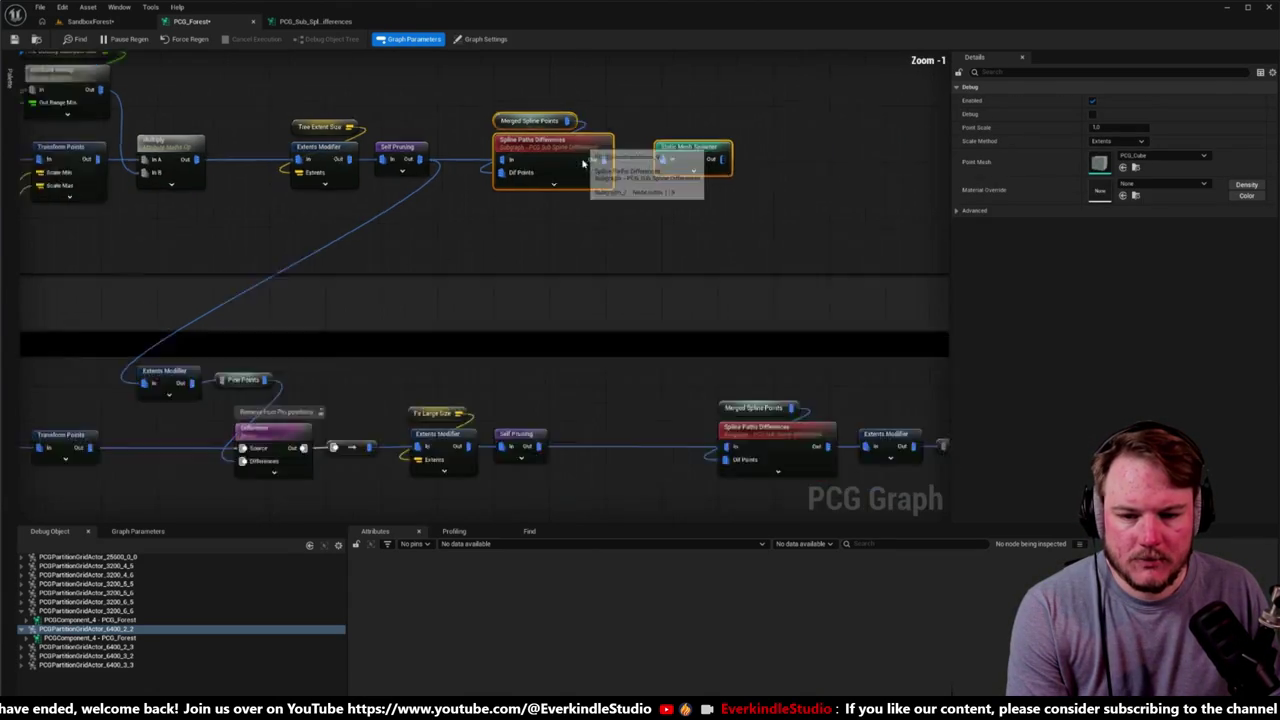
scroll(741, 263, up, 4)
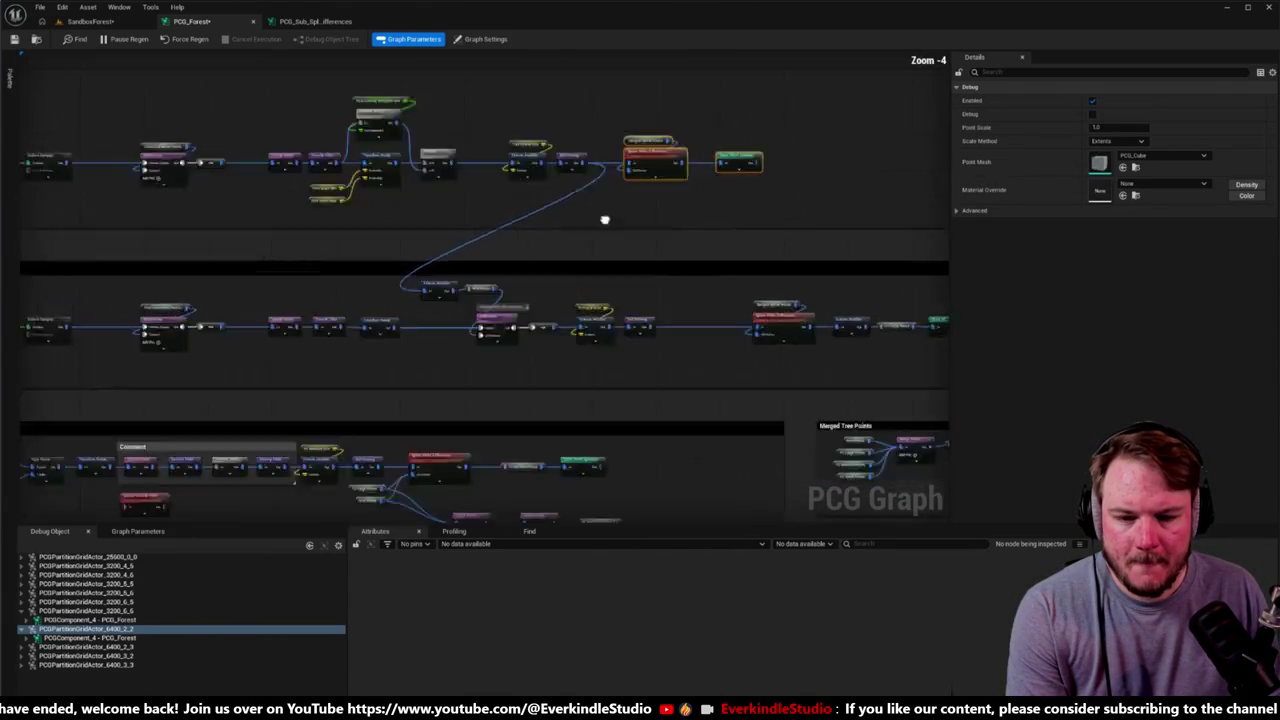
drag(580, 248, 543, 246)
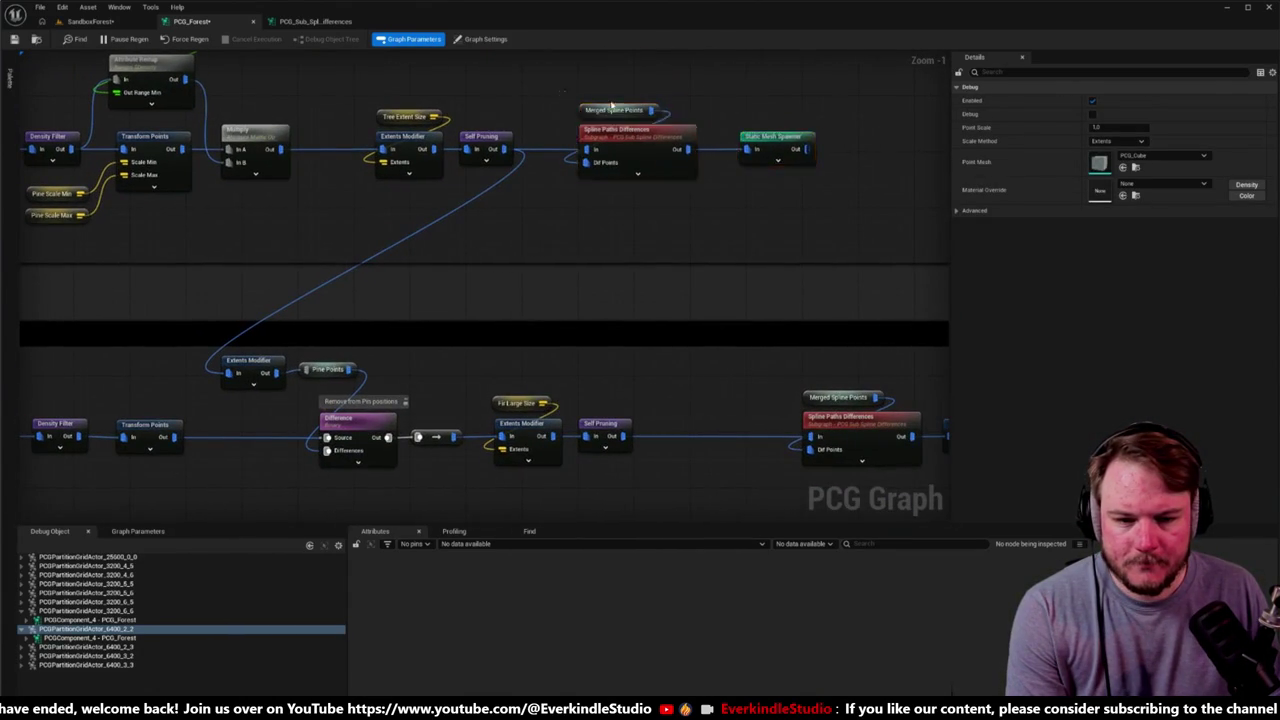
drag(668, 133, 560, 147)
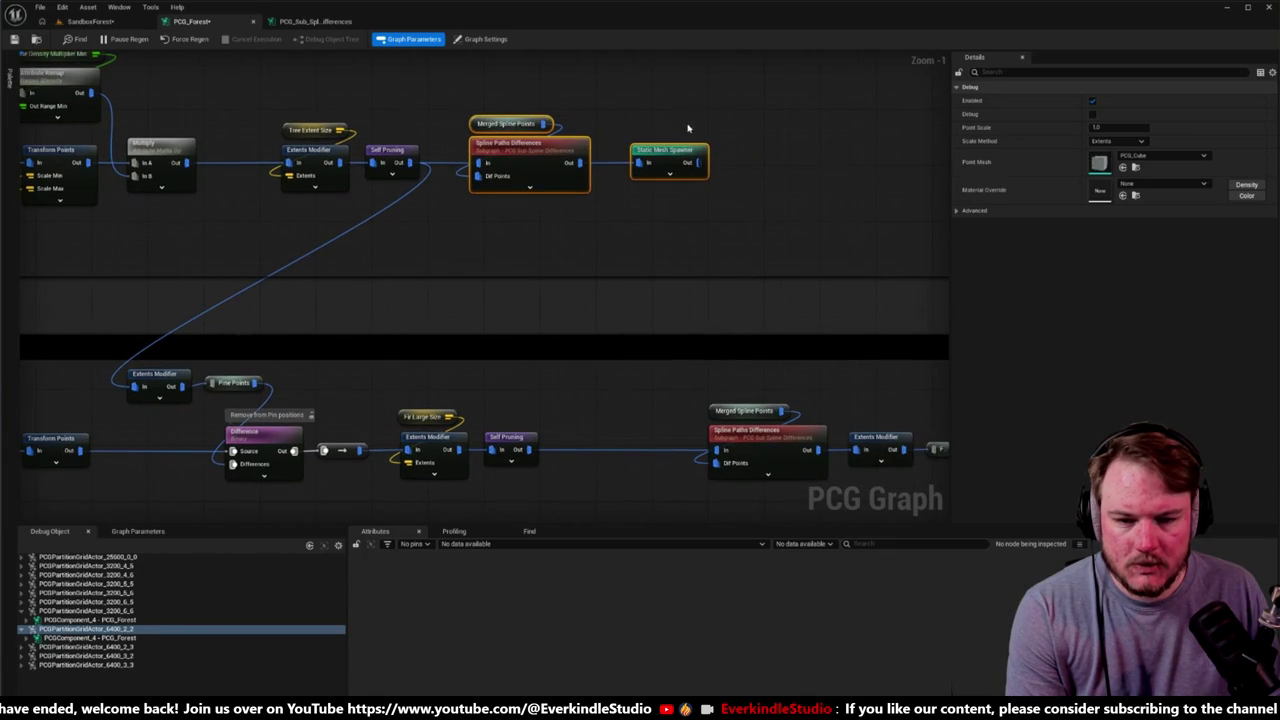
drag(649, 150, 803, 152)
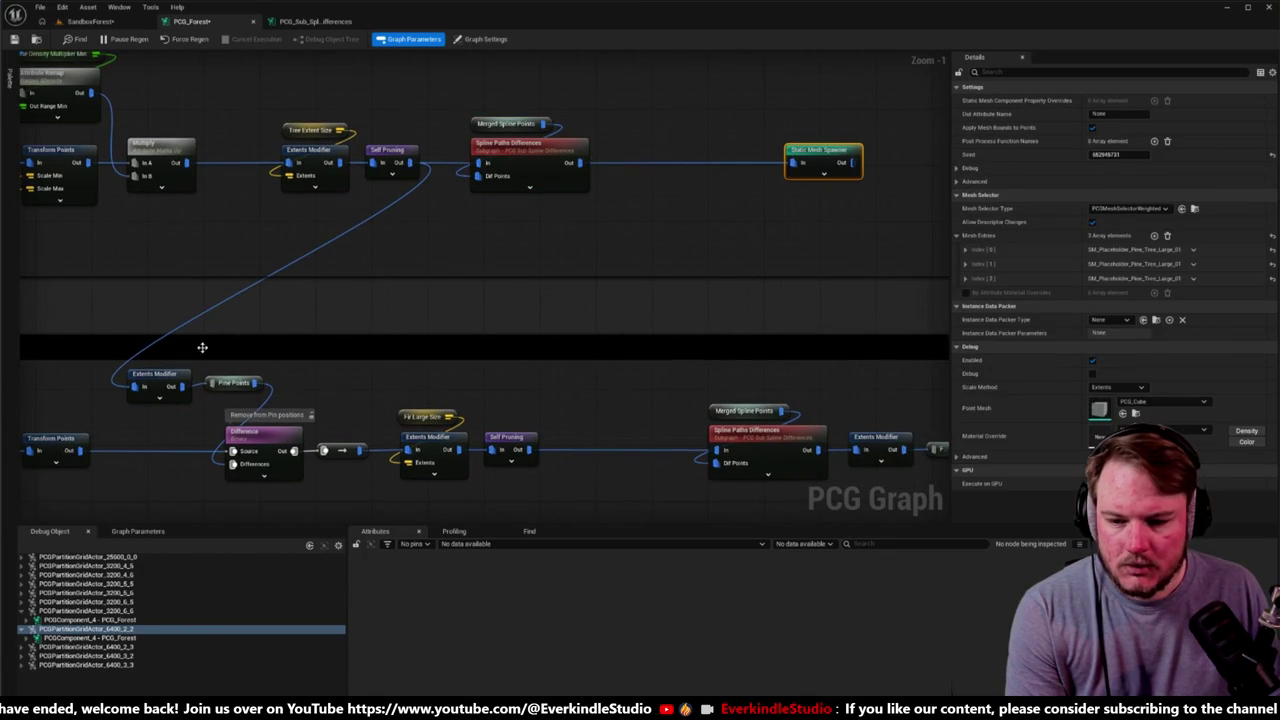
mouse_move(268, 360)
mouse_down()
mouse_move(110, 402)
mouse_move(216, 380)
mouse_move(652, 193)
mouse_up()
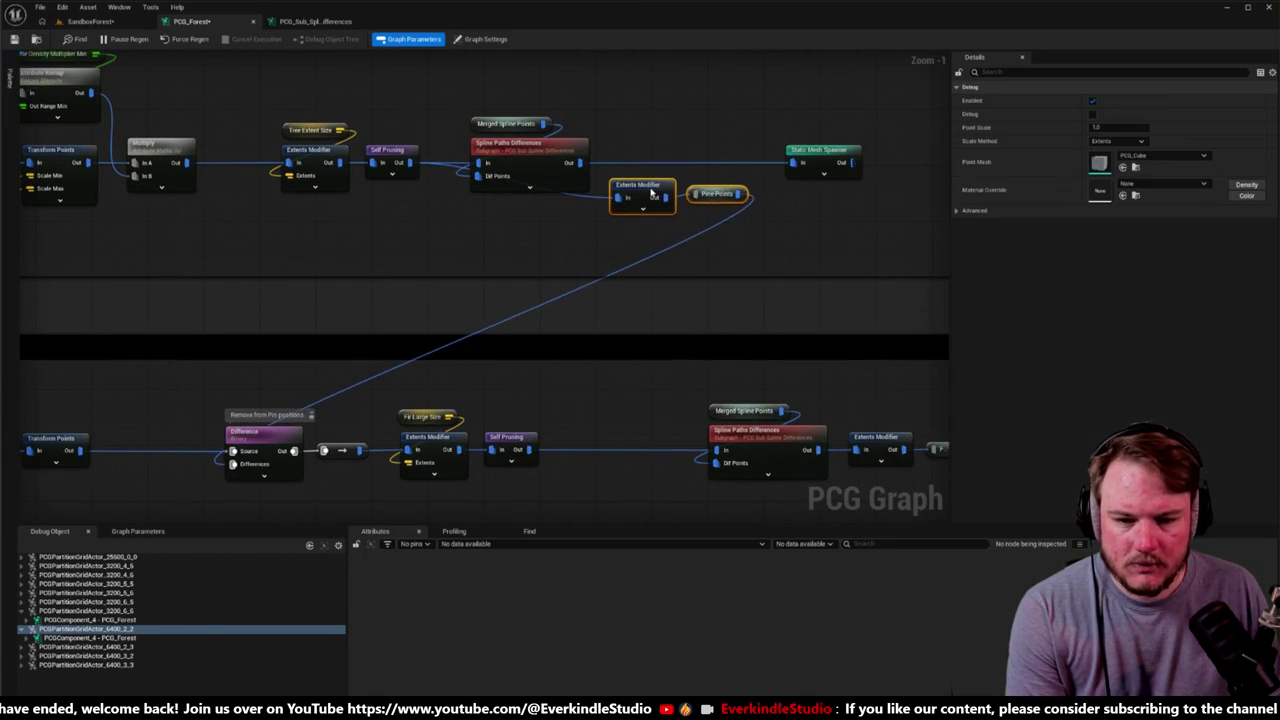
Step: Add a Pine Points node to the Difference input and place it beside the Difference node
right_click(255, 389)
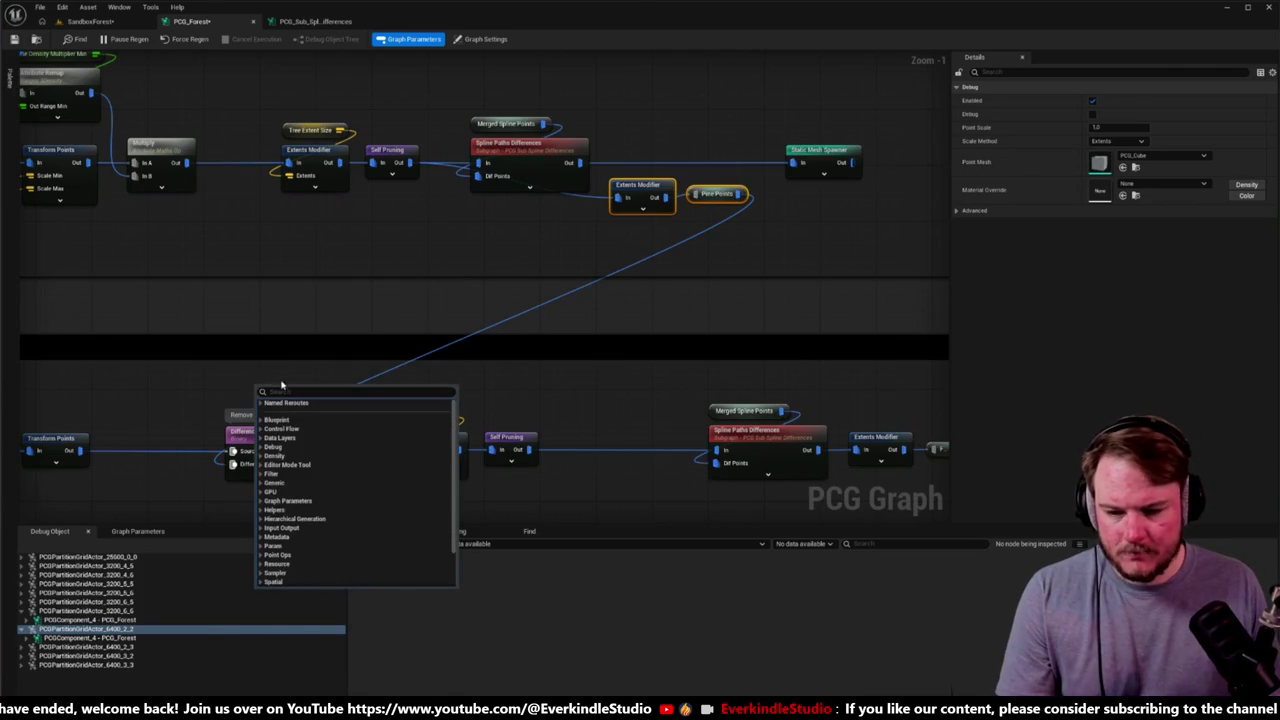
text(pine)
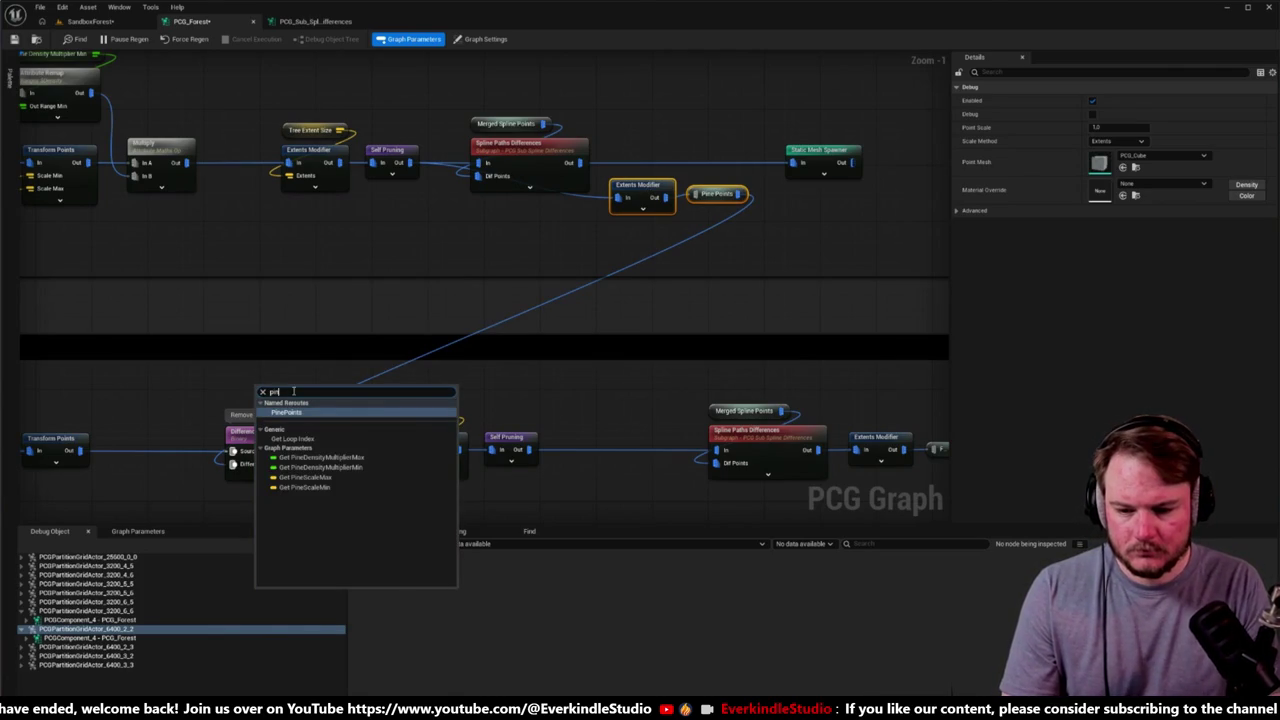
key(Return)
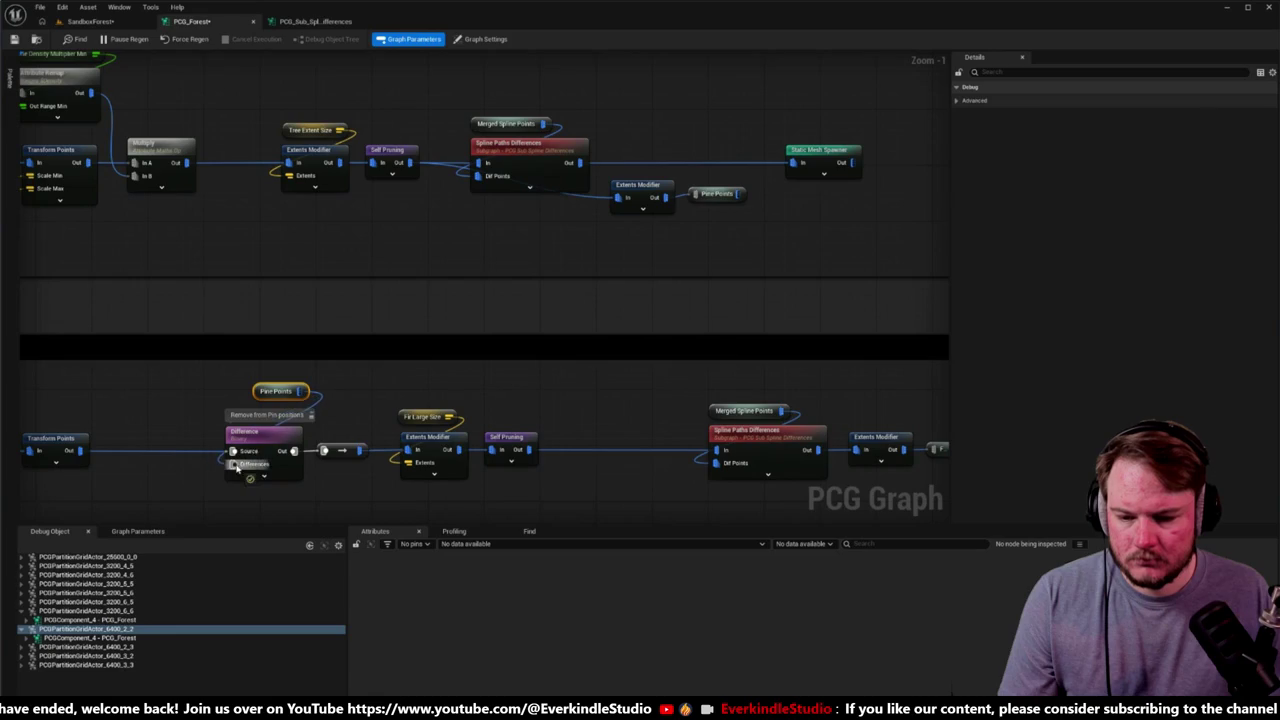
mouse_move(276, 394)
mouse_down()
mouse_move(246, 399)
mouse_move(241, 416)
mouse_up()
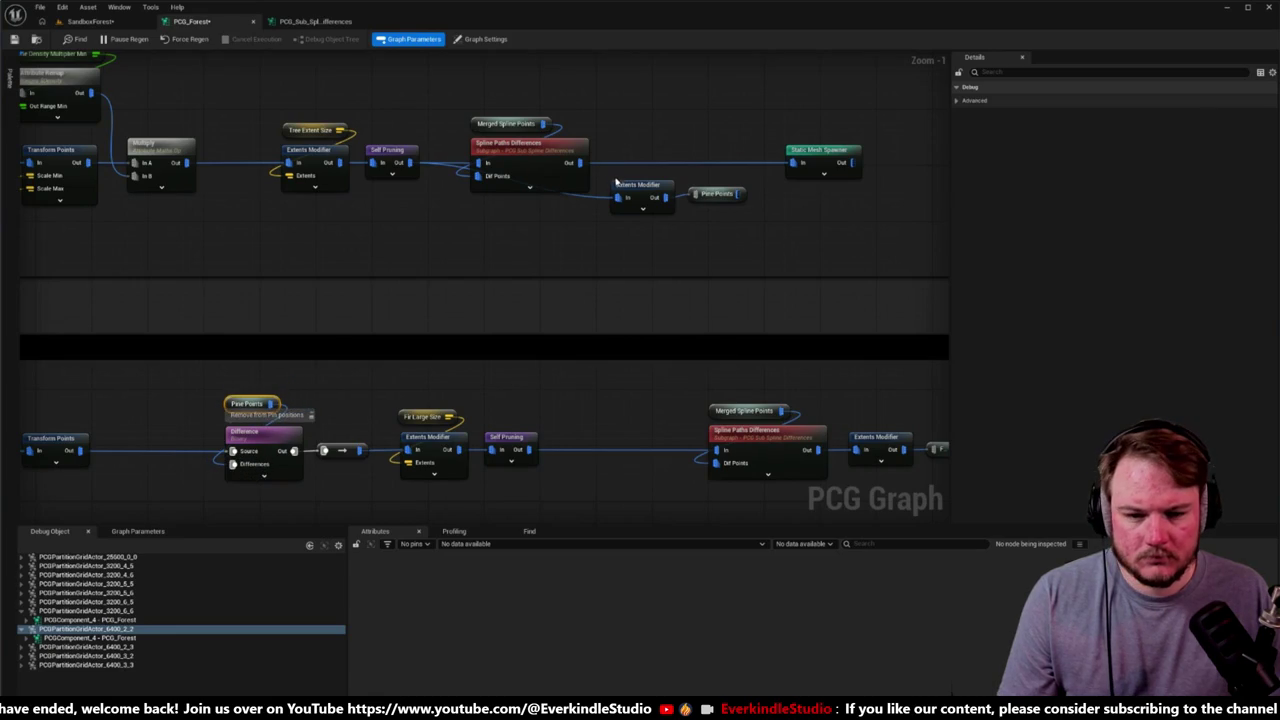
Step: Wire Spline Paths Differences into Extents Modifier and Pine Points into the spawner, then straighten the row
double_click(570, 165)
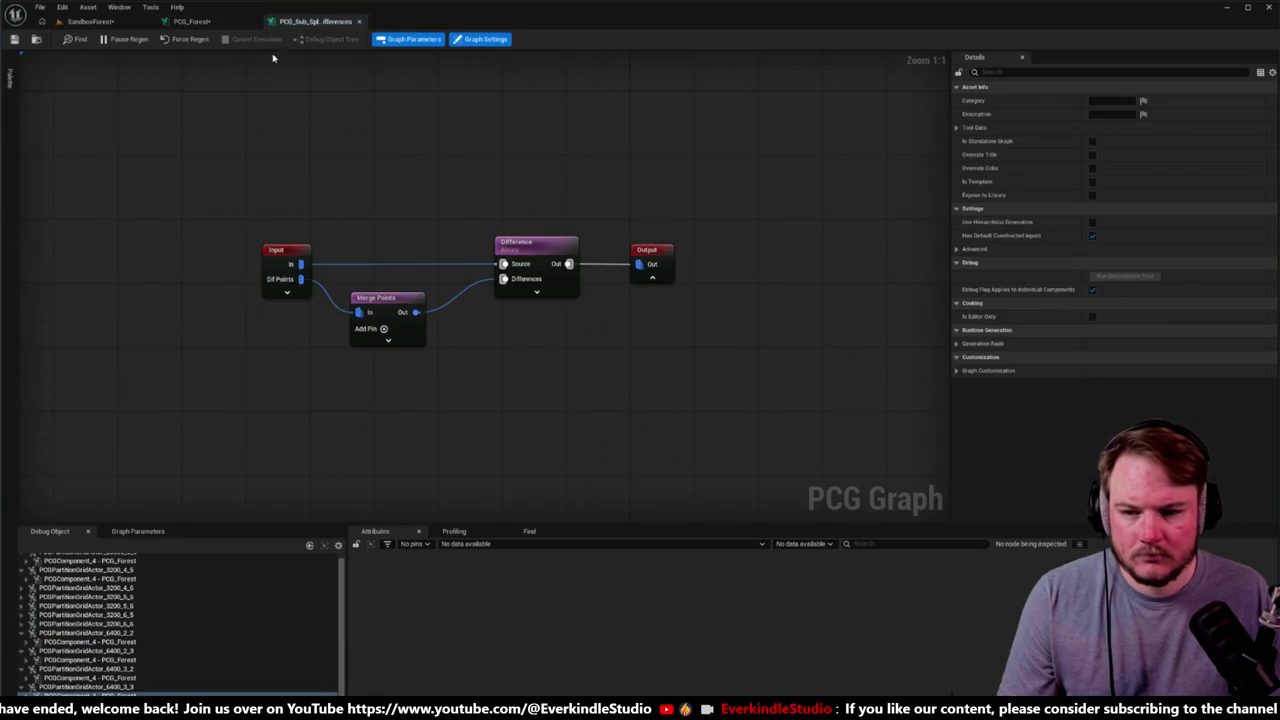
click(215, 21)
drag(578, 165, 618, 197)
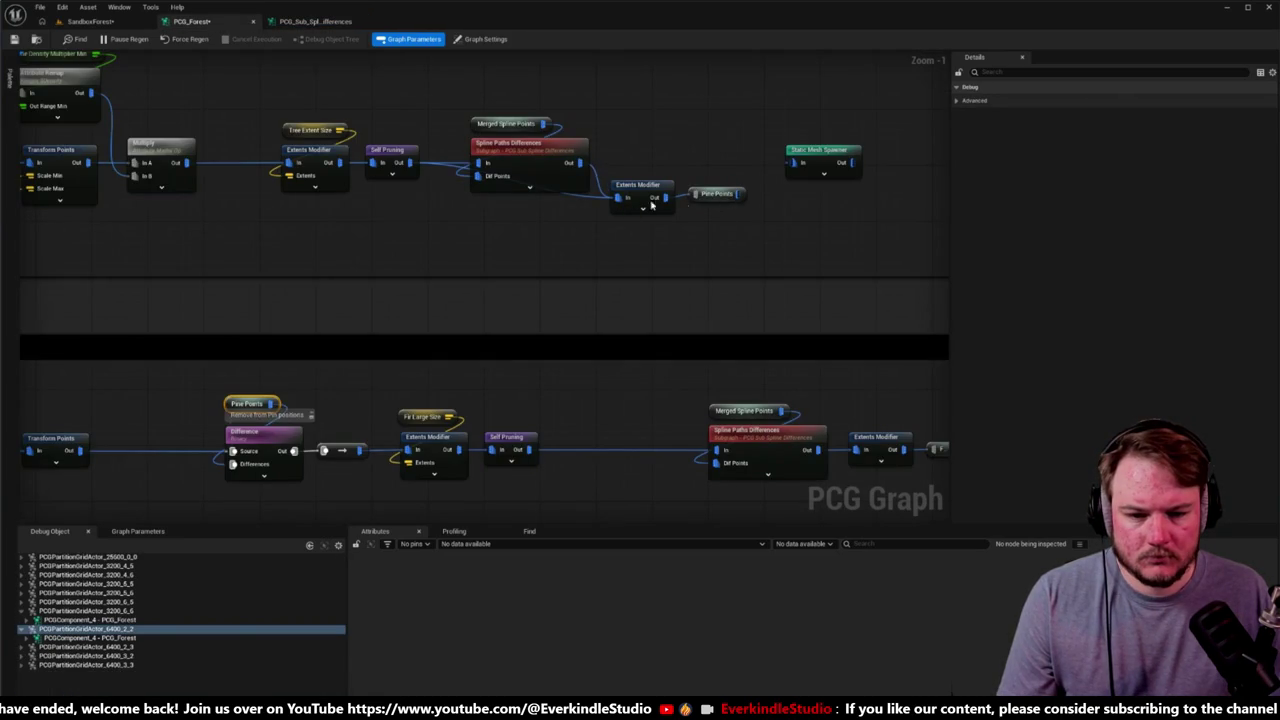
scroll(586, 215, down, 1)
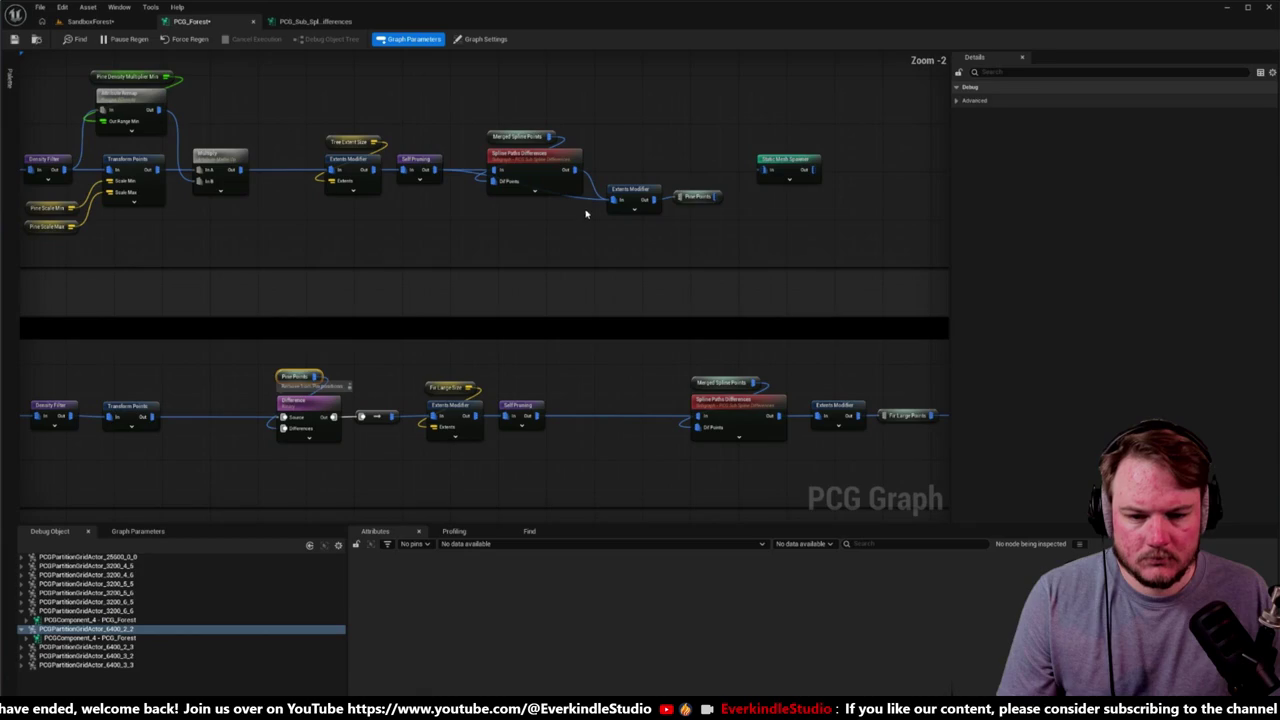
drag(716, 196, 766, 171)
drag(486, 126, 843, 203)
key(q)
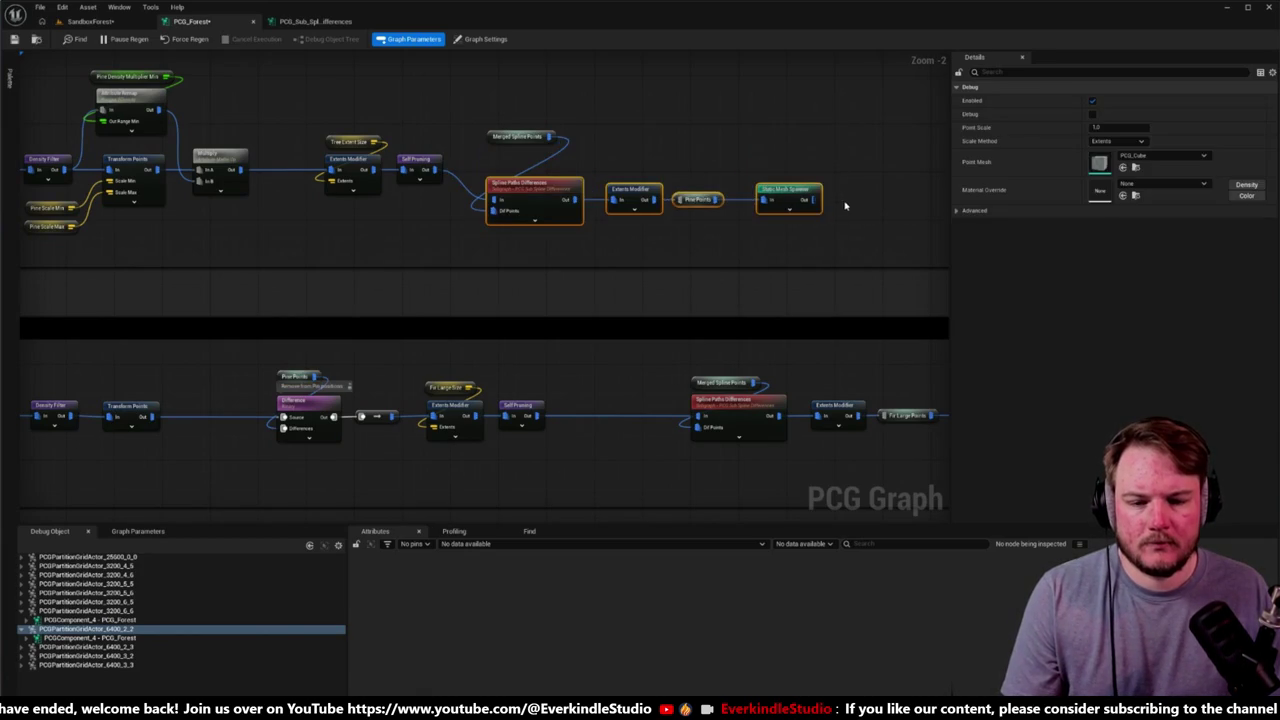
drag(580, 186, 577, 155)
click(626, 163)
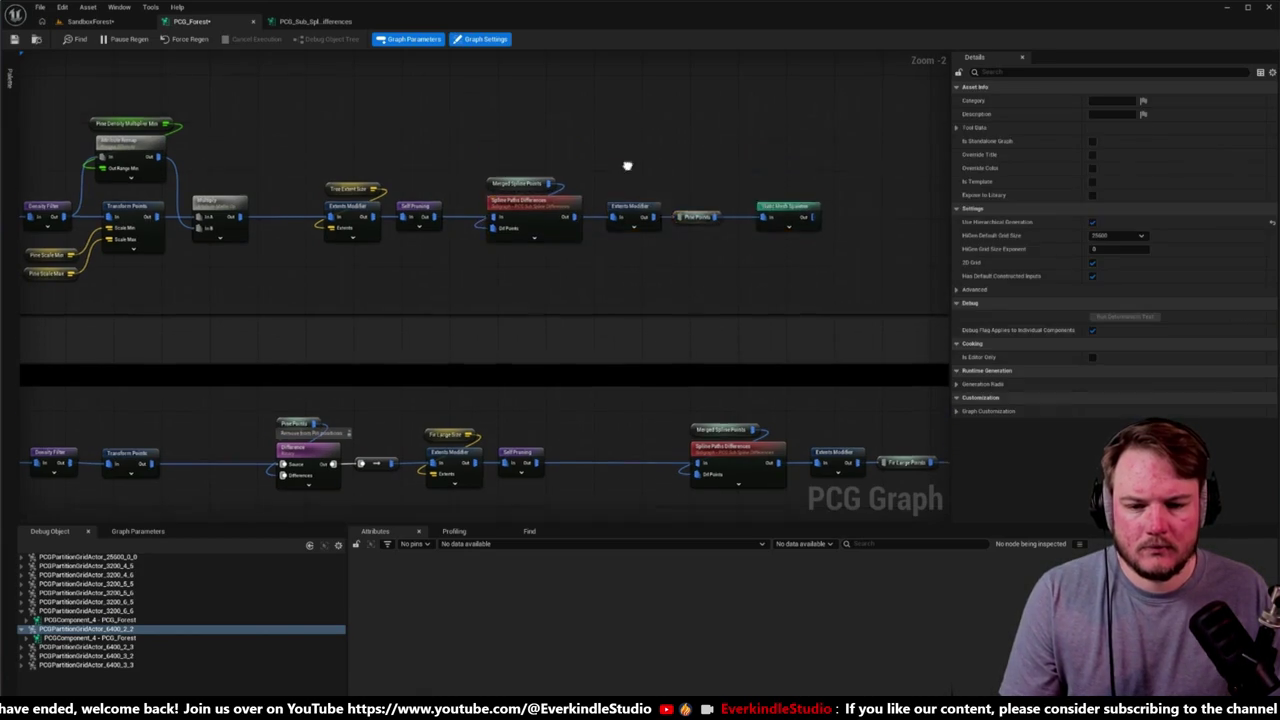
Step: Open and close the Spline Paths Differences subgraph twice, then pan to the Fir Large spawn chain
scroll(610, 250, up, 2)
double_click(573, 224)
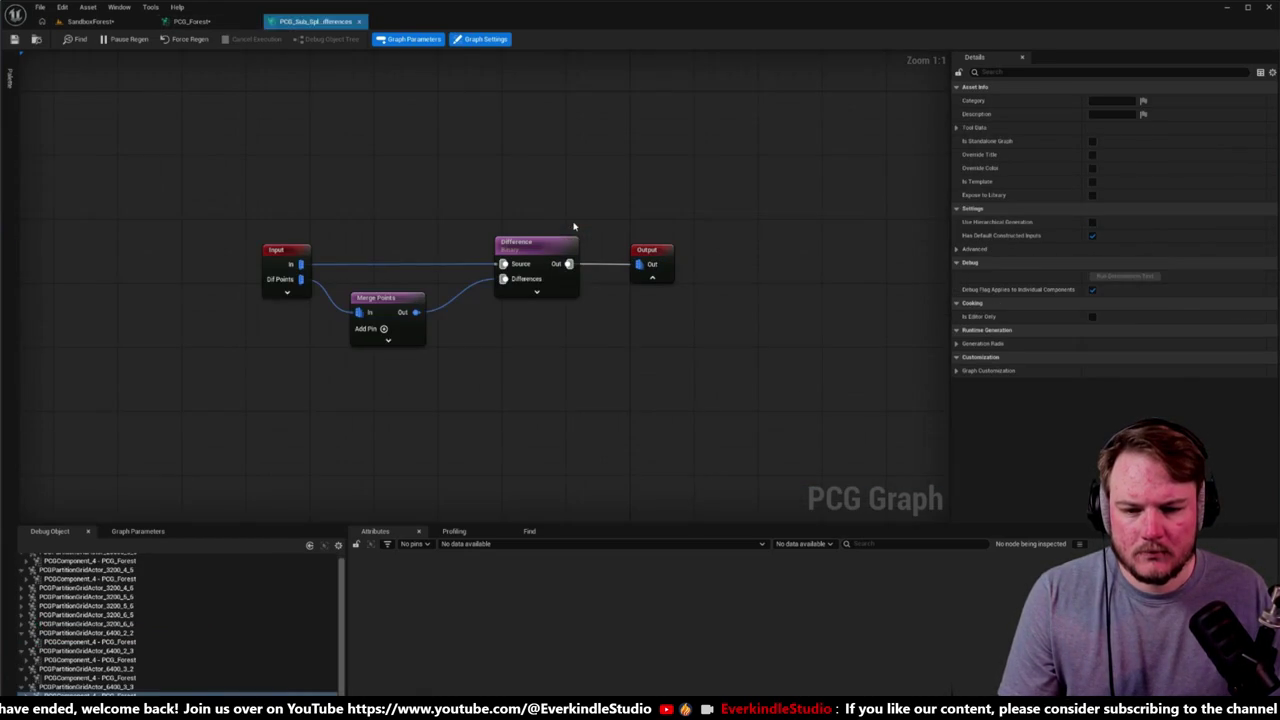
middle_click(301, 20)
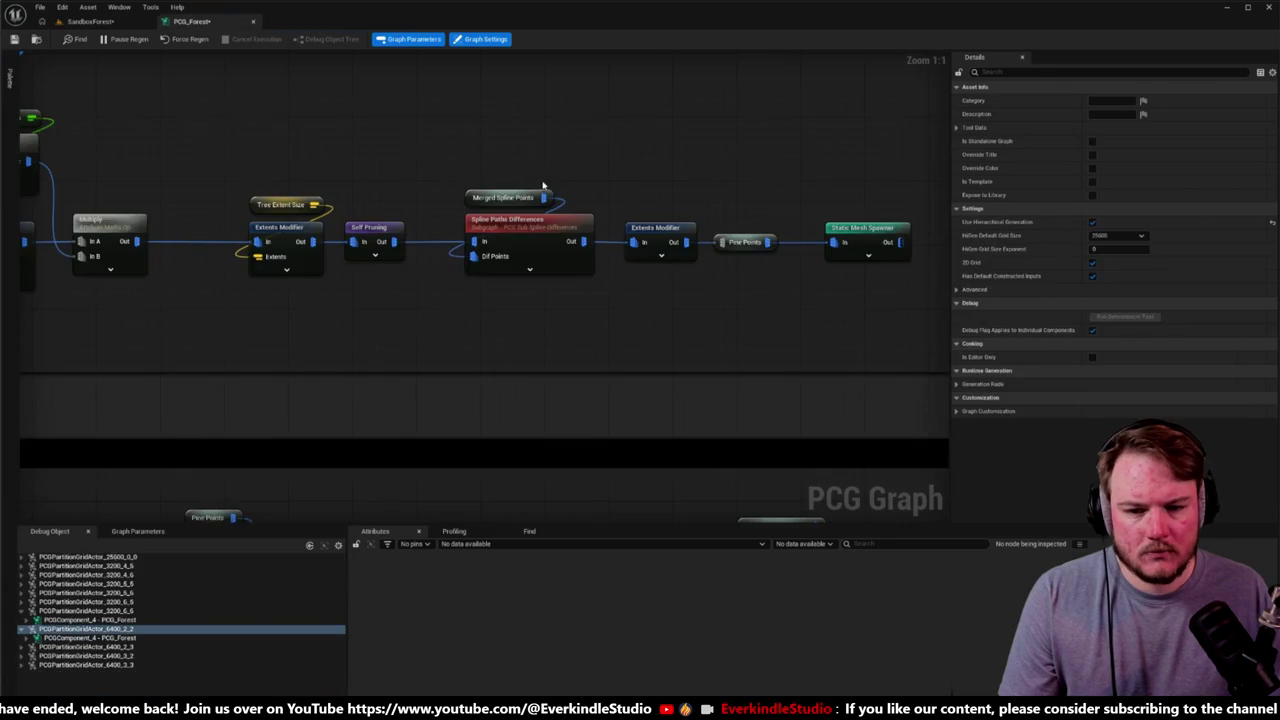
click(546, 219)
double_click(546, 219)
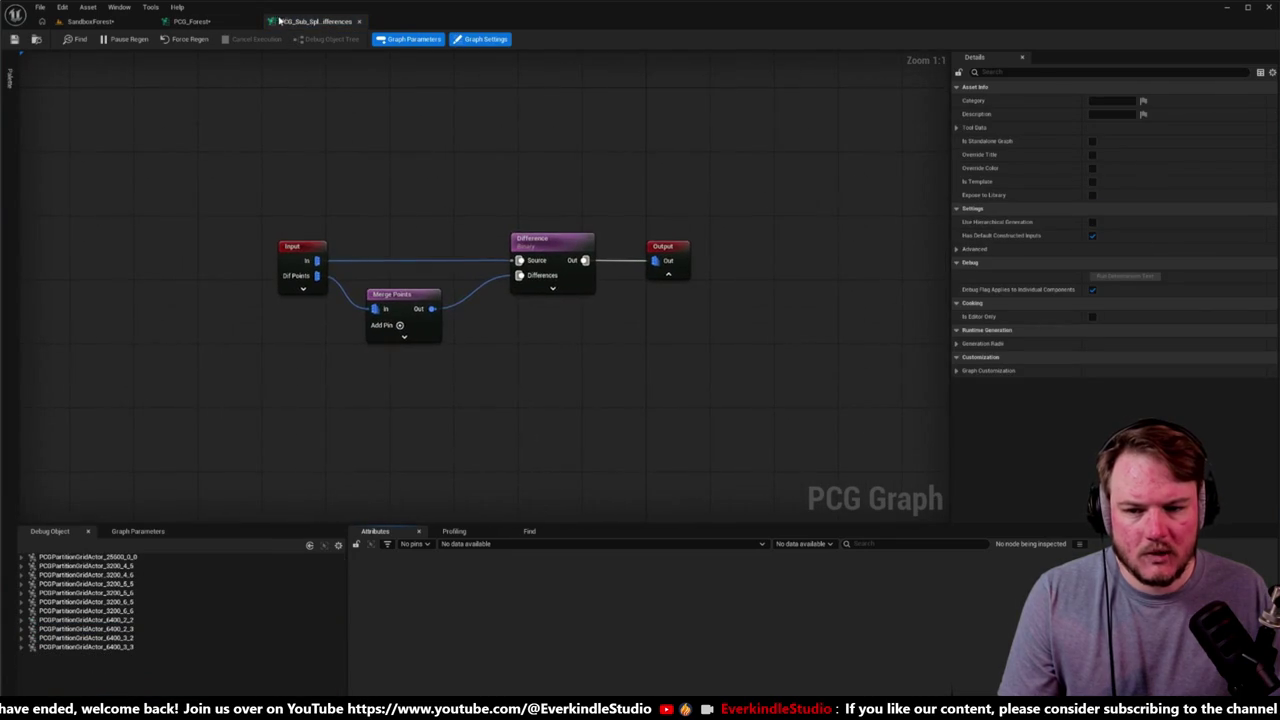
middle_click(315, 22)
scroll(591, 280, down, 6)
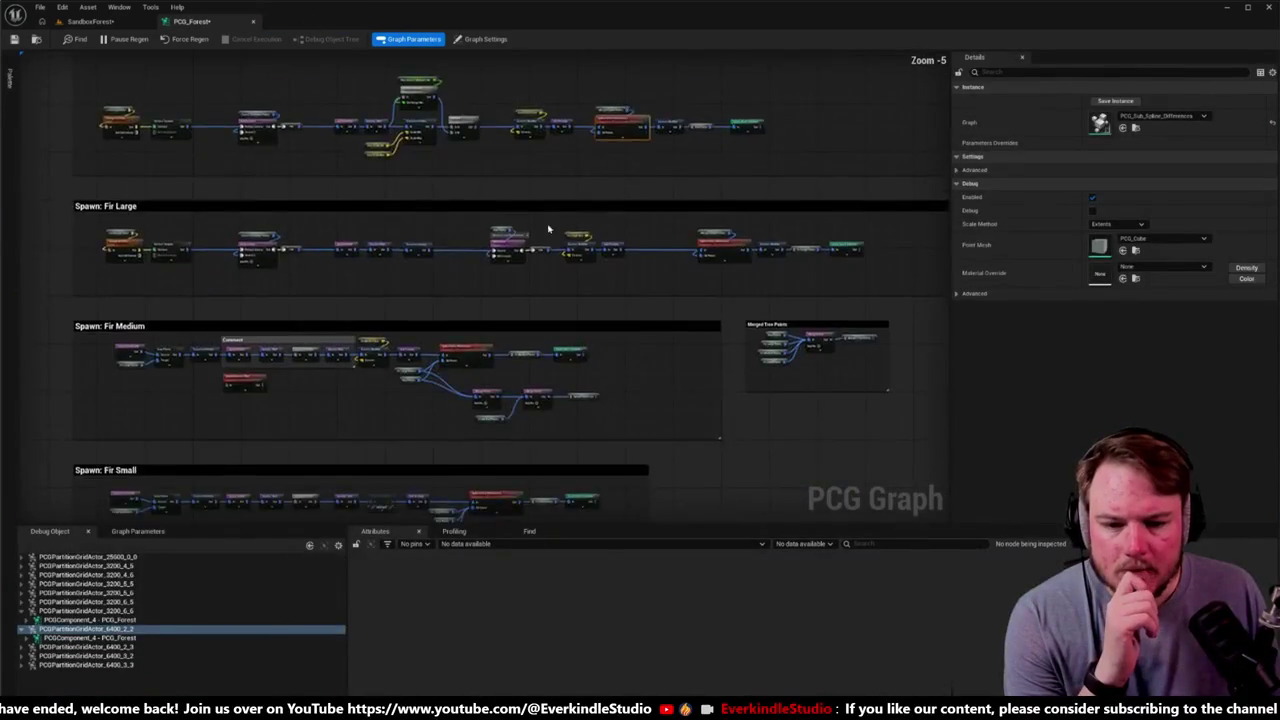
scroll(640, 217, up, 3)
scroll(571, 211, down, 3)
scroll(603, 266, up, 4)
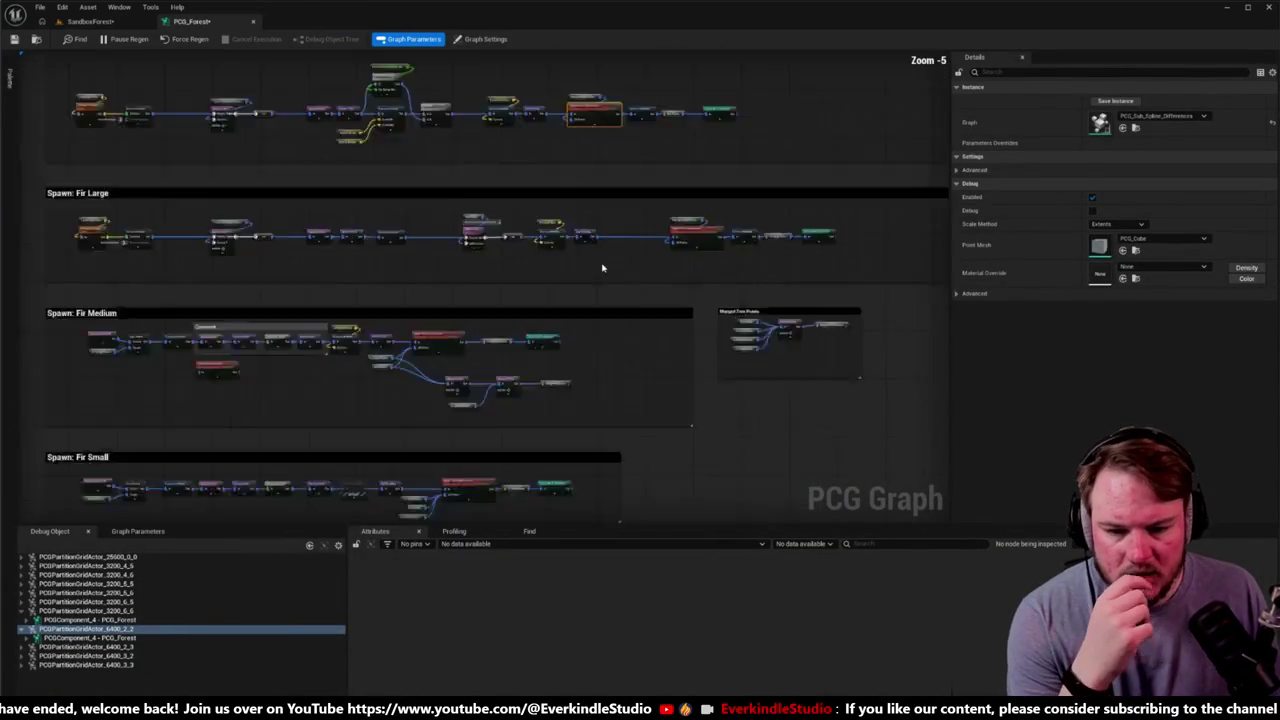
drag(616, 264, 476, 288)
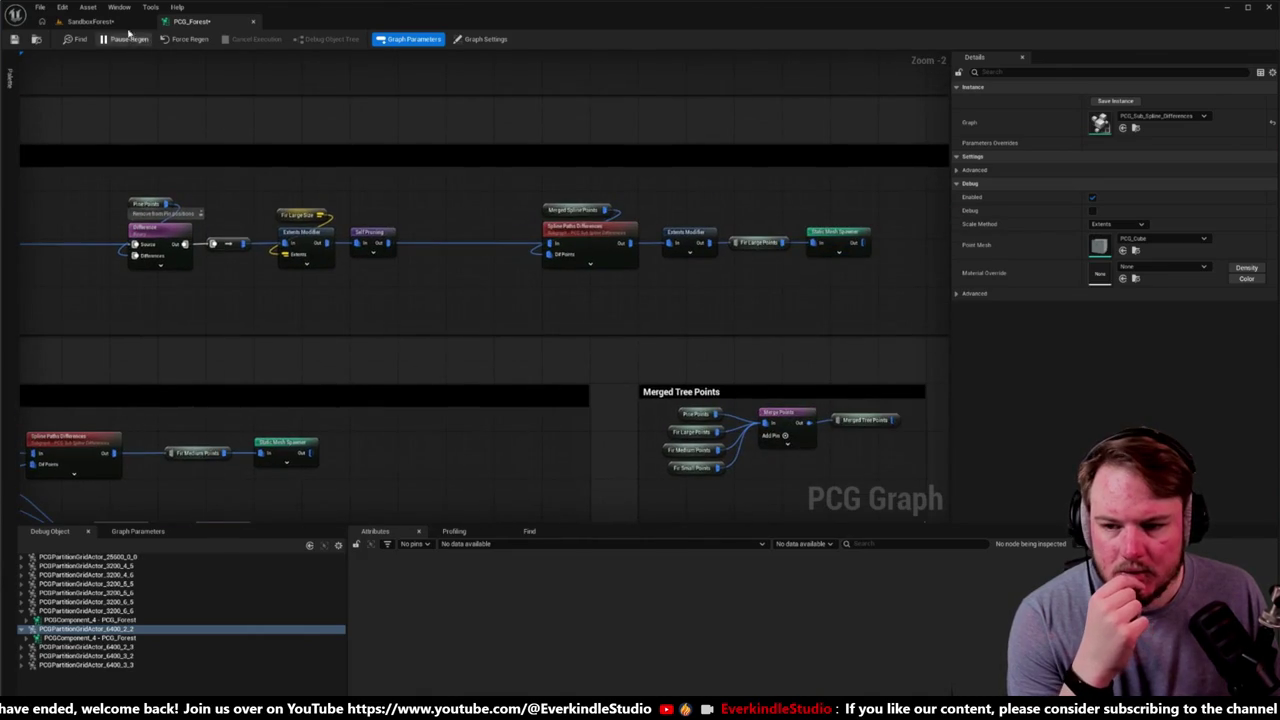
click(95, 21)
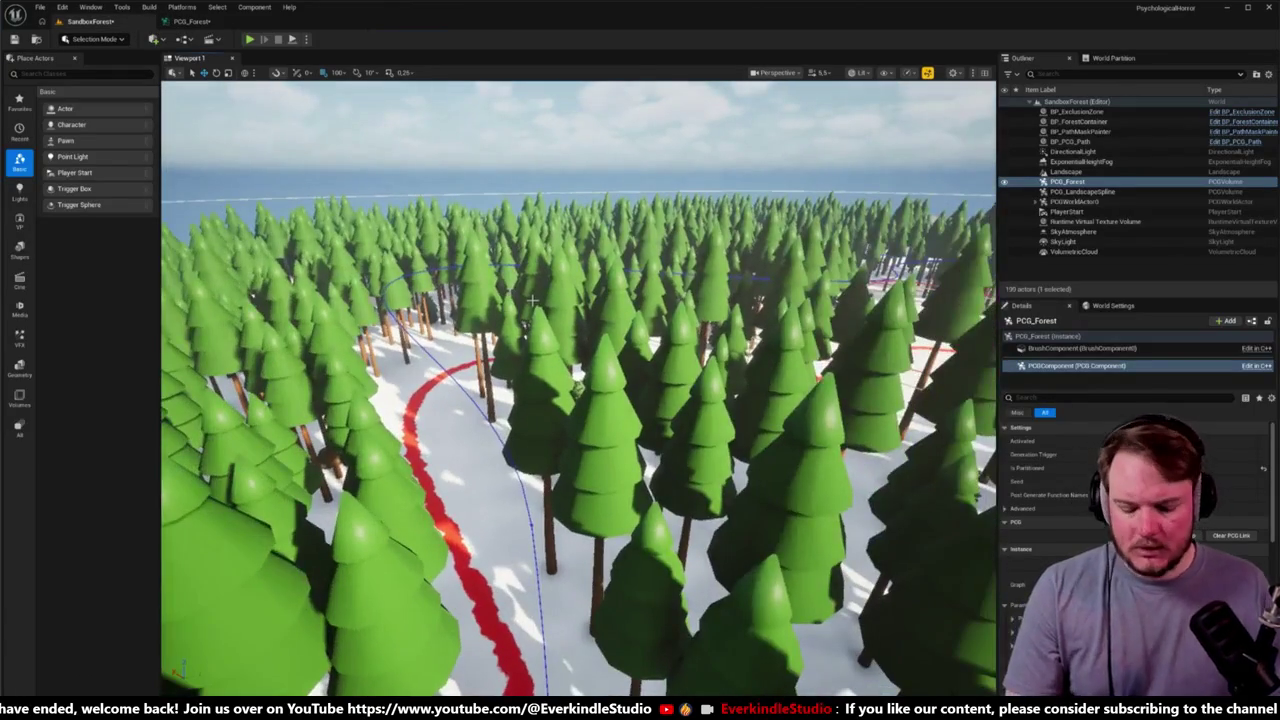
Step: Play the level in the editor, walking past the red path, trees and mossy rocks, then stop
key(alt+p)
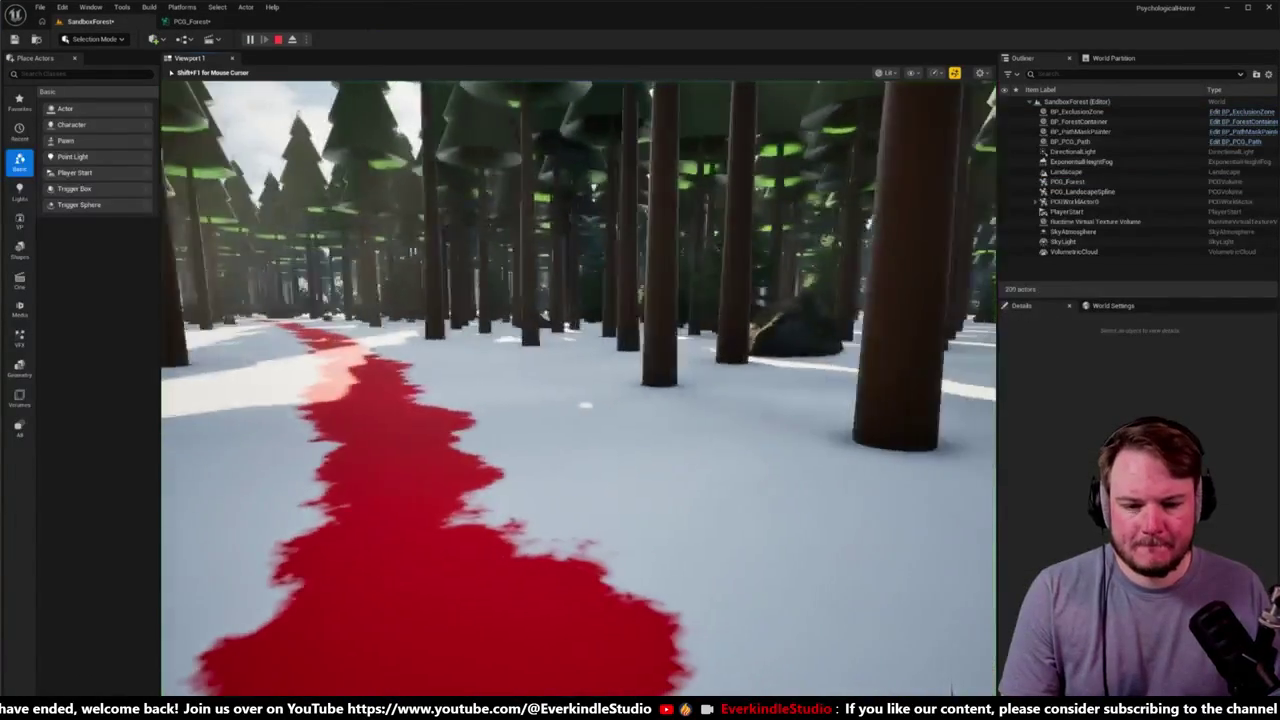
key(w)
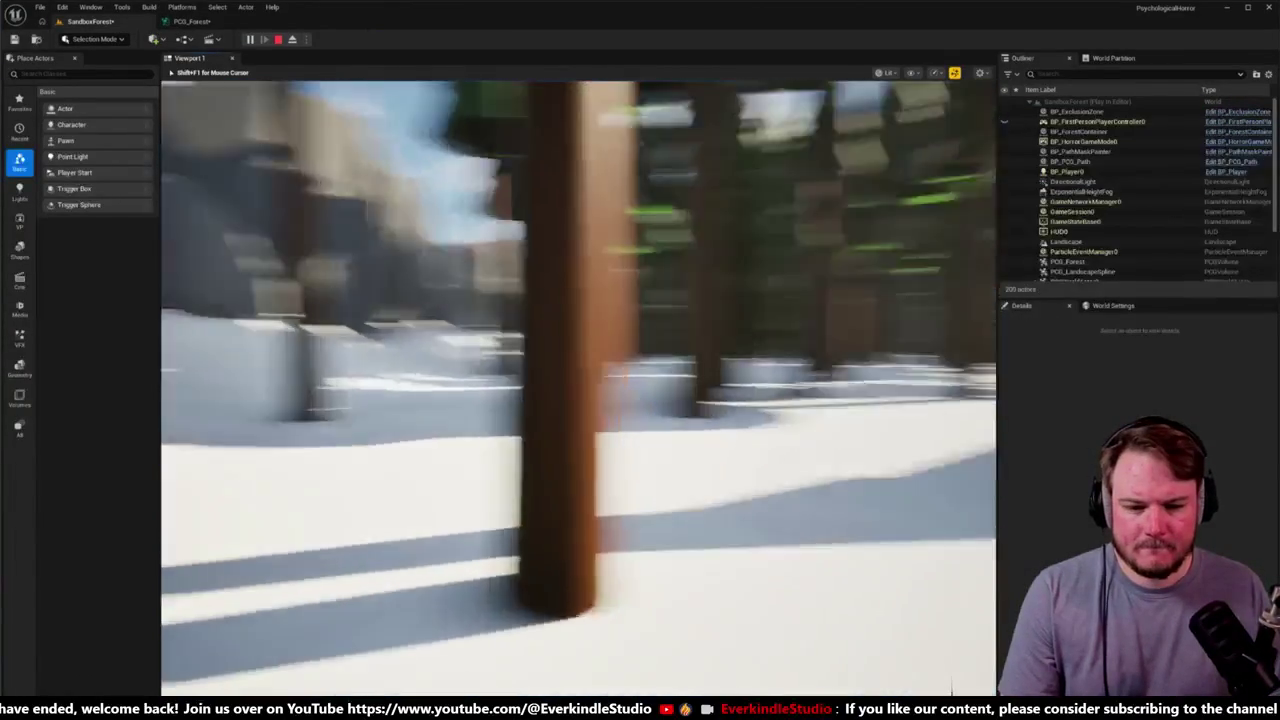
key(w)
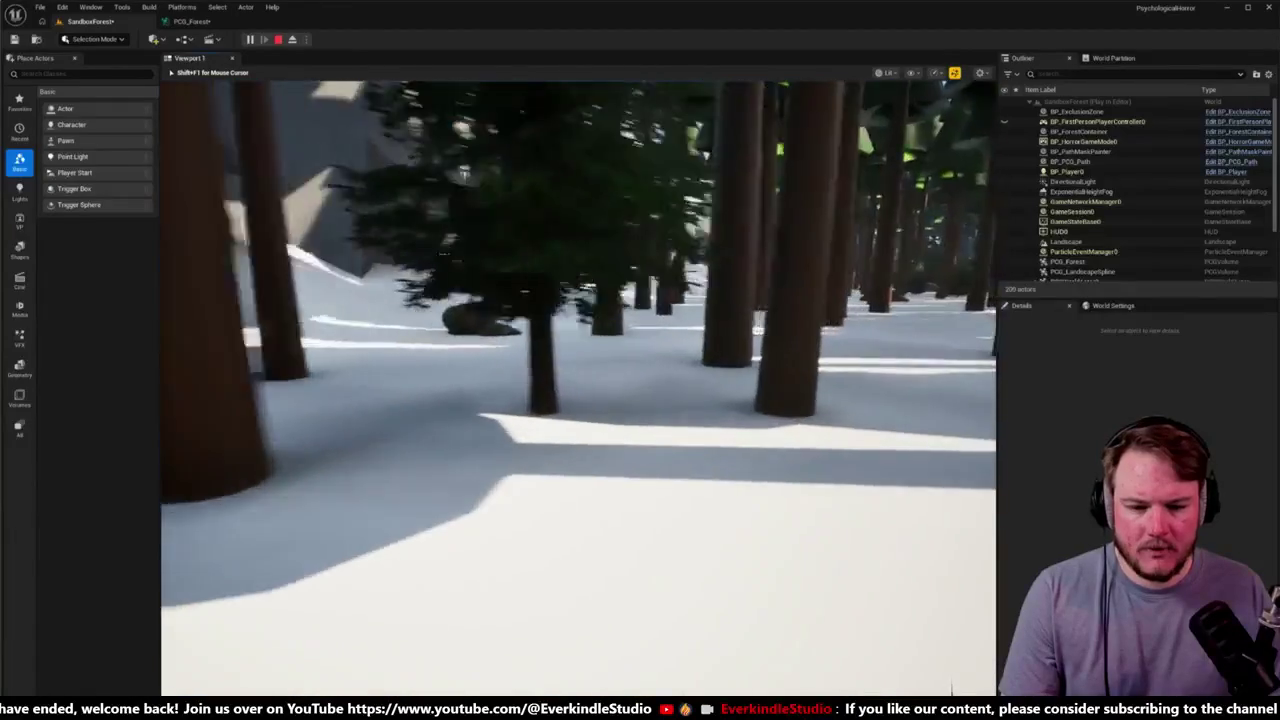
key(w)
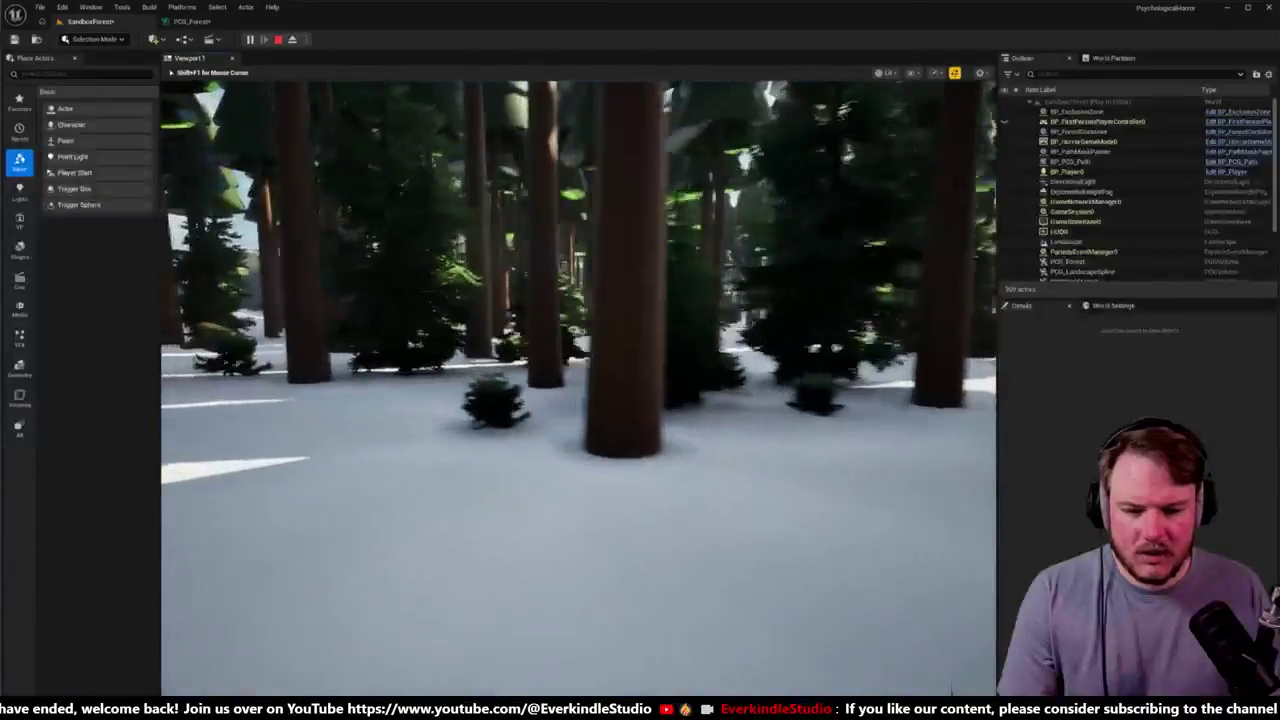
key(w)
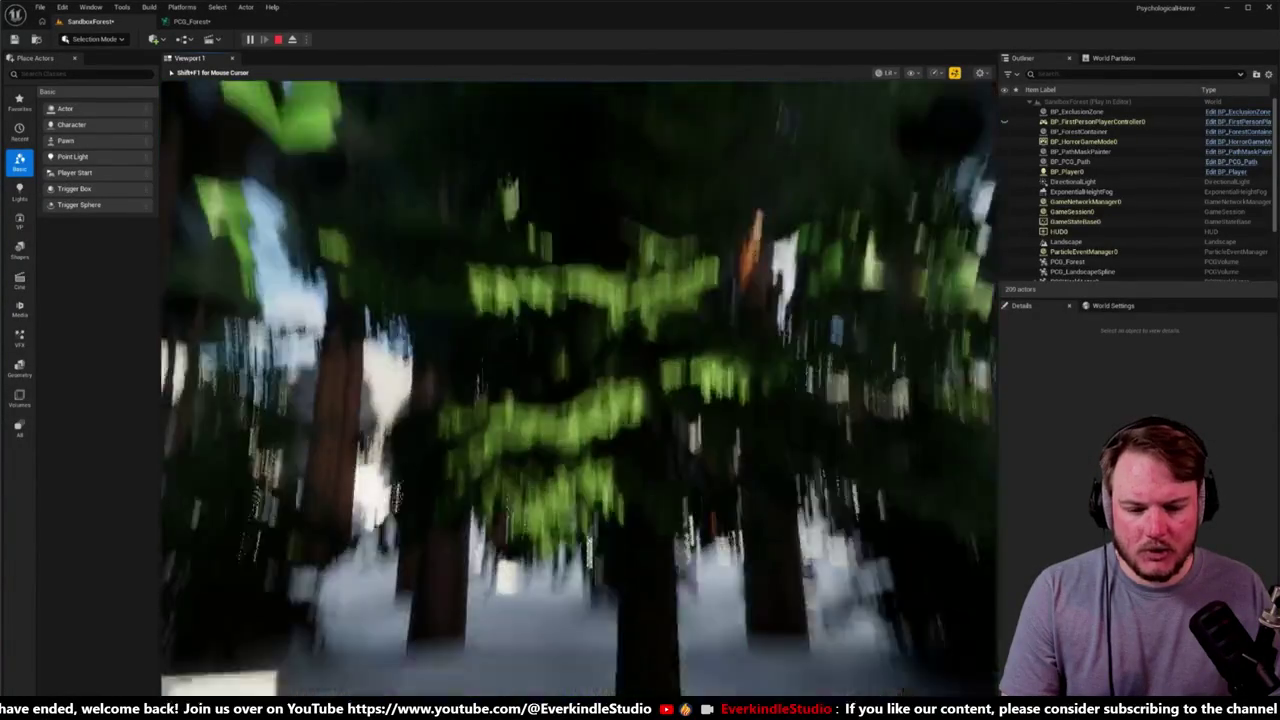
key(w)
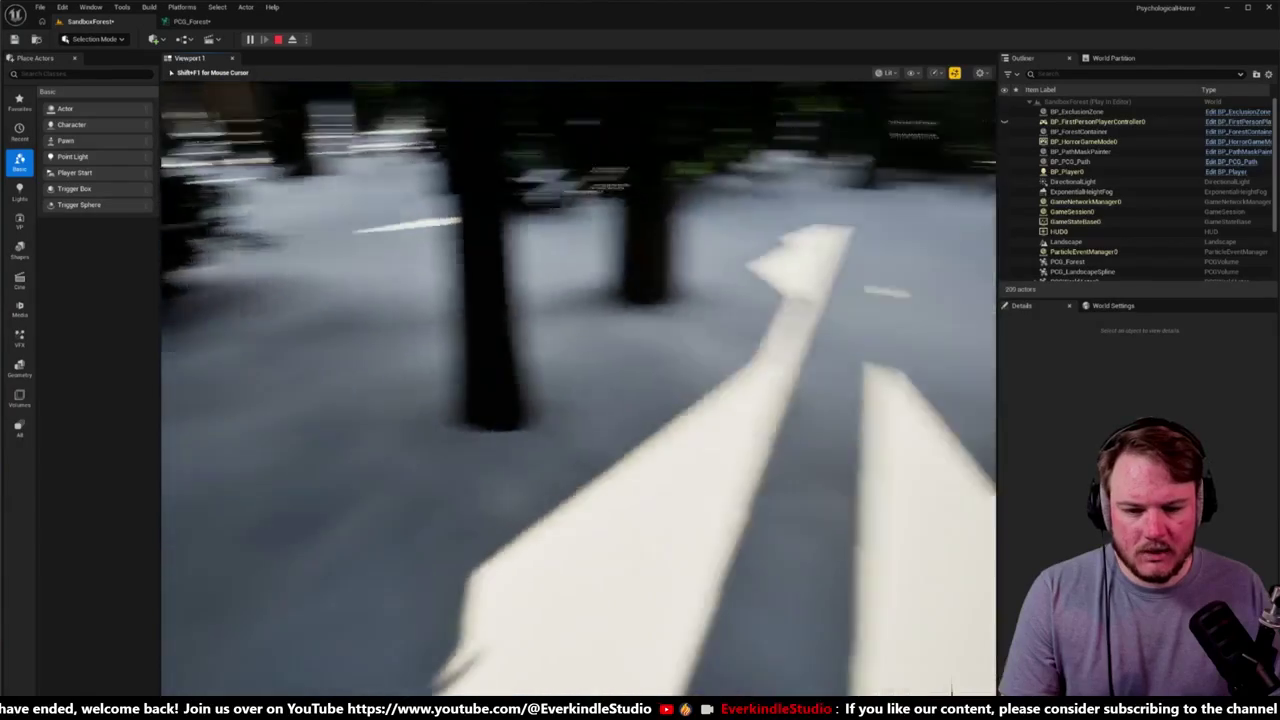
key(w)
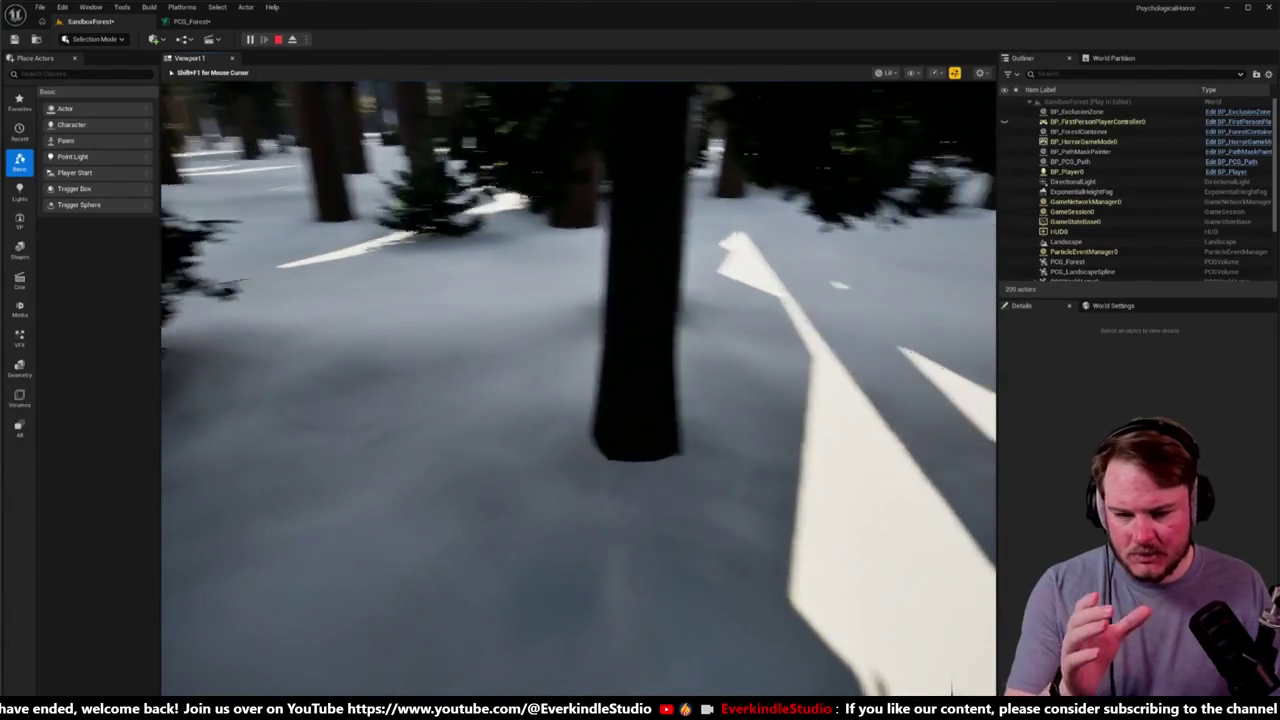
key(w)
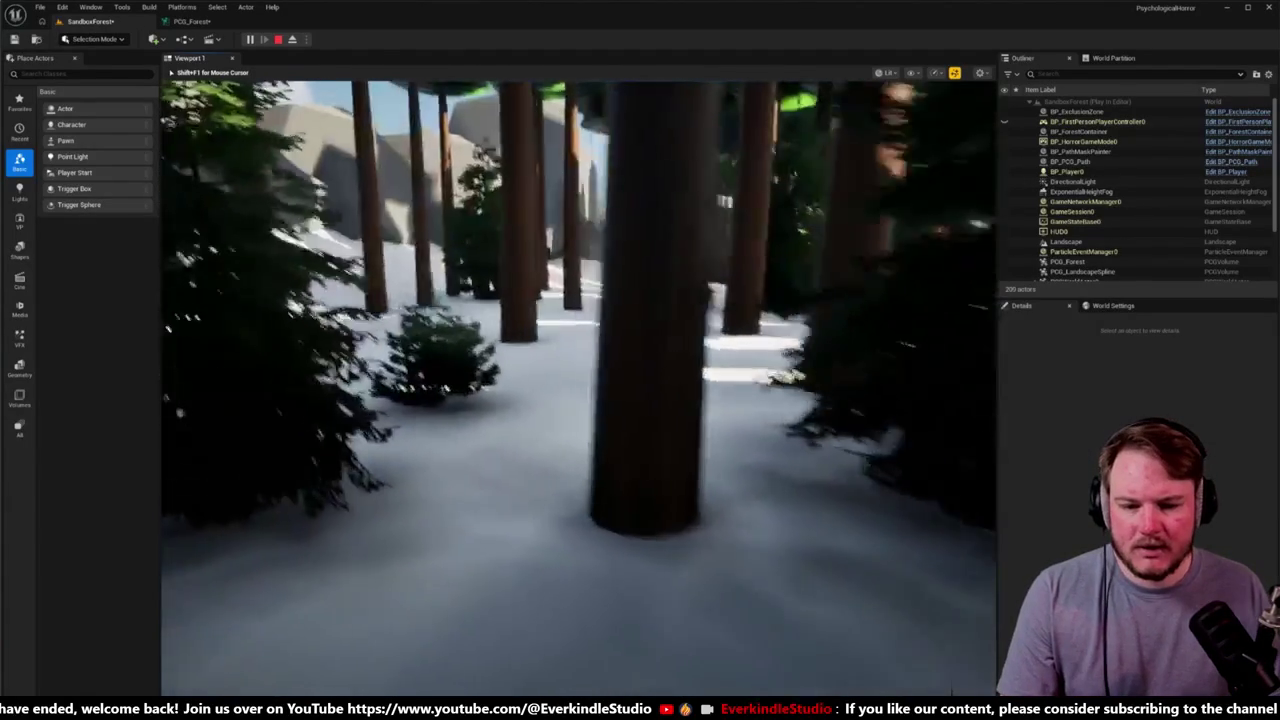
key(w)
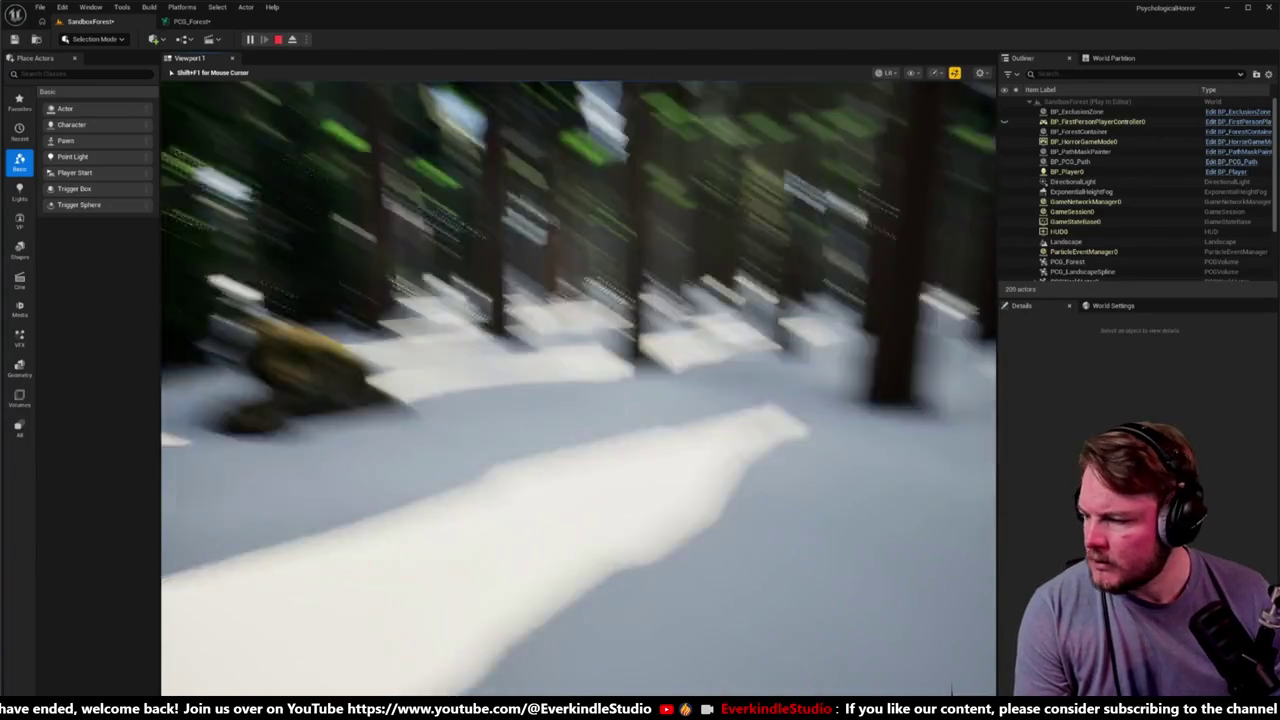
mouse_move(578, 388)
key(Escape)
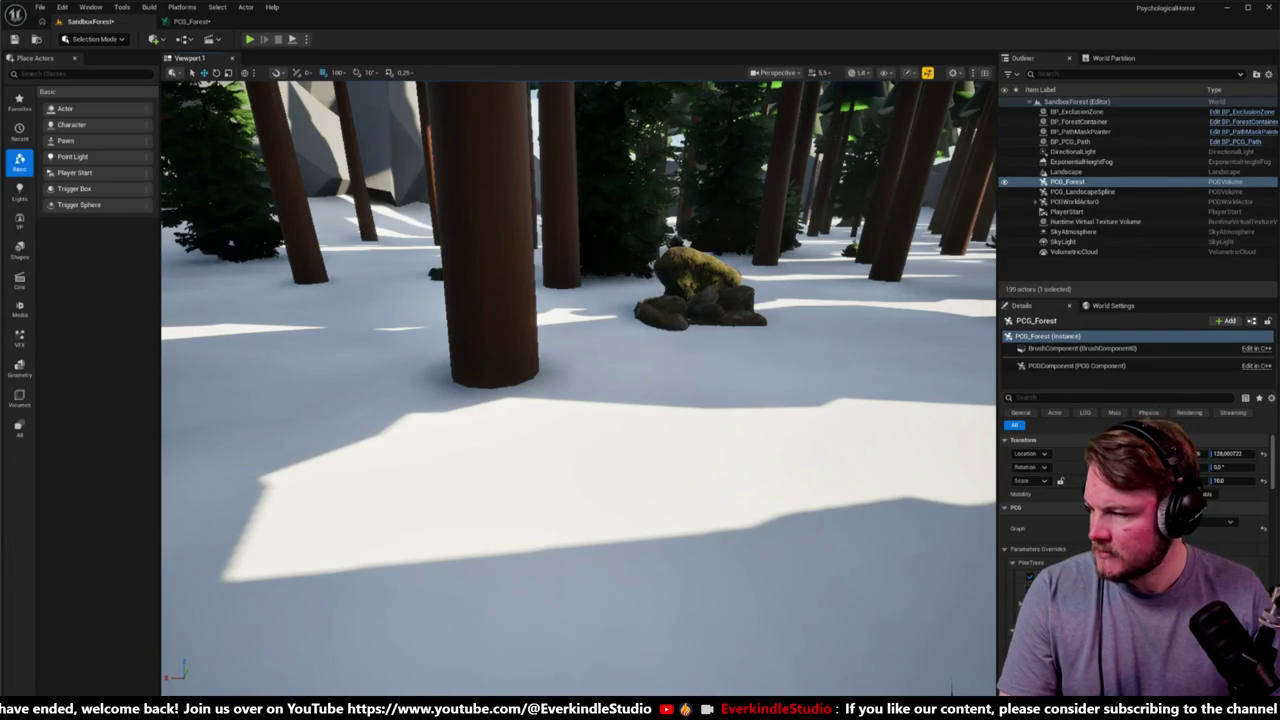
Step: Move the editor camera through the trees and return to the PCG_Forest graph
drag(578, 388, 520, 360)
key(Escape)
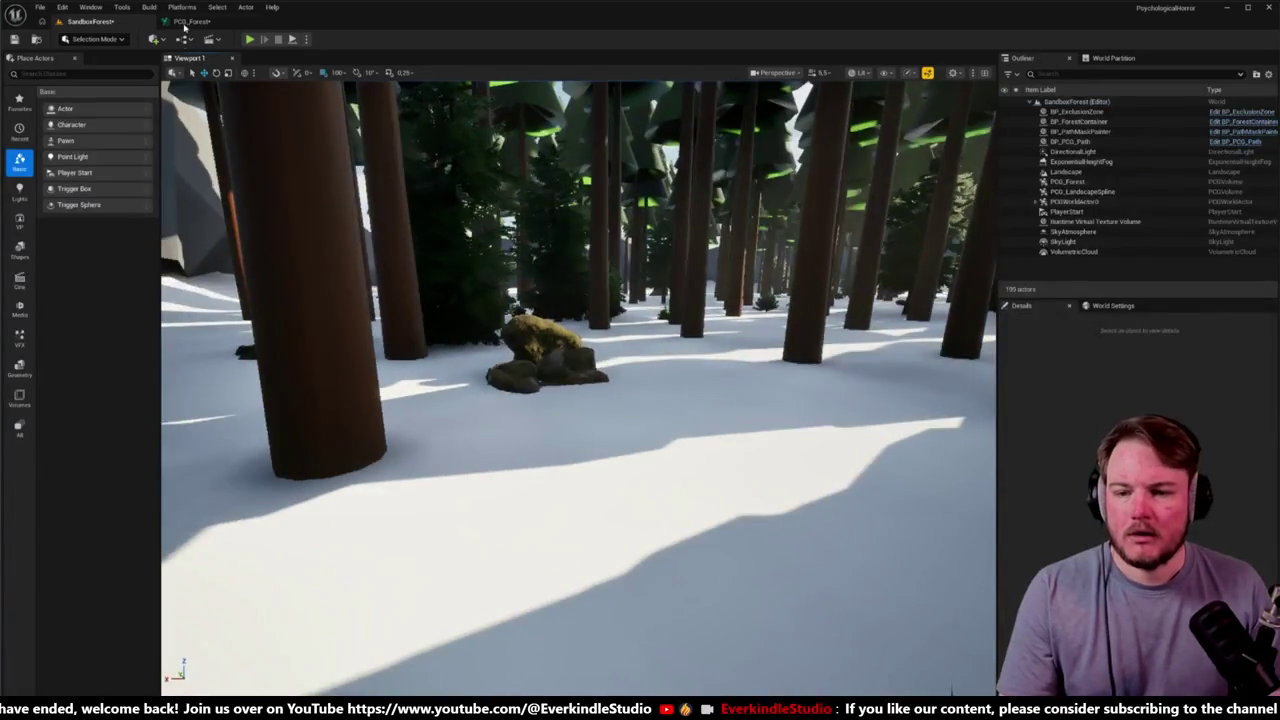
click(188, 21)
Step: Shift the Fir Large Spline Paths Differences node and Fir Medium Points left, then view the merge nodes
scroll(486, 220, down, 5)
scroll(569, 260, up, 2)
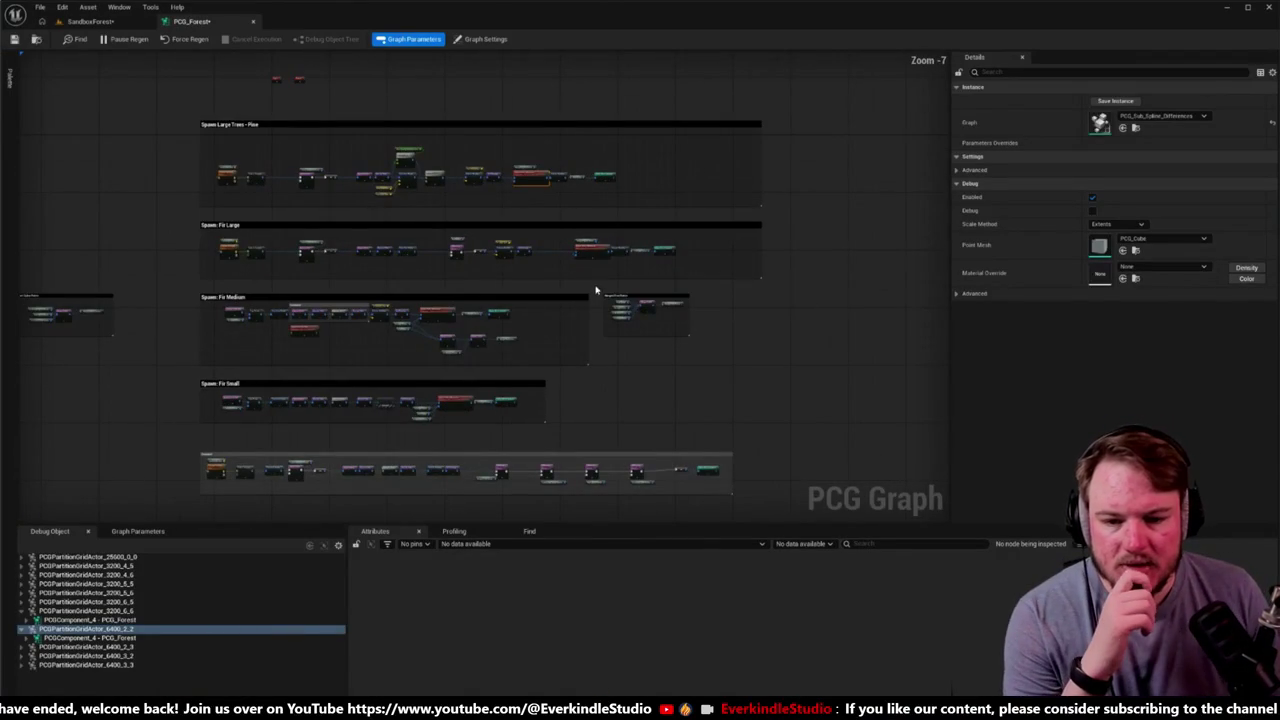
scroll(600, 292, up, 5)
click(690, 268)
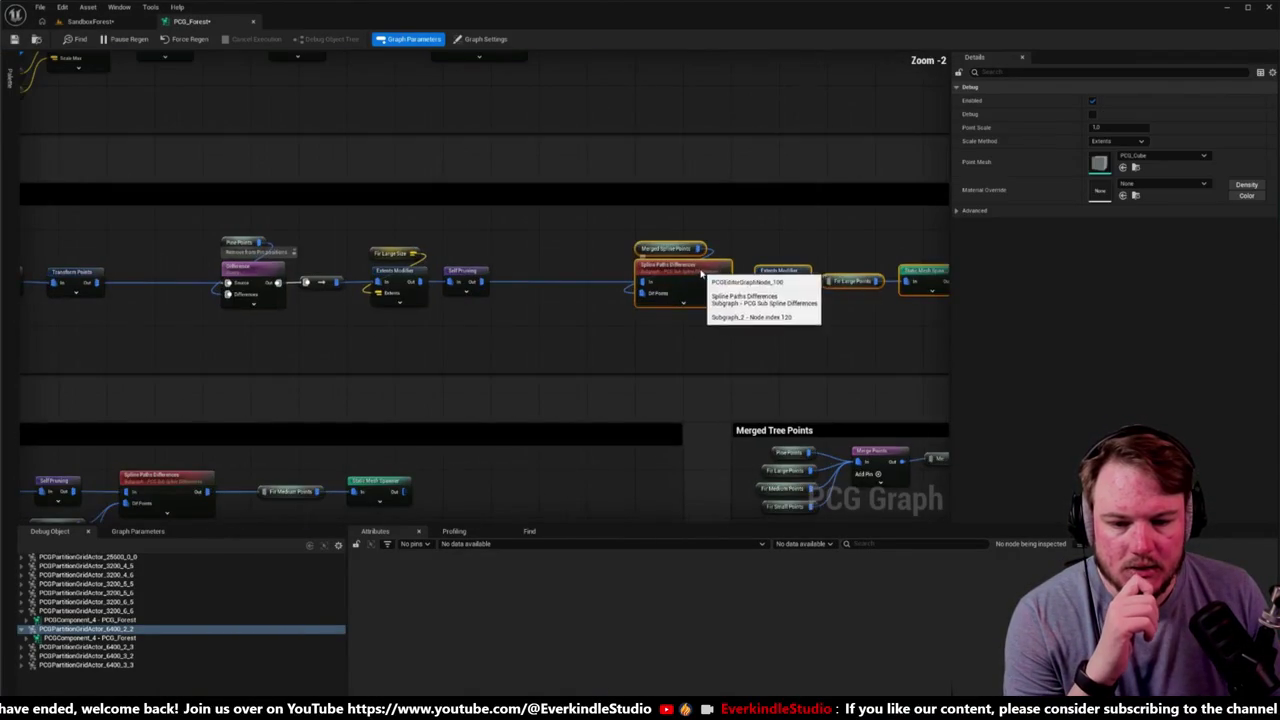
drag(701, 272, 604, 274)
scroll(534, 380, up, 2)
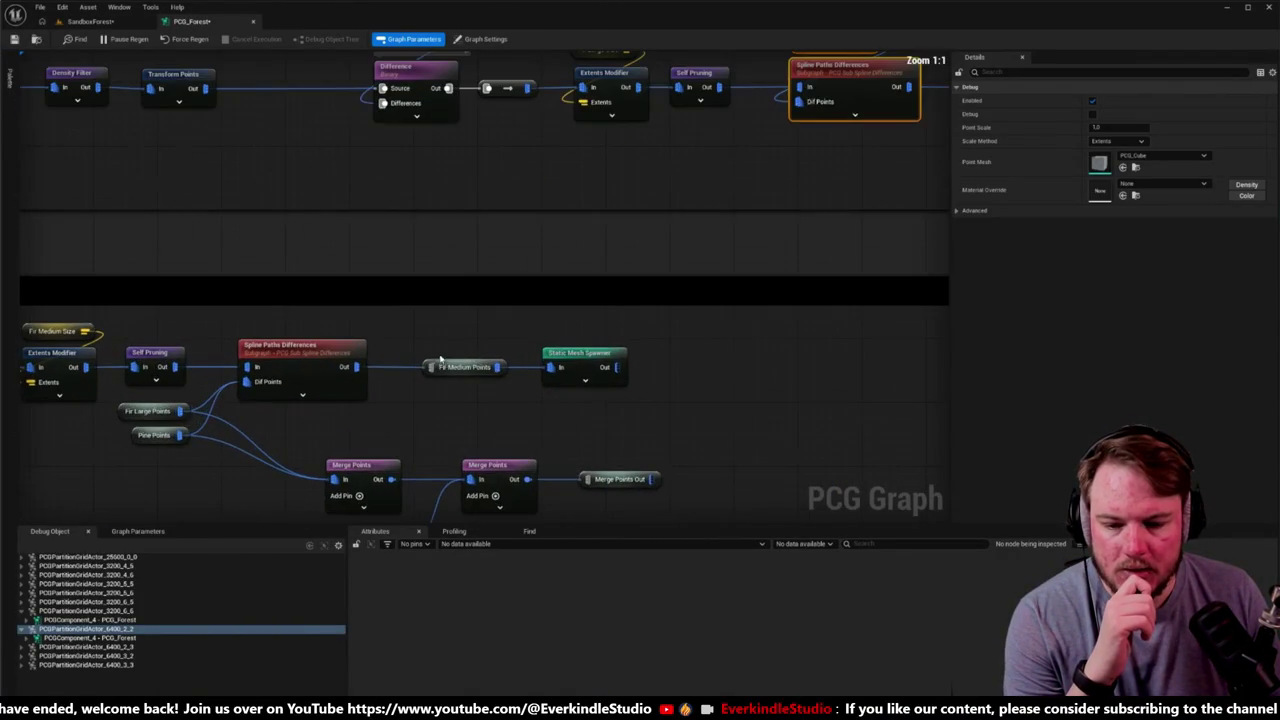
mouse_move(440, 358)
mouse_down()
mouse_move(556, 372)
mouse_move(538, 366)
mouse_up()
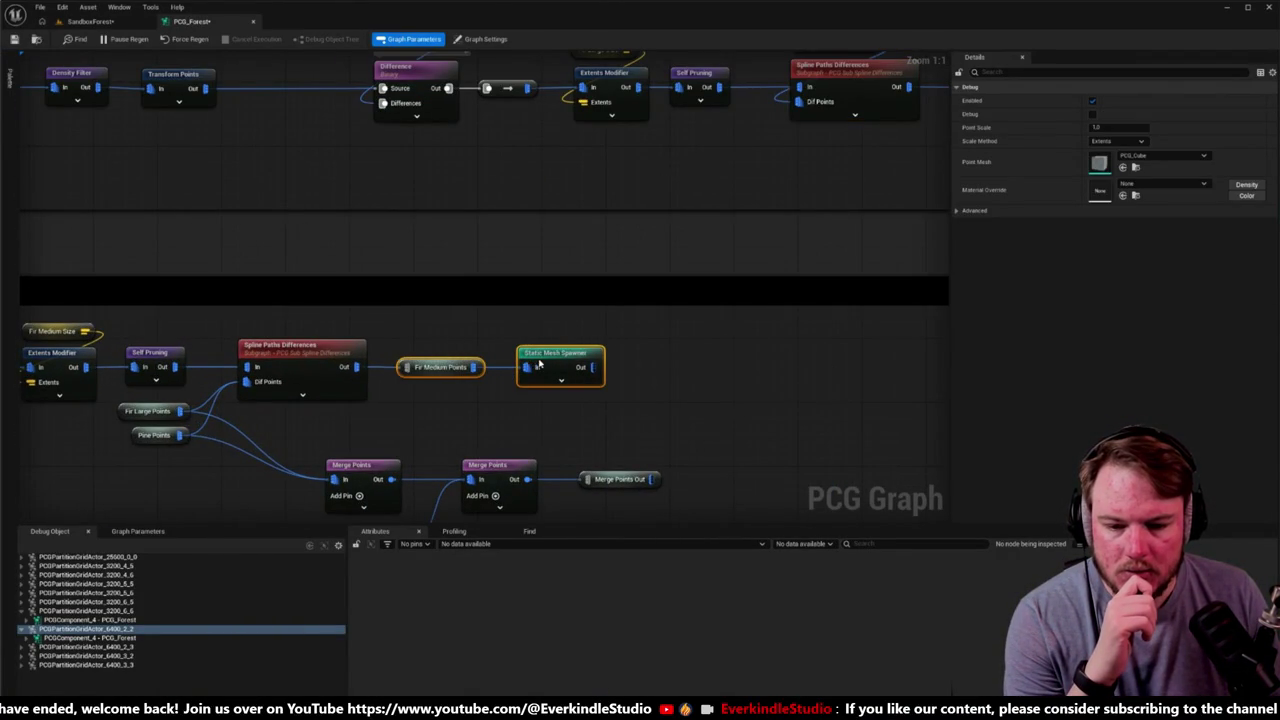
scroll(538, 366, down, 4)
scroll(623, 289, up, 3)
mouse_move(623, 289)
mouse_down()
mouse_move(73, 296)
mouse_move(500, 251)
mouse_up()
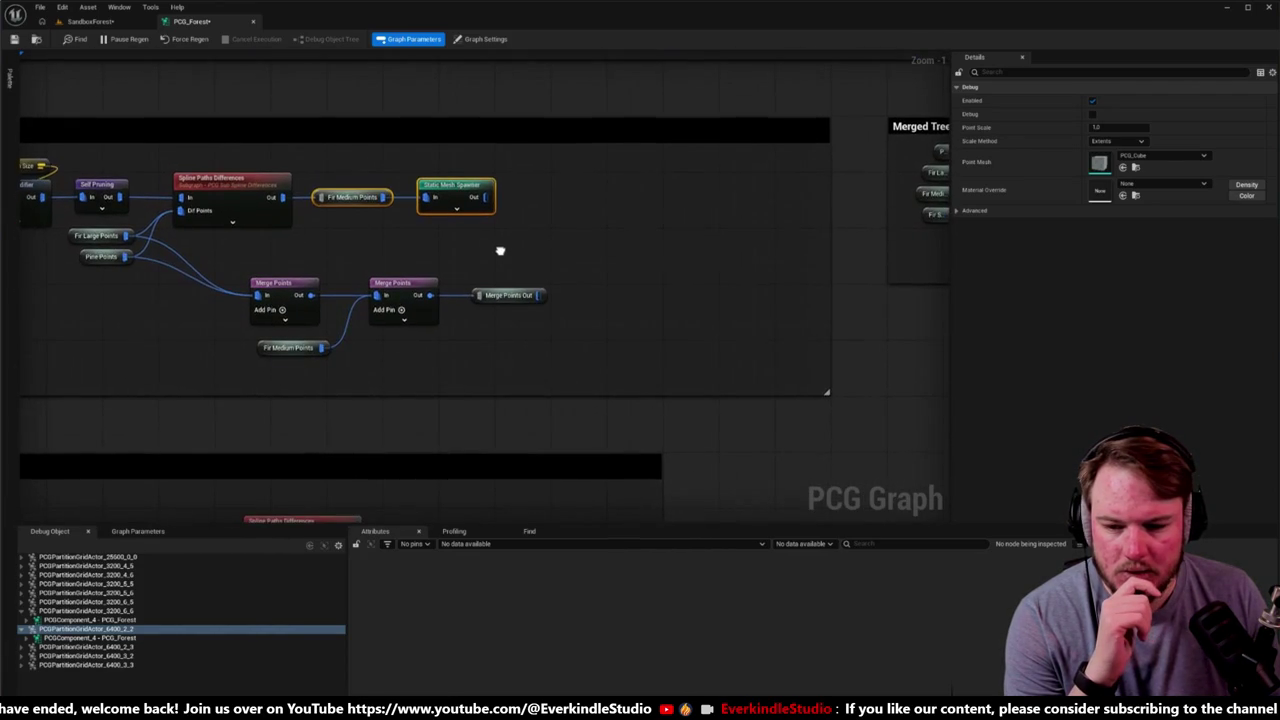
Step: Try box-selecting the Merge Points, Merge Points Out and Fir Medium Points nodes
mouse_move(298, 266)
mouse_down()
mouse_move(643, 366)
mouse_move(621, 374)
mouse_up()
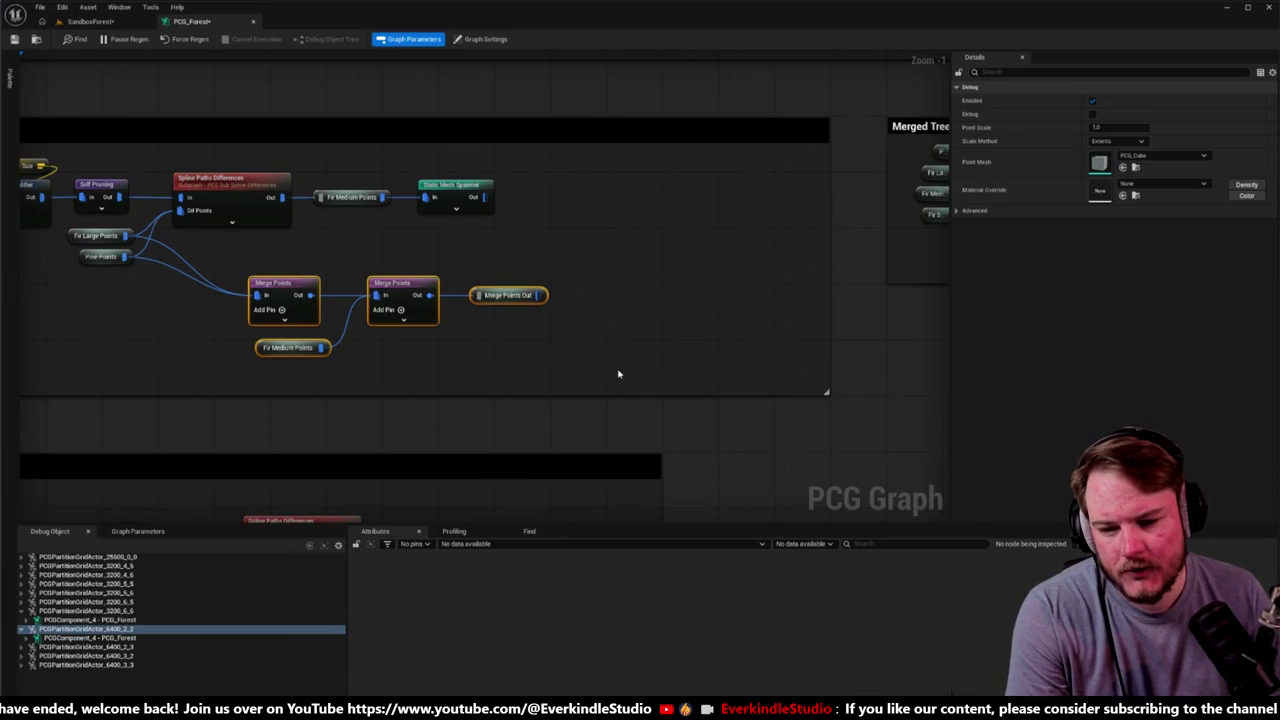
drag(160, 263, 215, 311)
drag(425, 193, 485, 263)
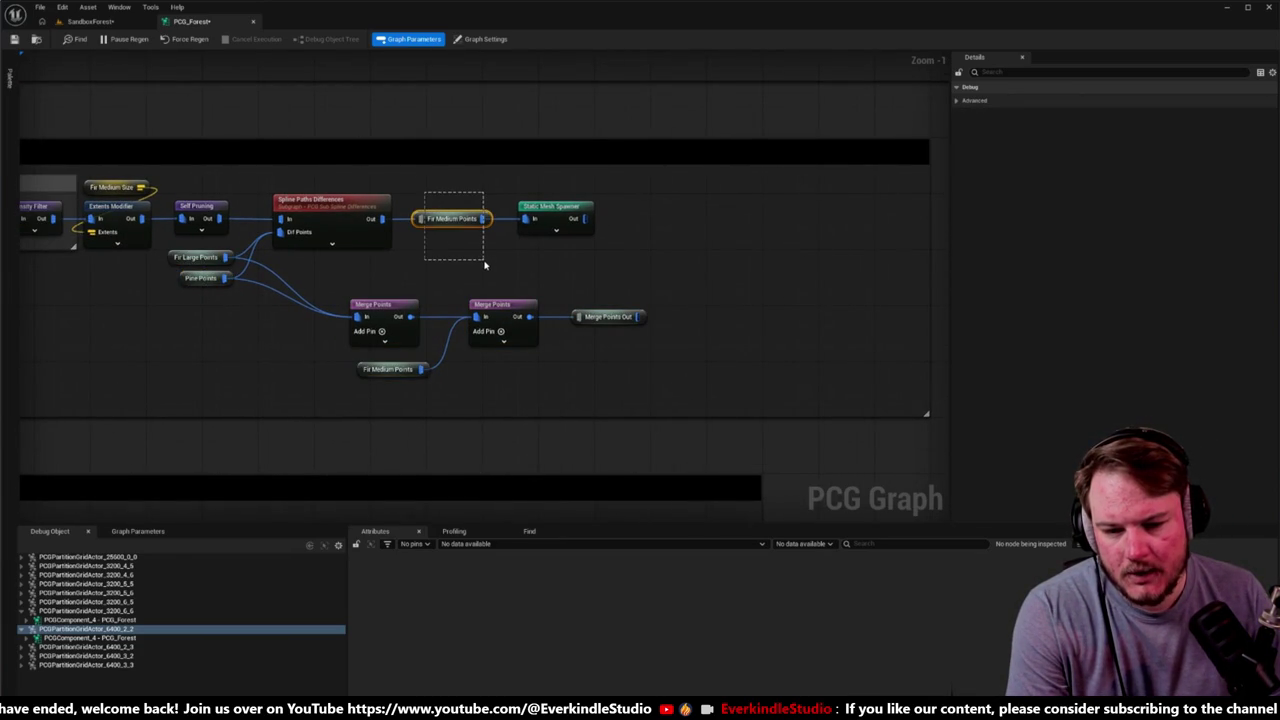
drag(345, 278, 666, 380)
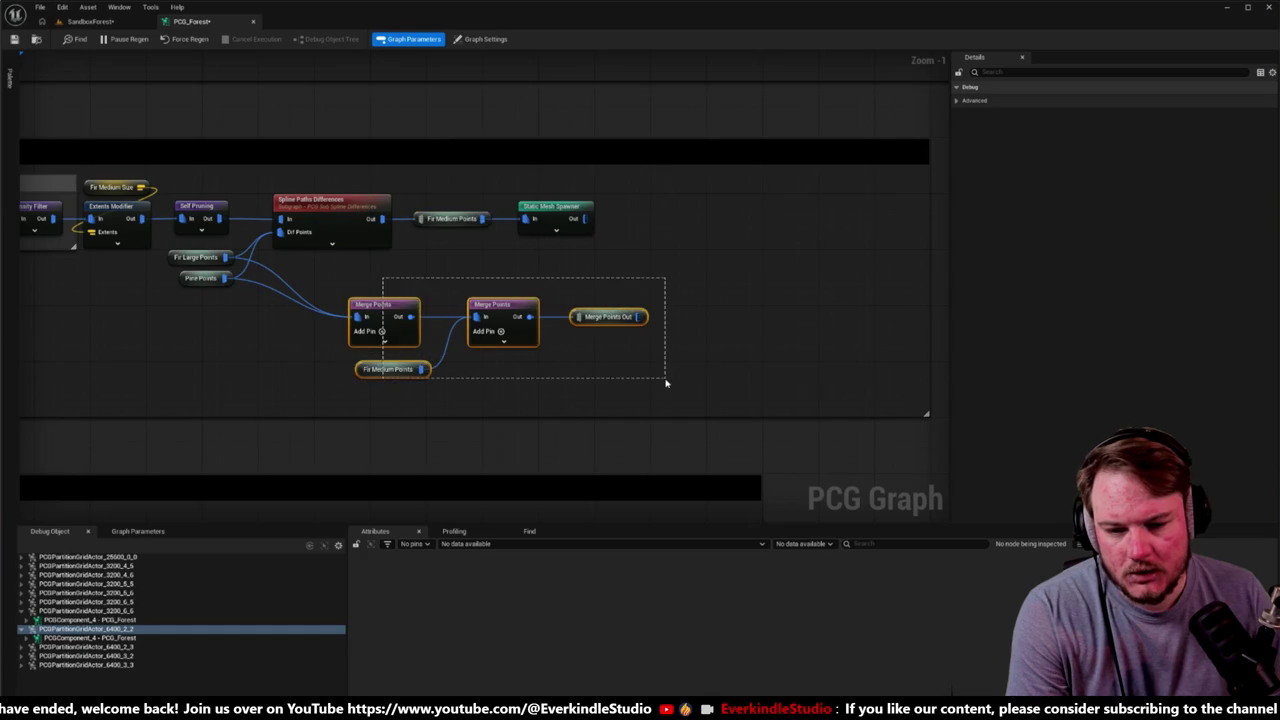
scroll(743, 309, down, 4)
scroll(372, 333, up, 5)
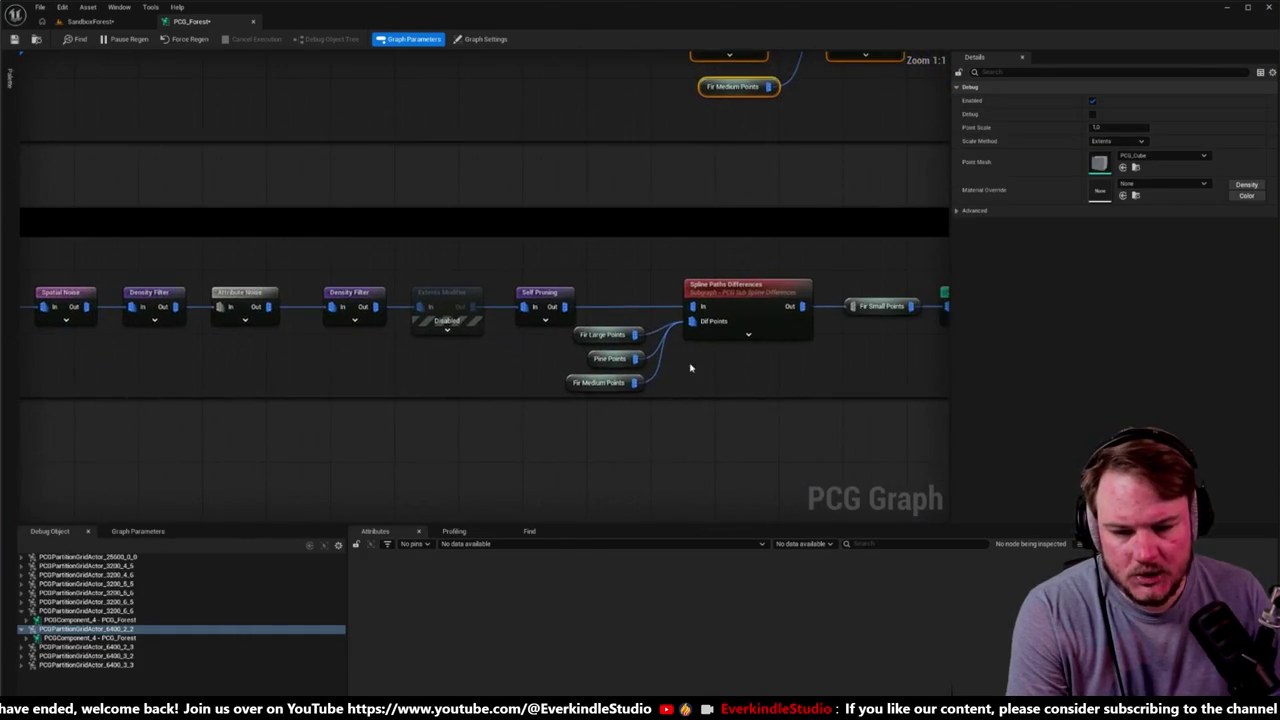
Step: Delete both Merge Points nodes, Fir Medium Points and Merge Points Out from the Fir Medium group
drag(750, 363, 492, 365)
scroll(492, 365, down, 4)
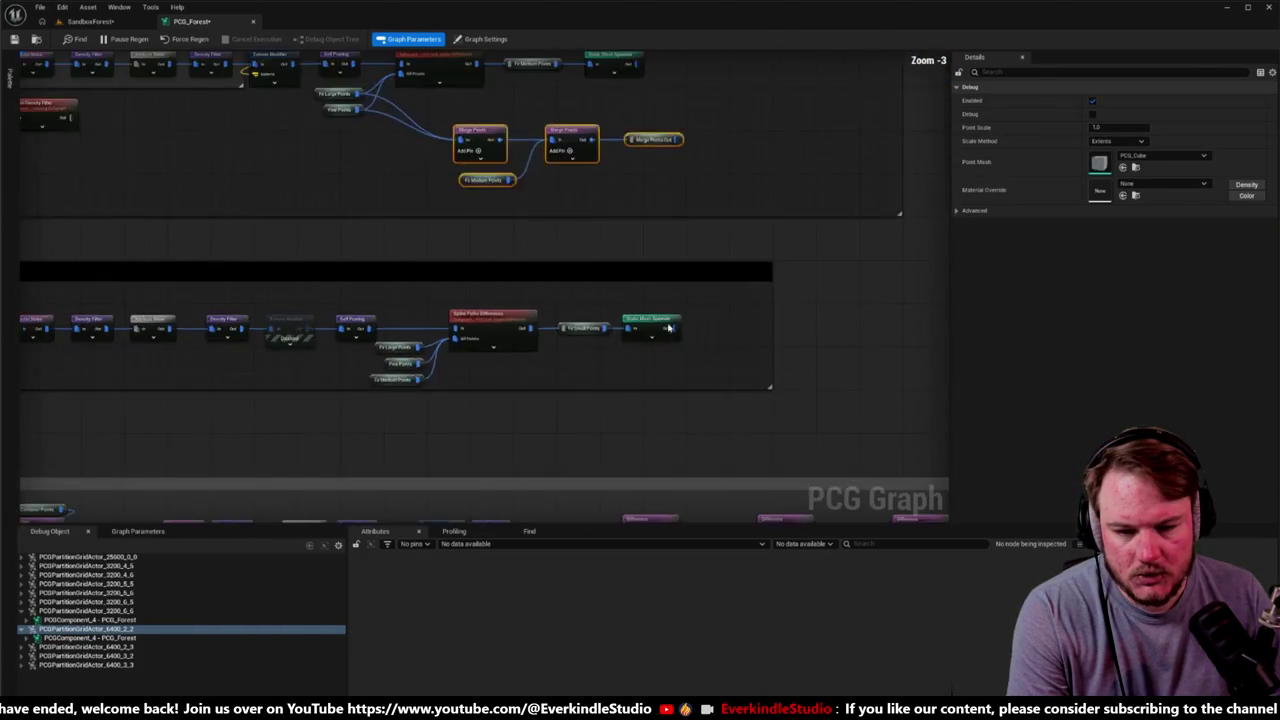
scroll(763, 240, up, 2)
mouse_move(760, 240)
mouse_down()
mouse_move(528, 351)
mouse_move(371, 300)
mouse_move(700, 234)
mouse_move(718, 244)
mouse_move(594, 239)
mouse_up()
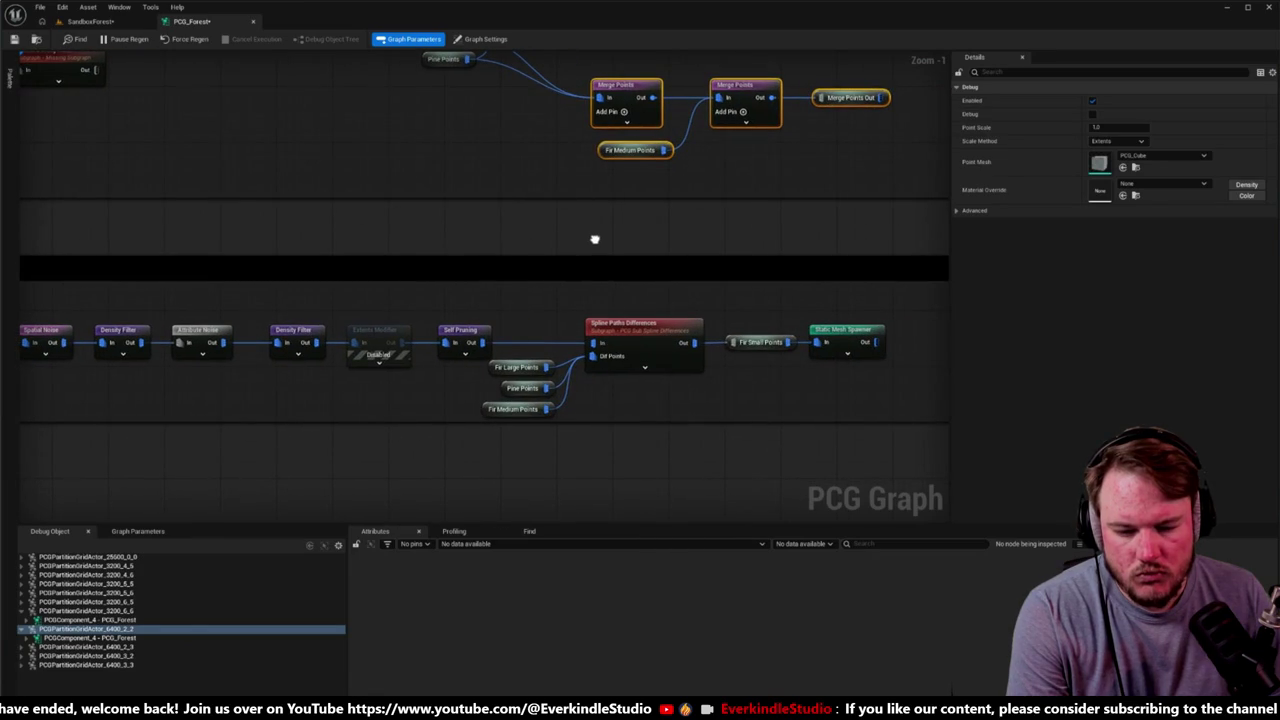
mouse_move(594, 239)
mouse_down()
mouse_move(590, 40)
mouse_move(575, 228)
mouse_up()
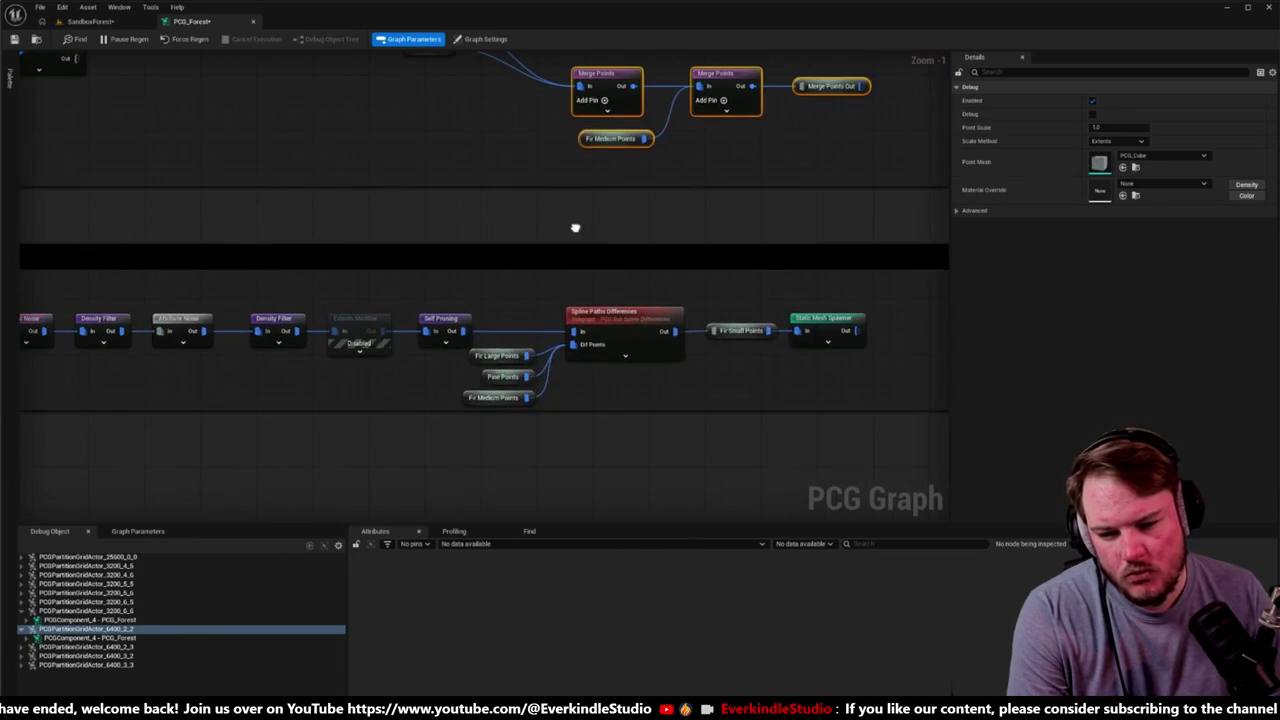
mouse_move(494, 335)
mouse_down()
mouse_move(614, 329)
mouse_move(349, 391)
mouse_move(806, 237)
mouse_move(582, 335)
mouse_up()
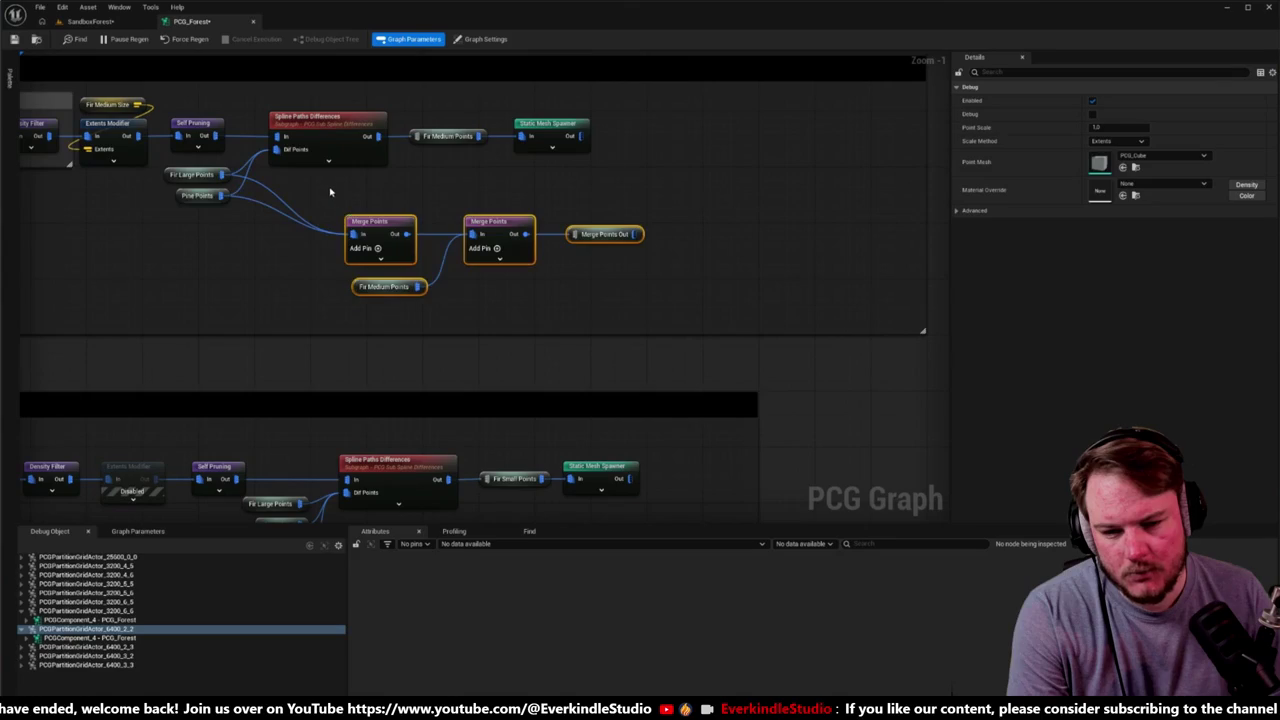
drag(330, 192, 655, 305)
key(Delete)
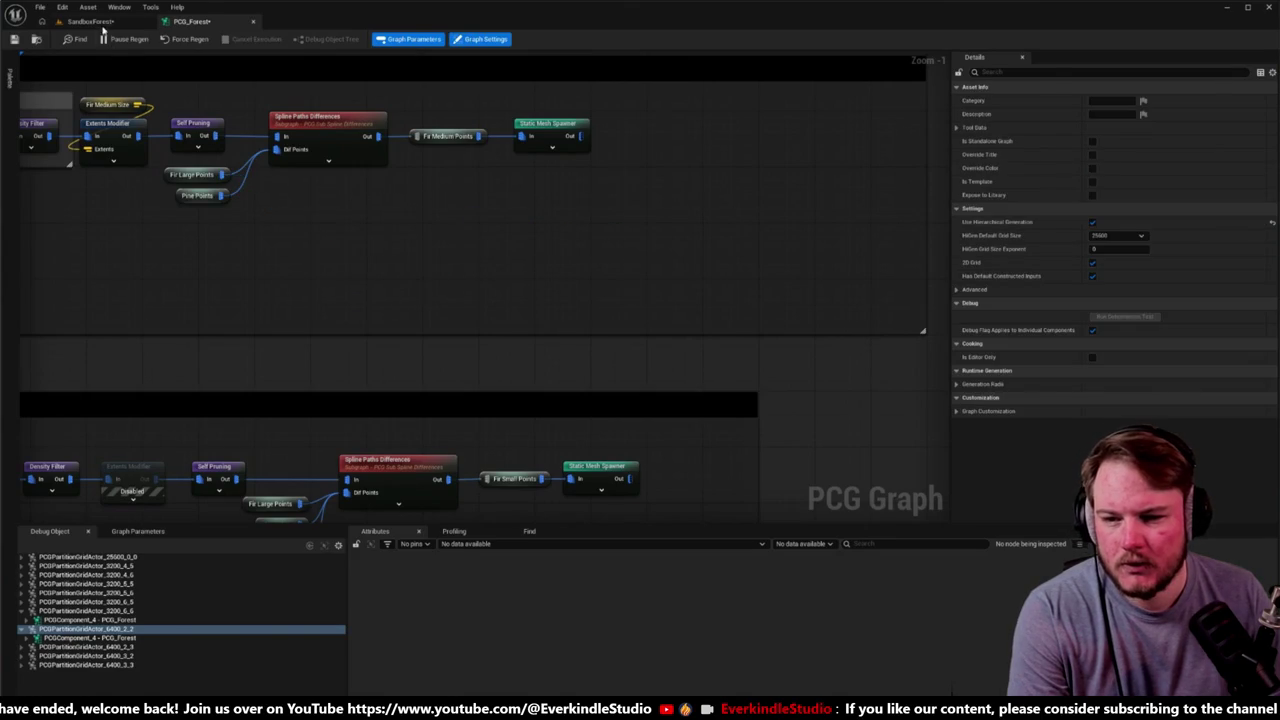
Step: Fly the level camera among the tree trunks toward the red spline, then return to PCG_Forest
click(101, 24)
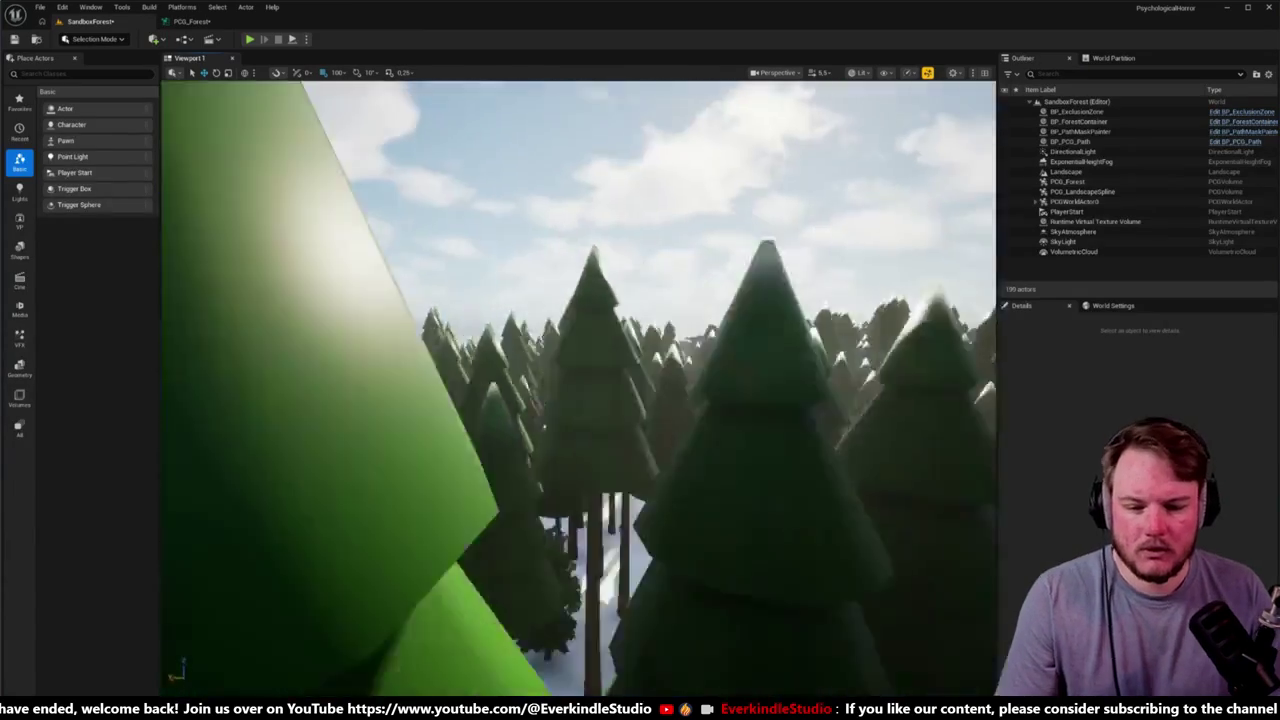
key(w)
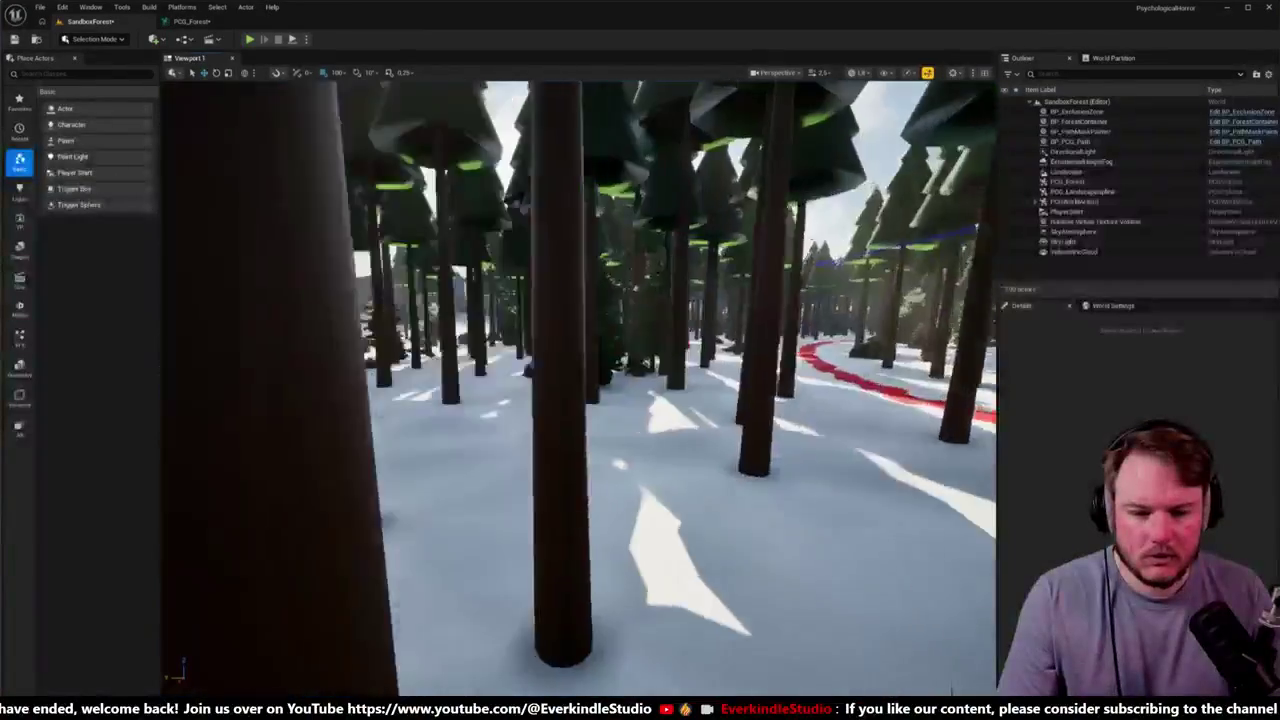
key(w)
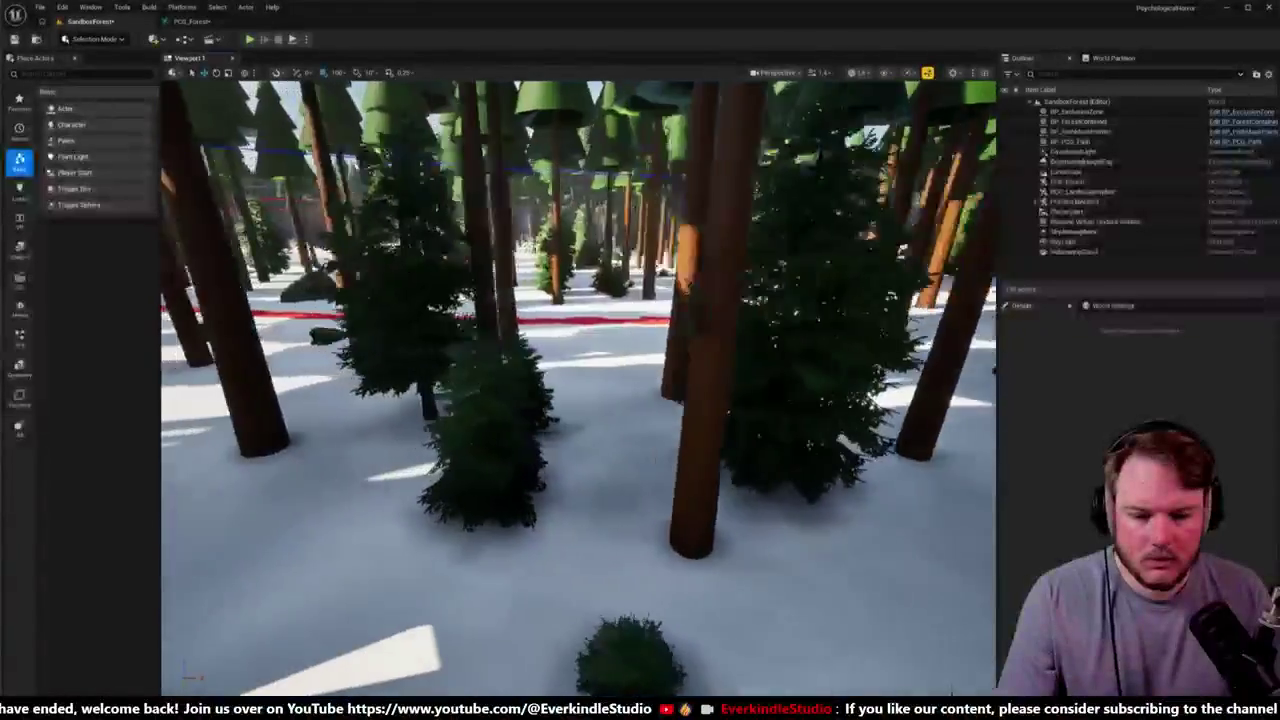
click(194, 18)
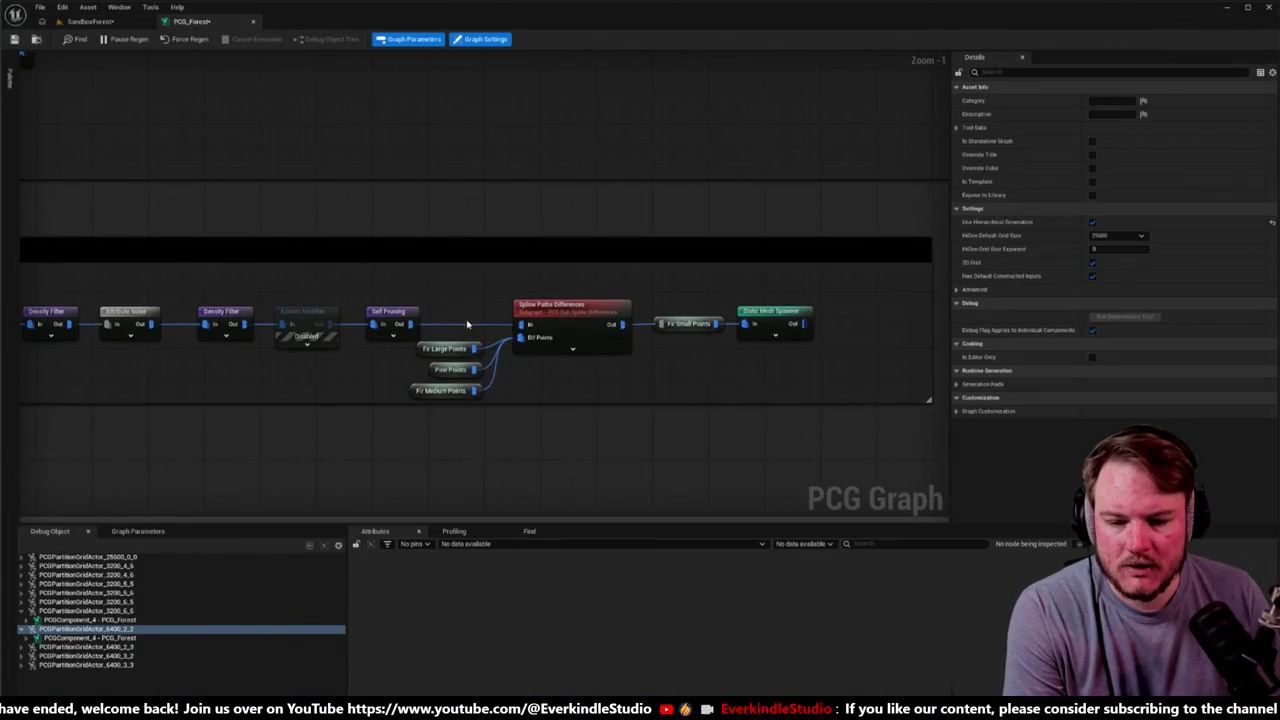
Step: Select and frame the whole Spawn: Fir Small row, shifting its nodes to the right
drag(453, 293, 829, 403)
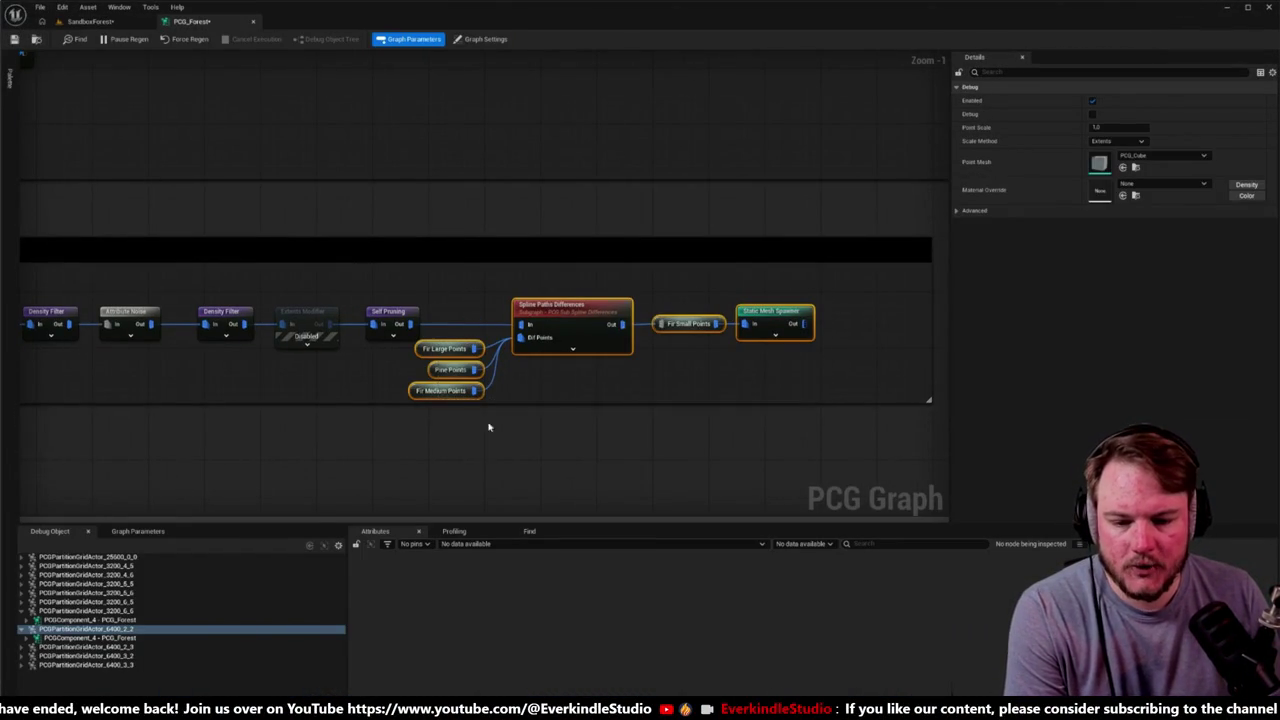
scroll(407, 387, down, 2)
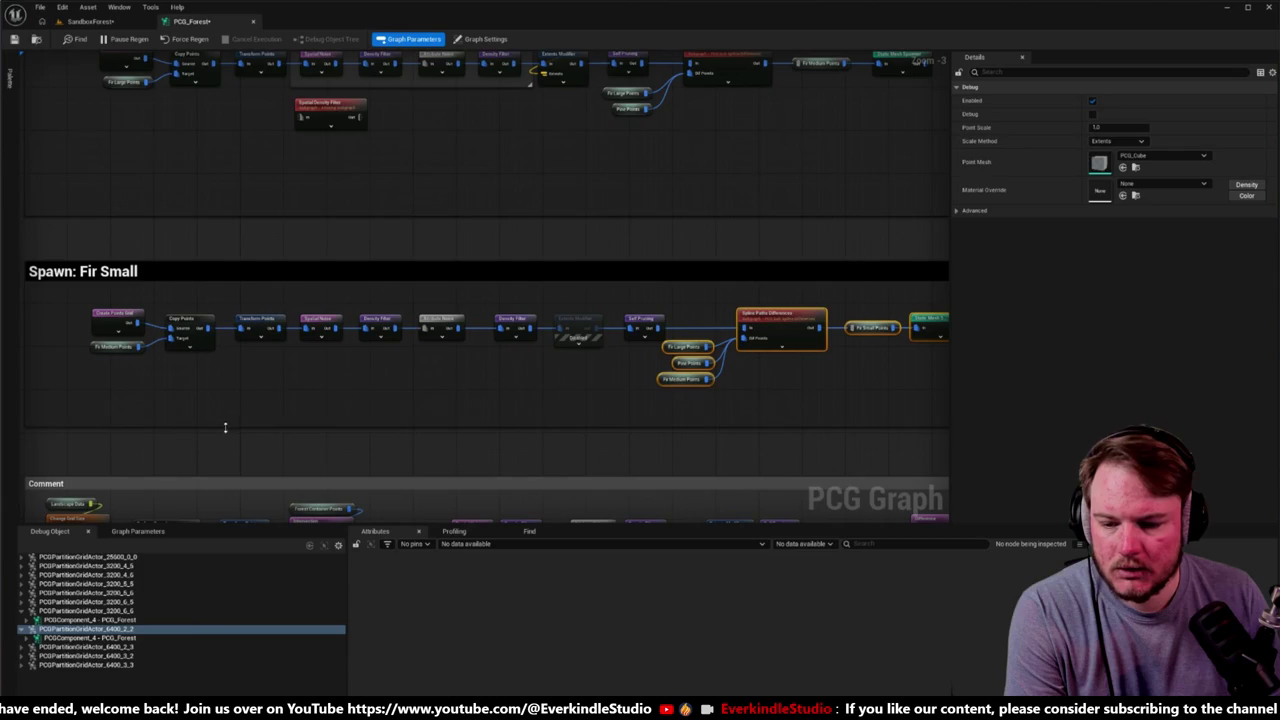
drag(96, 327, 808, 366)
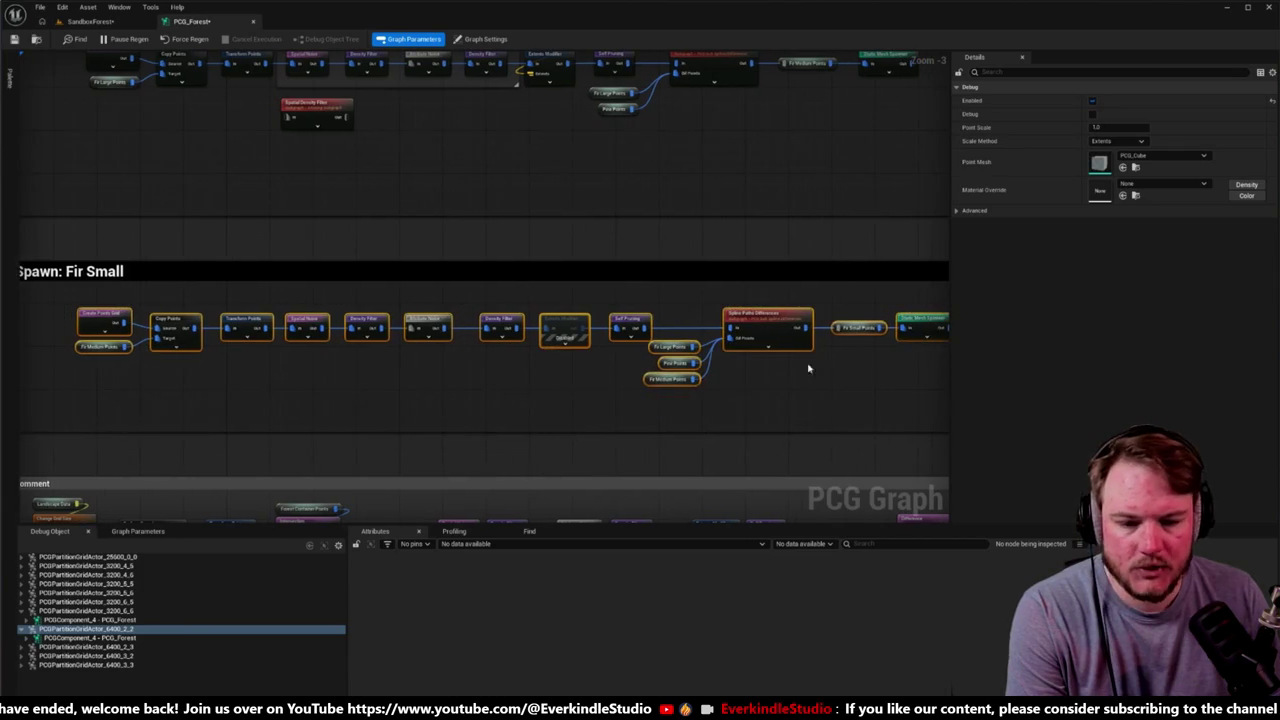
key(f)
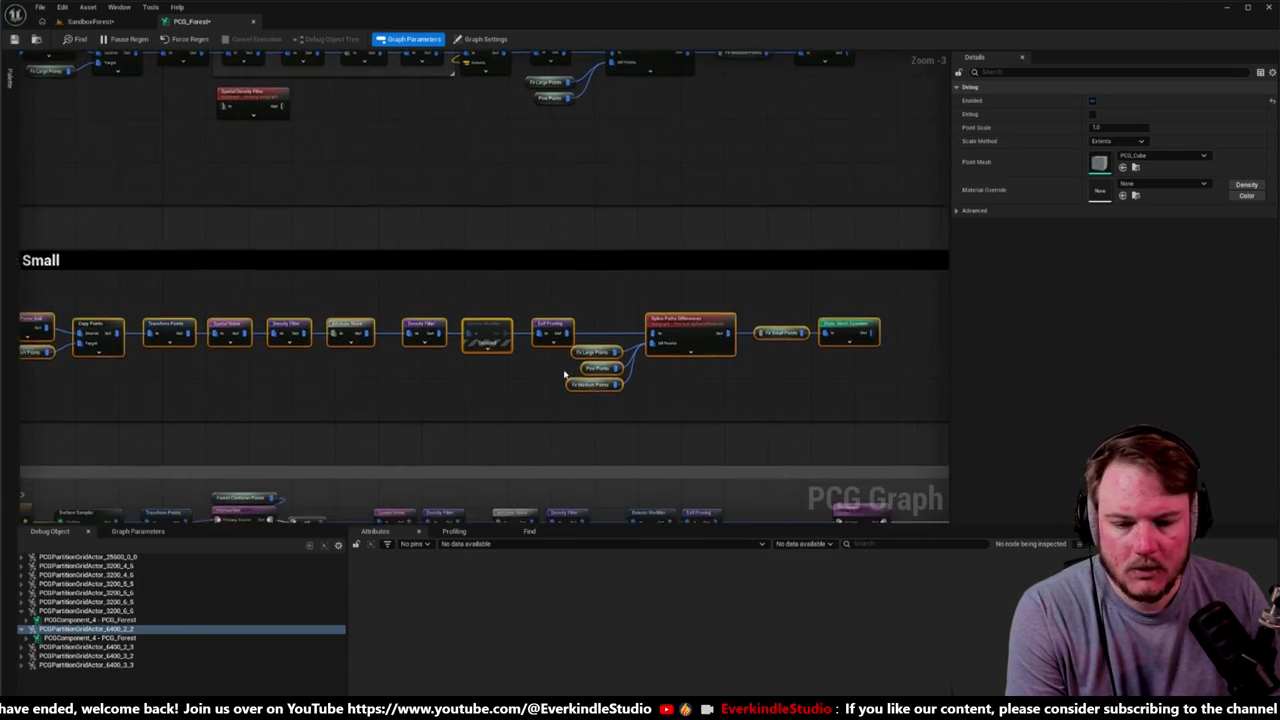
drag(371, 266, 800, 414)
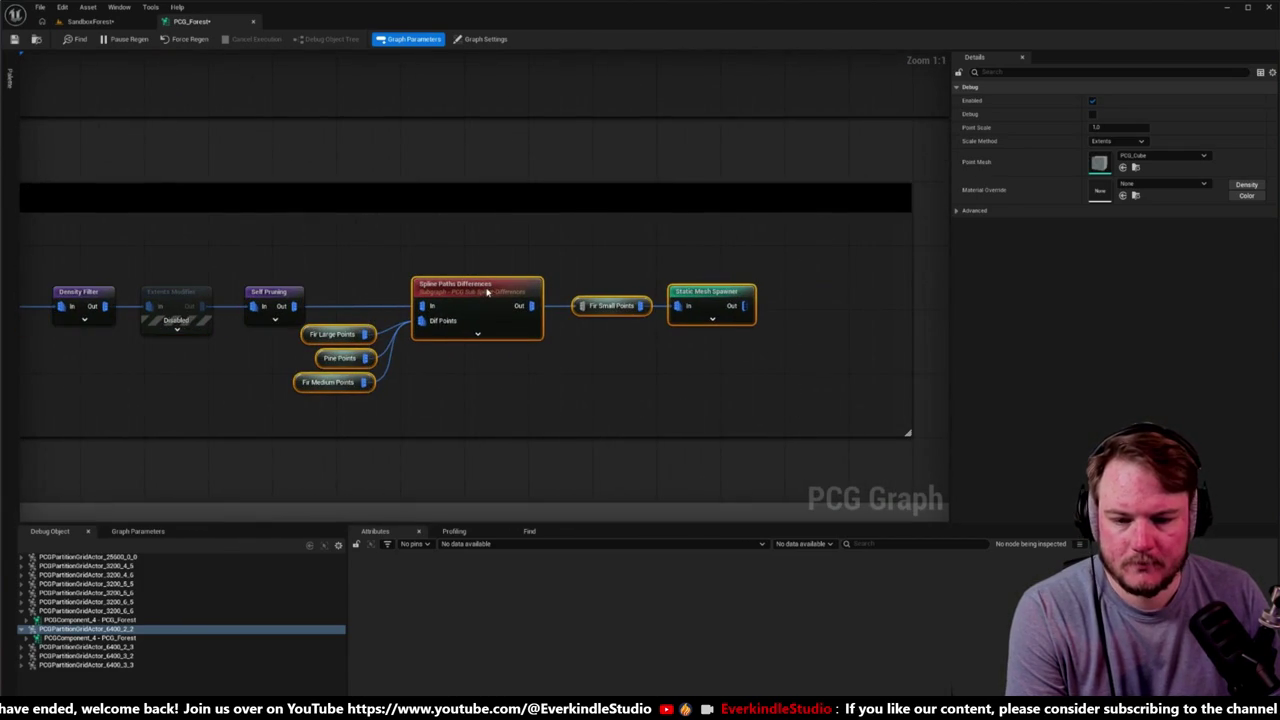
drag(489, 289, 543, 289)
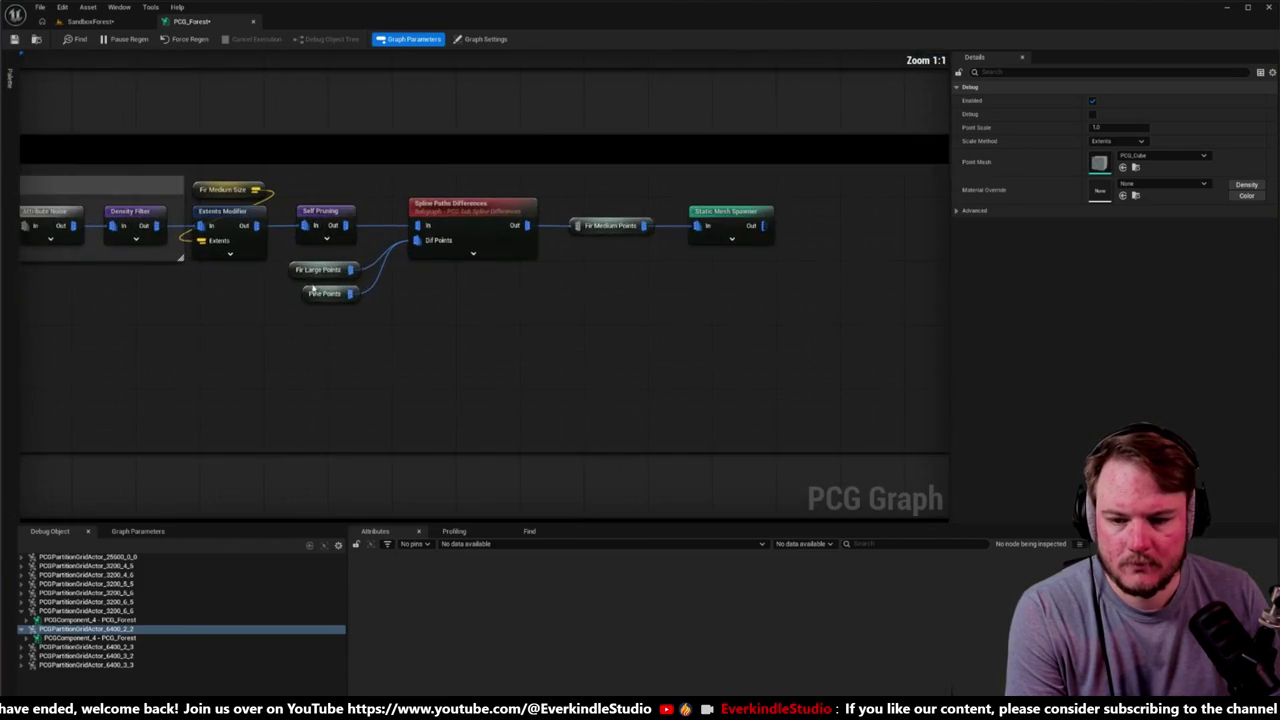
Step: Move the Fir Large, Pine and Fir Medium Points nodes under Spline Paths Differences and tidy the row
drag(275, 260, 358, 334)
drag(321, 270, 441, 271)
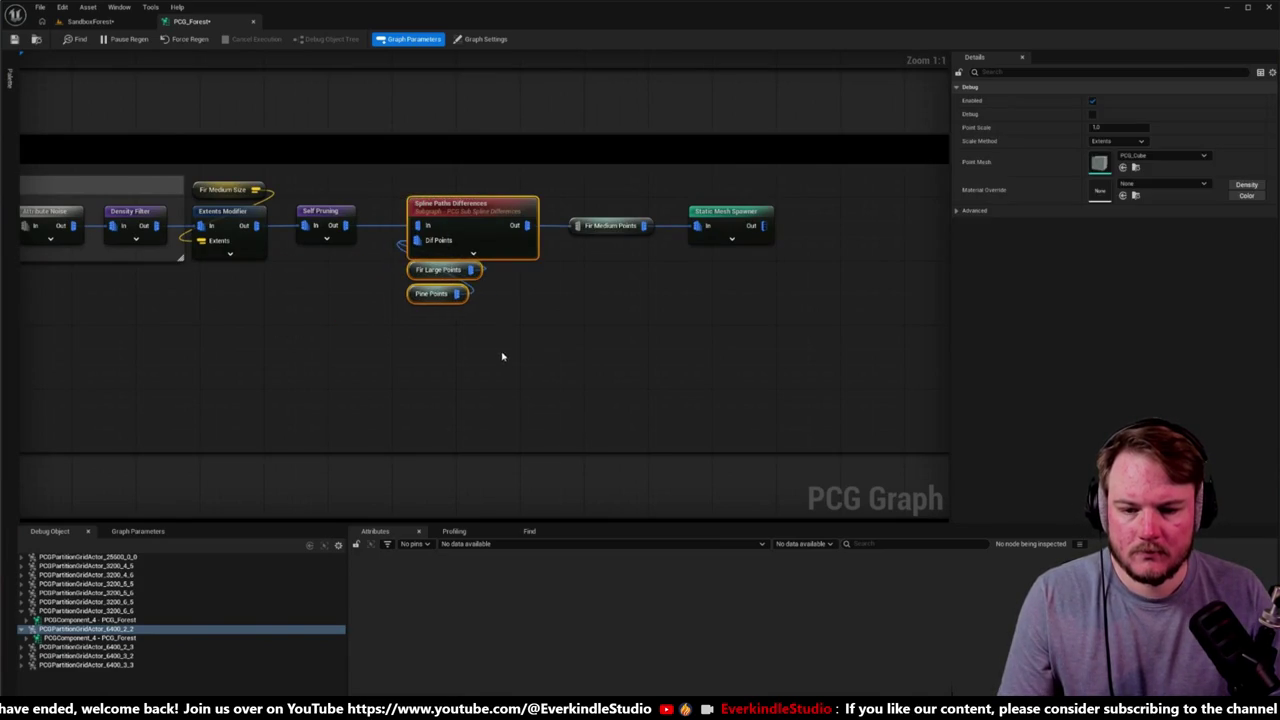
mouse_move(500, 357)
mouse_down()
mouse_move(520, 329)
mouse_move(433, 378)
mouse_move(484, 452)
mouse_up()
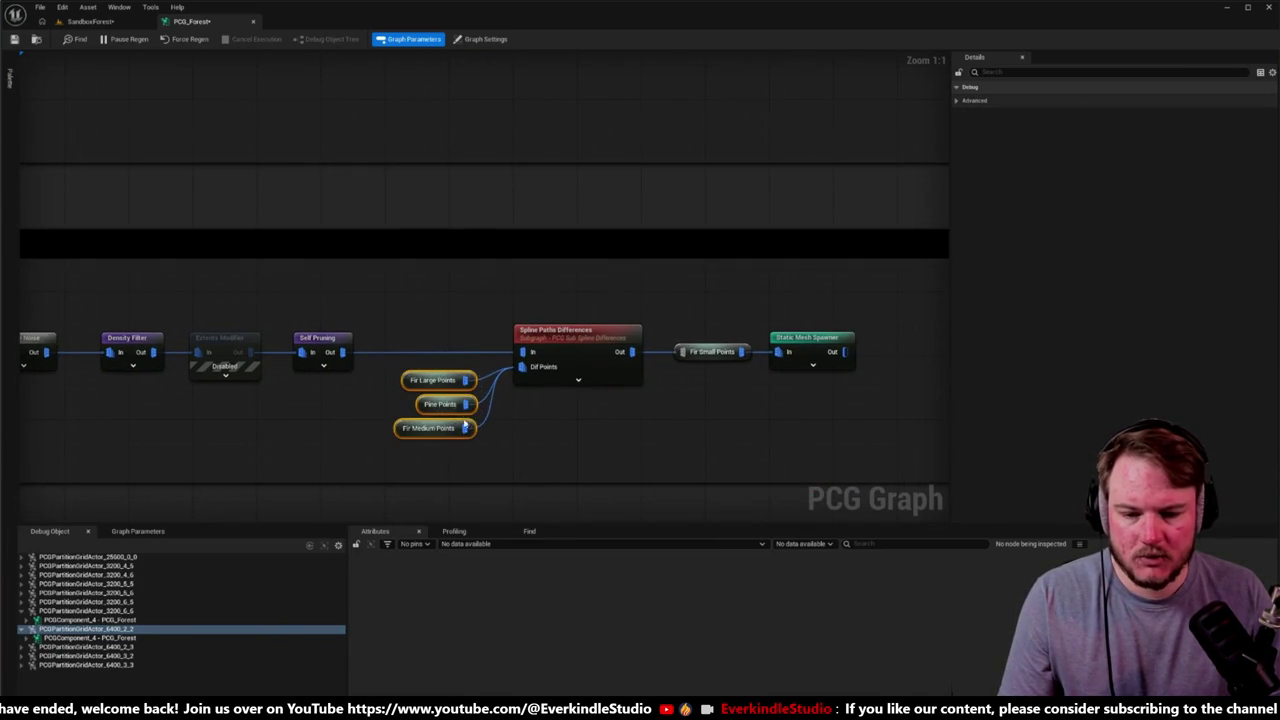
drag(460, 408, 572, 424)
click(485, 313)
drag(485, 313, 651, 386)
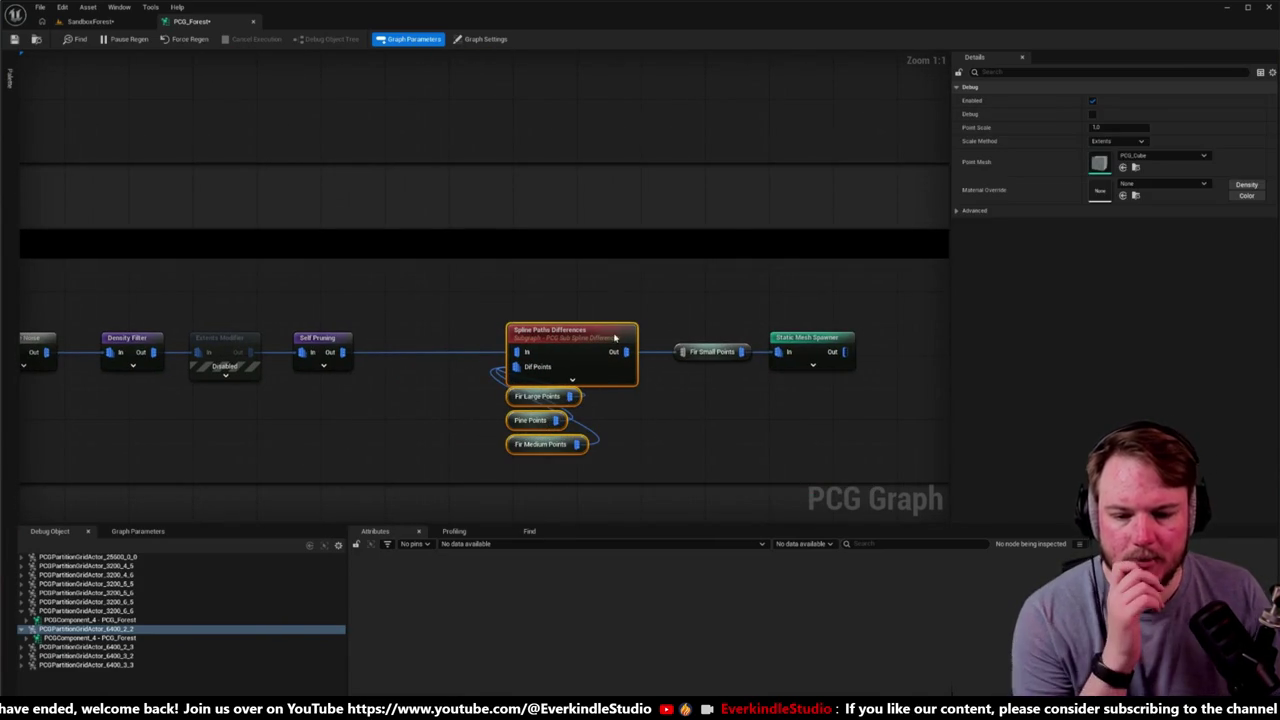
drag(515, 286, 940, 434)
click(583, 345)
drag(808, 457, 480, 320)
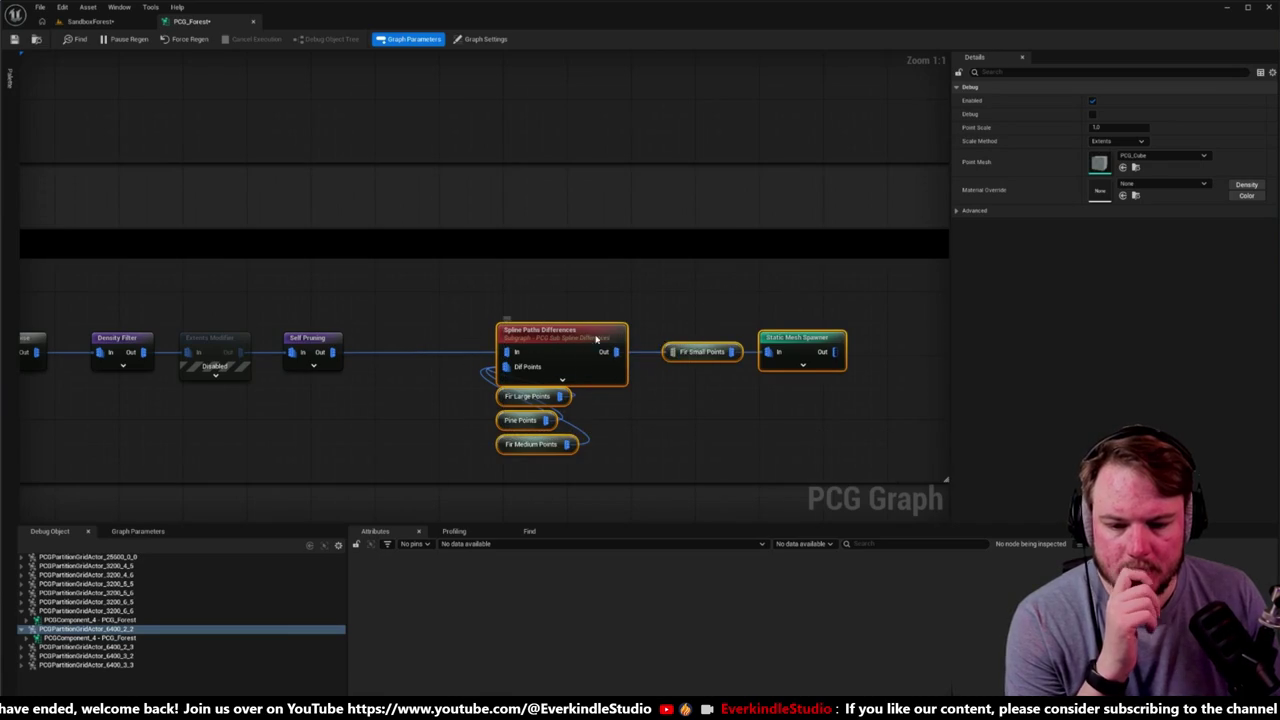
mouse_move(608, 330)
mouse_down()
mouse_move(558, 330)
mouse_move(552, 379)
mouse_up()
scroll(558, 330, down, 5)
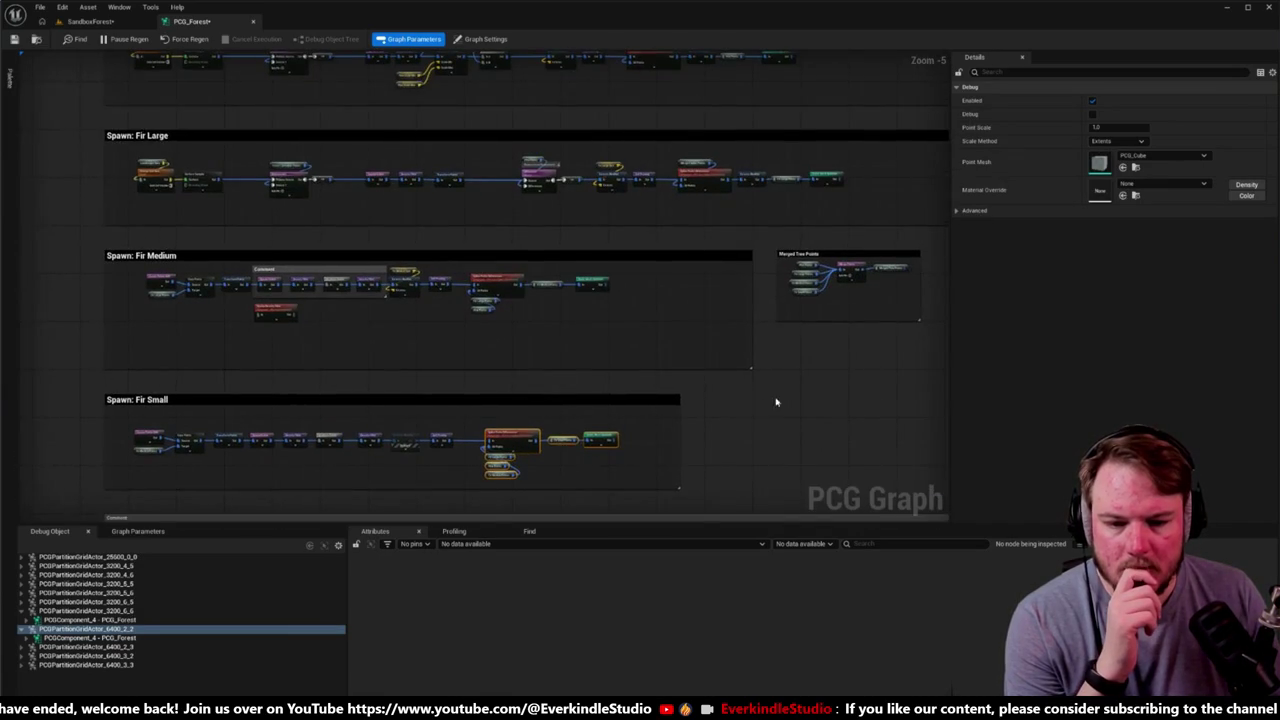
Step: Pan past the Merged Tree Points group and Fir Large row to the Fir Medium row
drag(776, 402, 600, 409)
scroll(632, 306, up, 5)
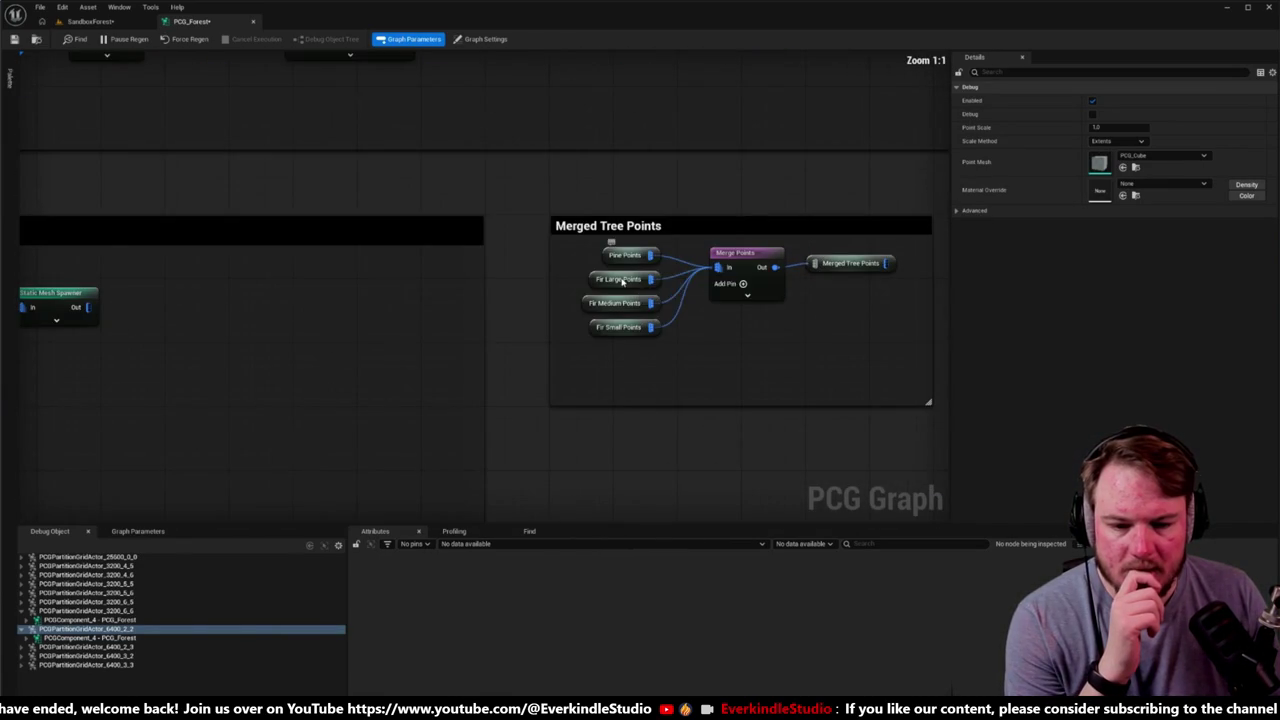
scroll(846, 288, down, 3)
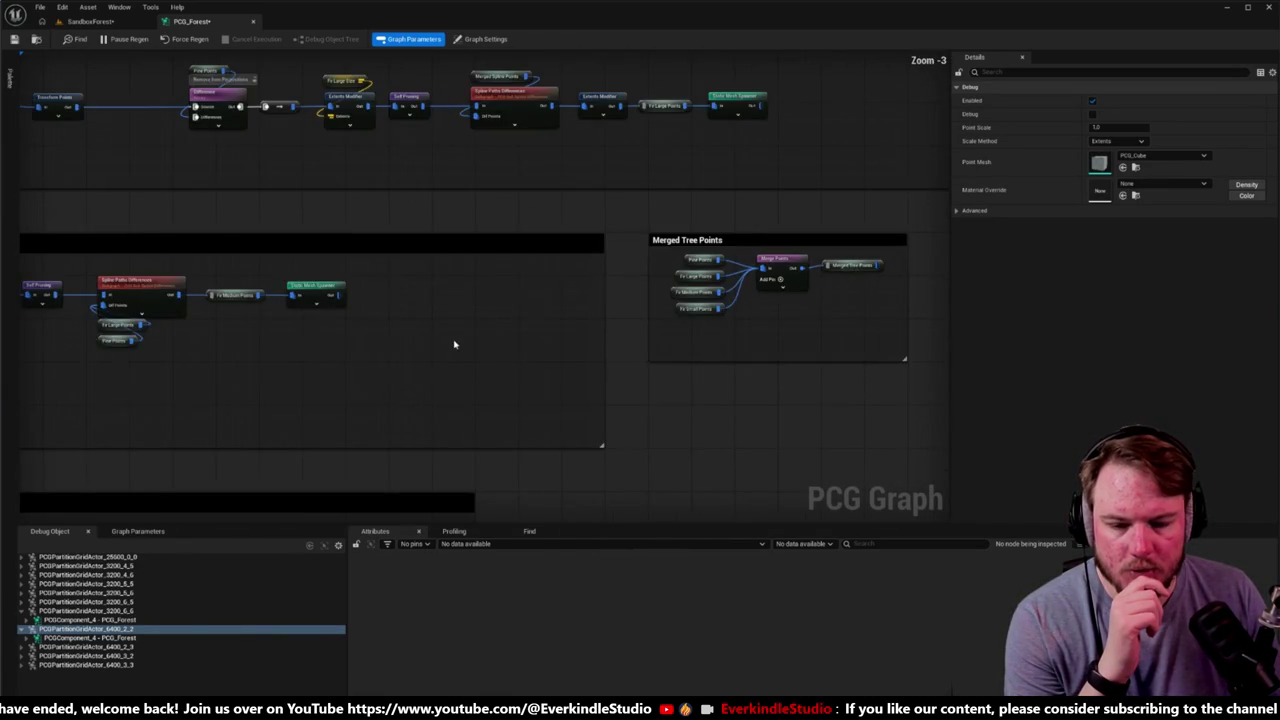
drag(454, 344, 586, 509)
scroll(603, 403, up, 2)
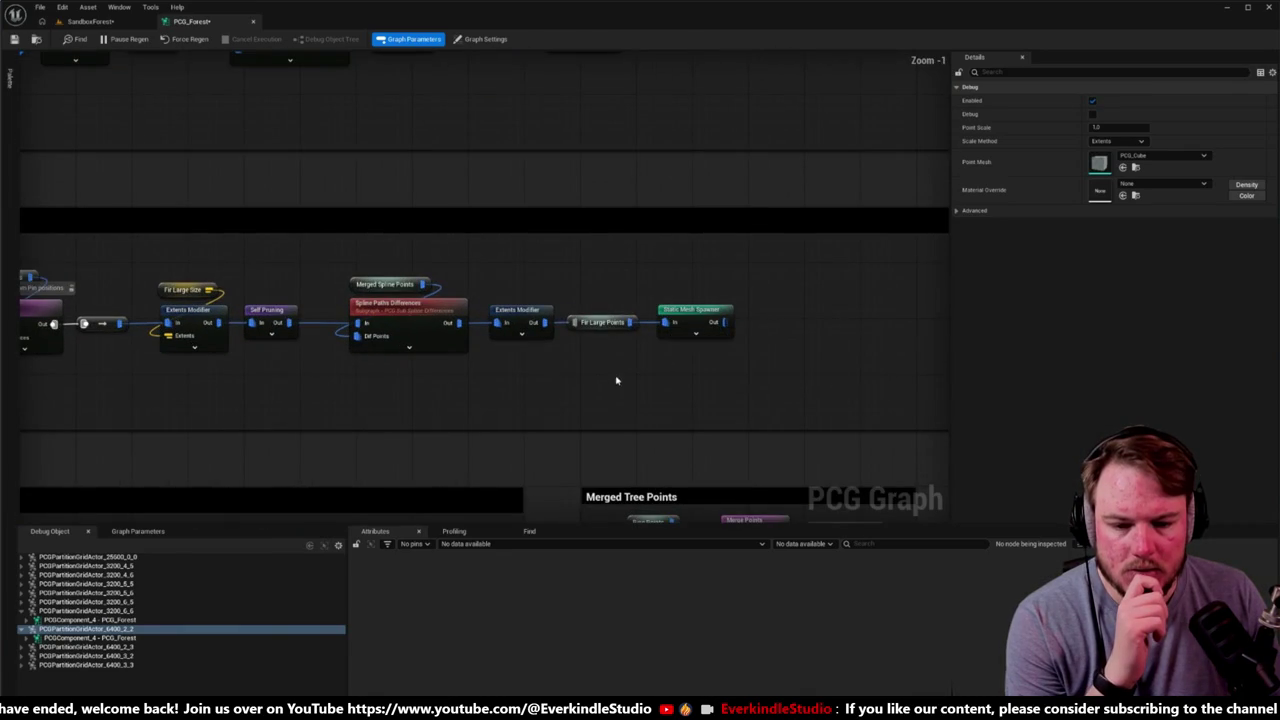
scroll(717, 420, down, 3)
drag(560, 206, 706, 283)
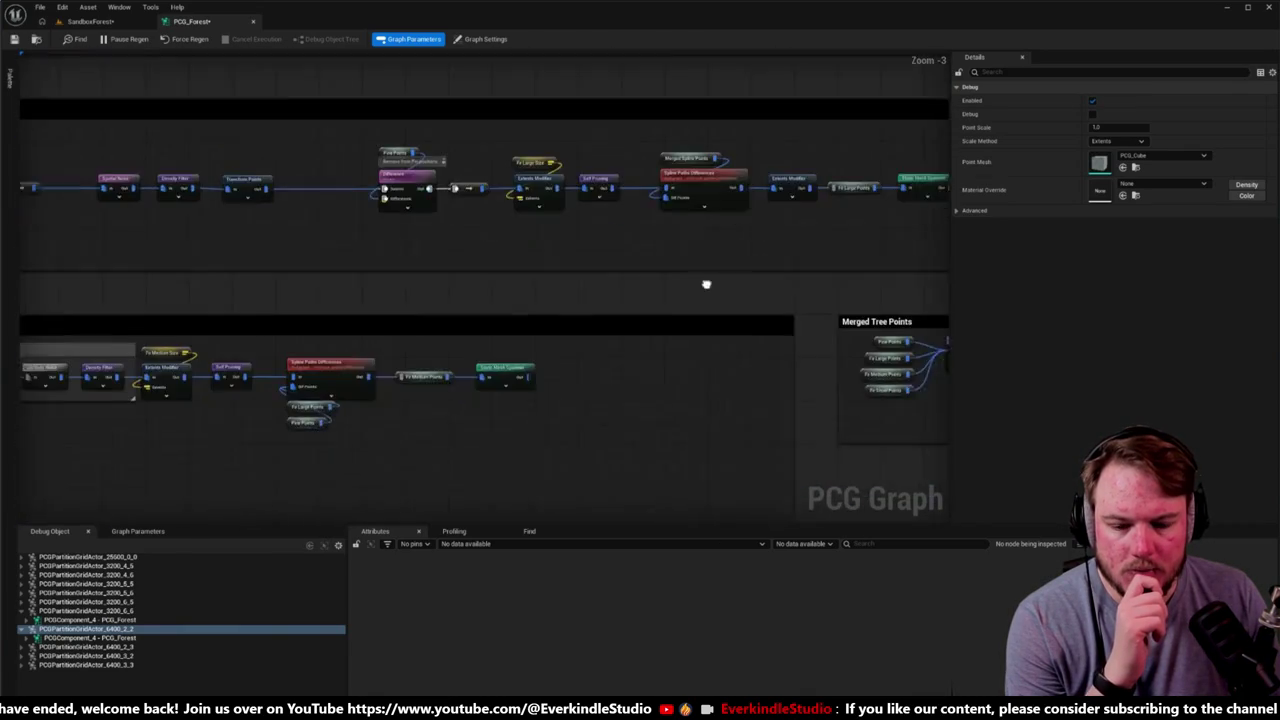
scroll(433, 402, up, 4)
Step: Line up Fir Medium Points, Static Mesh Spawner and Spline Paths Differences in one row
drag(440, 316, 586, 352)
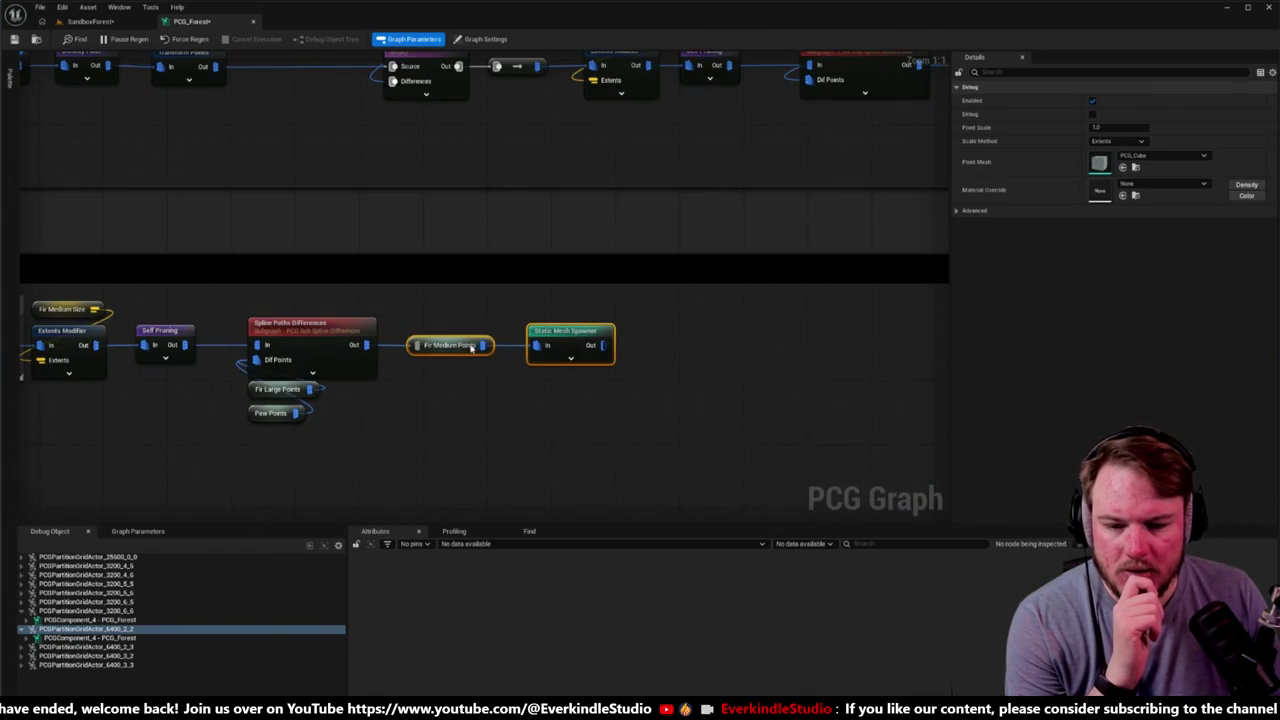
mouse_move(461, 344)
mouse_down()
mouse_move(624, 345)
mouse_move(469, 342)
mouse_up()
drag(371, 300, 663, 363)
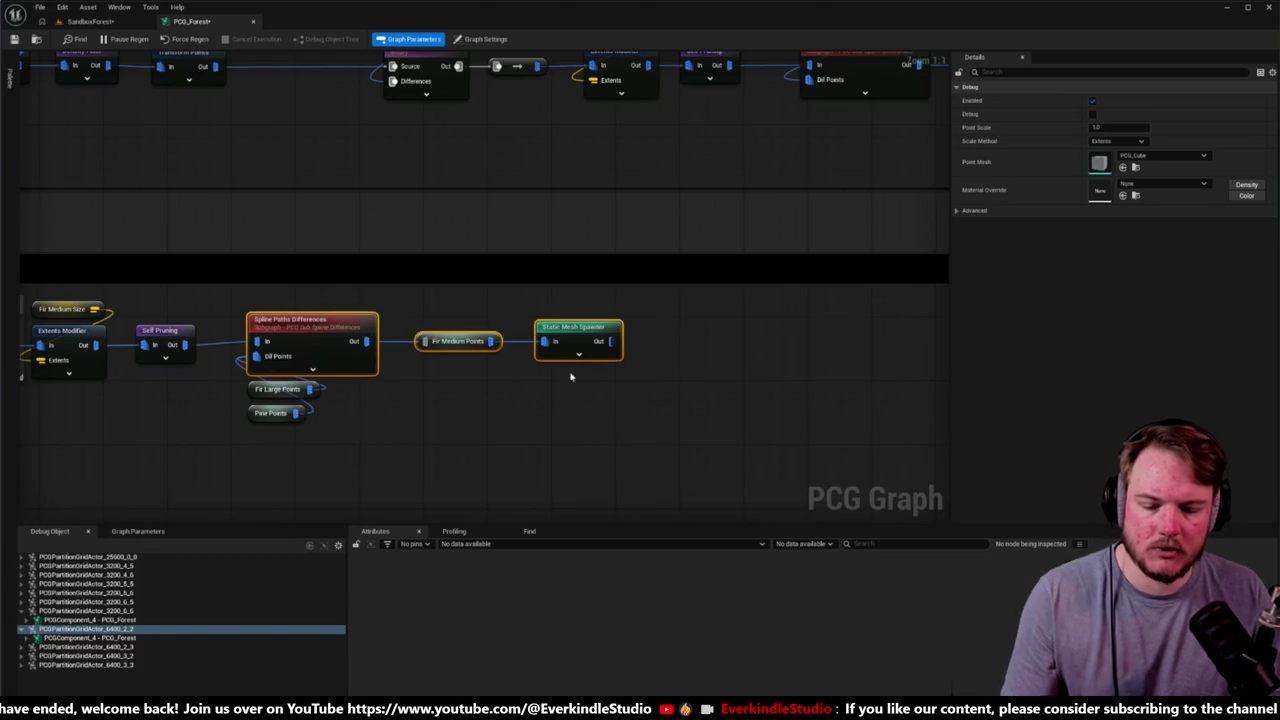
drag(313, 321, 312, 325)
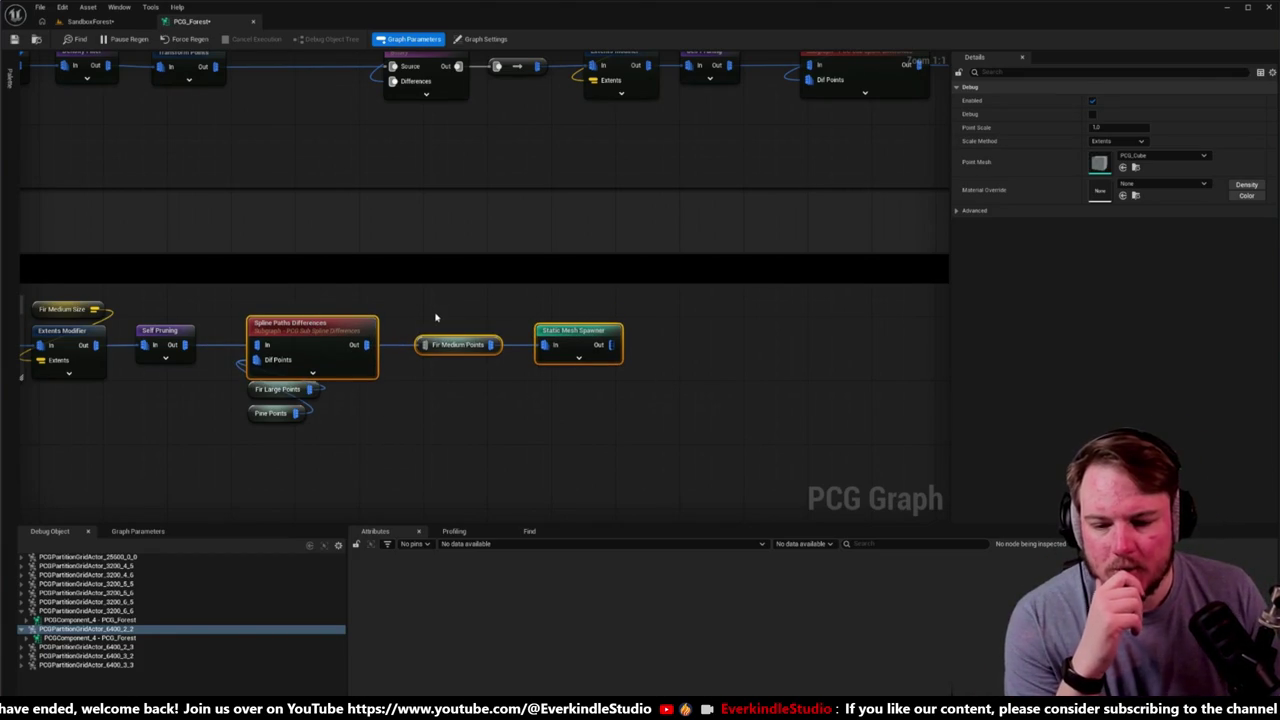
click(458, 344)
scroll(498, 452, down, 5)
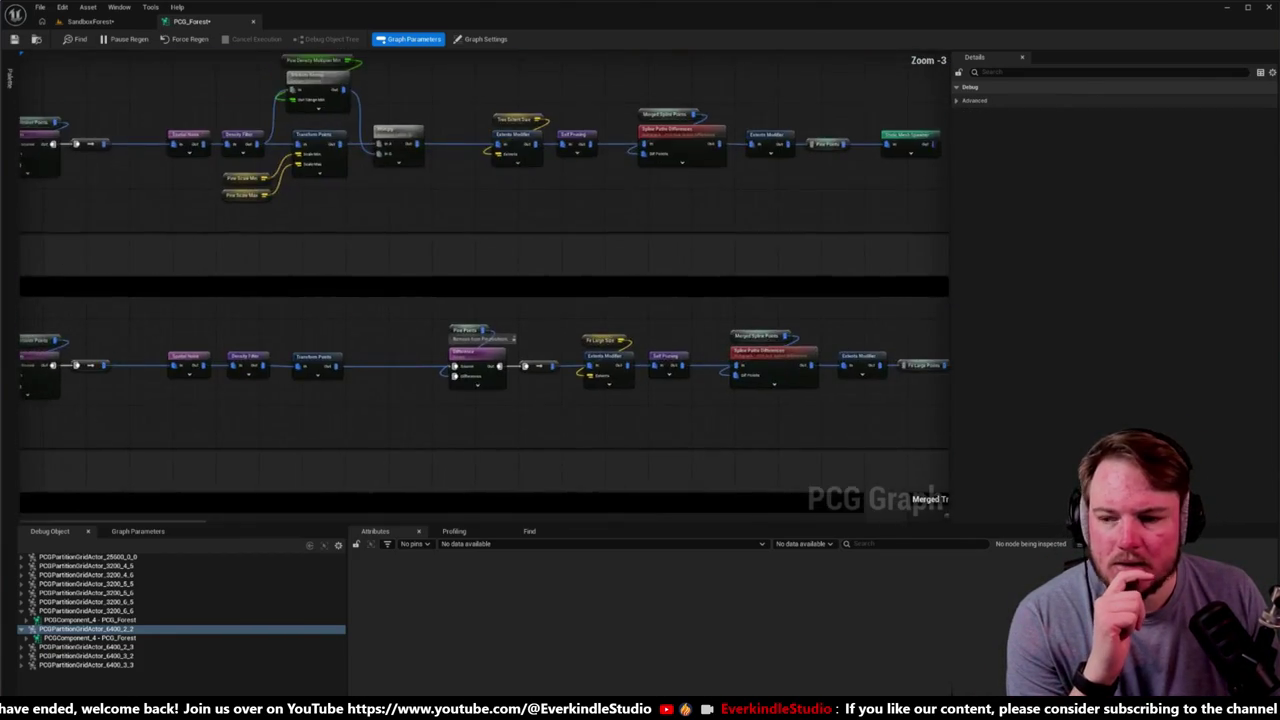
Step: Review the Spawn Large Trees - Pine row and select its Intersection node
scroll(669, 280, up, 1)
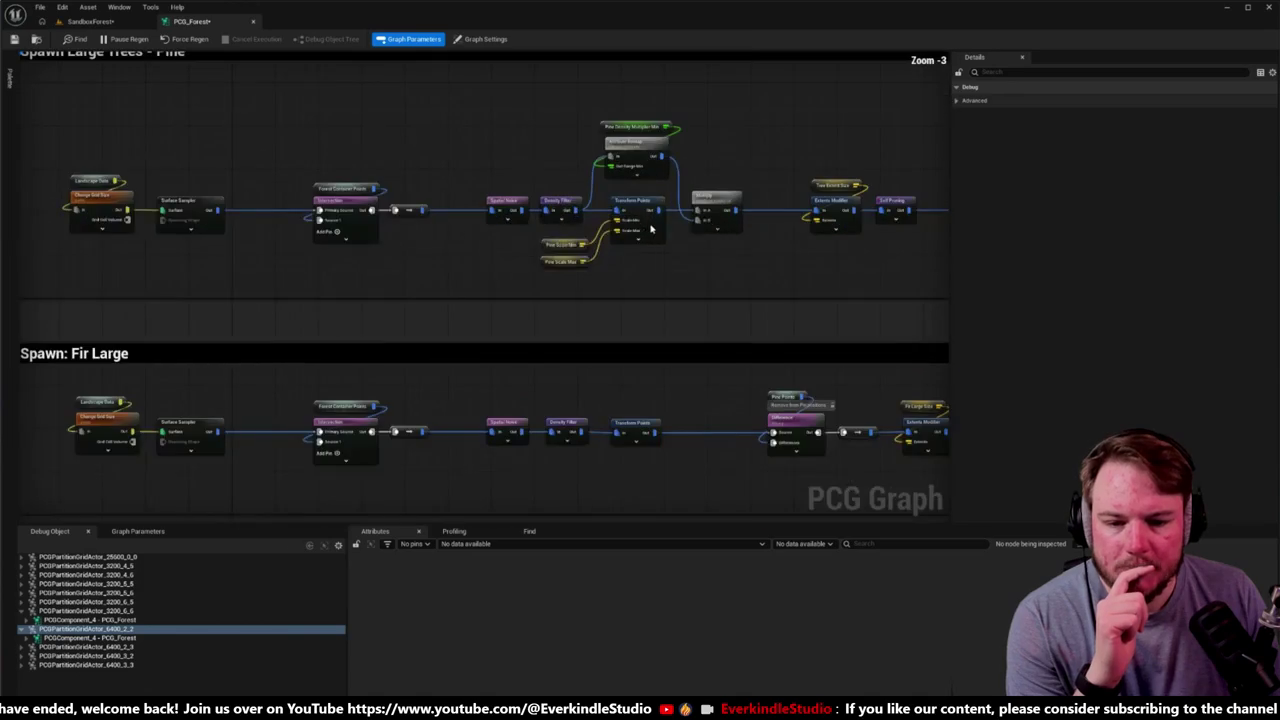
drag(510, 311, 489, 214)
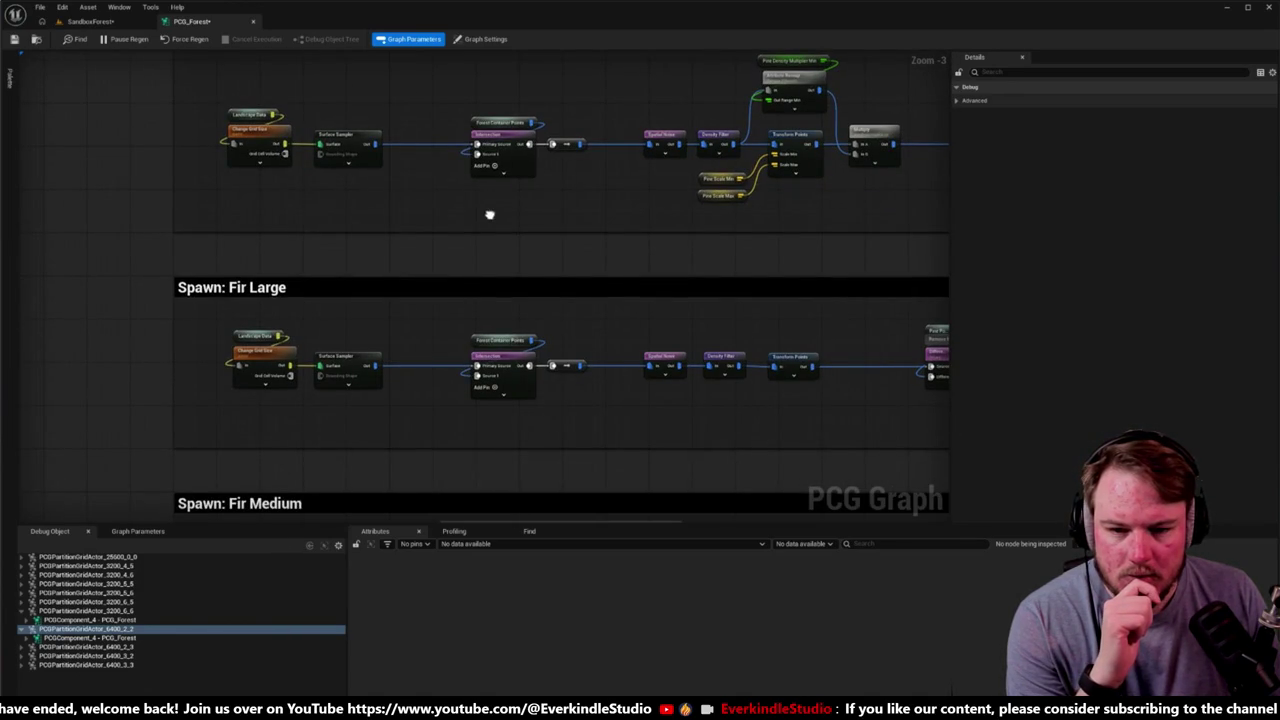
drag(489, 214, 371, 251)
drag(324, 168, 488, 264)
scroll(491, 377, down, 5)
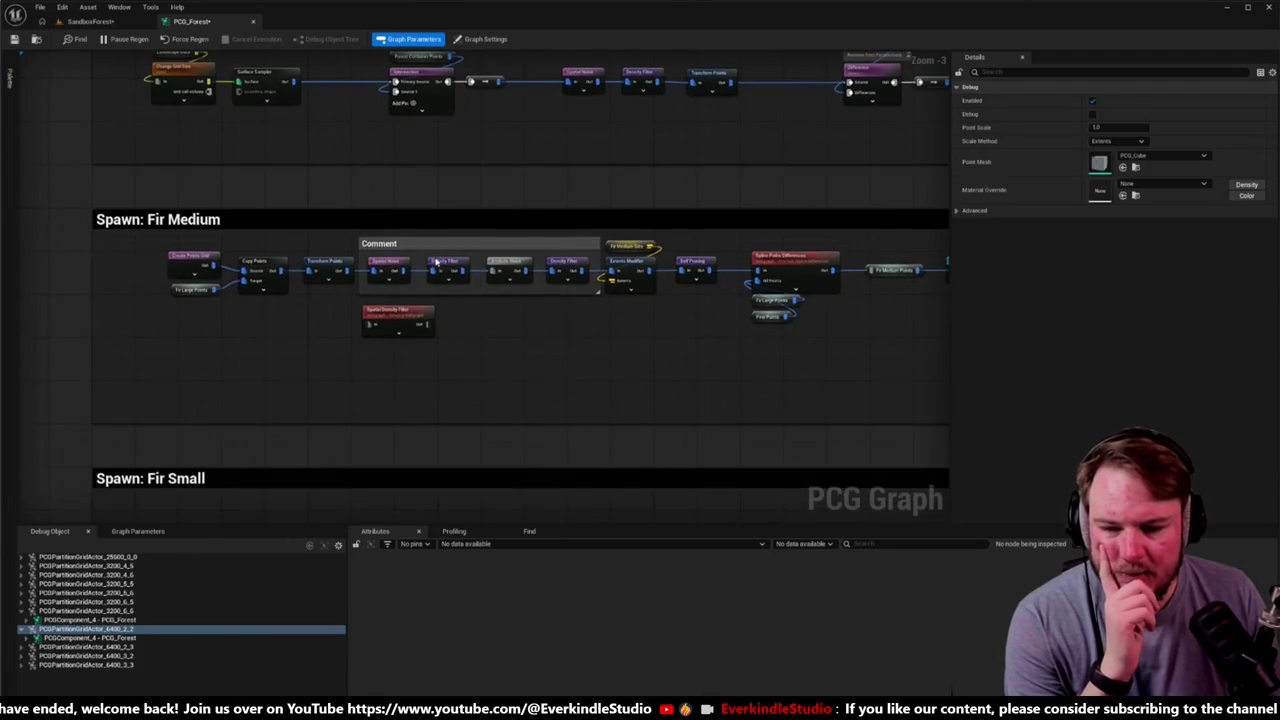
Step: Check the Fir Small and Fir Large branches, then show the SandboxForest level zoomed out
mouse_move(596, 322)
mouse_down()
mouse_move(323, 266)
mouse_move(641, 149)
mouse_up()
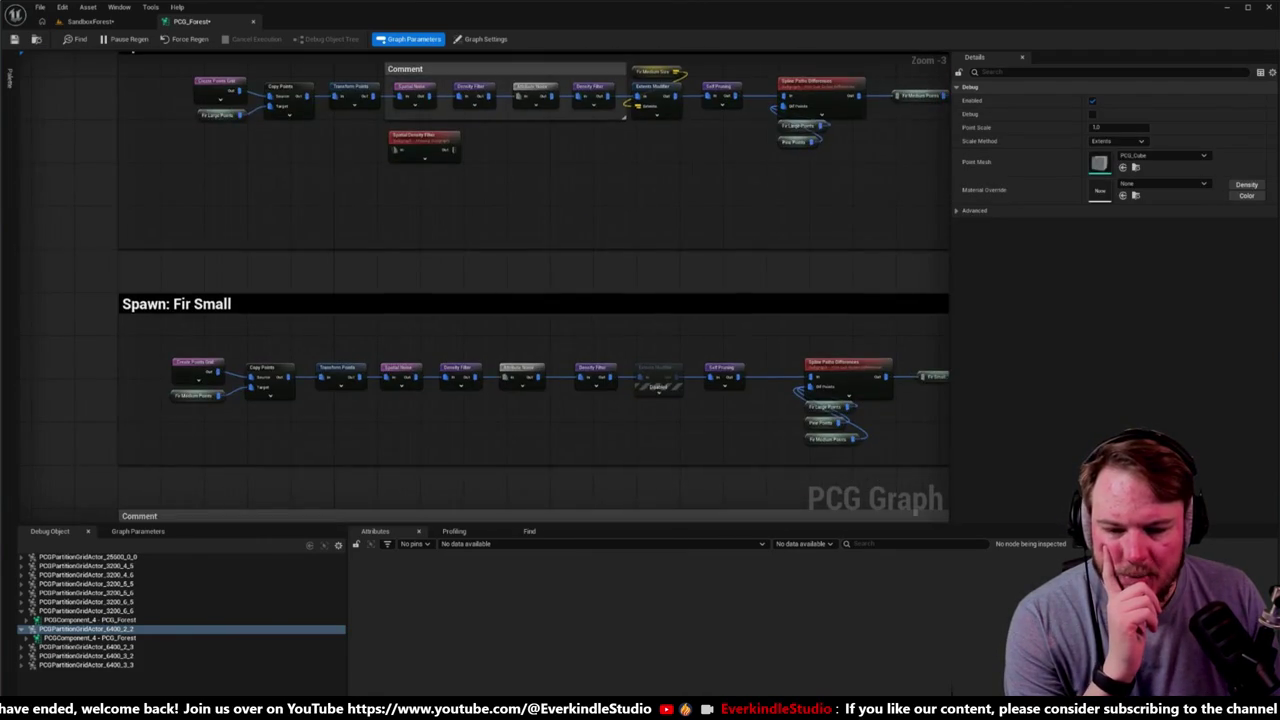
scroll(508, 91, down, 4)
scroll(540, 300, up, 5)
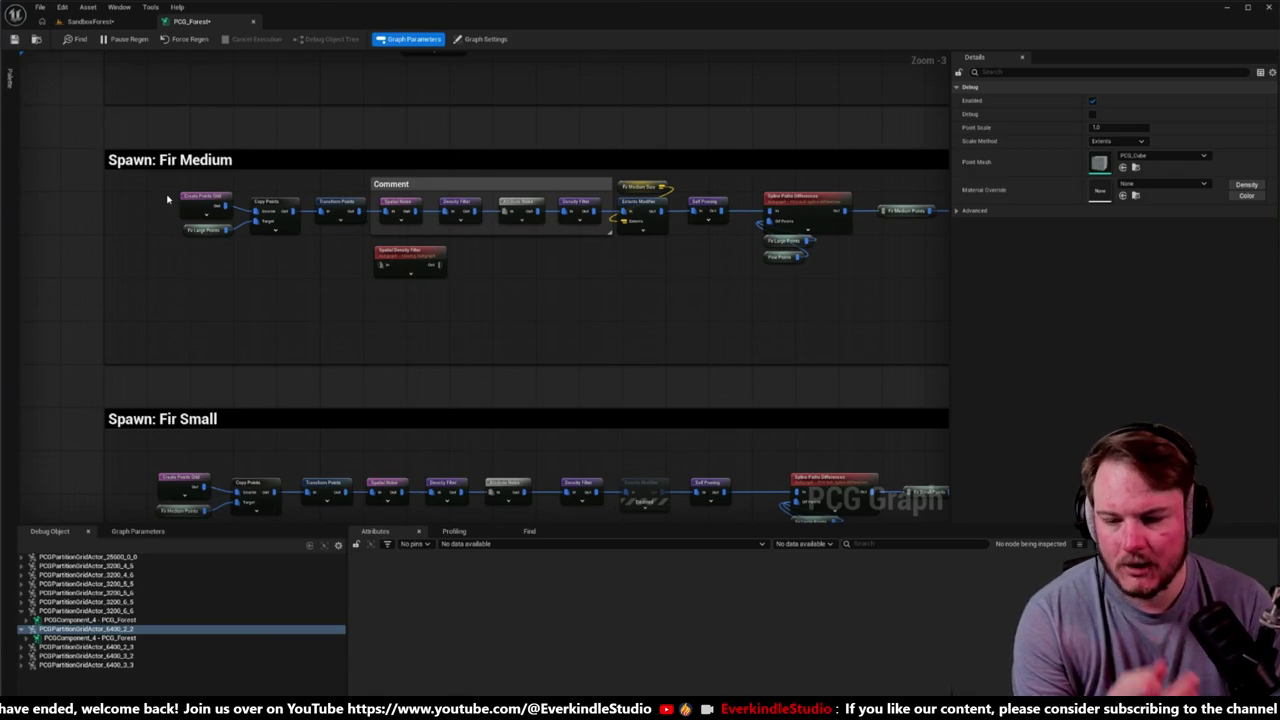
drag(112, 236, 92, 454)
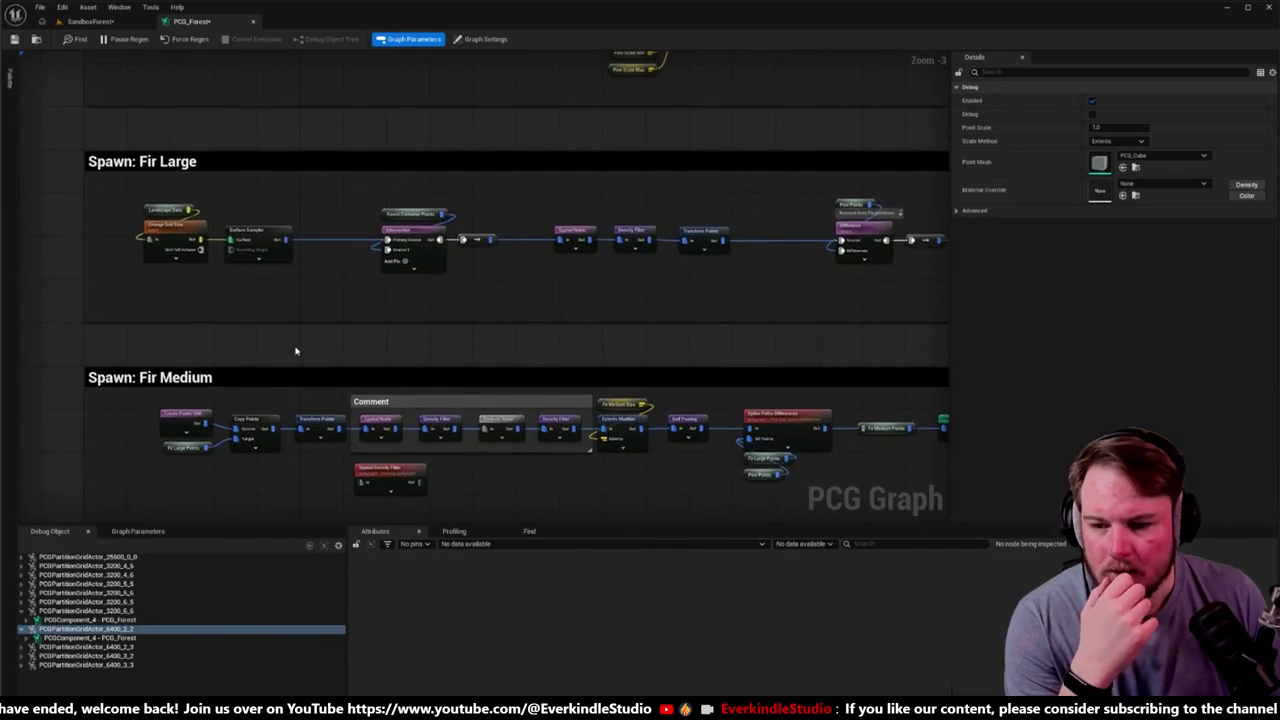
mouse_move(123, 193)
mouse_down()
mouse_move(484, 279)
mouse_move(474, 275)
mouse_up()
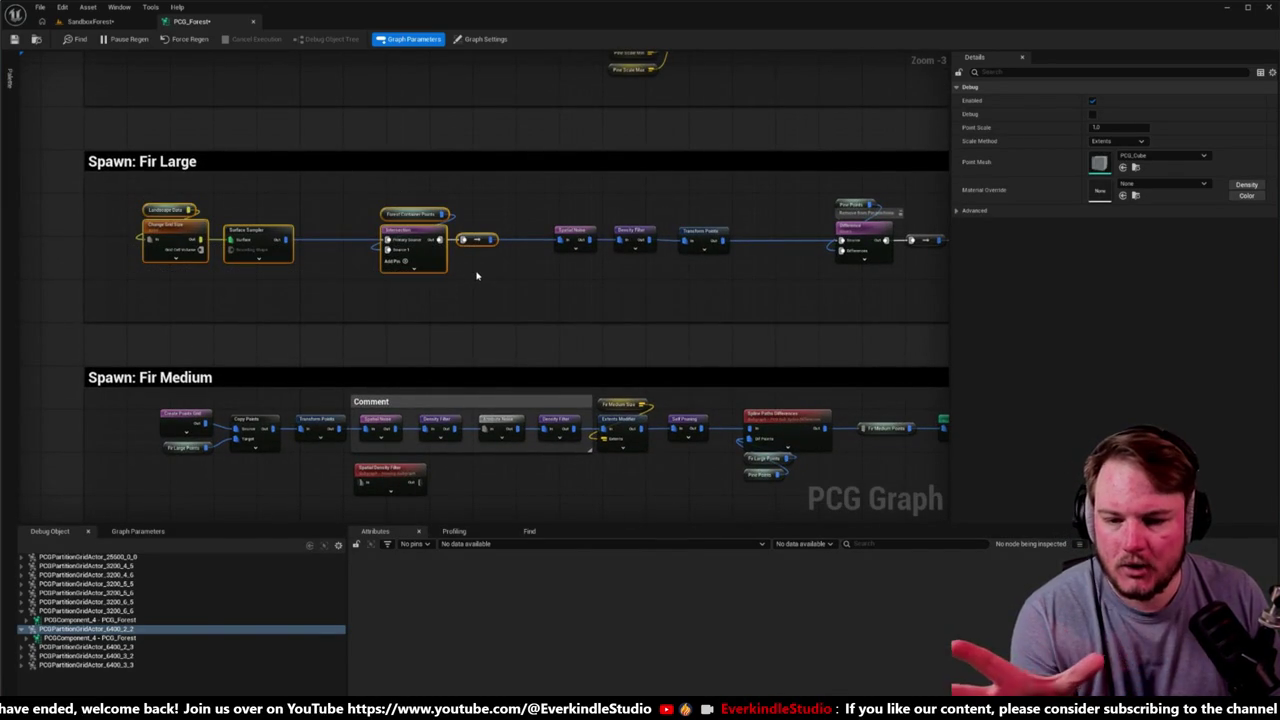
mouse_move(362, 193)
mouse_down()
mouse_move(466, 246)
mouse_move(509, 285)
mouse_up()
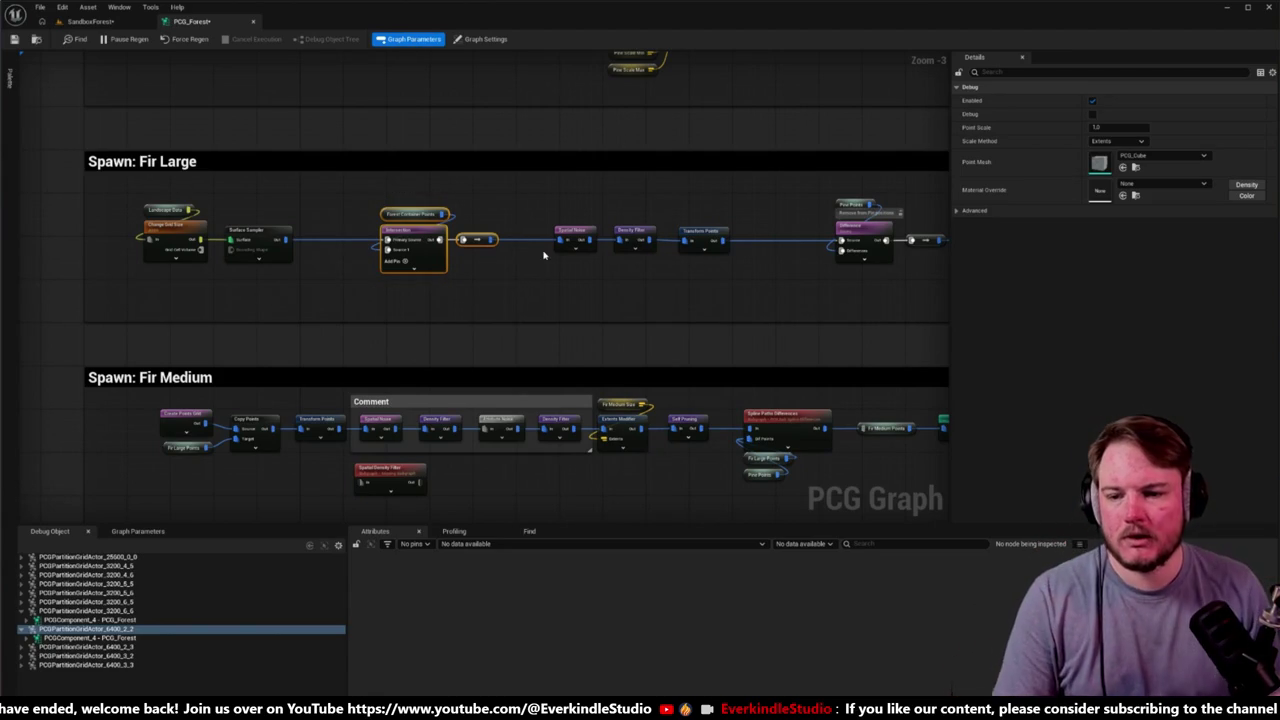
click(90, 21)
scroll(370, 157, down, 10)
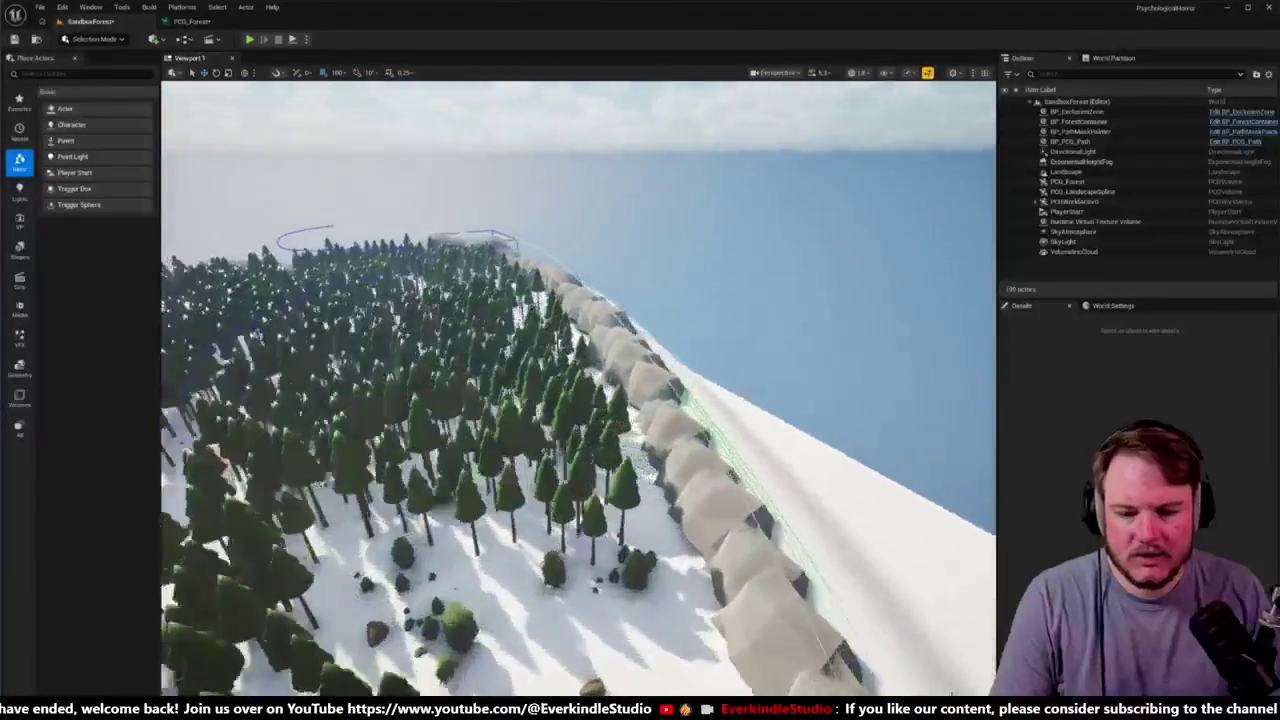
Step: Focus on PCG_LandscapeSpline, fly down among the firs, then return to the PCG_Forest graph
click(549, 286)
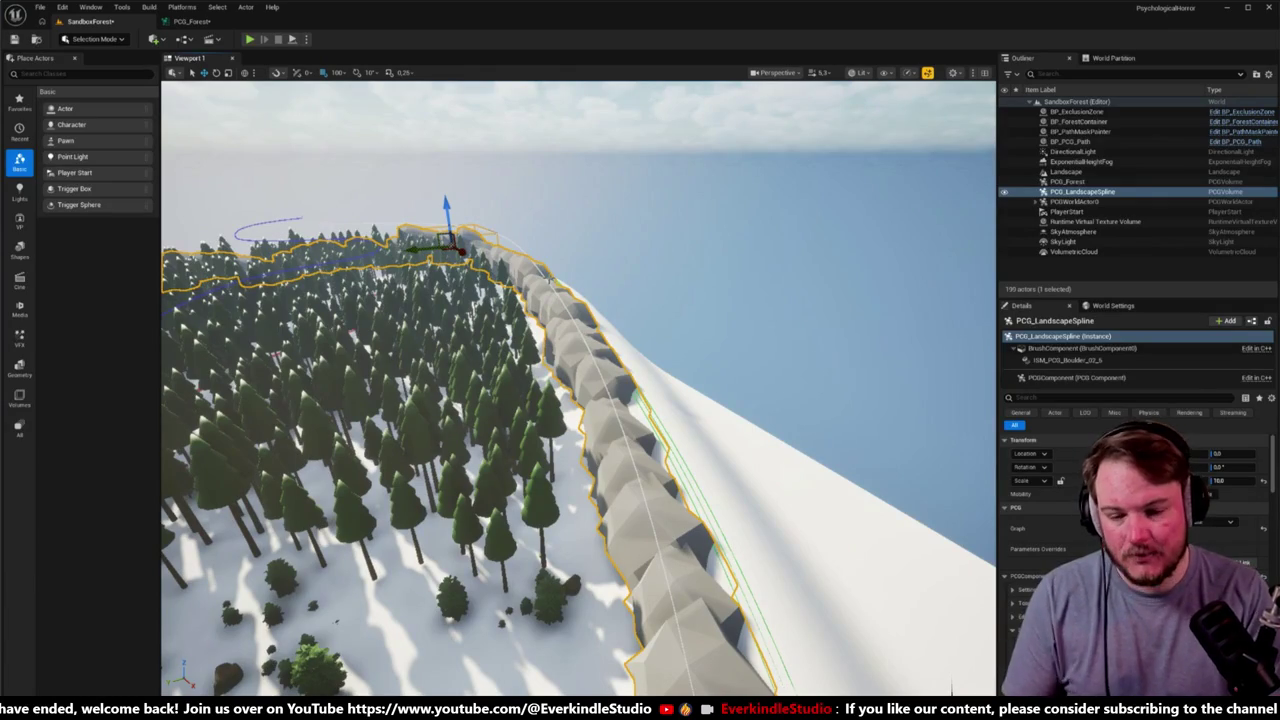
key(f)
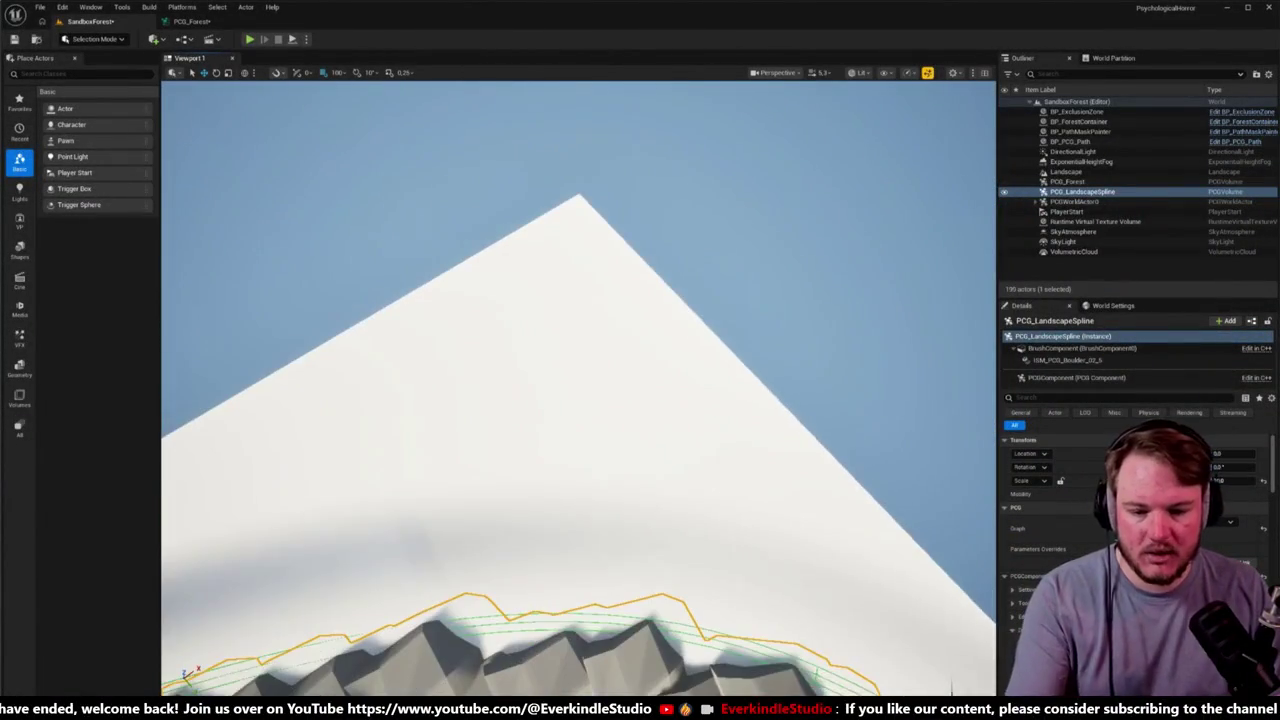
mouse_move(546, 467)
mouse_down()
mouse_move(546, 425)
mouse_move(420, 415)
mouse_up()
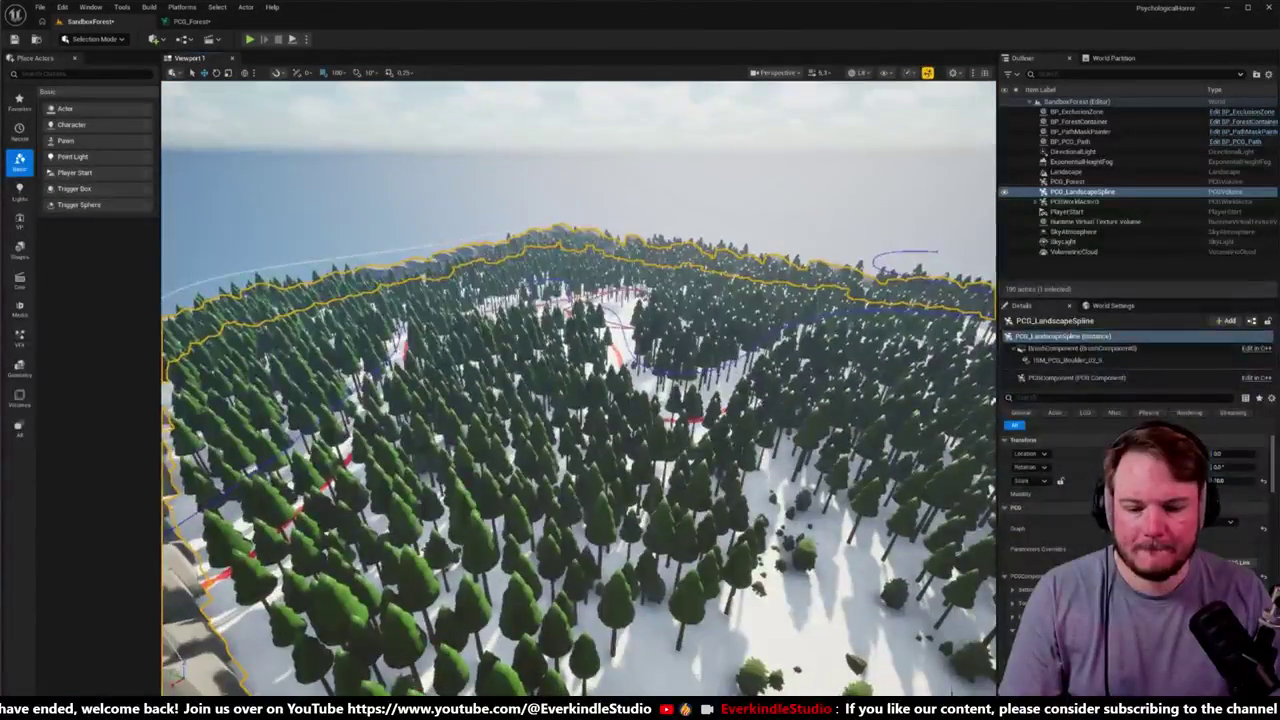
drag(373, 230, 373, 150)
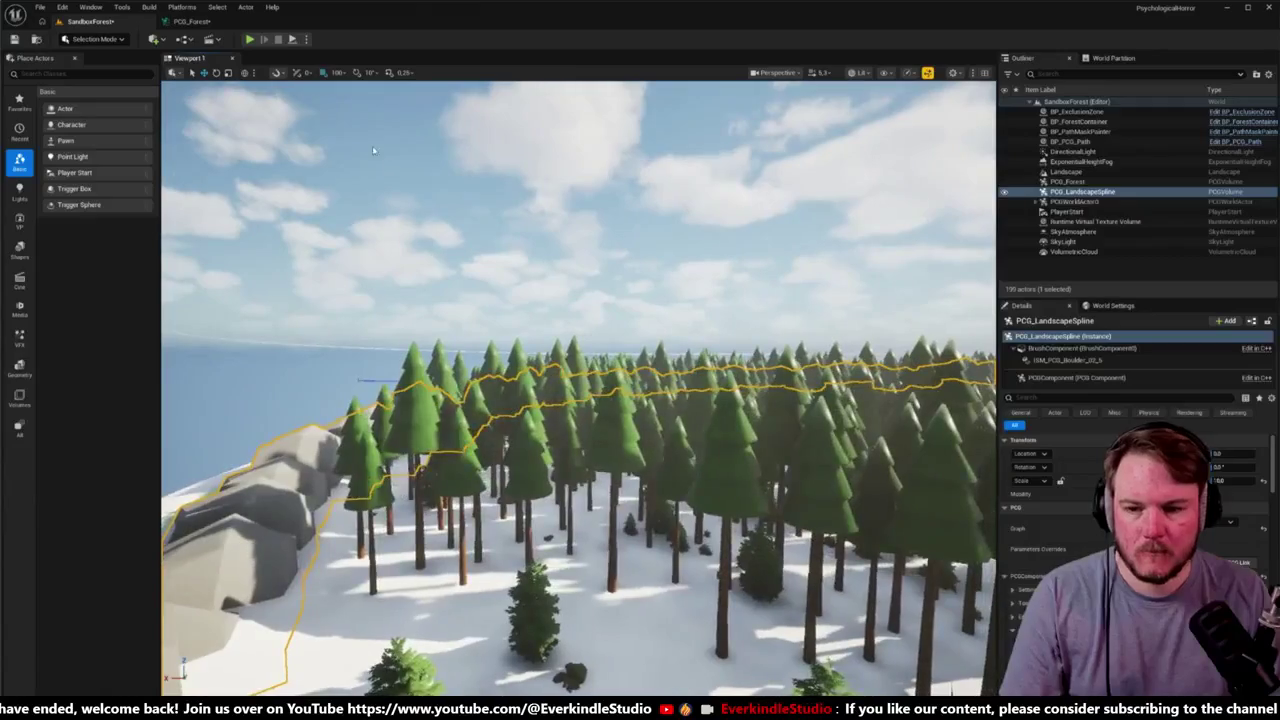
click(190, 21)
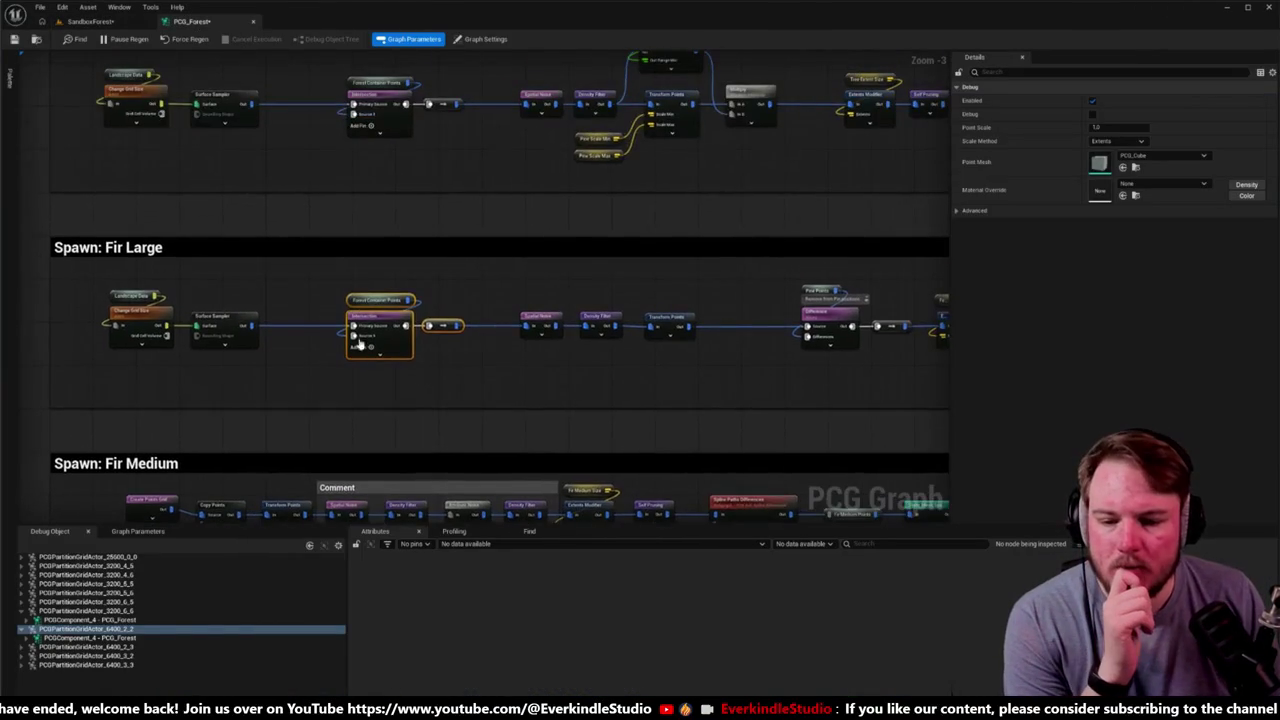
mouse_move(309, 281)
mouse_down()
mouse_move(461, 370)
mouse_move(451, 437)
mouse_up()
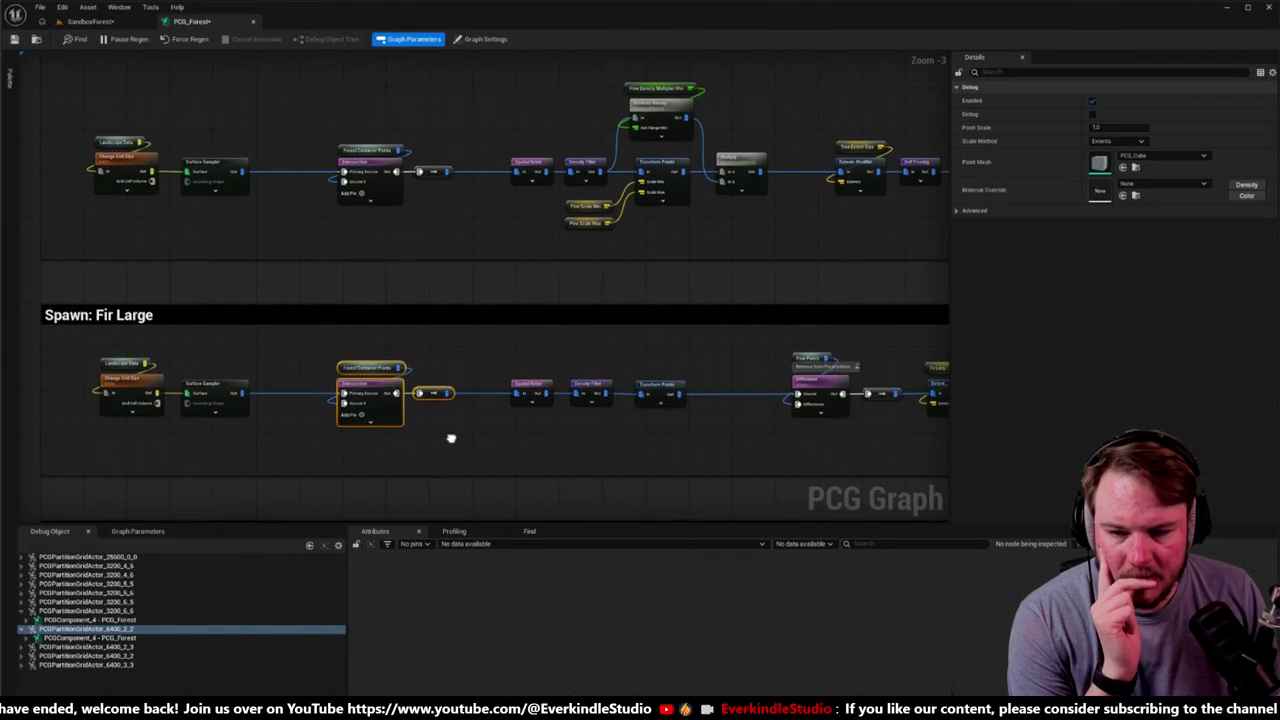
mouse_move(451, 437)
mouse_down()
mouse_move(471, 394)
mouse_move(520, 419)
mouse_up()
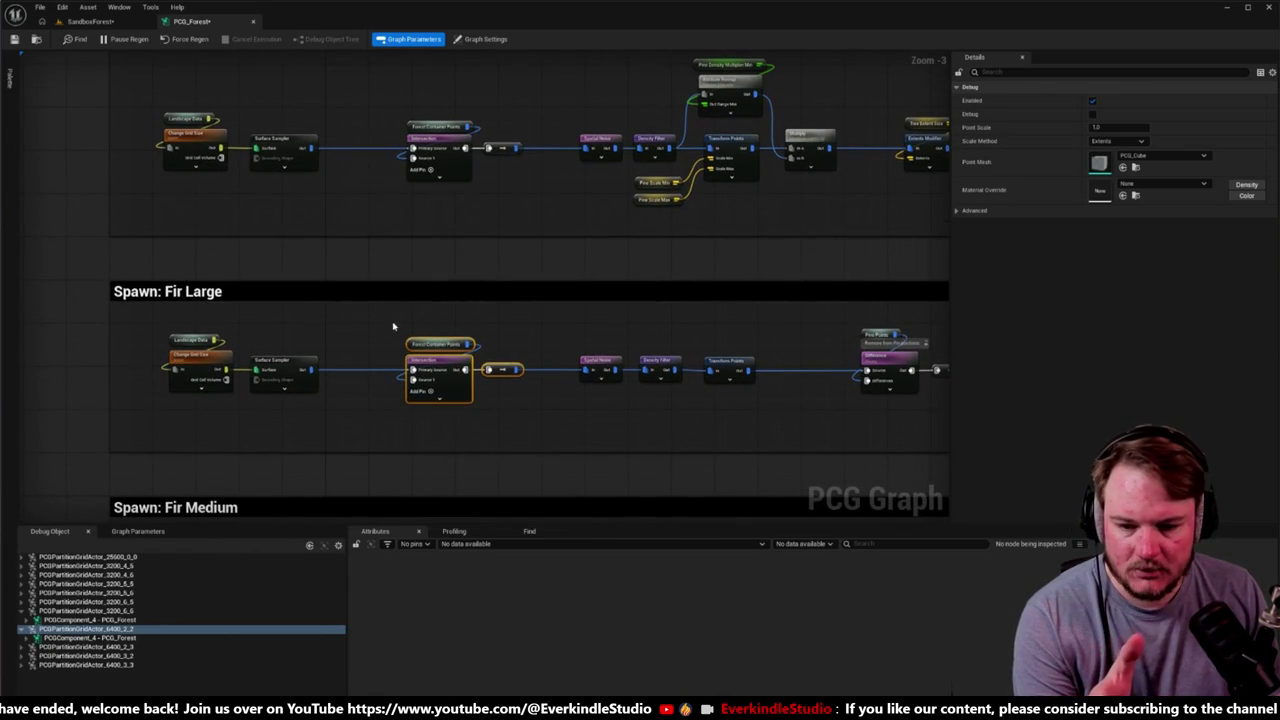
mouse_move(390, 323)
mouse_down()
mouse_move(514, 380)
mouse_move(527, 428)
mouse_up()
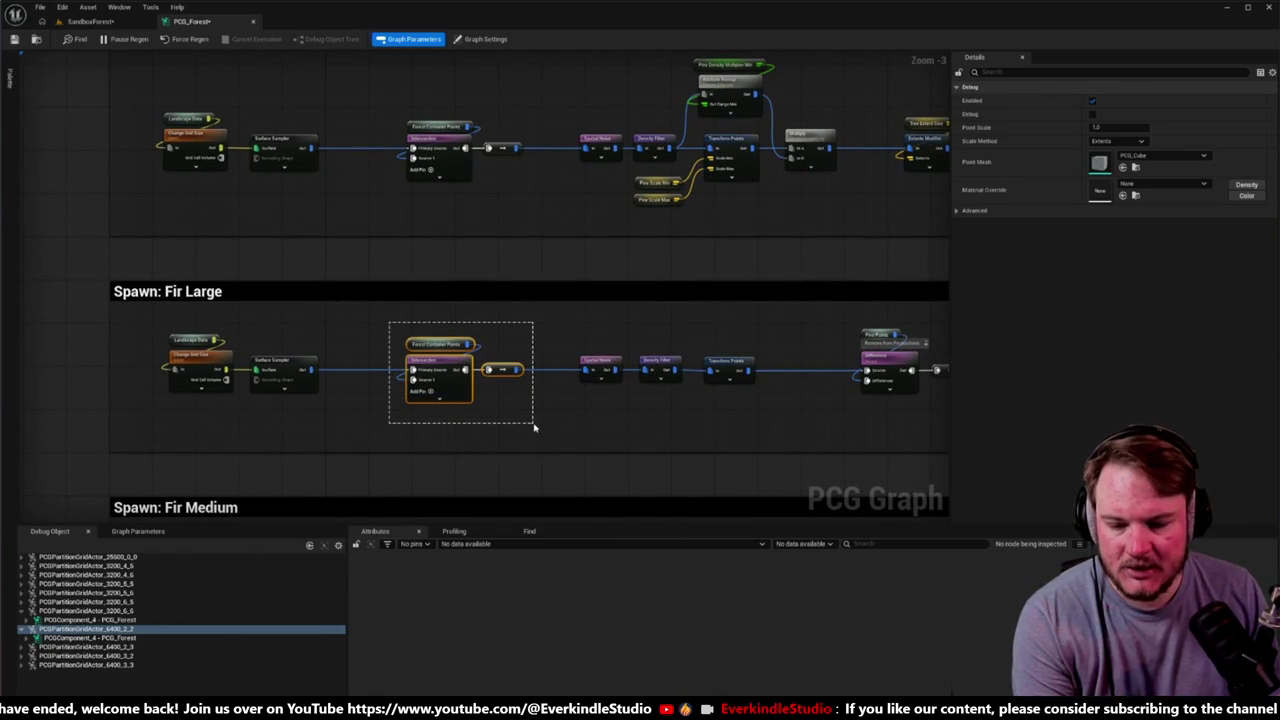
drag(533, 428, 533, 428)
click(378, 343)
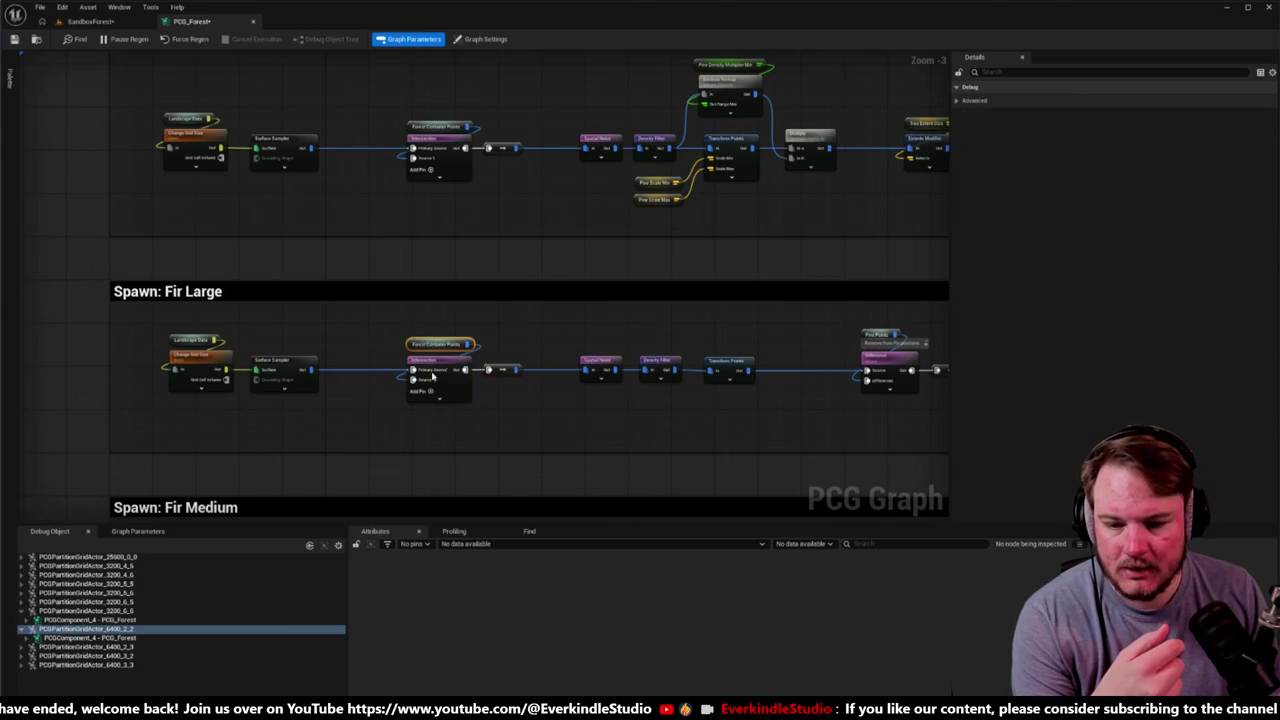
click(435, 377)
mouse_move(498, 352)
mouse_down()
mouse_move(537, 408)
mouse_move(533, 393)
mouse_up()
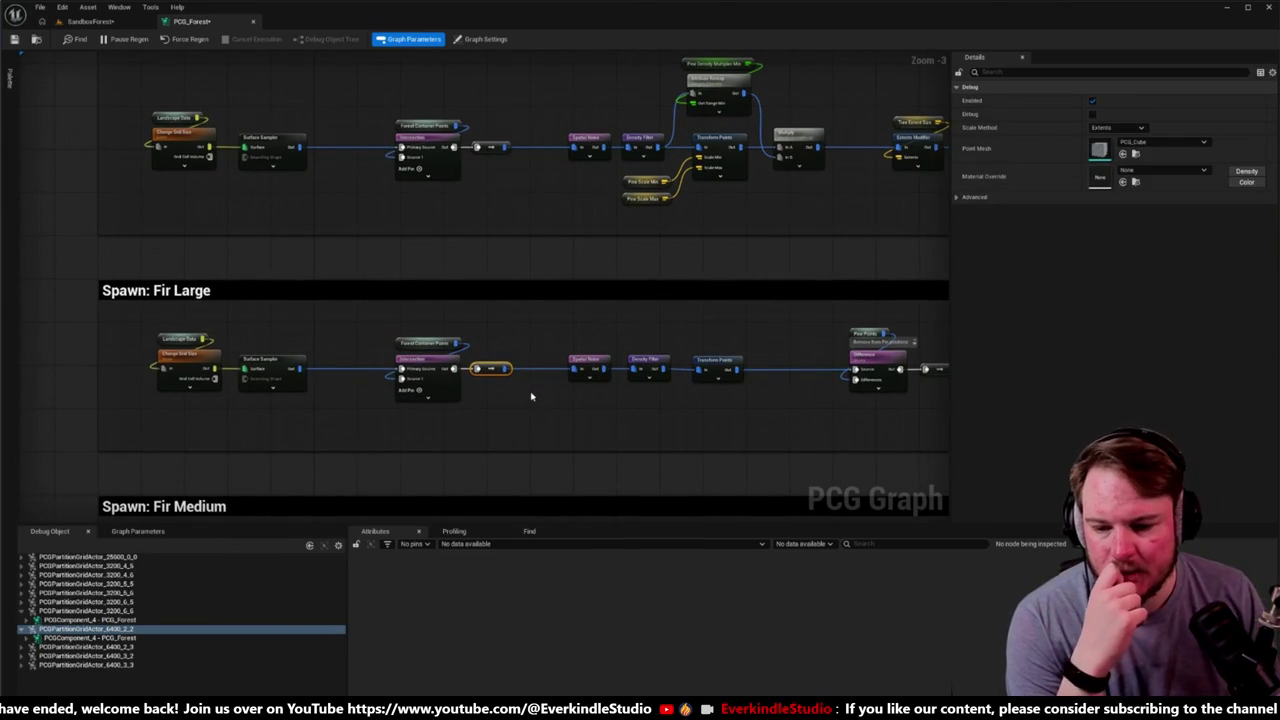
drag(521, 391, 594, 391)
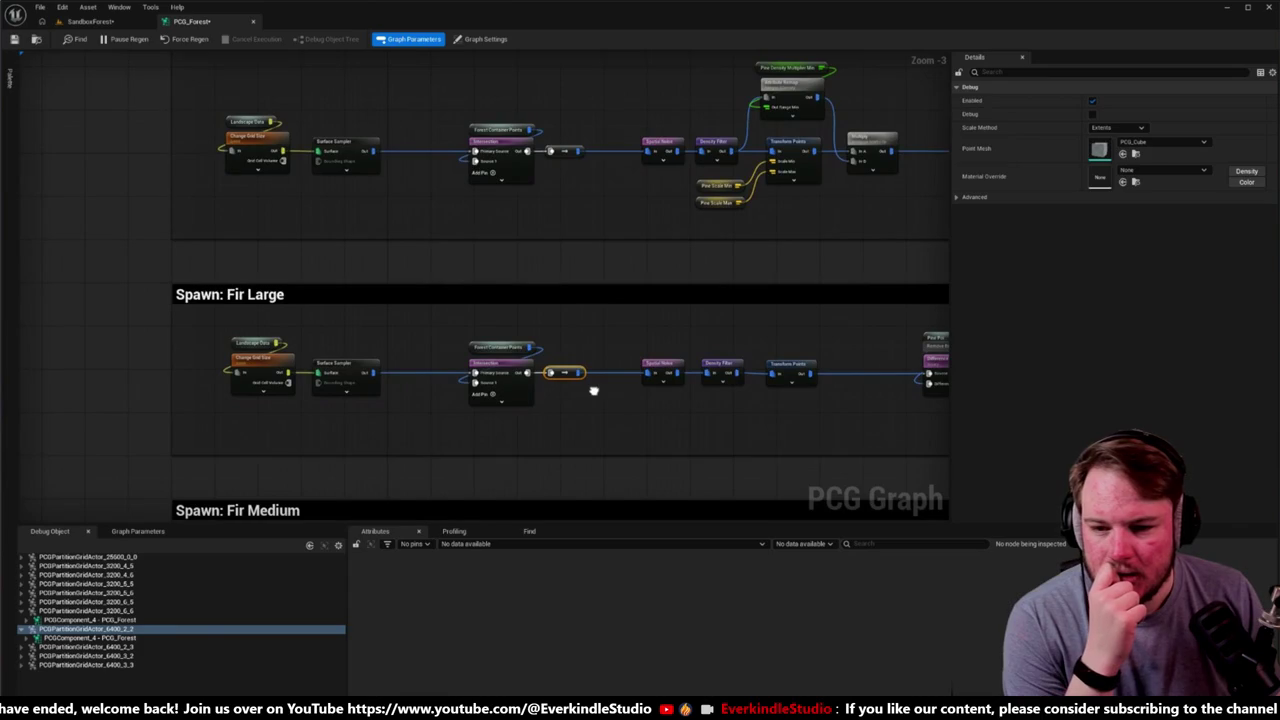
mouse_move(360, 364)
mouse_down()
mouse_move(422, 366)
mouse_move(363, 337)
mouse_move(519, 406)
mouse_up()
click(358, 370)
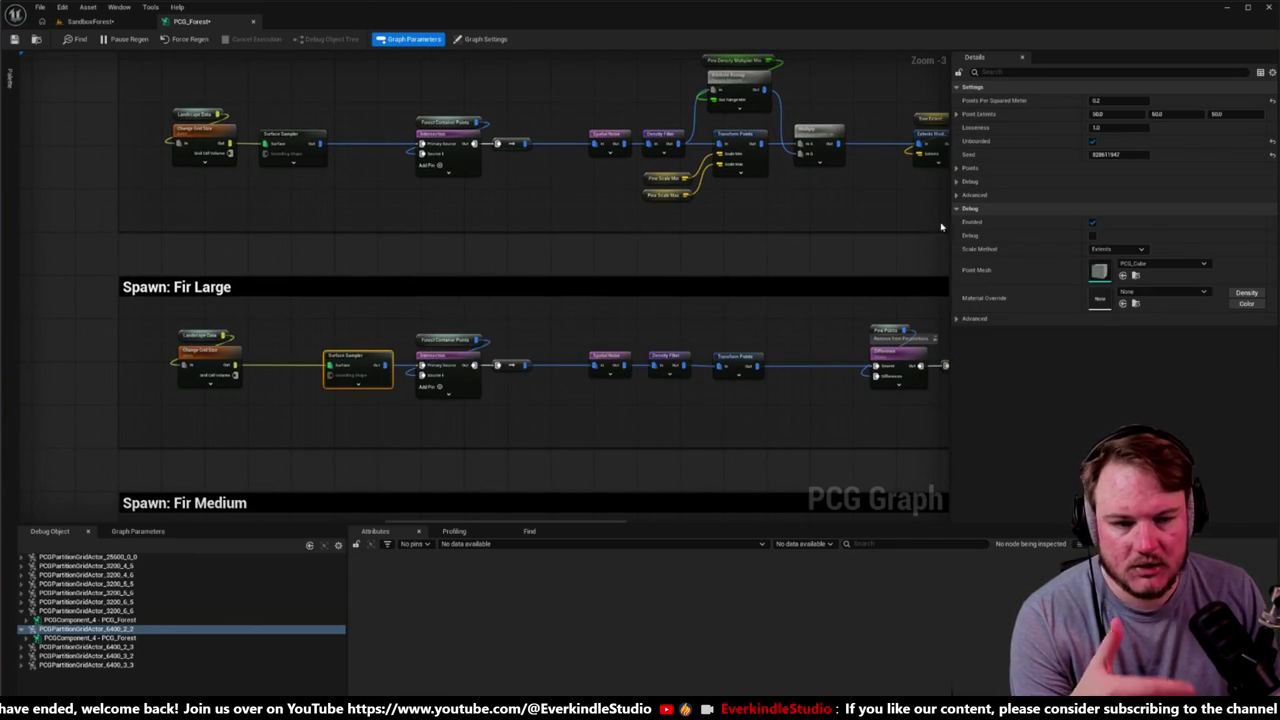
drag(348, 364, 286, 365)
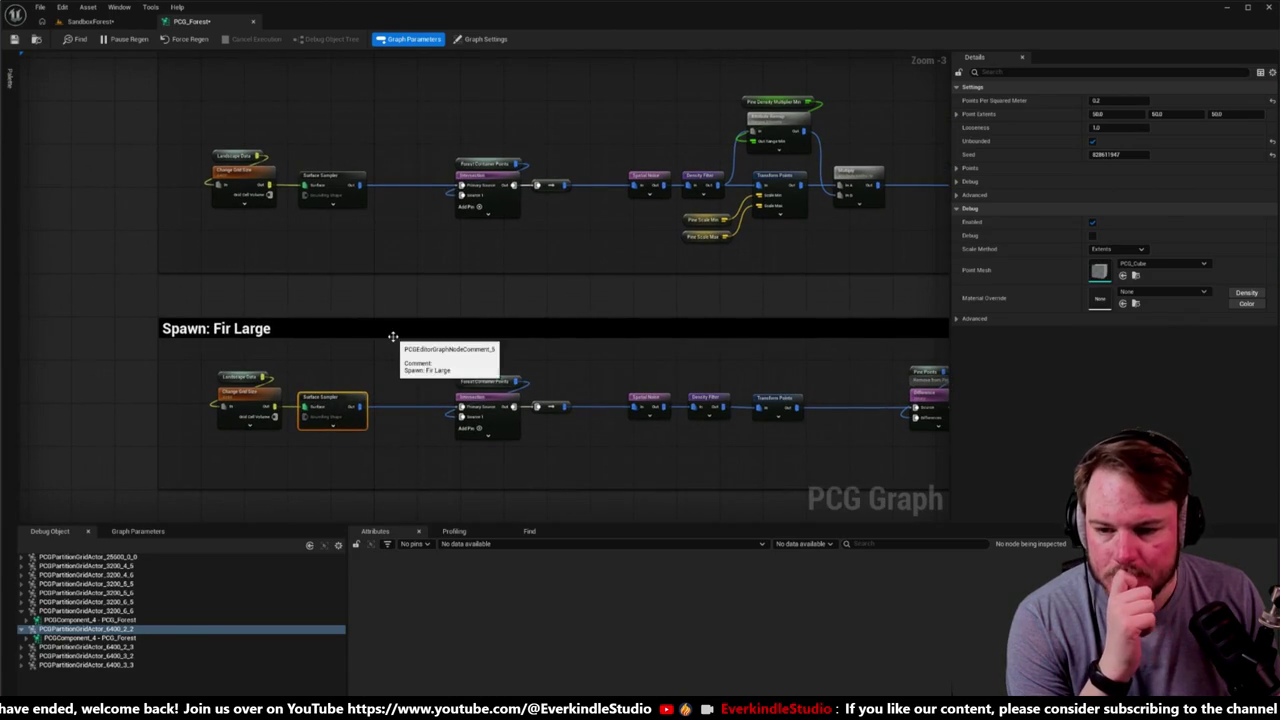
mouse_move(393, 336)
mouse_down()
mouse_move(397, 270)
mouse_move(263, 326)
mouse_move(292, 316)
mouse_up()
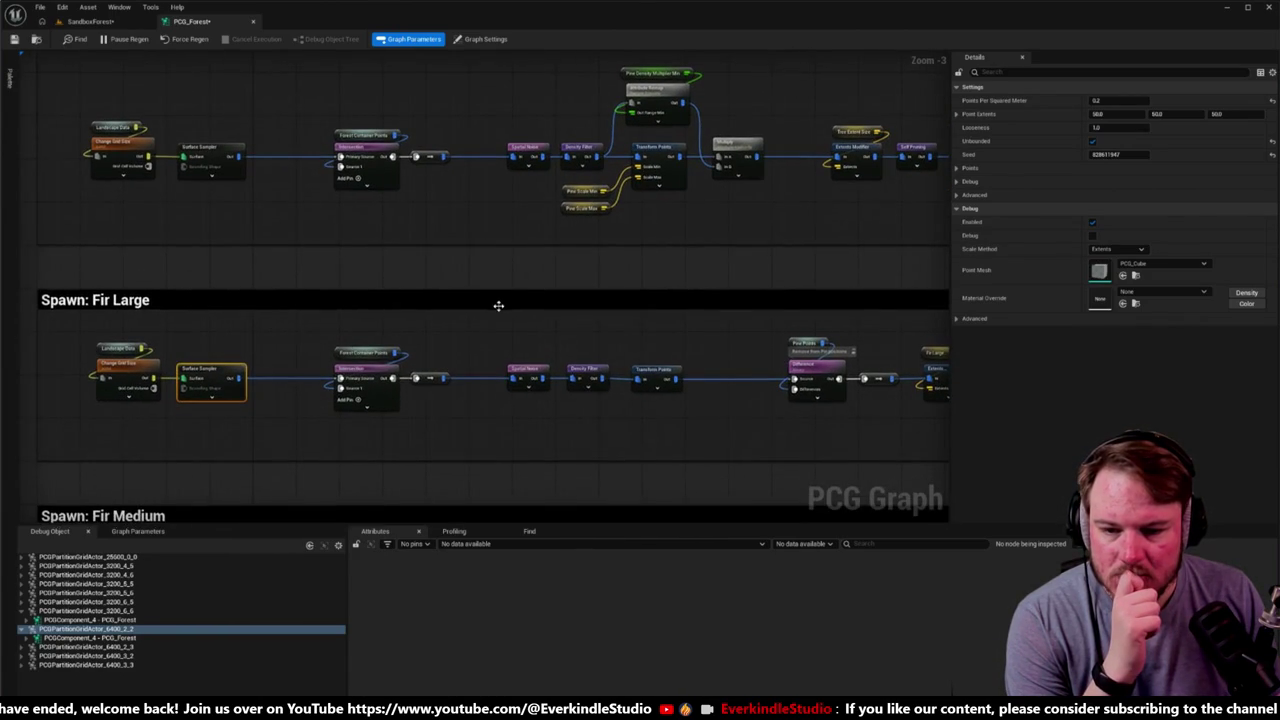
mouse_move(498, 305)
mouse_down()
mouse_move(365, 320)
mouse_move(346, 306)
mouse_move(480, 405)
mouse_move(450, 357)
mouse_move(363, 329)
mouse_move(399, 331)
mouse_up()
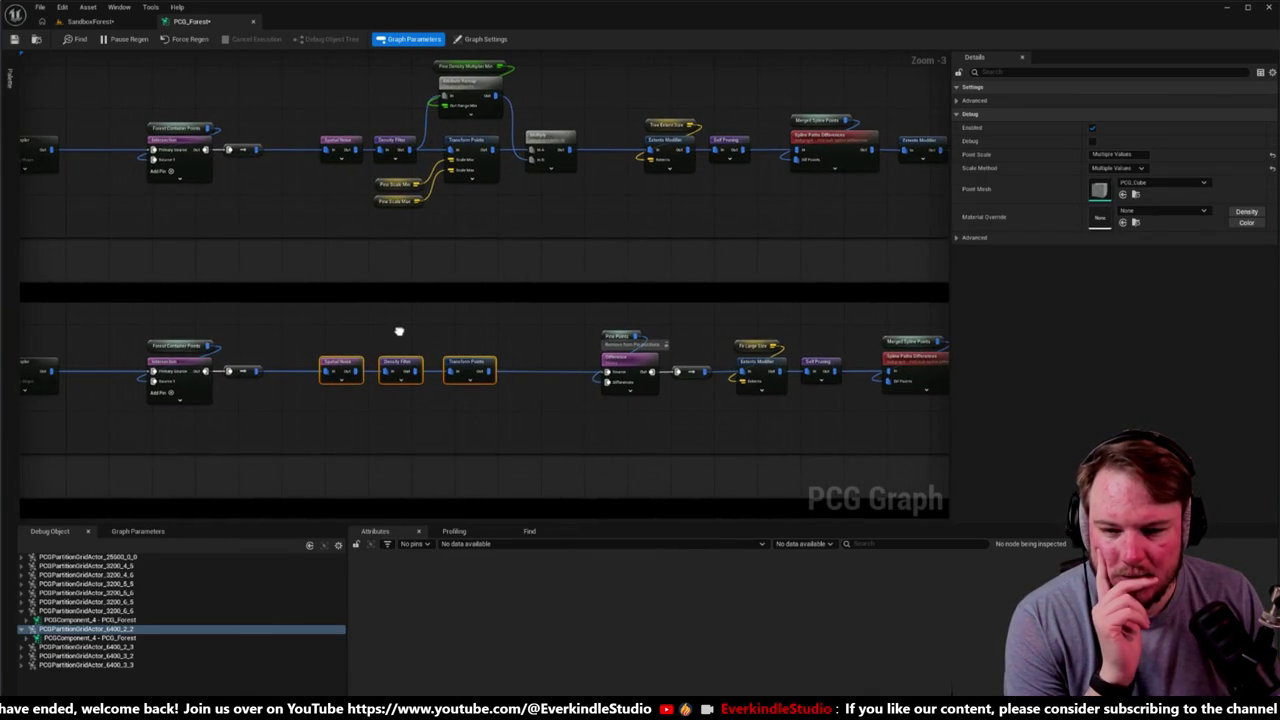
drag(307, 336, 531, 413)
scroll(557, 223, up, 3)
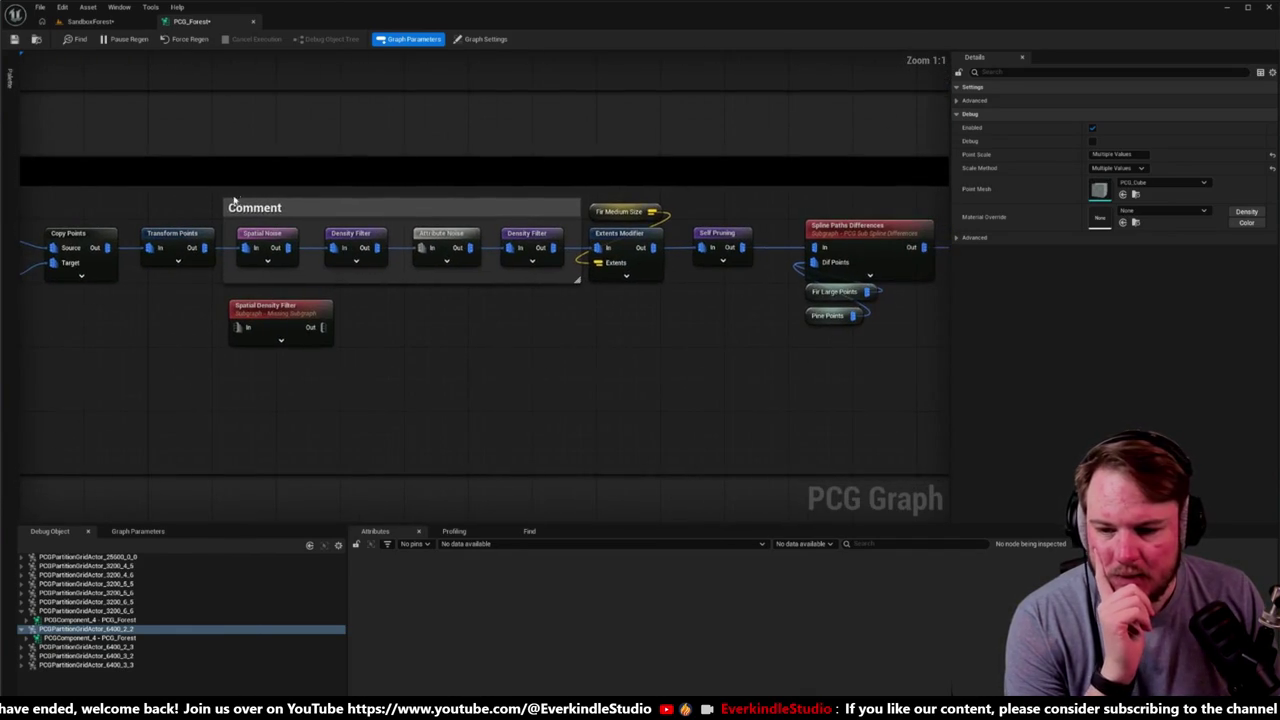
drag(224, 197, 573, 287)
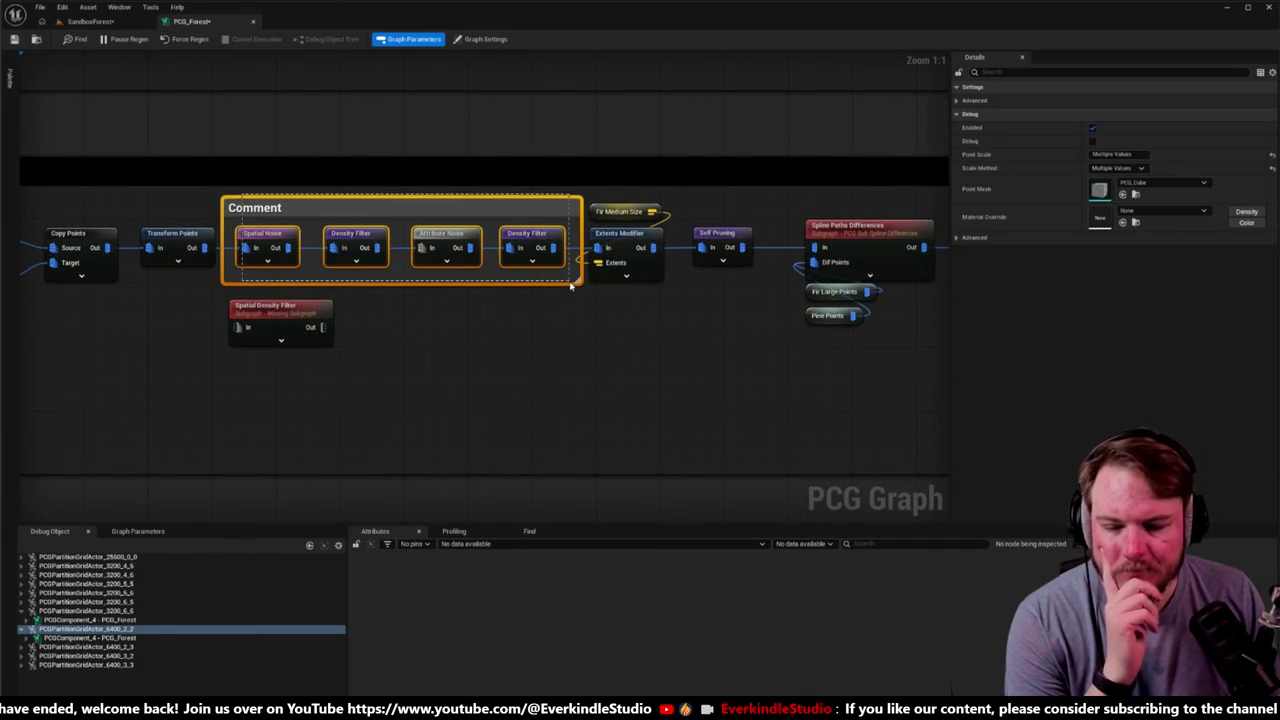
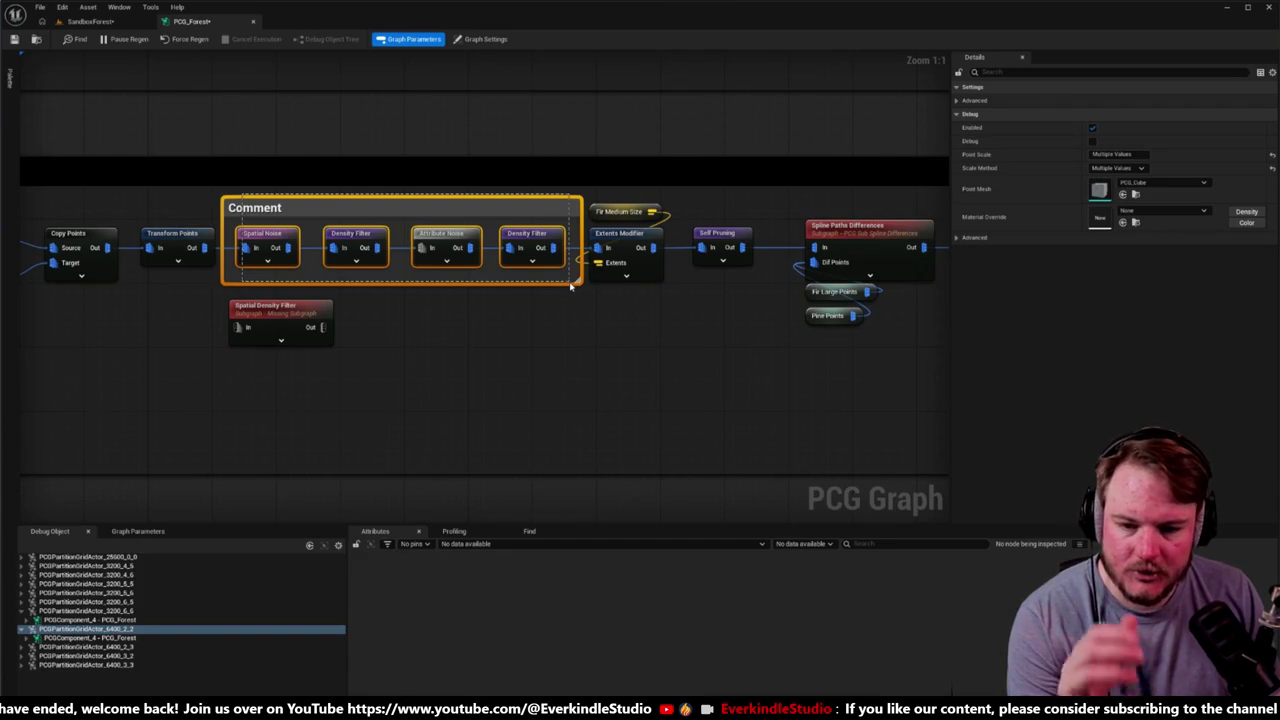
Step: Shrink the Fir Medium comment's bottom and right edges to fit its nodes
scroll(560, 290, down, 5)
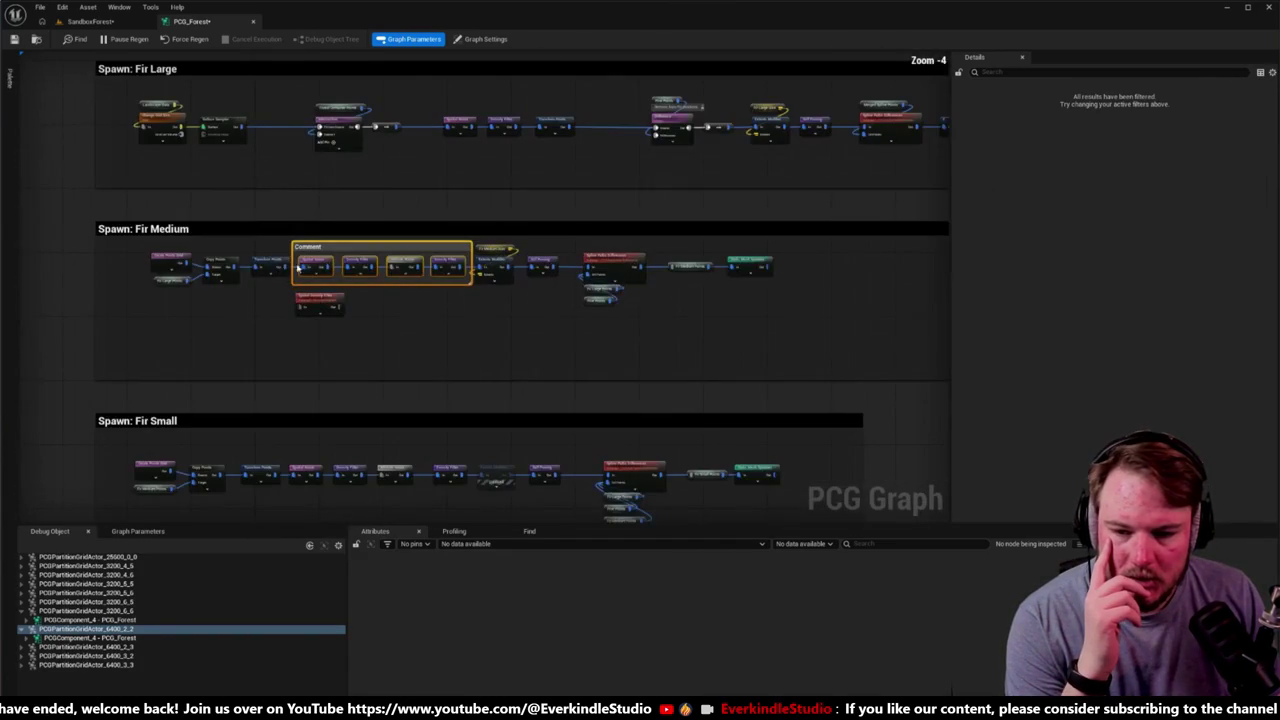
scroll(438, 256, up, 3)
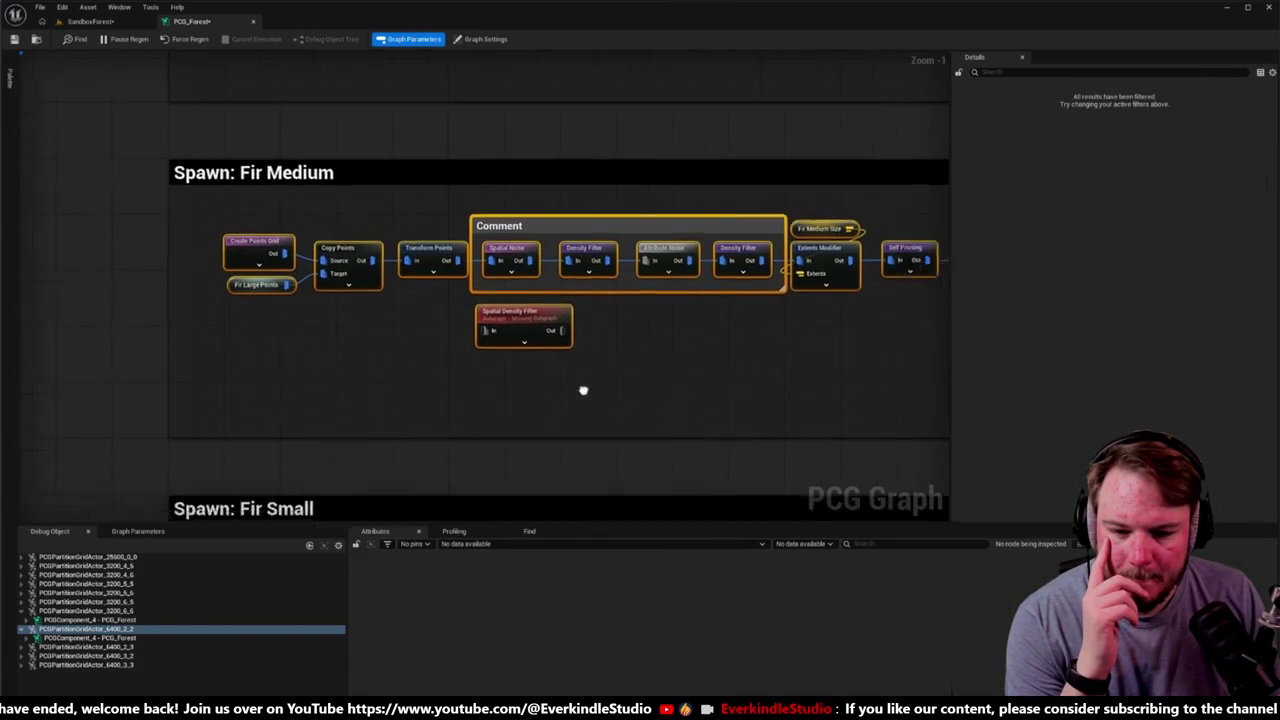
click(503, 400)
drag(502, 403, 503, 351)
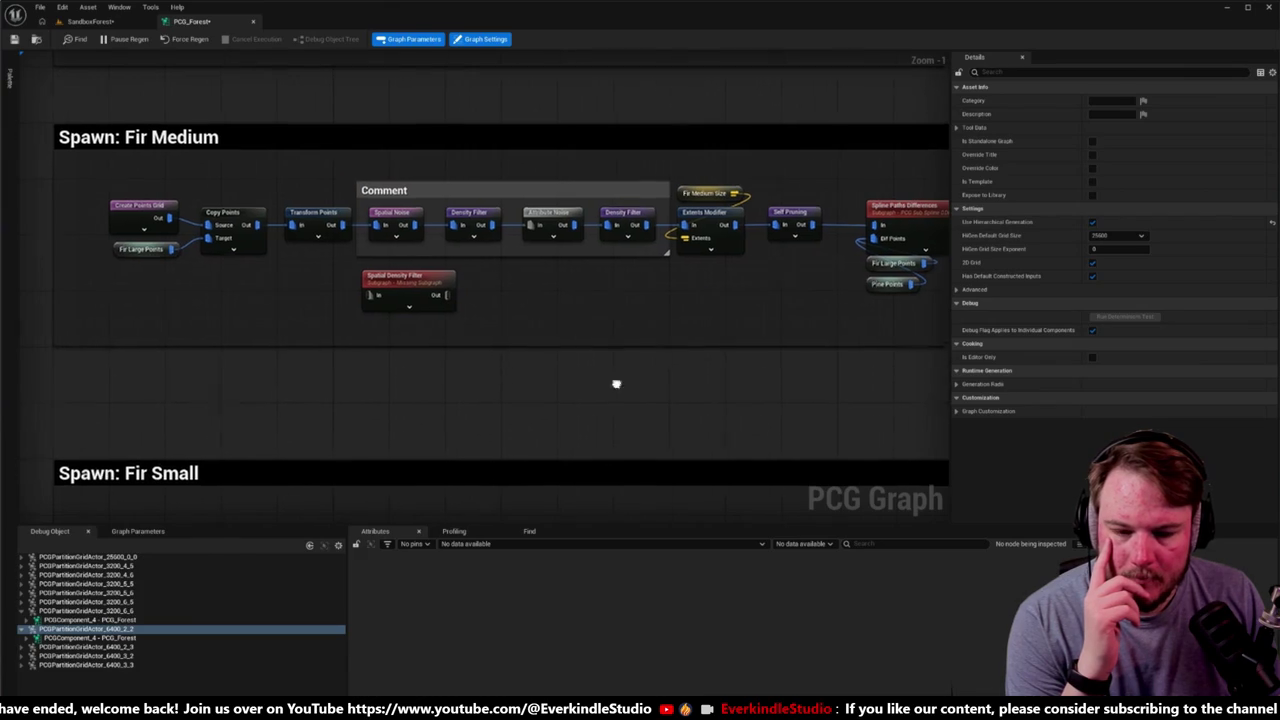
mouse_move(614, 380)
mouse_down()
mouse_move(360, 360)
mouse_move(421, 321)
mouse_move(361, 321)
mouse_up()
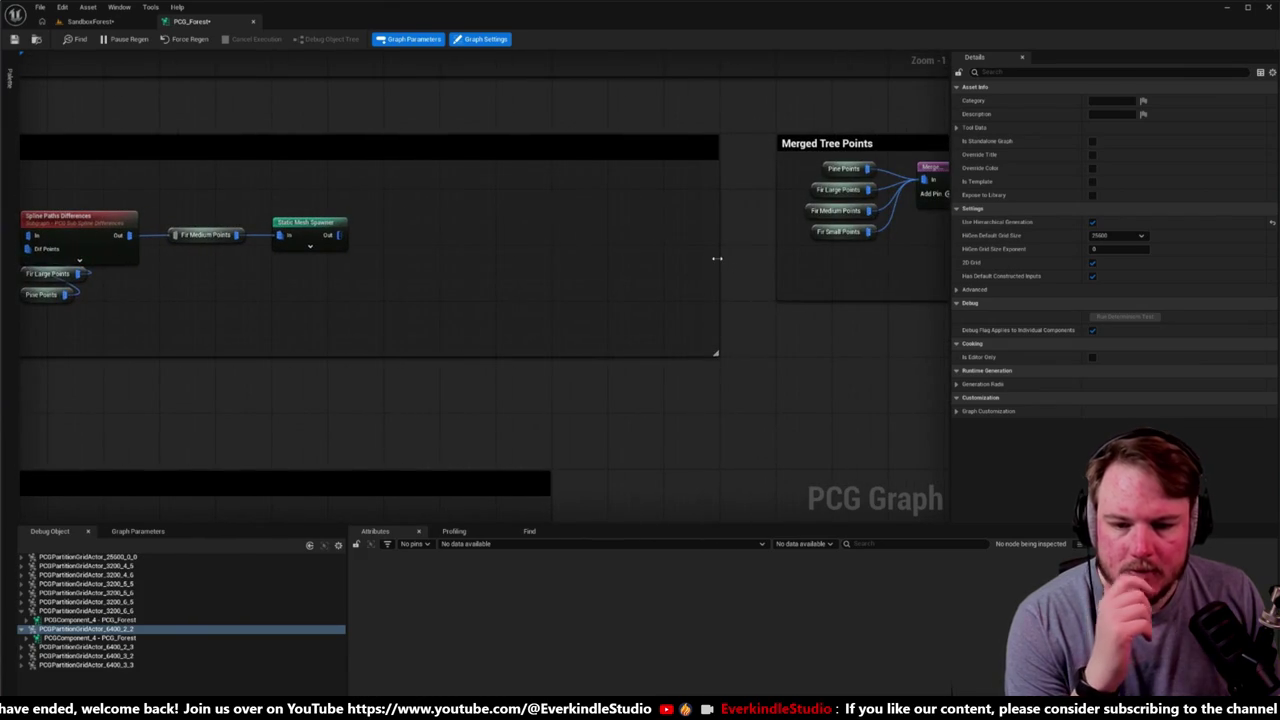
drag(717, 260, 381, 260)
Step: Narrow the Fir Large comment box so its right edge fits its nodes
scroll(381, 260, down, 4)
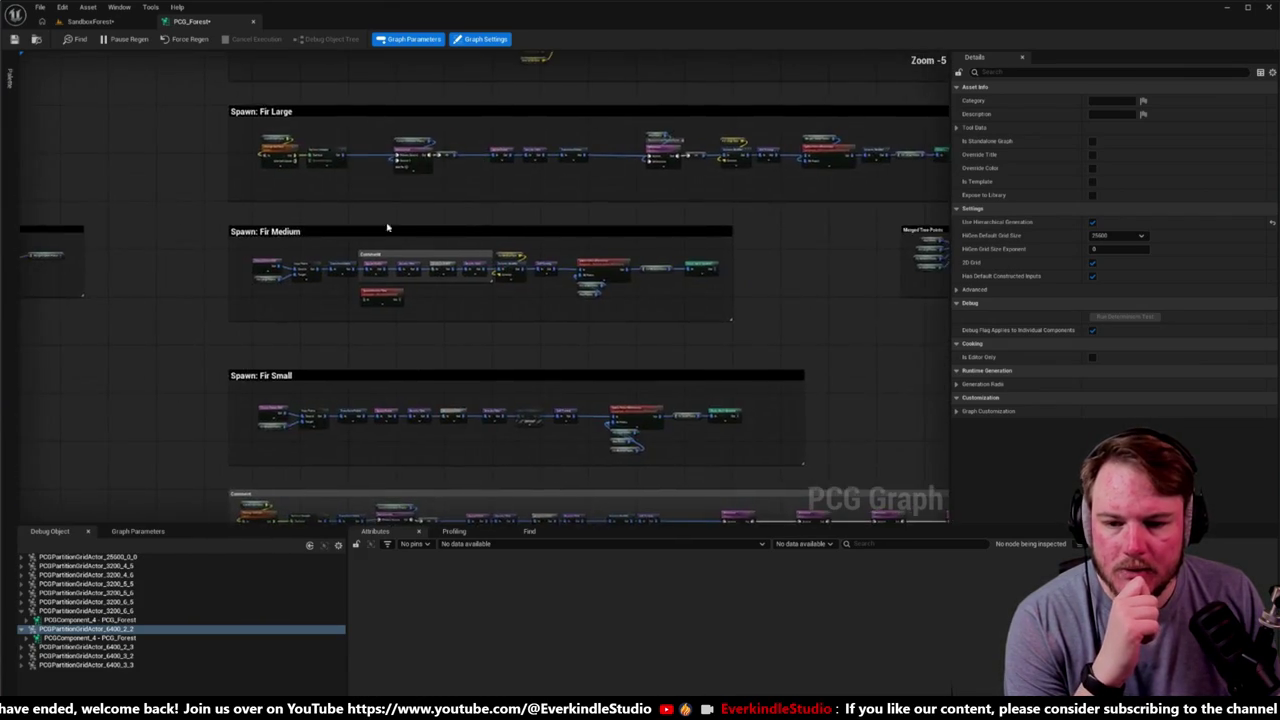
scroll(300, 209, up, 4)
scroll(215, 313, down, 4)
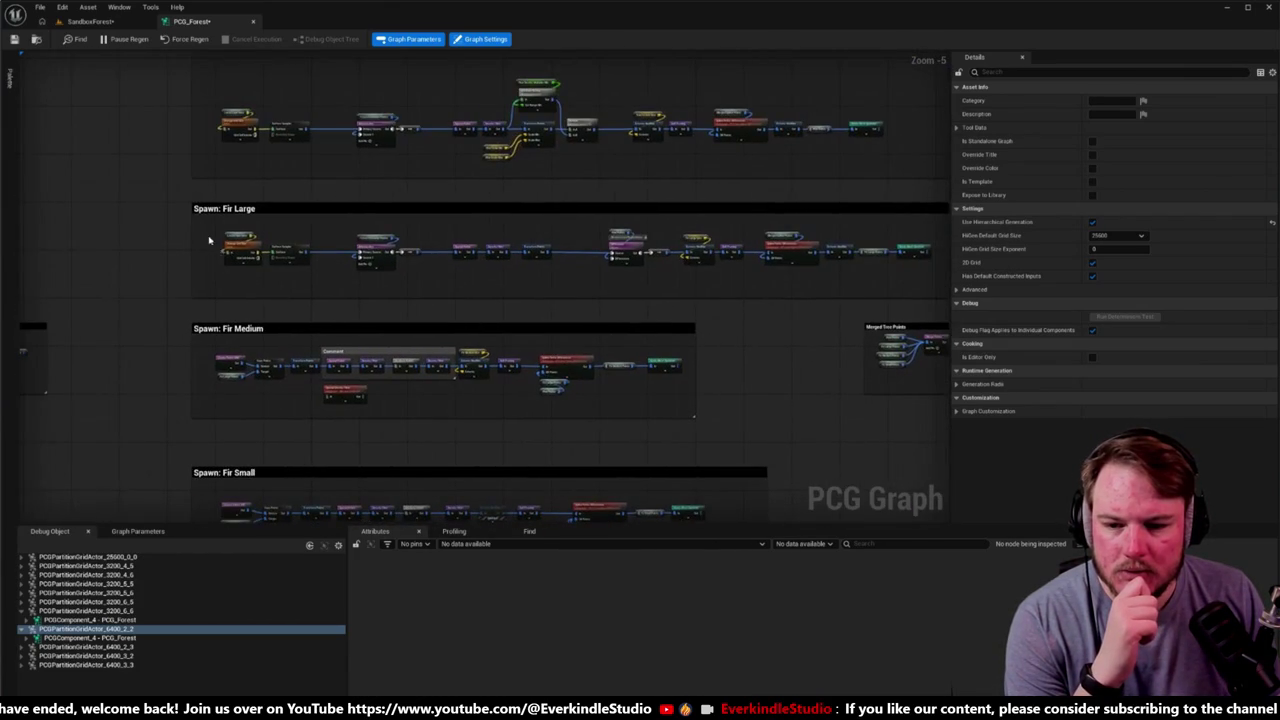
mouse_move(211, 233)
mouse_down()
mouse_move(803, 271)
mouse_move(899, 264)
mouse_up()
scroll(245, 245, up, 4)
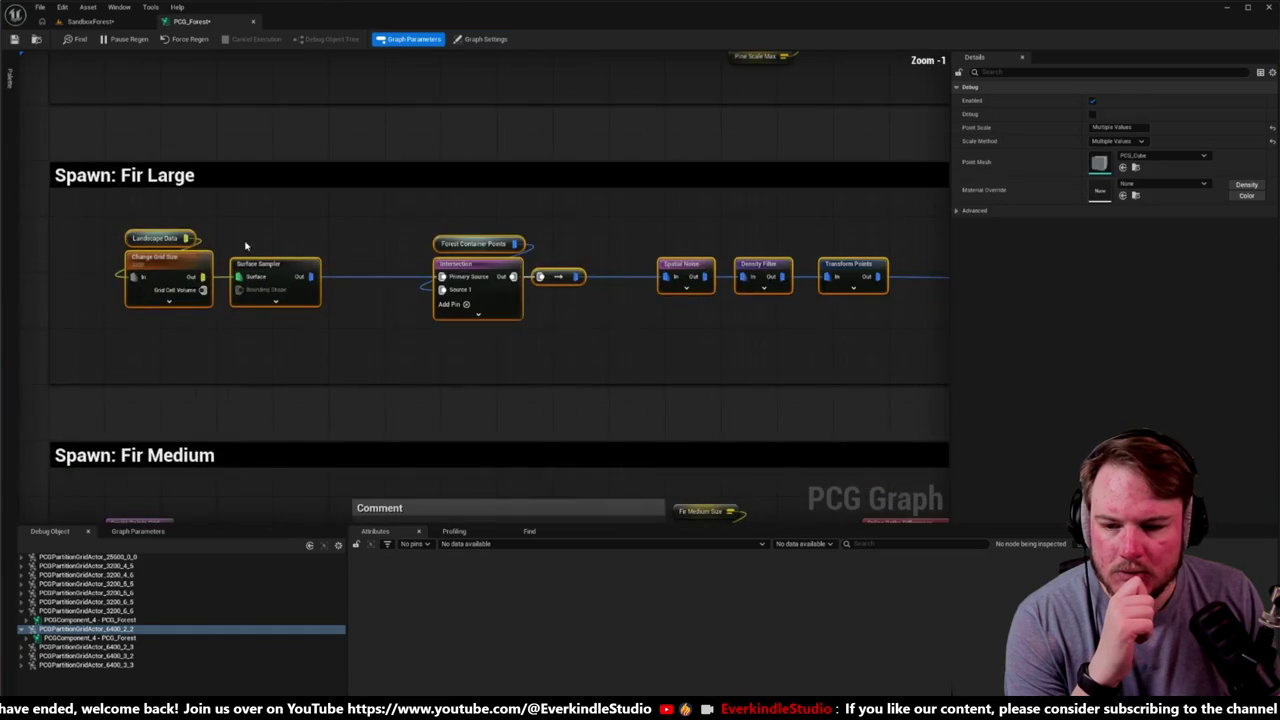
scroll(517, 260, down, 3)
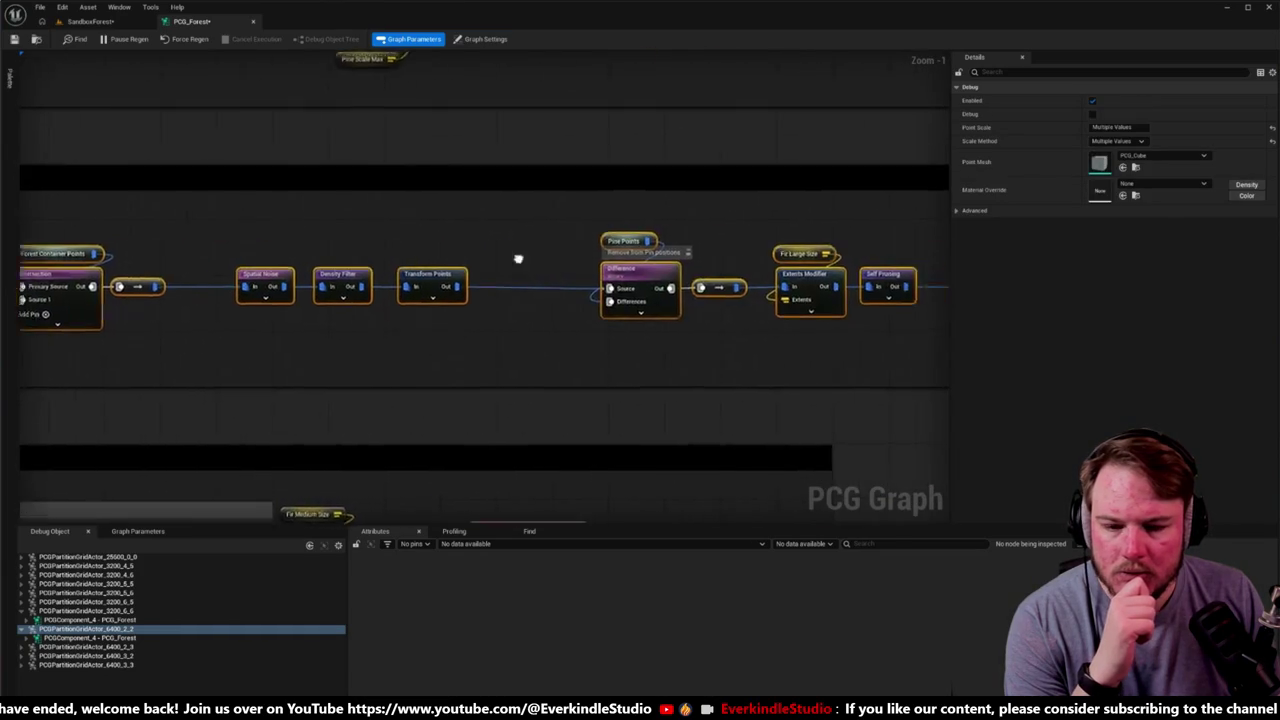
scroll(806, 269, up, 1)
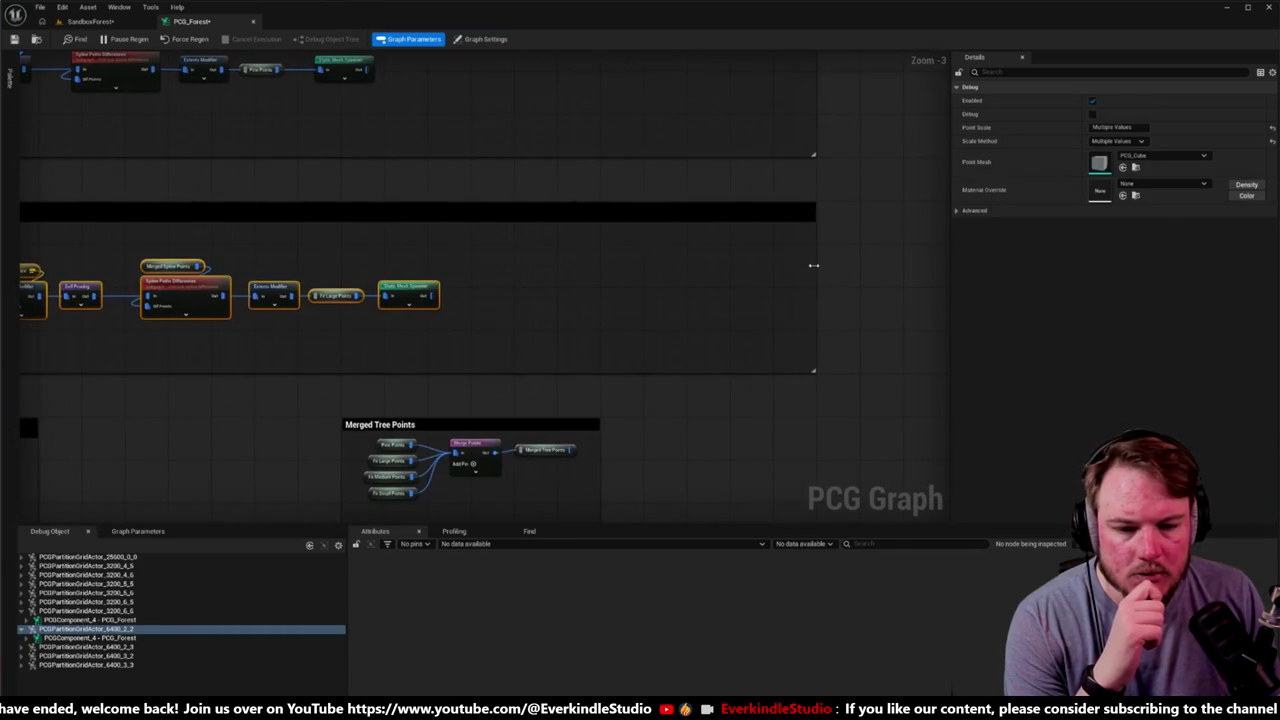
drag(813, 265, 468, 274)
Step: Nudge the Pine row nodes slightly upward
scroll(464, 268, down, 4)
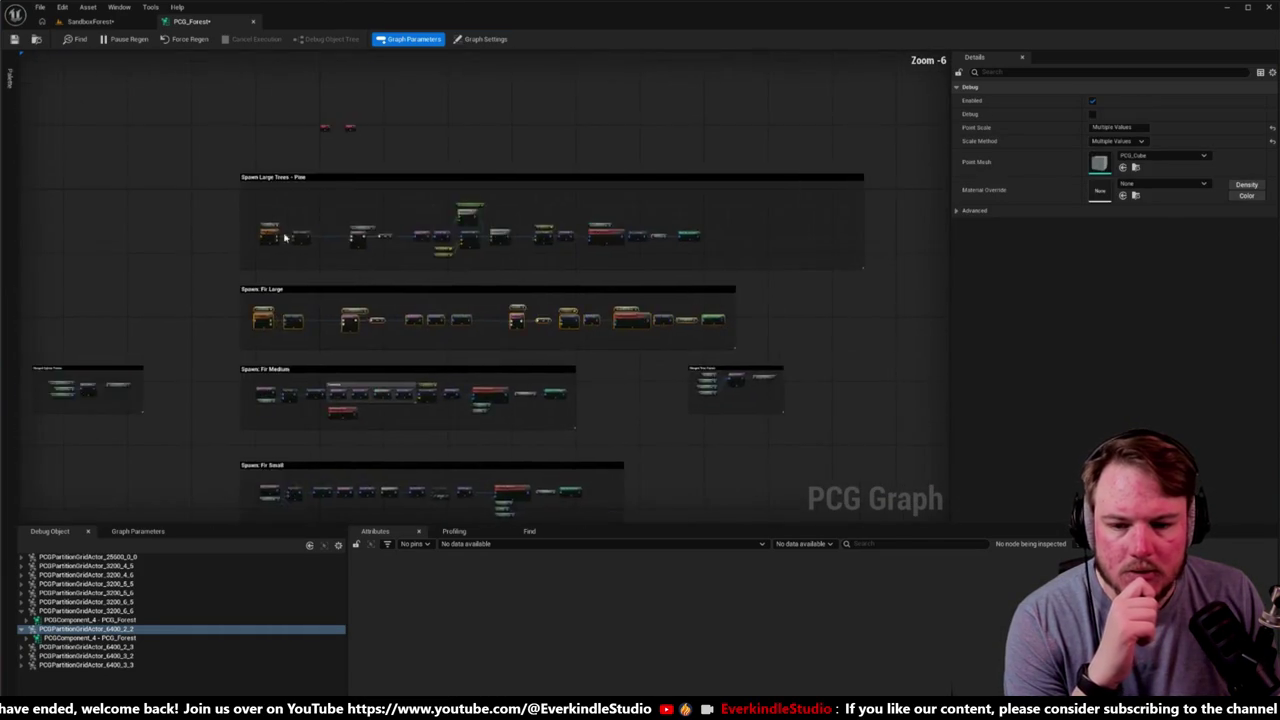
scroll(357, 223, up, 3)
scroll(166, 186, down, 2)
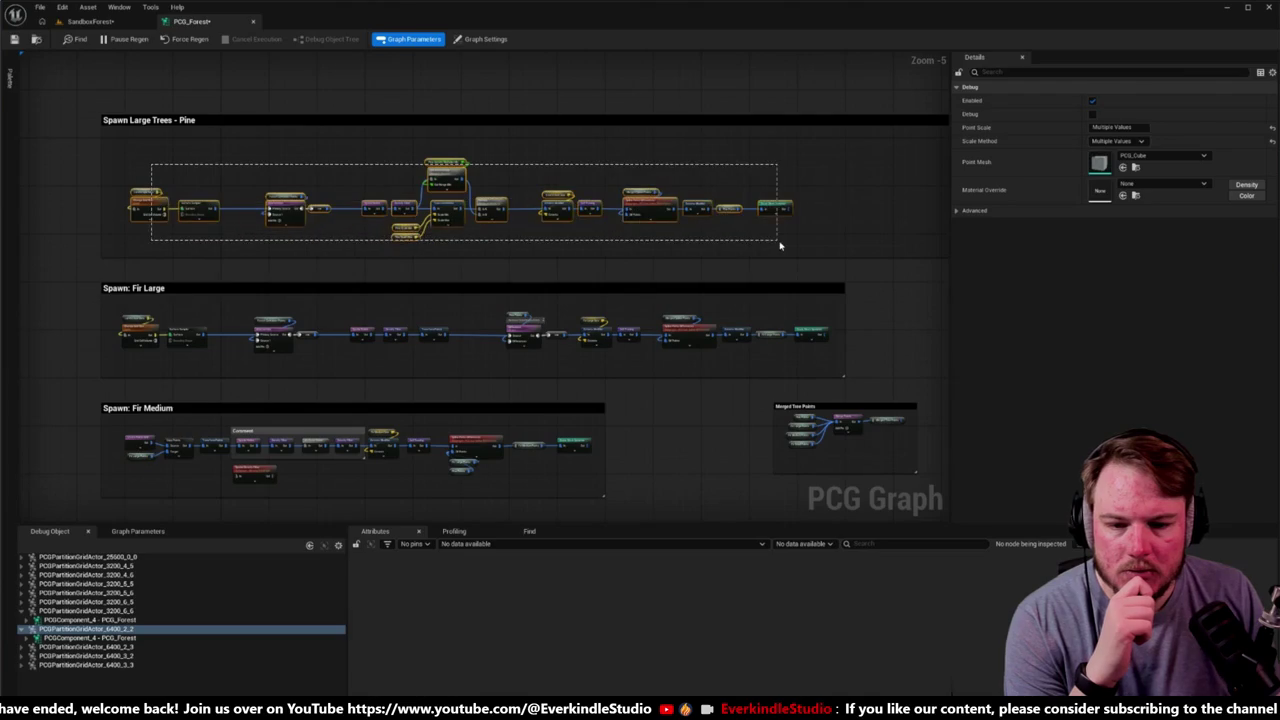
scroll(458, 172, up, 2)
drag(440, 175, 440, 147)
mouse_move(488, 272)
mouse_down()
mouse_move(503, 297)
mouse_move(623, 126)
mouse_move(663, 263)
mouse_move(711, 311)
mouse_up()
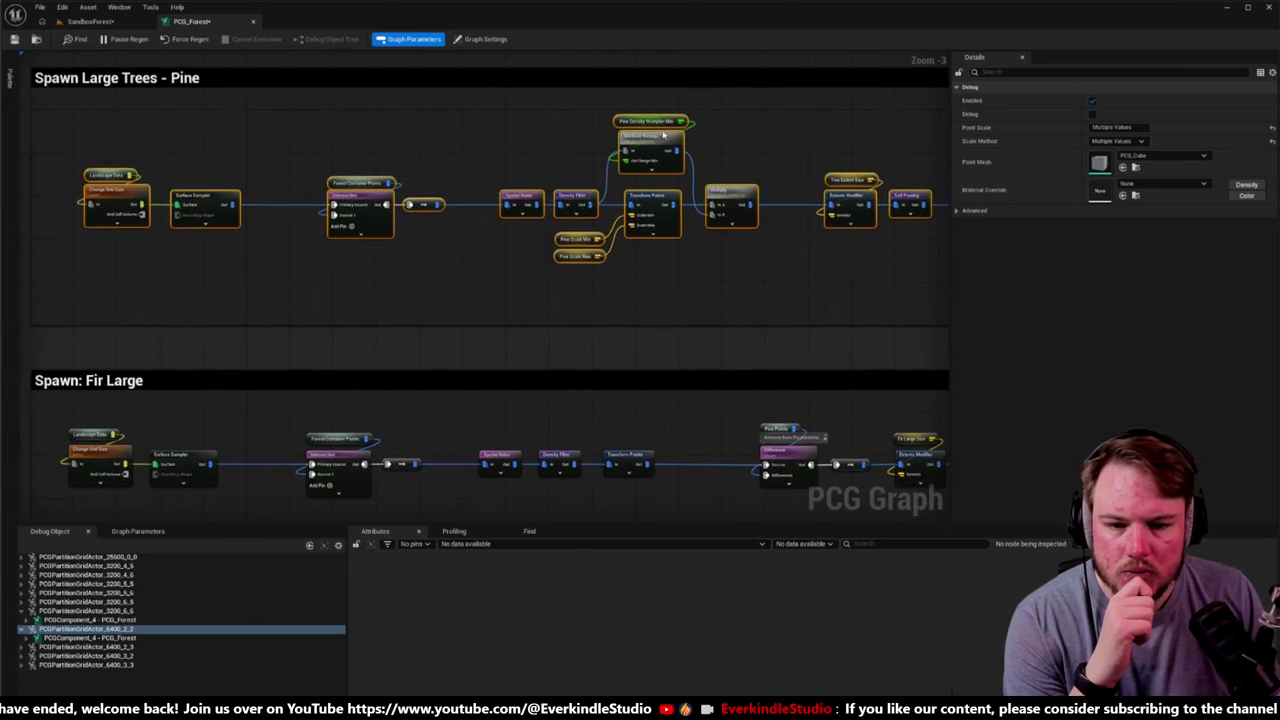
drag(663, 146, 663, 130)
Step: Pull the Pine comment's bottom and right edges in to fit its nodes
click(664, 326)
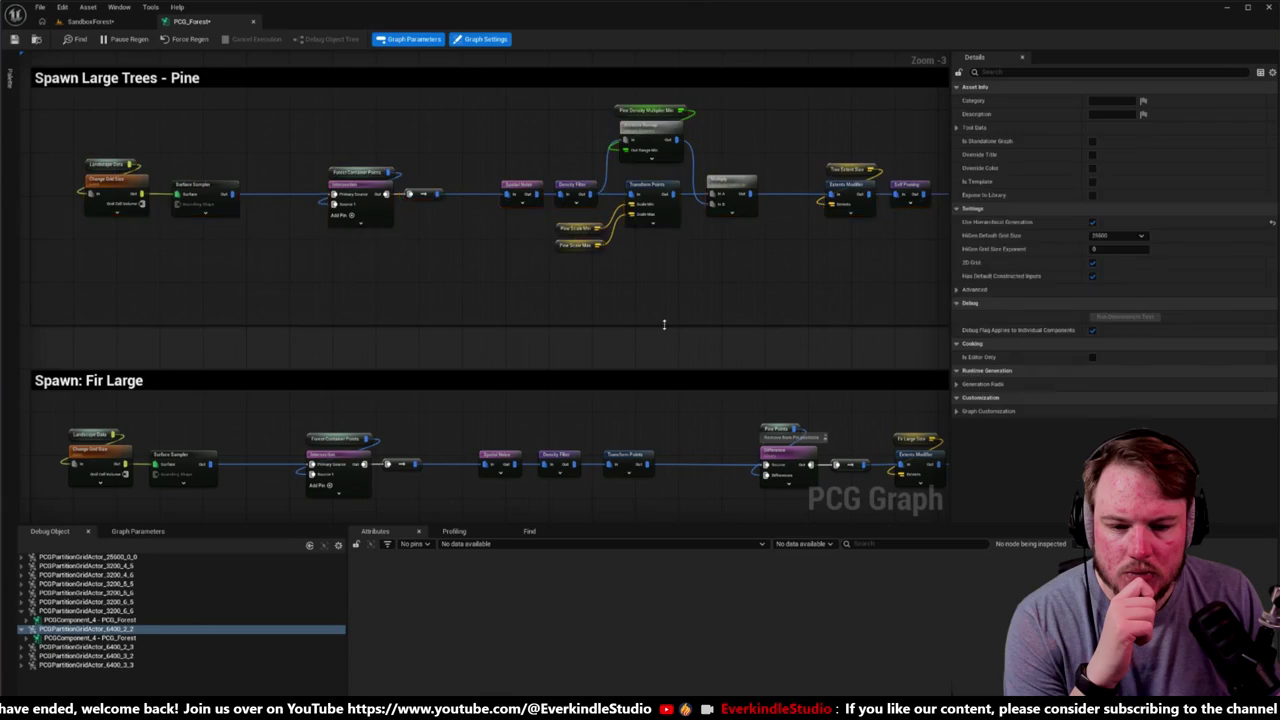
mouse_move(664, 323)
mouse_down()
mouse_move(666, 286)
mouse_move(280, 252)
mouse_up()
drag(840, 228, 726, 226)
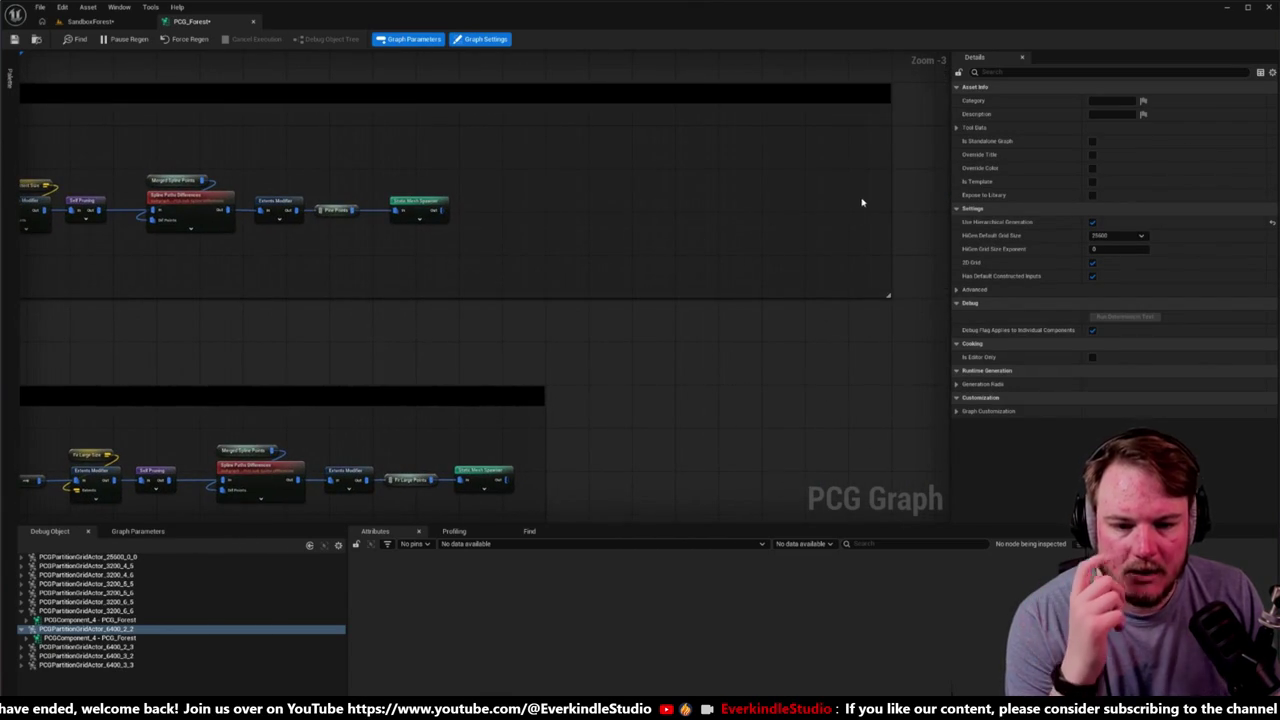
drag(890, 193, 503, 206)
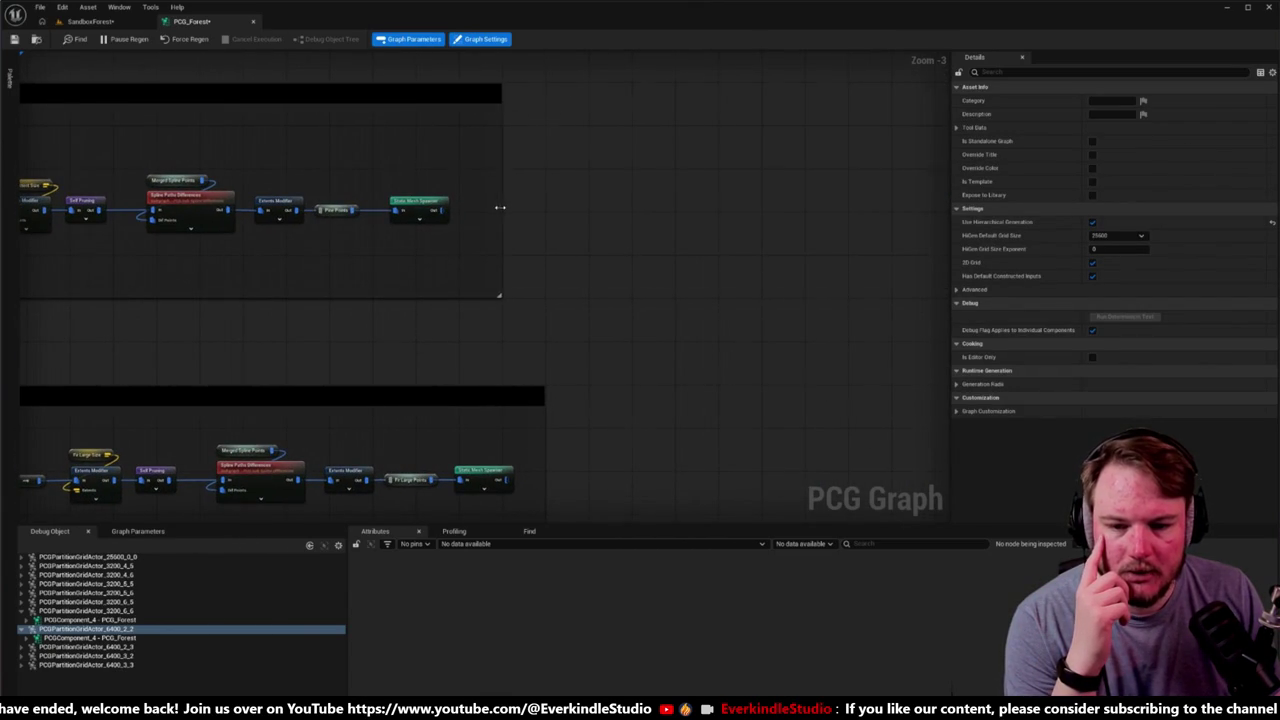
scroll(500, 207, down, 4)
scroll(466, 181, up, 2)
mouse_move(349, 126)
mouse_down()
mouse_move(341, 138)
mouse_move(328, 116)
mouse_up()
scroll(341, 138, up, 4)
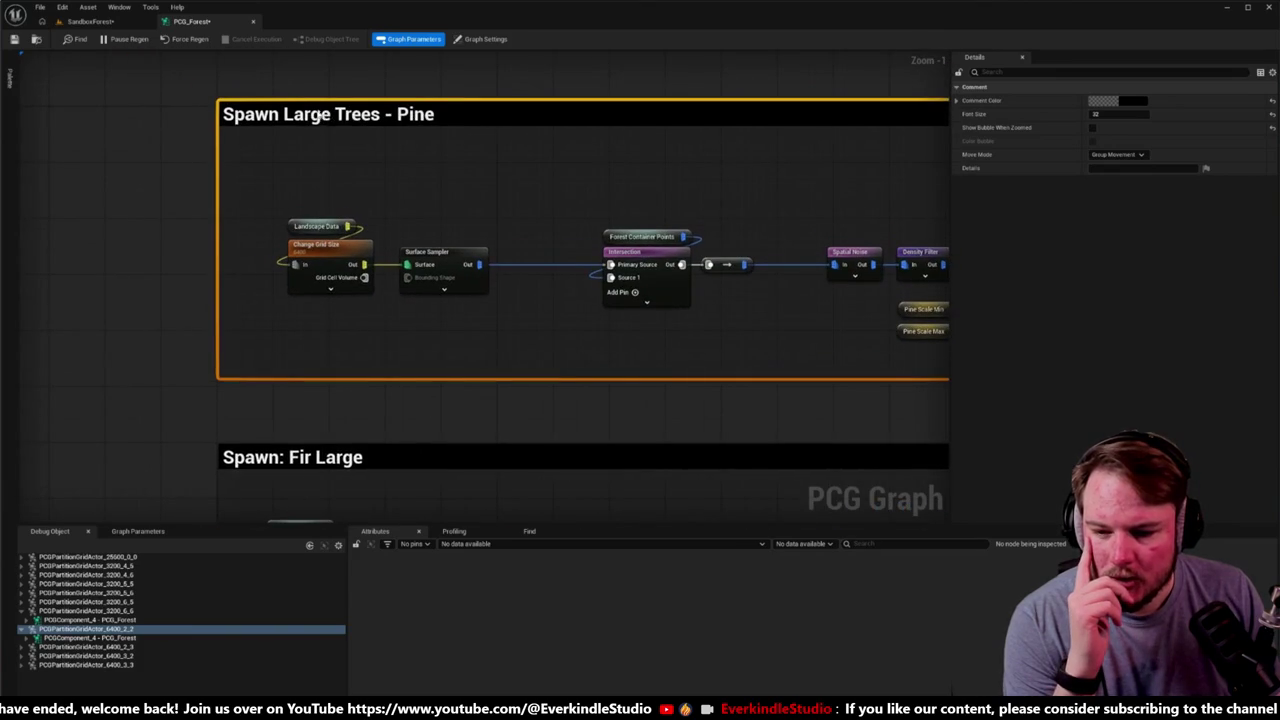
Step: Edit the Pine comment's title and confirm it
double_click(328, 117)
scroll(266, 280, down, 6)
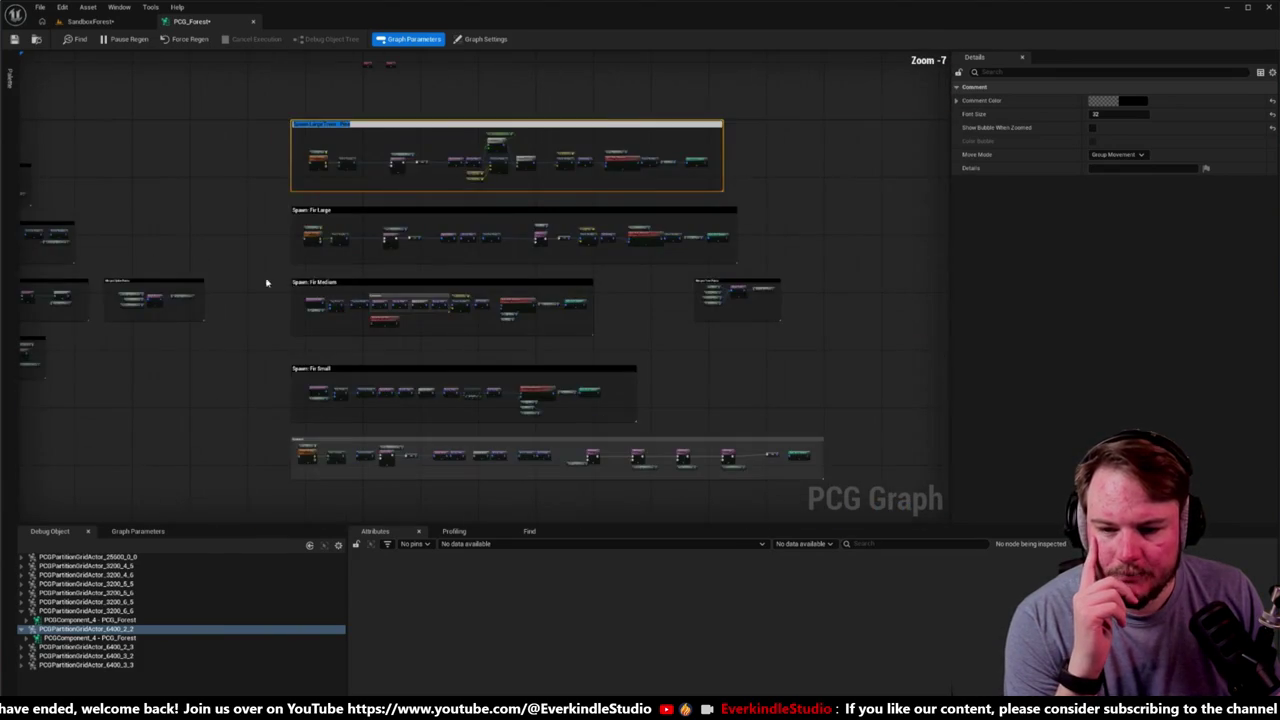
click(266, 280)
scroll(337, 323, up, 4)
scroll(336, 371, down, 2)
scroll(294, 226, down, 6)
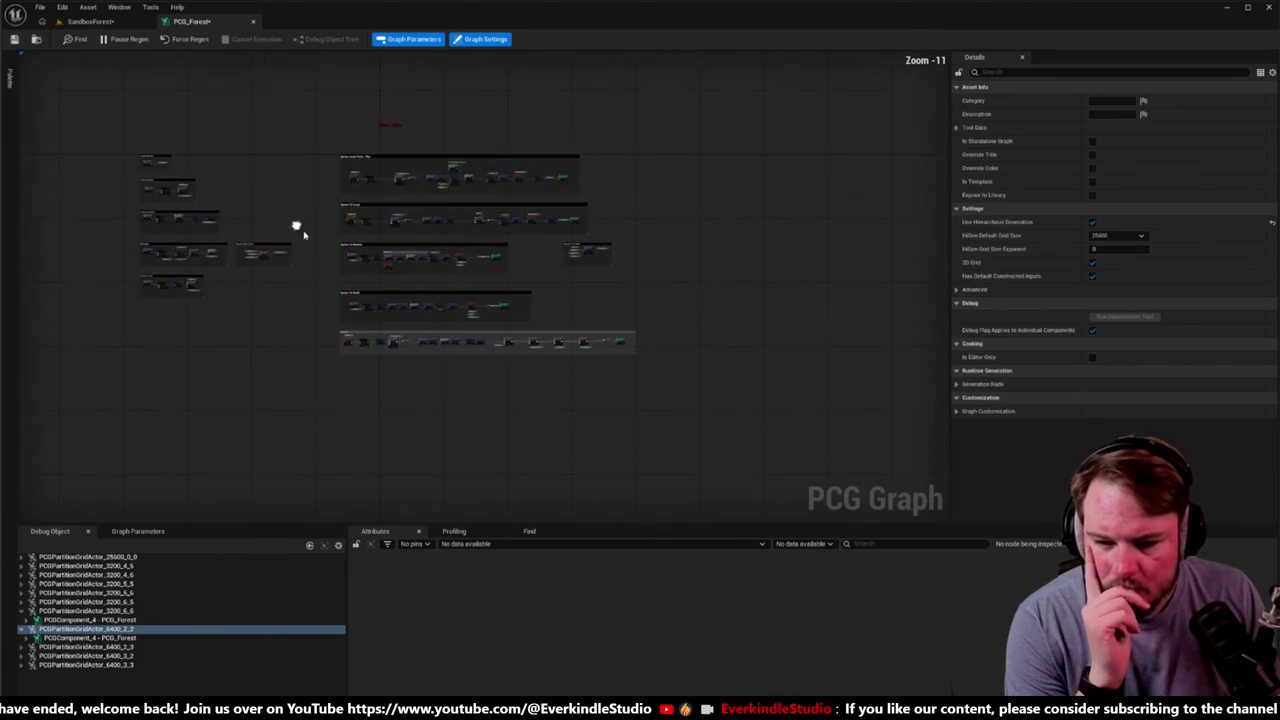
scroll(481, 366, up, 7)
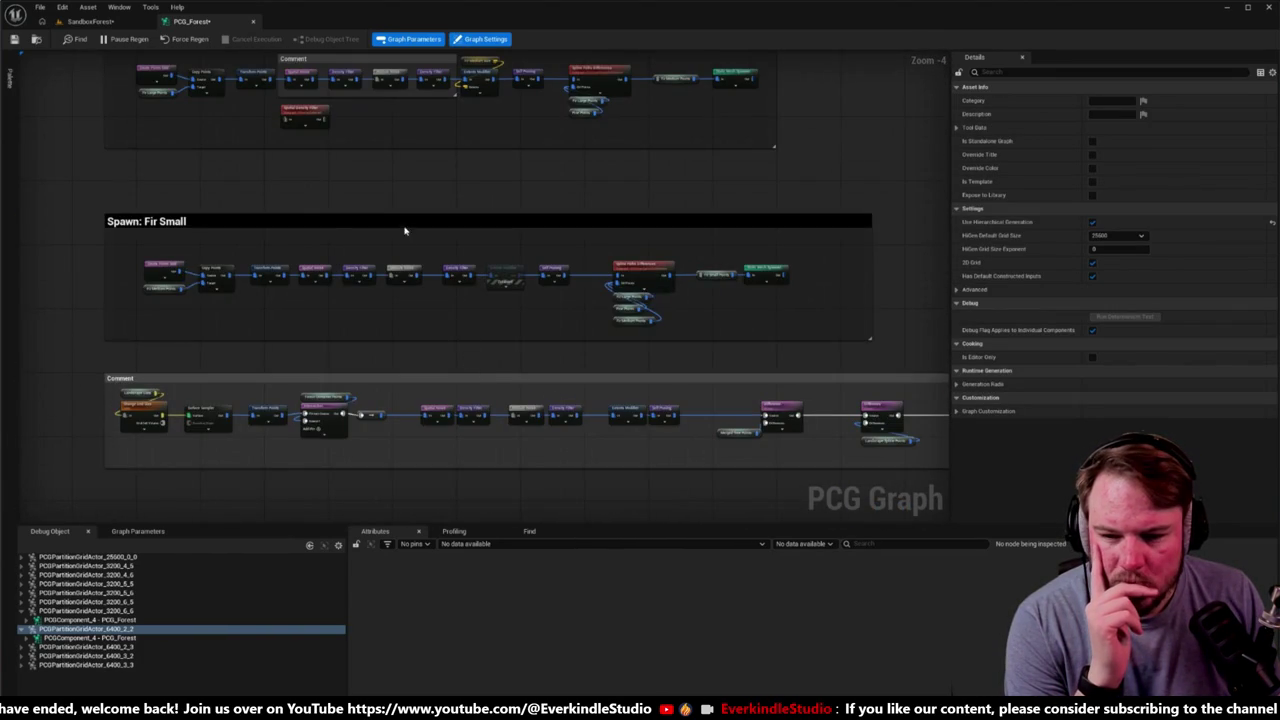
Step: Move the Fir Small comment section up, closer beneath Fir Medium
mouse_move(405, 223)
mouse_down()
mouse_move(411, 186)
mouse_move(397, 187)
mouse_move(425, 371)
mouse_up()
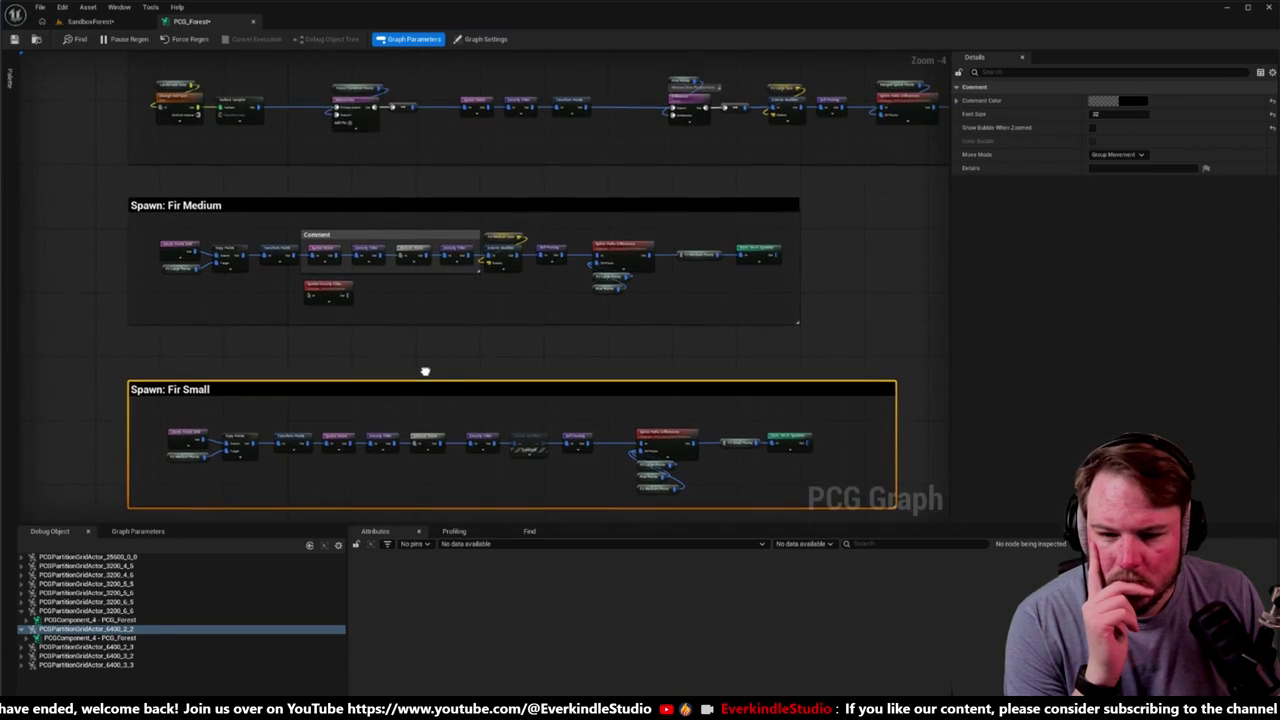
scroll(826, 353, up, 4)
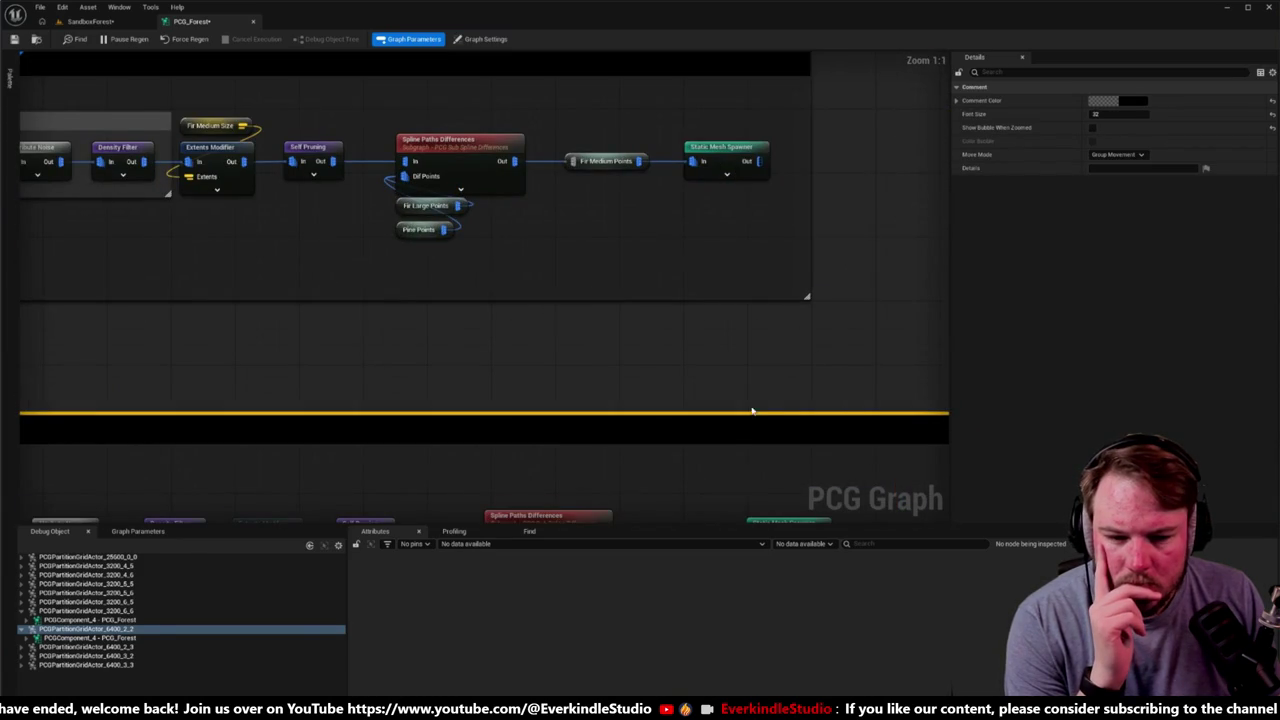
drag(743, 425, 740, 371)
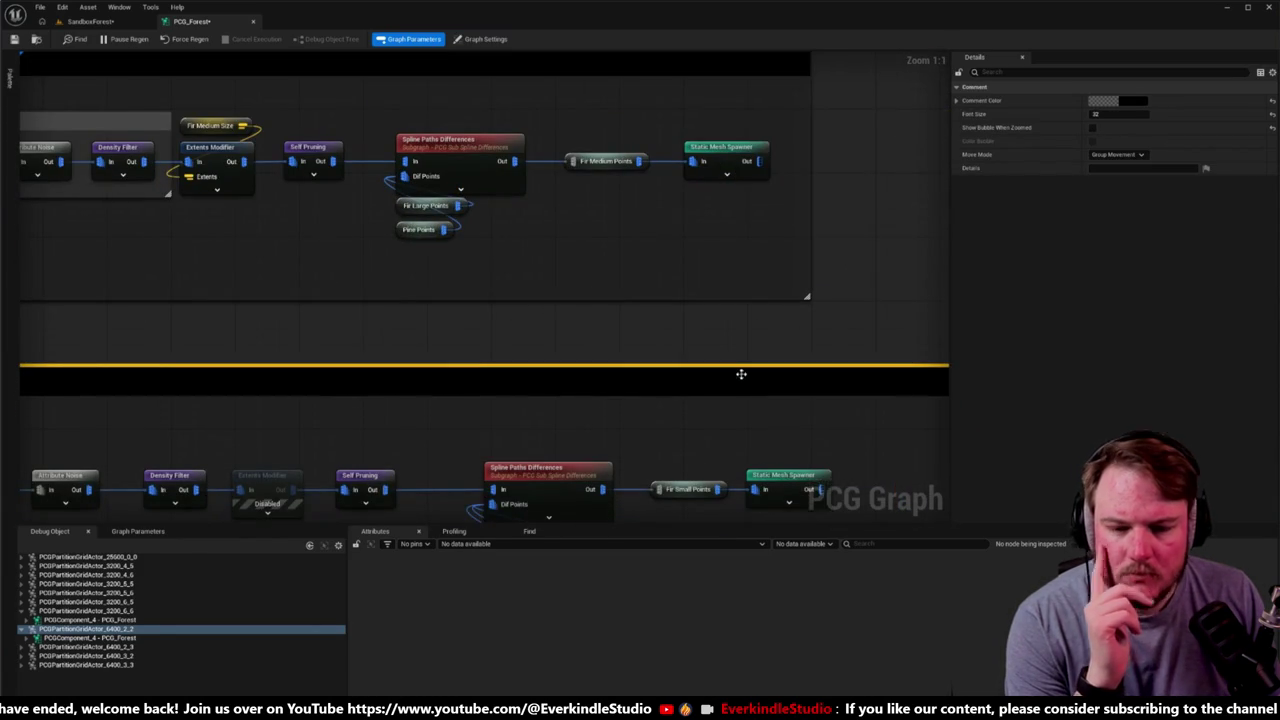
scroll(735, 297, down, 8)
scroll(735, 297, up, 4)
Step: Shift the Merged Tree Points comment left, make it taller, and lower its merge nodes
drag(727, 238, 467, 238)
click(566, 411)
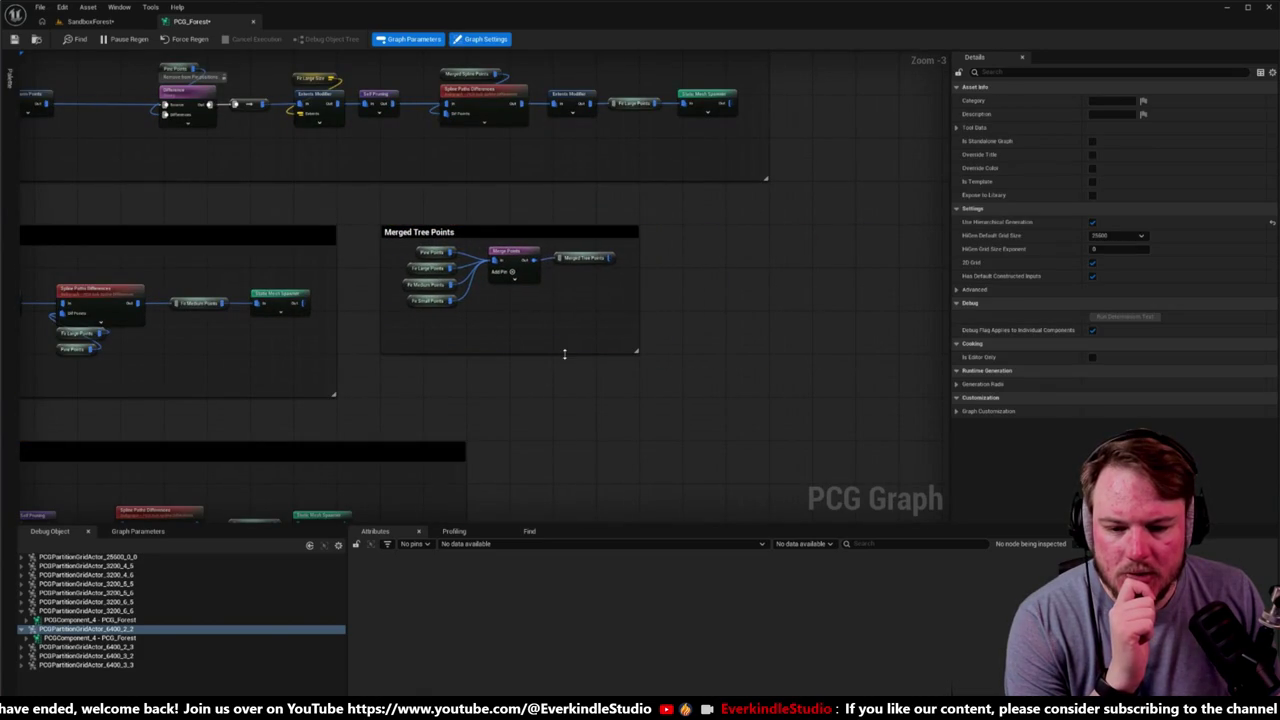
drag(567, 353, 563, 396)
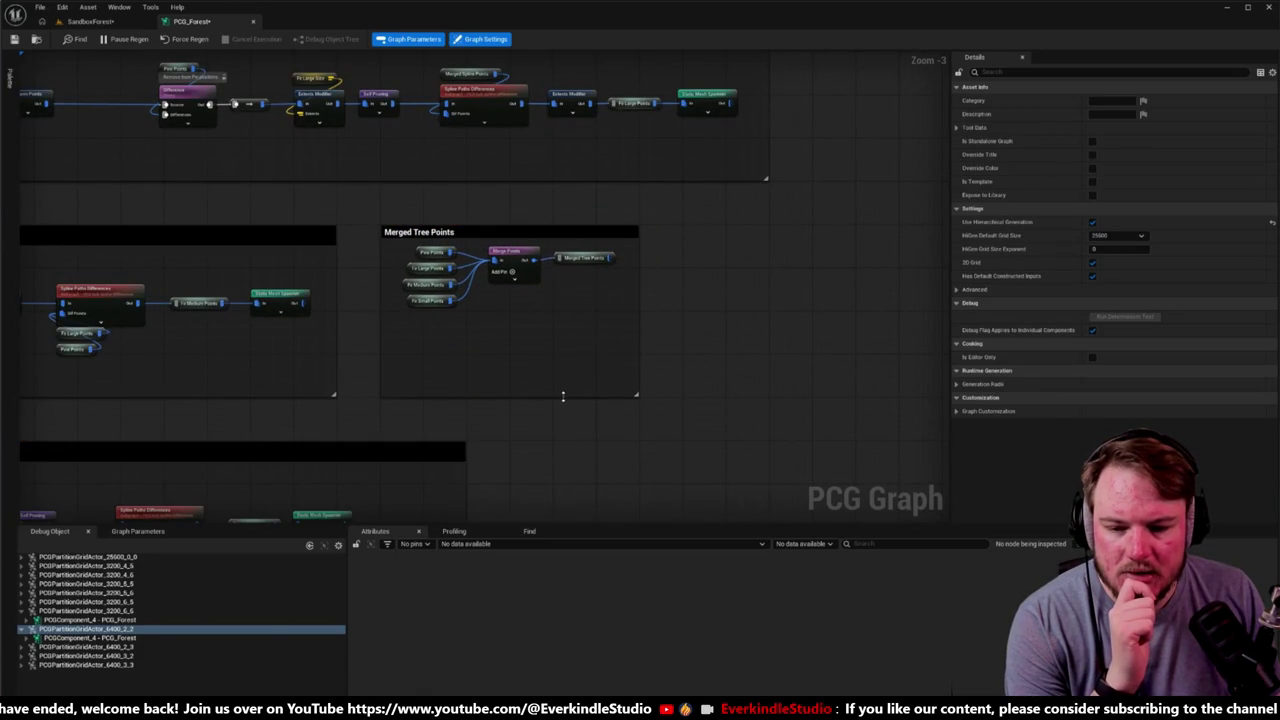
drag(396, 253, 571, 334)
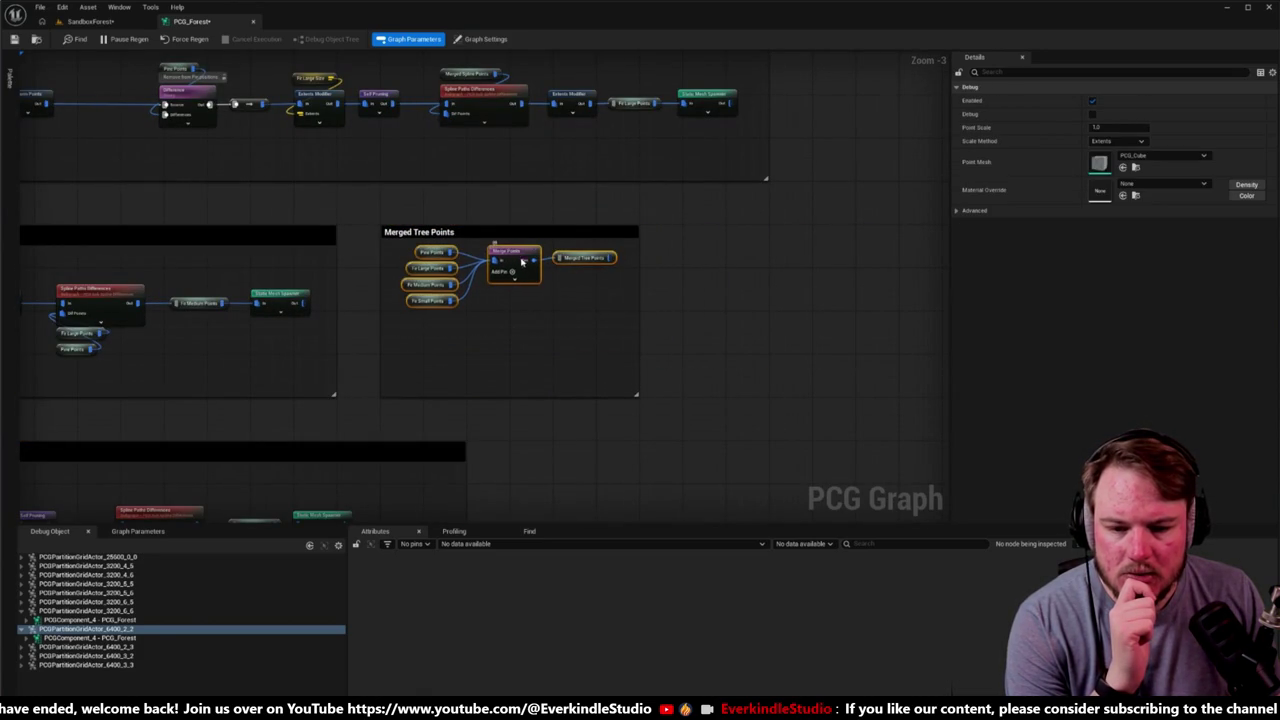
drag(521, 261, 521, 303)
click(749, 323)
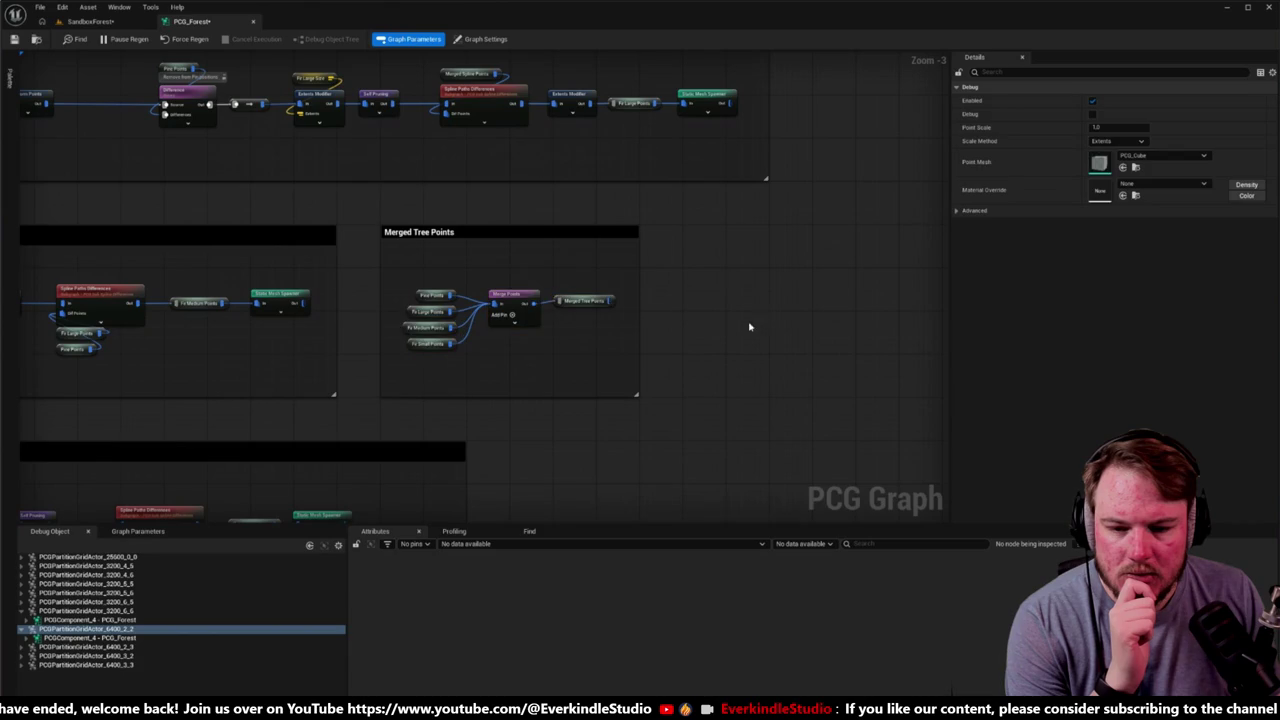
click(527, 235)
scroll(527, 235, down, 5)
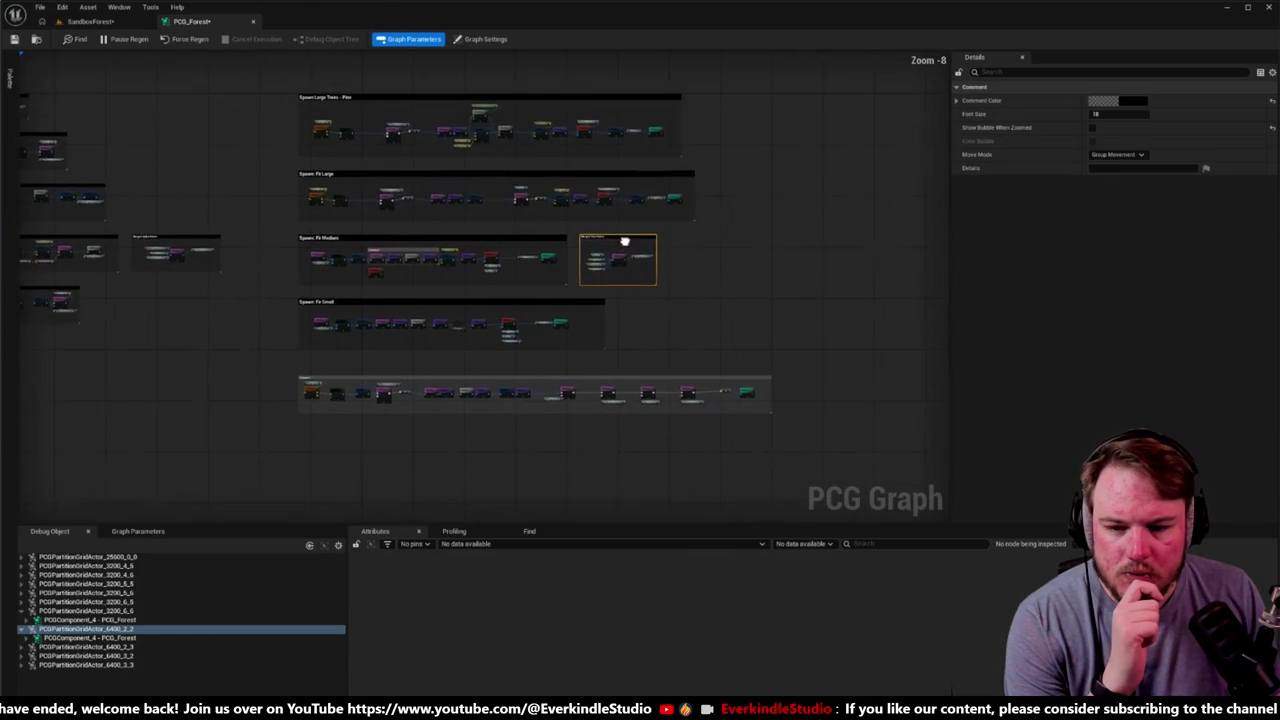
Step: Select the spawn comment groups and Merged Tree Points to review the layout
click(628, 381)
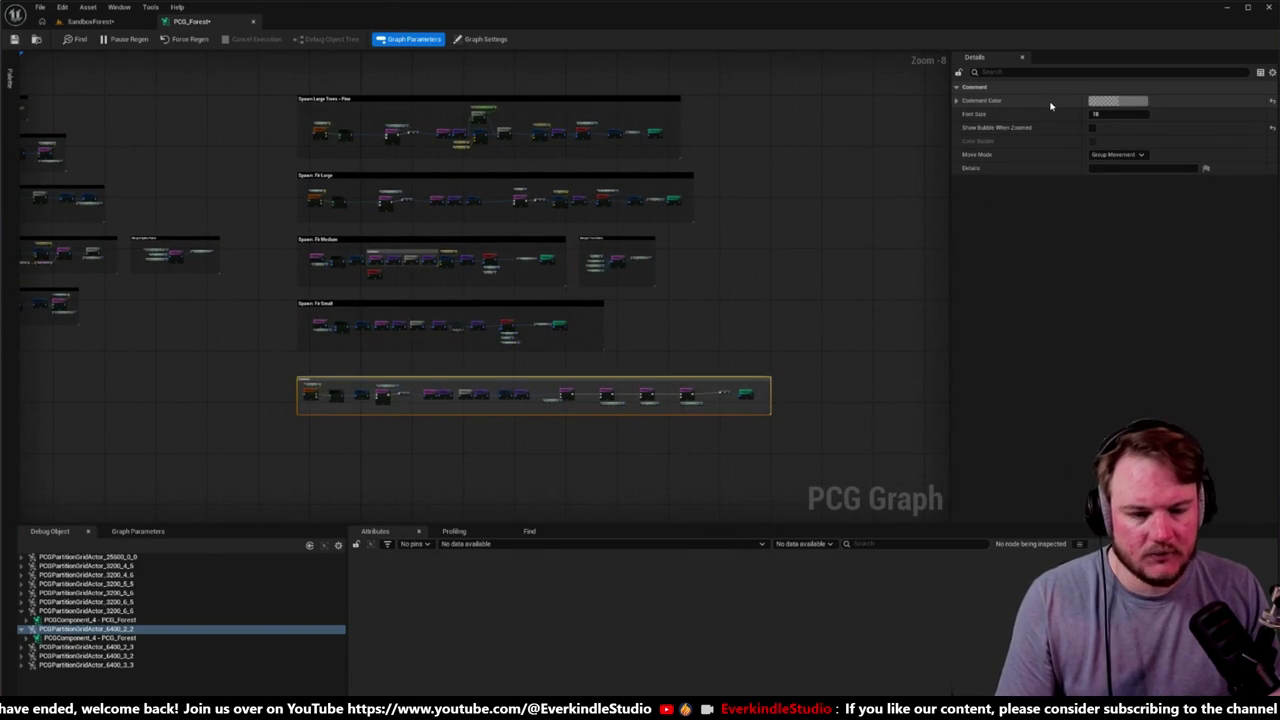
scroll(228, 238, up, 3)
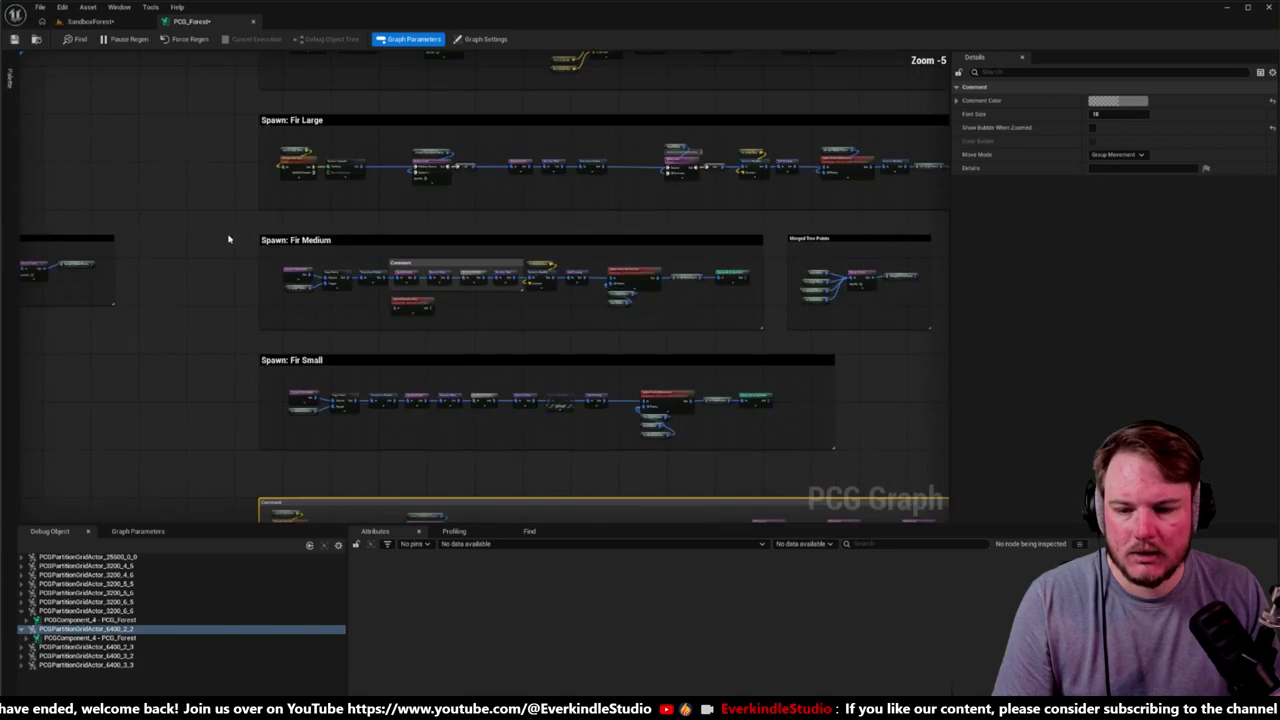
scroll(228, 238, down, 2)
drag(236, 102, 285, 403)
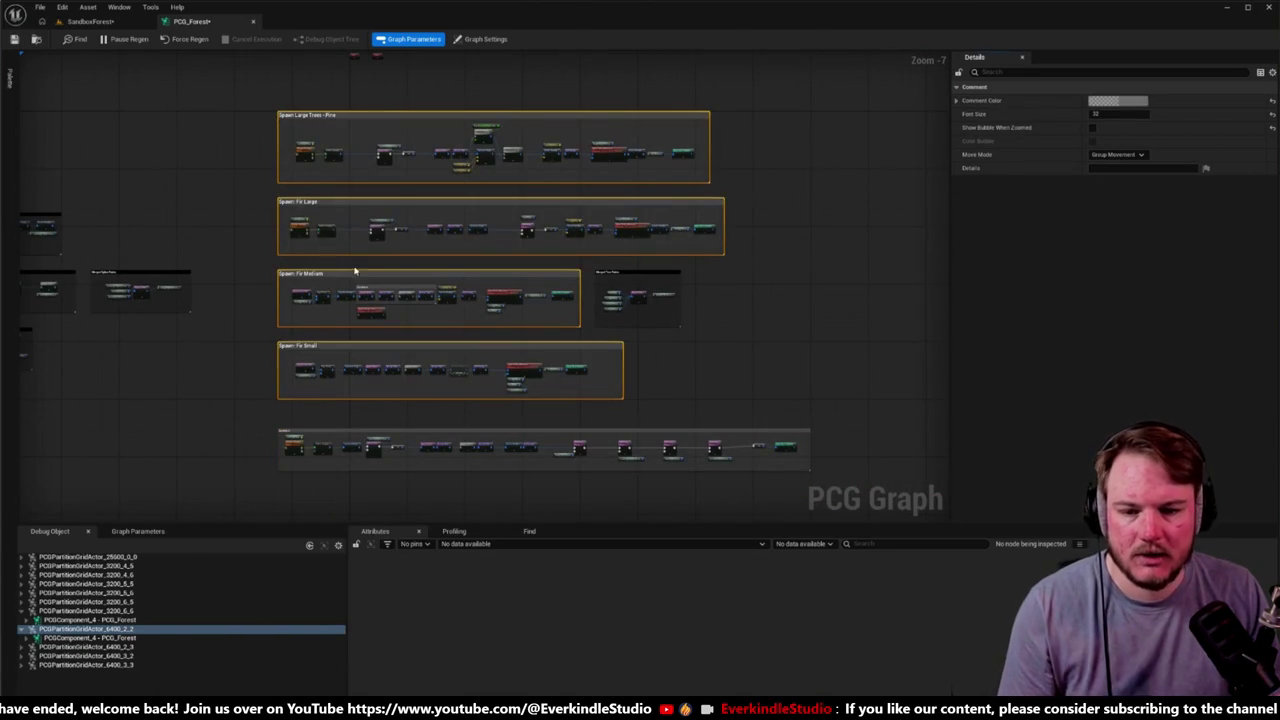
scroll(617, 281, up, 2)
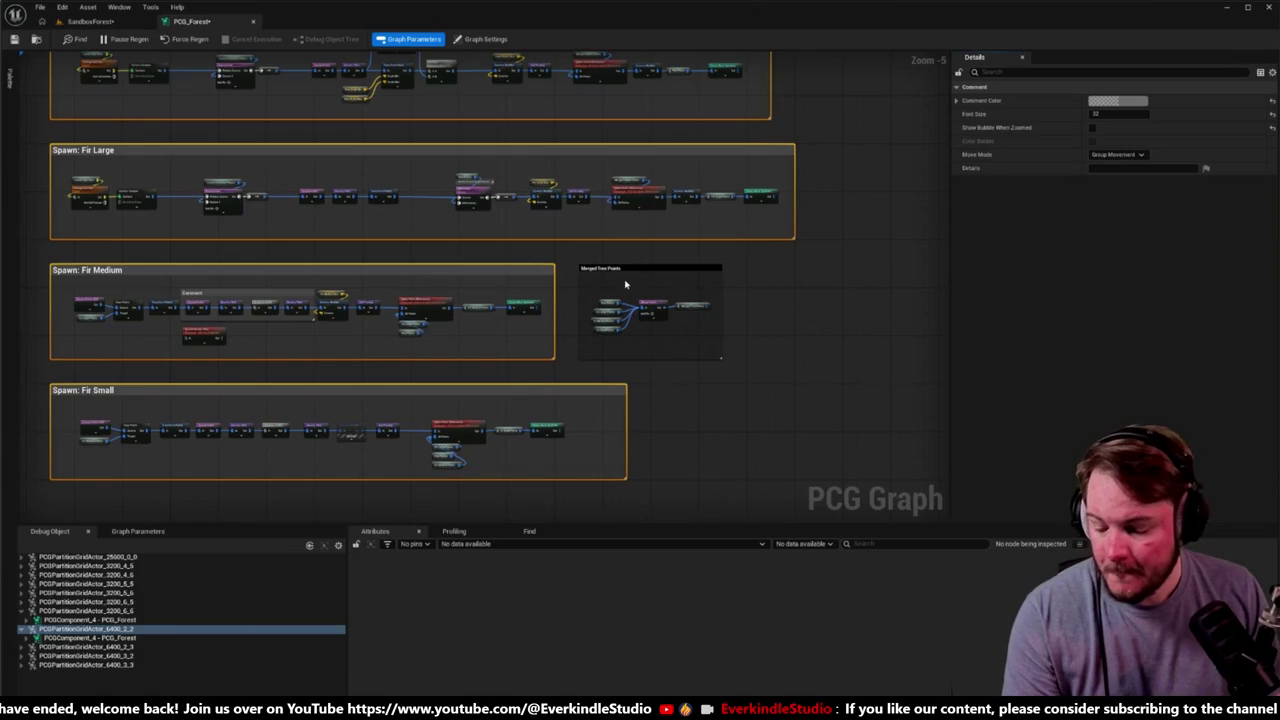
click(630, 280)
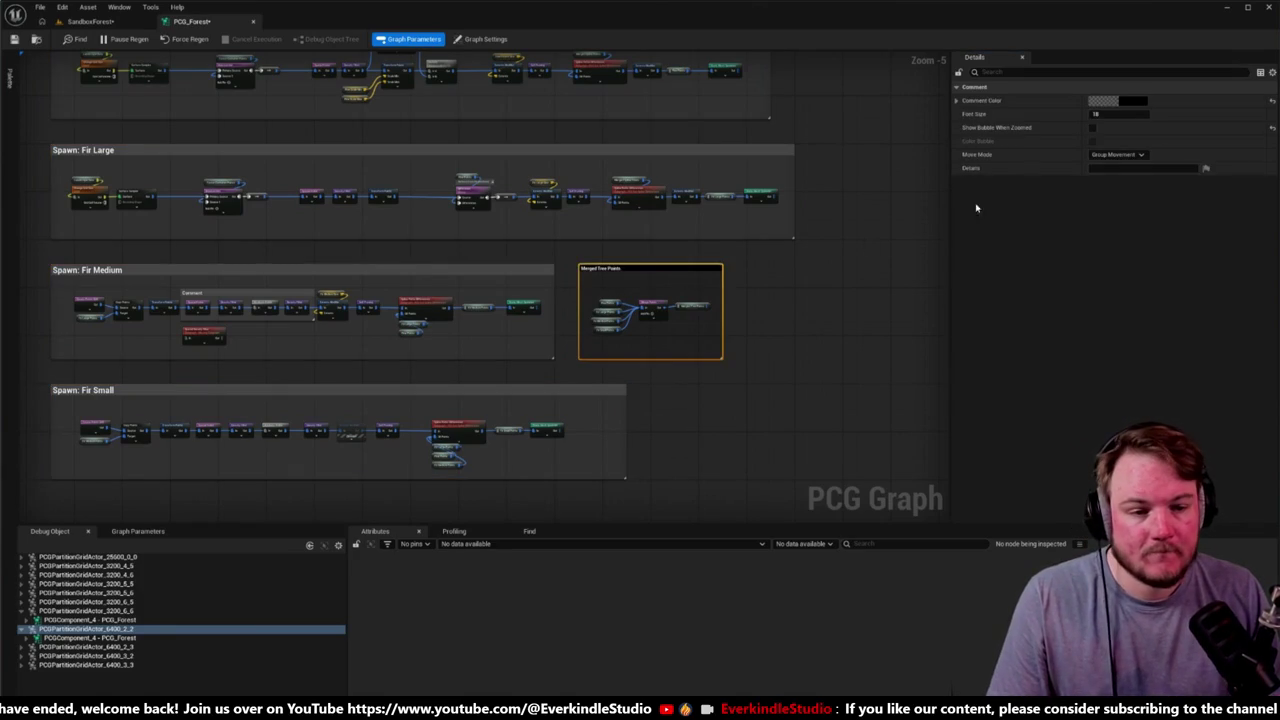
click(815, 340)
scroll(797, 380, down, 3)
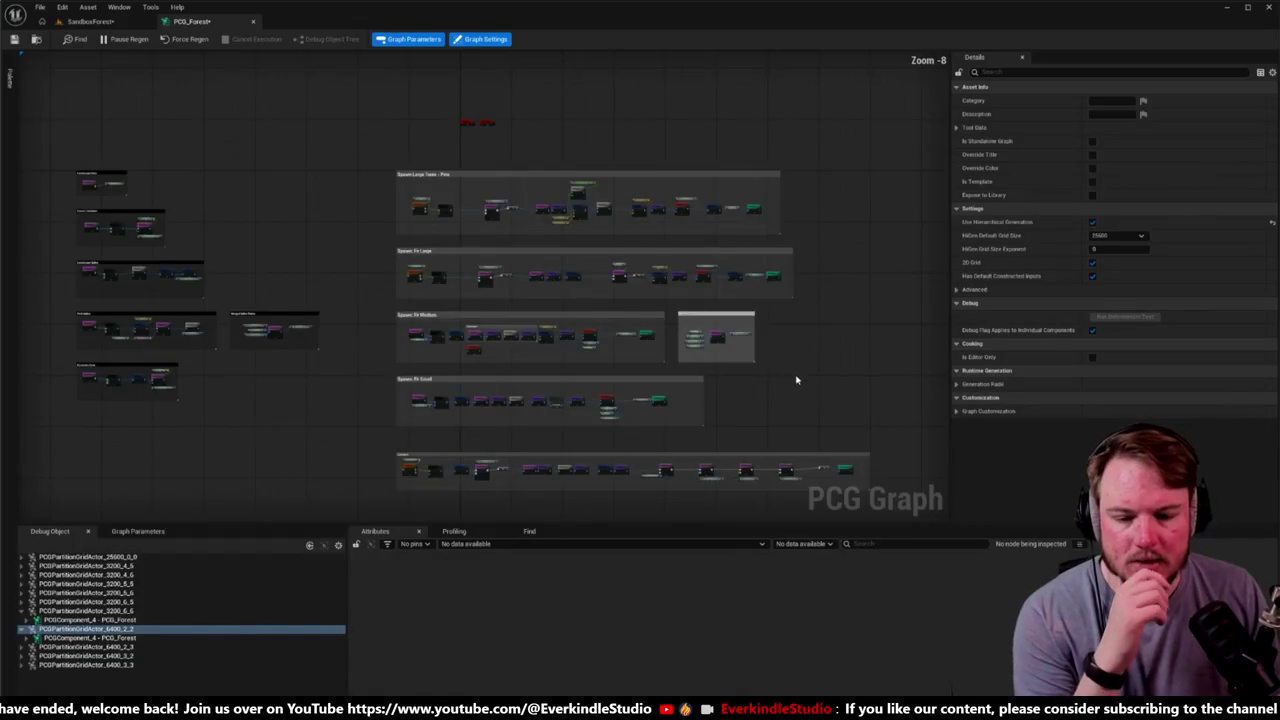
drag(797, 380, 669, 274)
scroll(648, 272, up, 2)
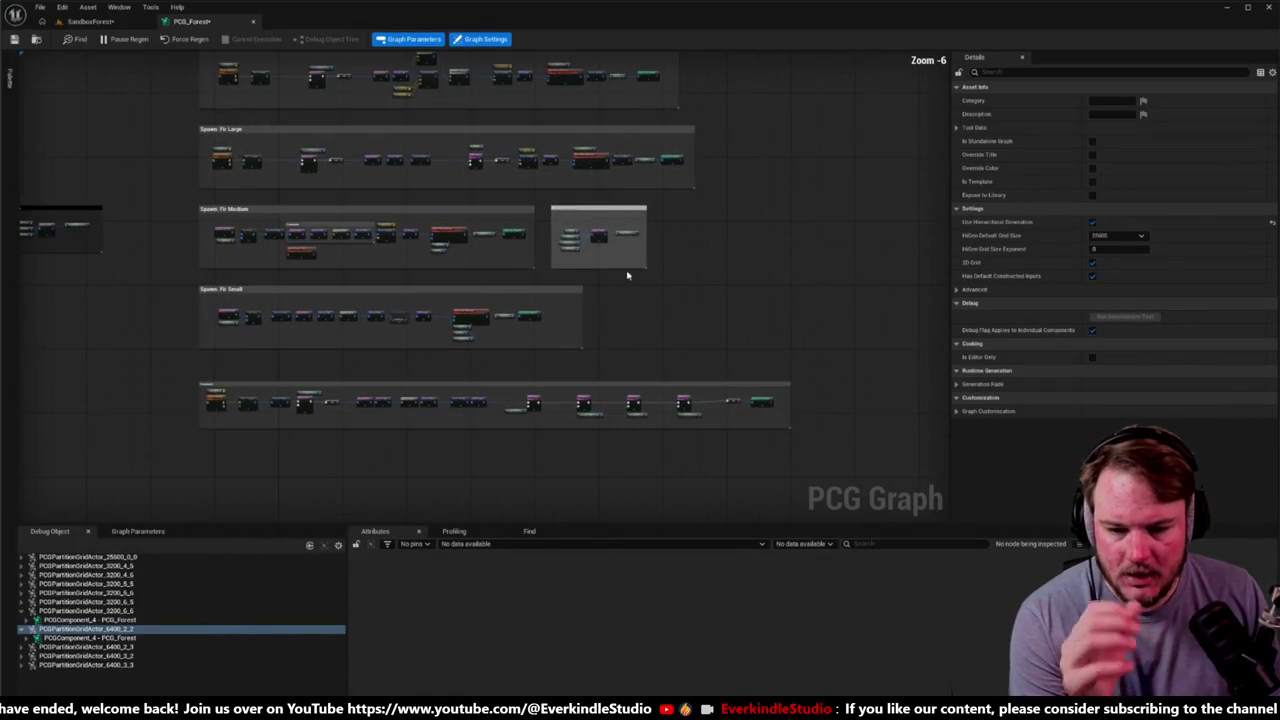
Step: Make the bottom comment box taller below Spawn: Fir Small
mouse_move(548, 201)
mouse_down()
mouse_move(646, 263)
mouse_move(655, 281)
mouse_move(611, 323)
mouse_up()
scroll(611, 323, up, 1)
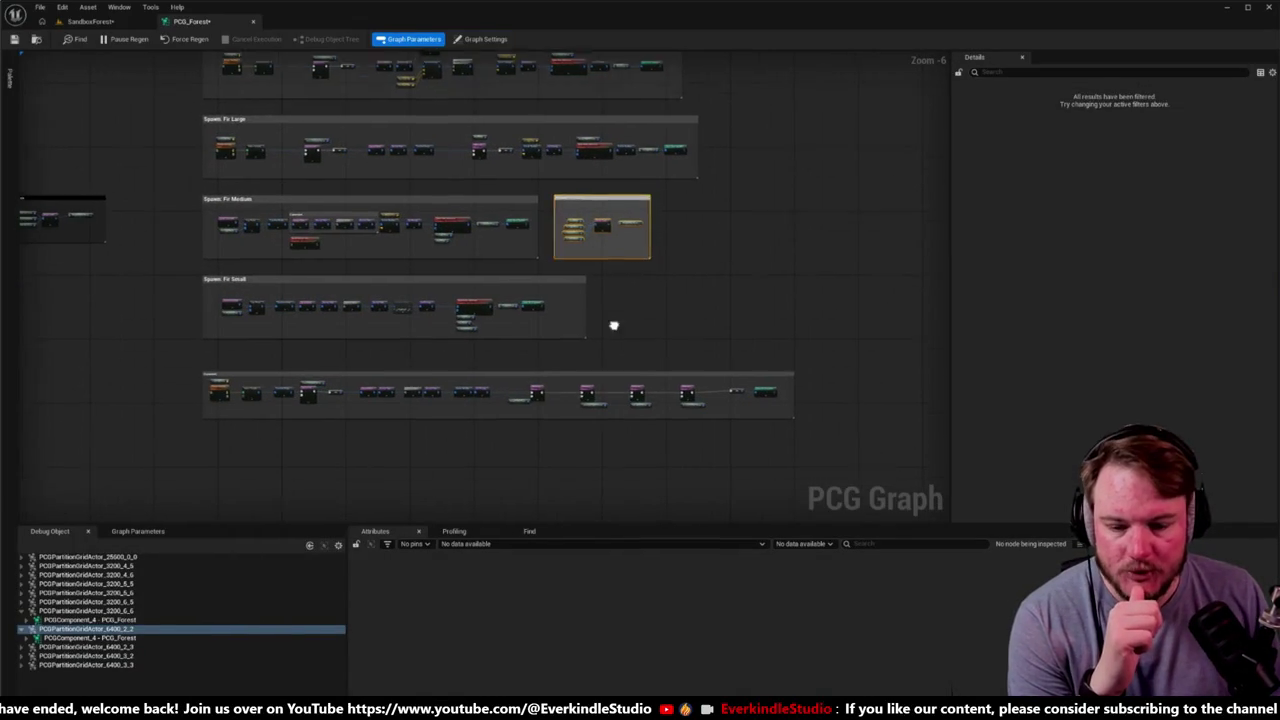
scroll(126, 363, up, 4)
mouse_move(126, 363)
mouse_down()
mouse_move(326, 305)
mouse_move(364, 249)
mouse_up()
scroll(231, 333, down, 3)
scroll(360, 300, up, 3)
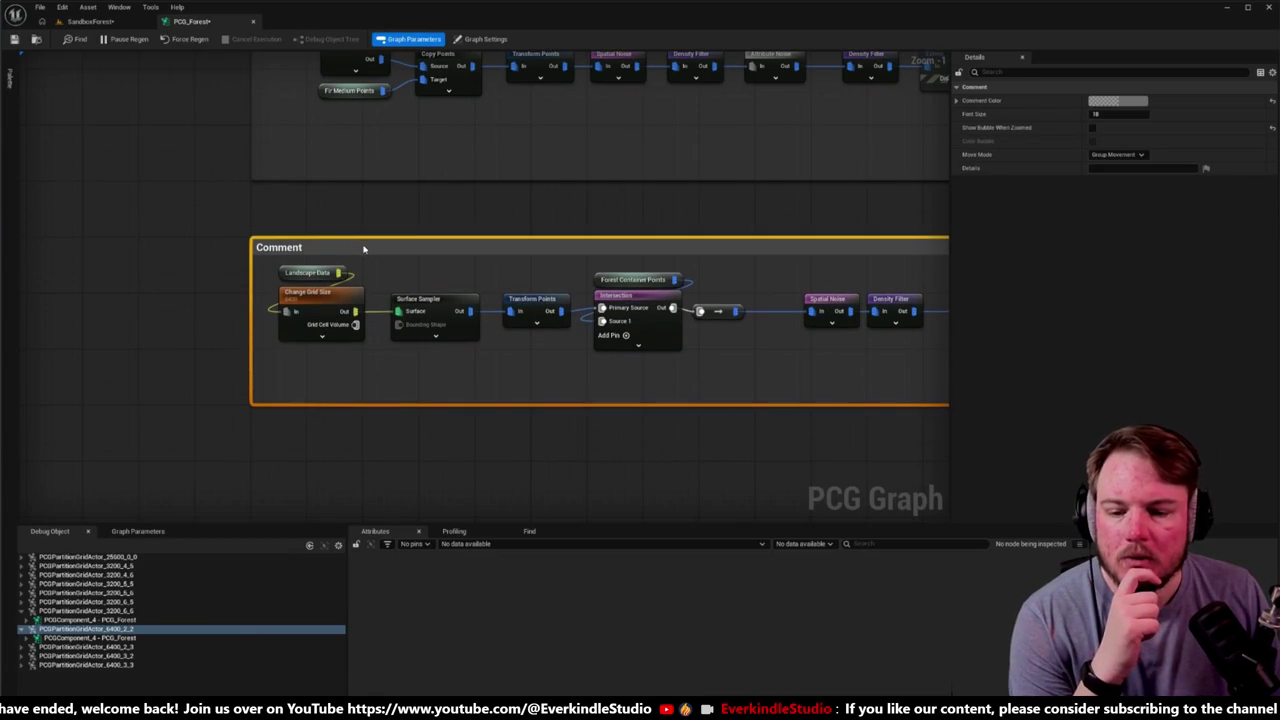
drag(401, 403, 391, 449)
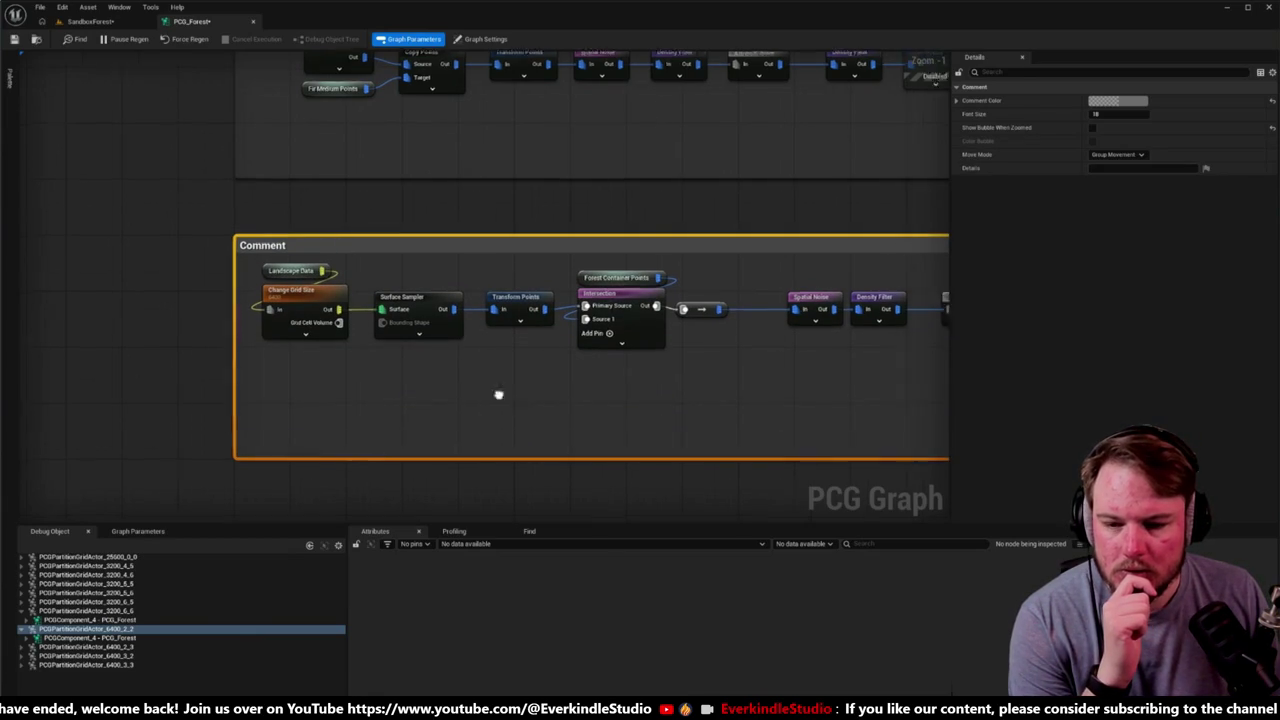
scroll(500, 394, down, 4)
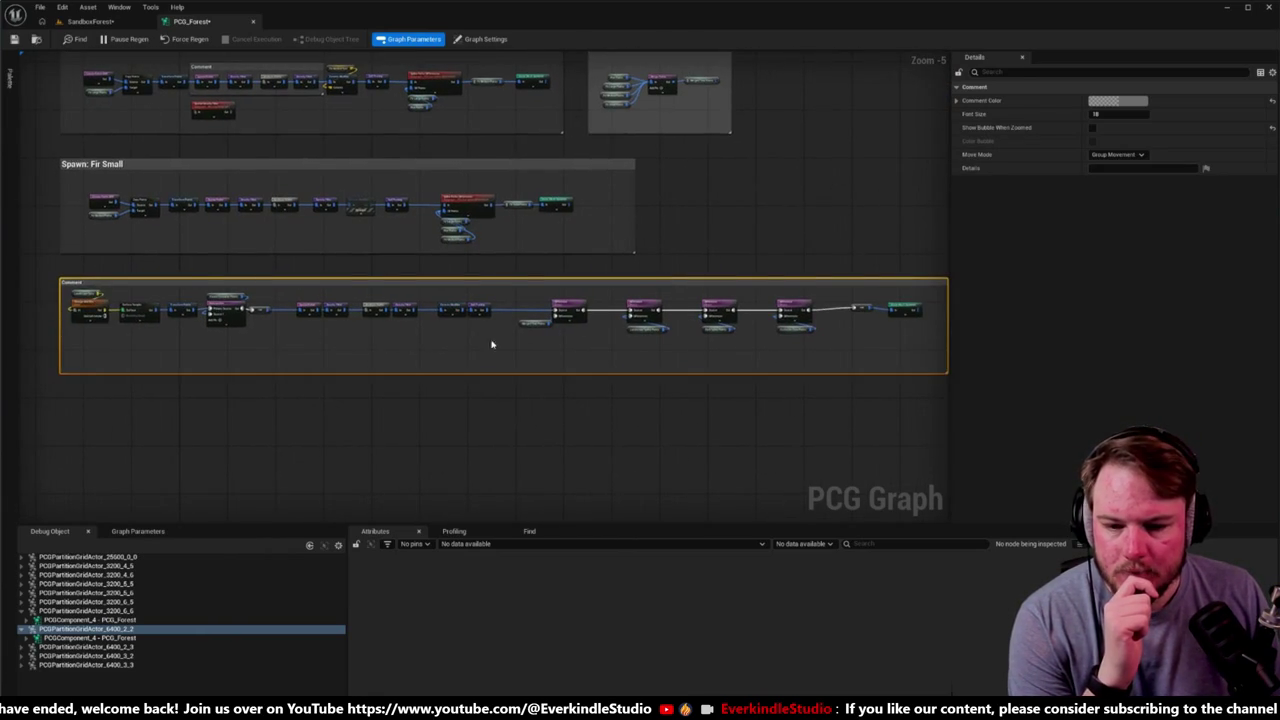
scroll(491, 344, up, 1)
Step: Paste a copy of Spline Paths Differences into the bottom group, fed by Self Pruning
click(437, 163)
key(ctrl+c)
key(ctrl+v)
scroll(457, 372, up, 5)
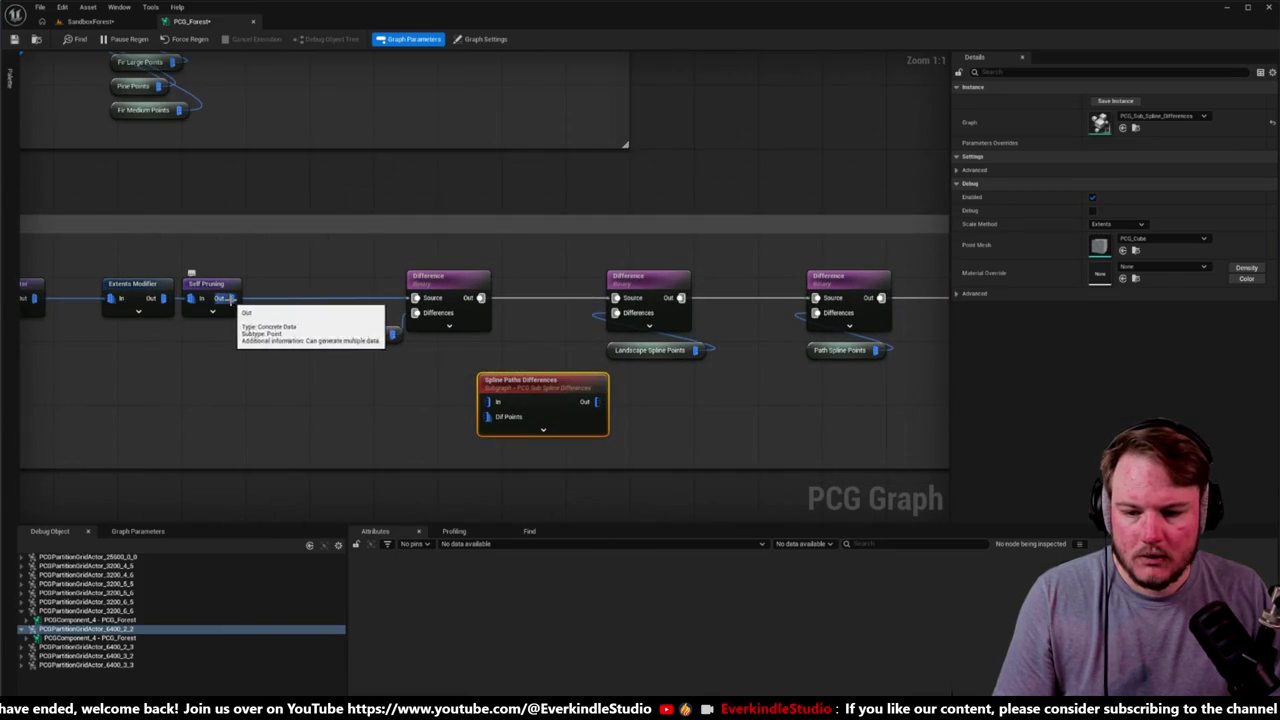
drag(231, 298, 487, 401)
drag(390, 420, 382, 365)
scroll(217, 327, down, 4)
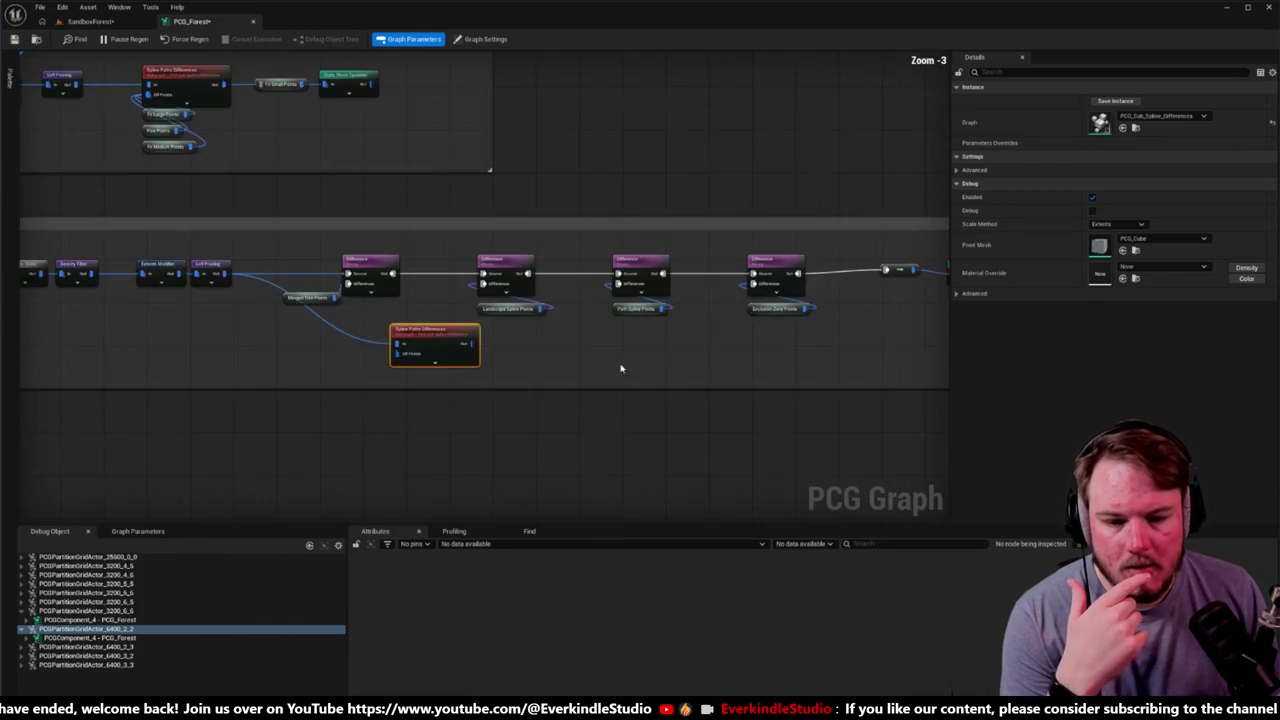
scroll(774, 323, up, 1)
Step: Move Merged Tree Points down beside the Spline Paths Differences subgraph
mouse_move(774, 323)
mouse_down()
mouse_move(551, 323)
mouse_move(823, 320)
mouse_move(893, 355)
mouse_move(406, 234)
mouse_move(560, 240)
mouse_up()
scroll(893, 355, up, 1)
scroll(669, 206, down, 2)
scroll(406, 374, up, 2)
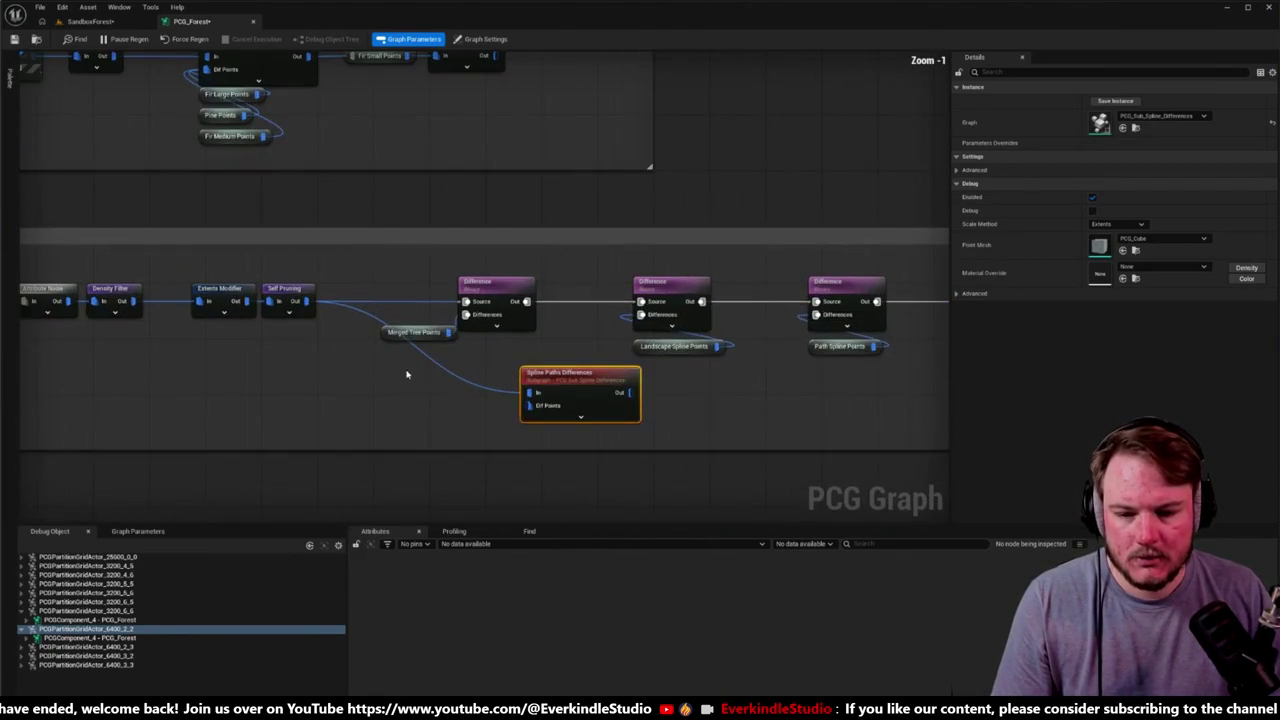
drag(400, 336, 337, 392)
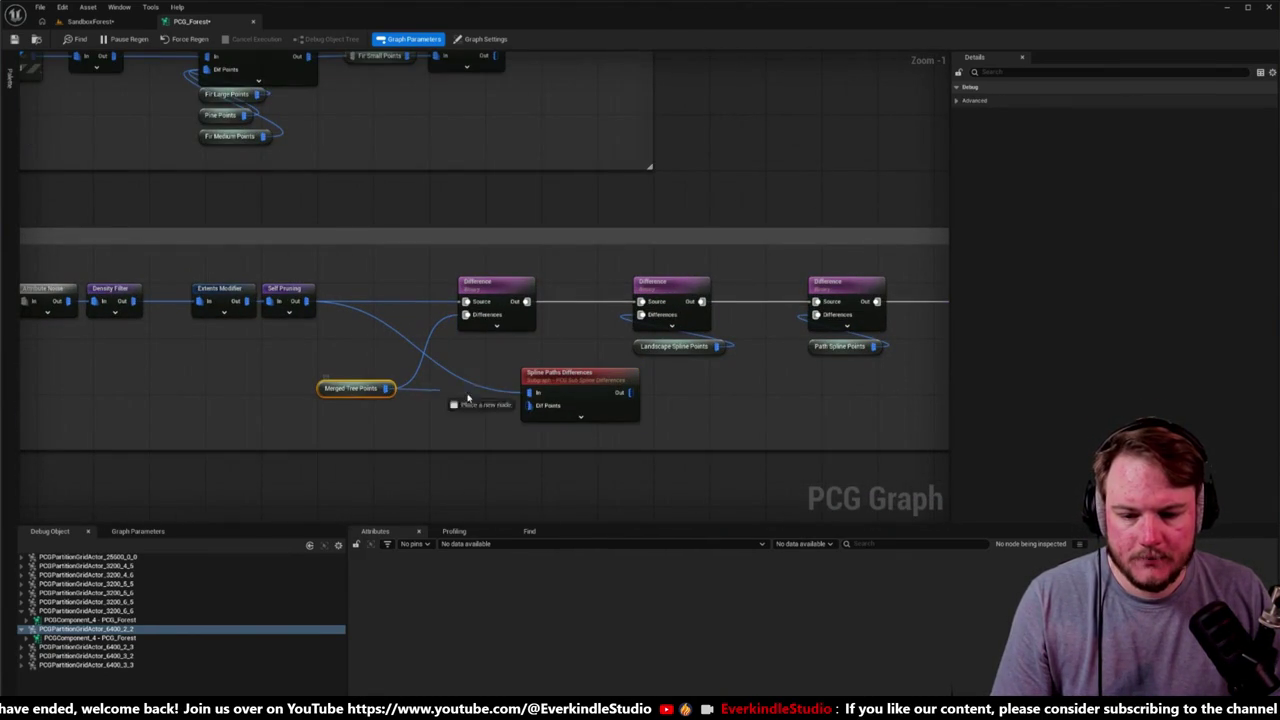
scroll(477, 251, down, 5)
scroll(531, 257, up, 3)
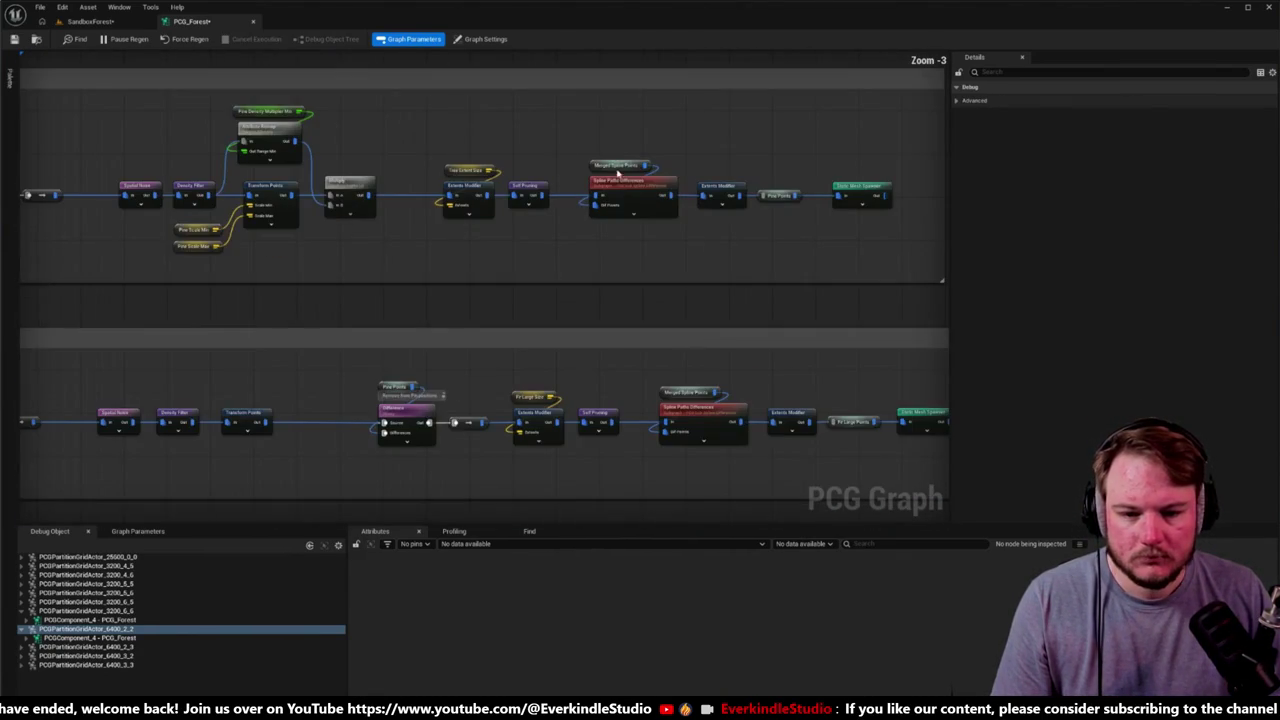
scroll(591, 334, down, 3)
scroll(512, 369, up, 4)
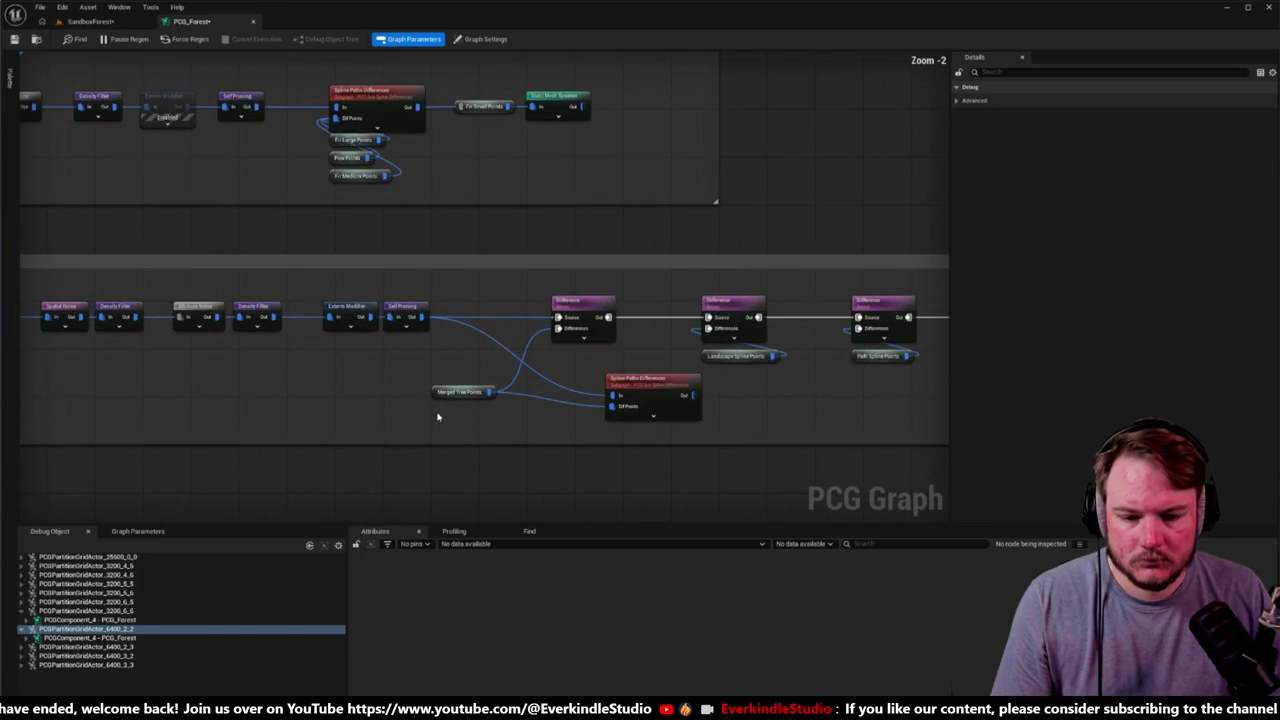
scroll(437, 417, up, 2)
Step: Add an aligned Merged Spline Points node wired into the subgraph's Dif Points input
key(ctrl+v)
key(shift+a)
click(494, 418)
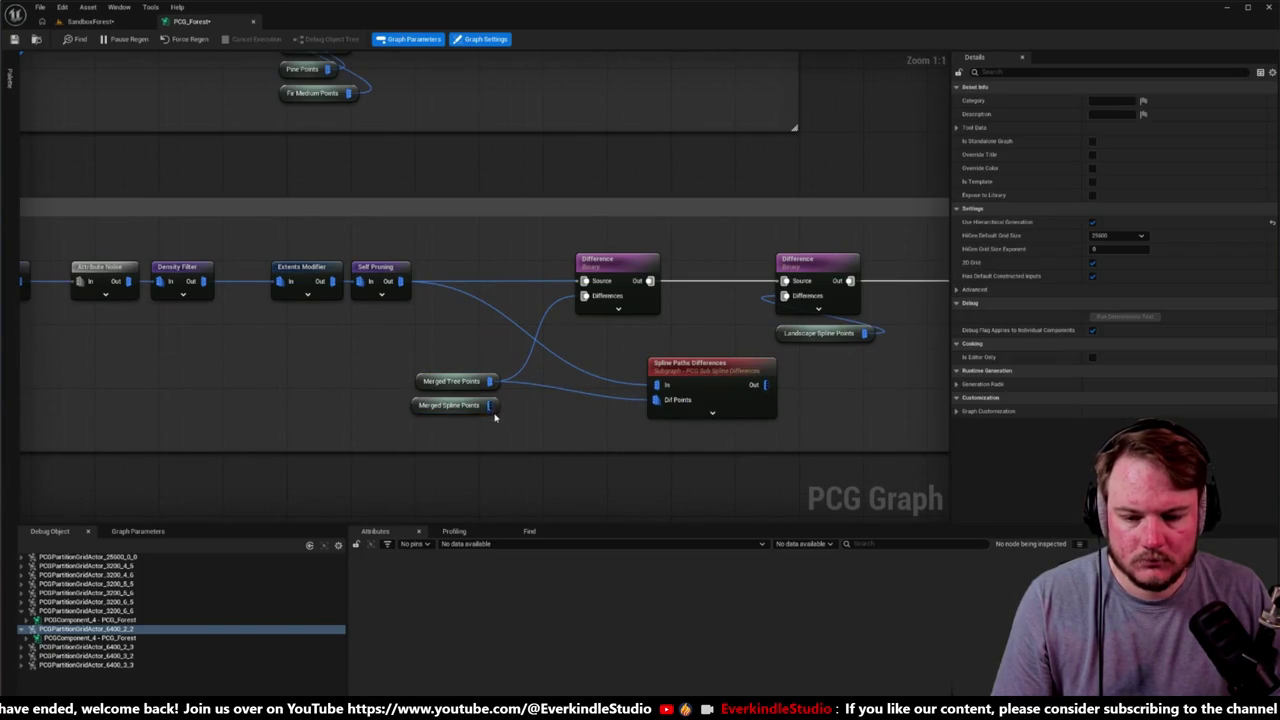
drag(584, 411, 656, 399)
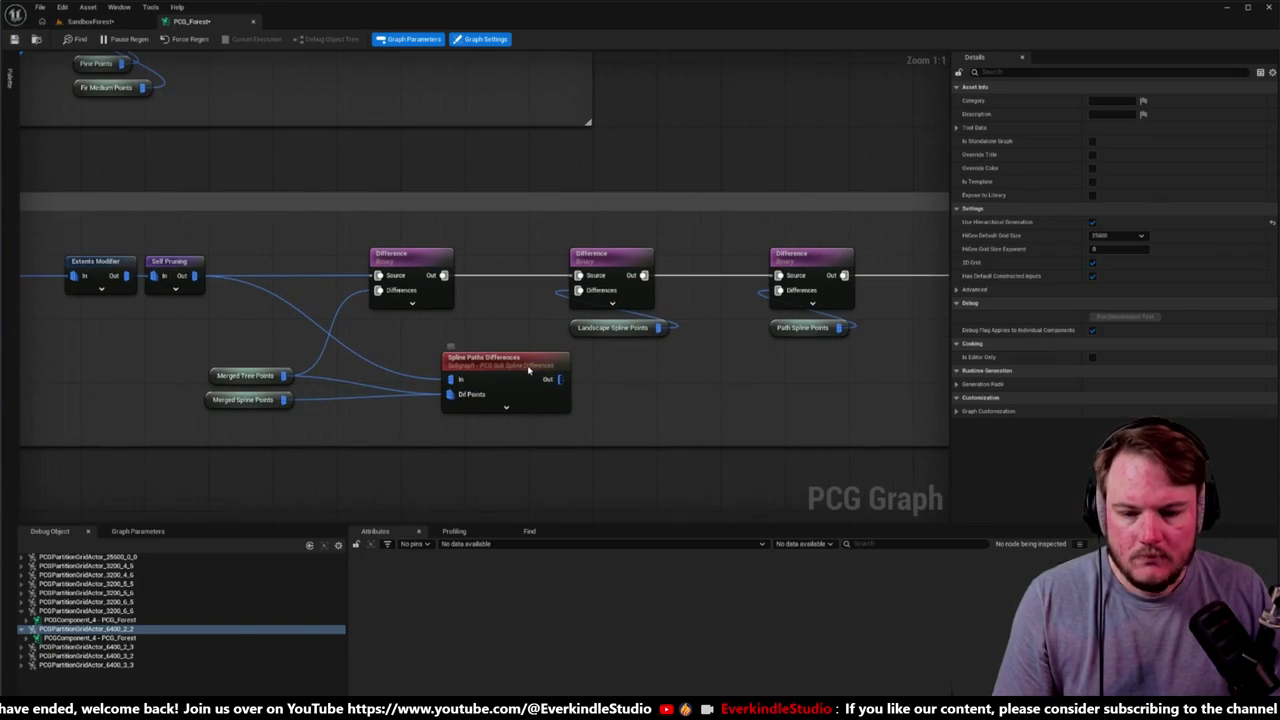
Step: Check the Static Mesh Spawner's four forest rock meshes
click(496, 370)
scroll(277, 306, down, 4)
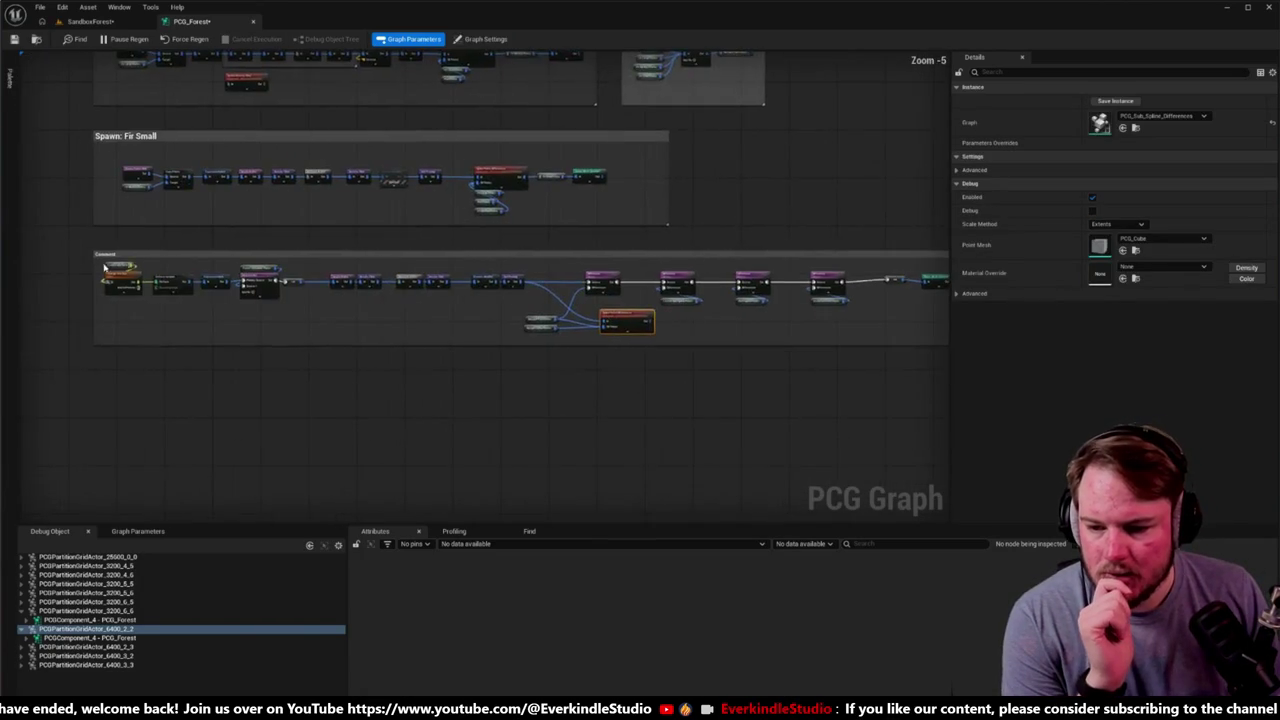
scroll(126, 271, up, 4)
scroll(657, 355, down, 4)
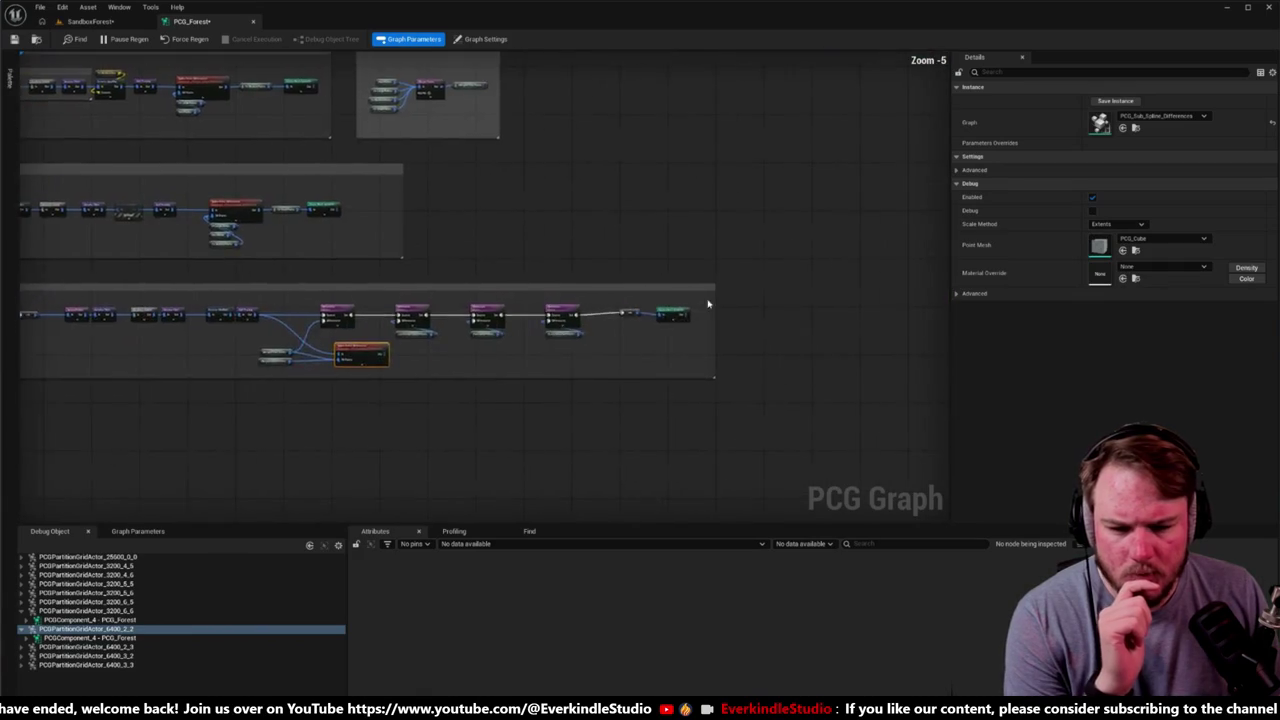
scroll(595, 330, up, 4)
click(596, 330)
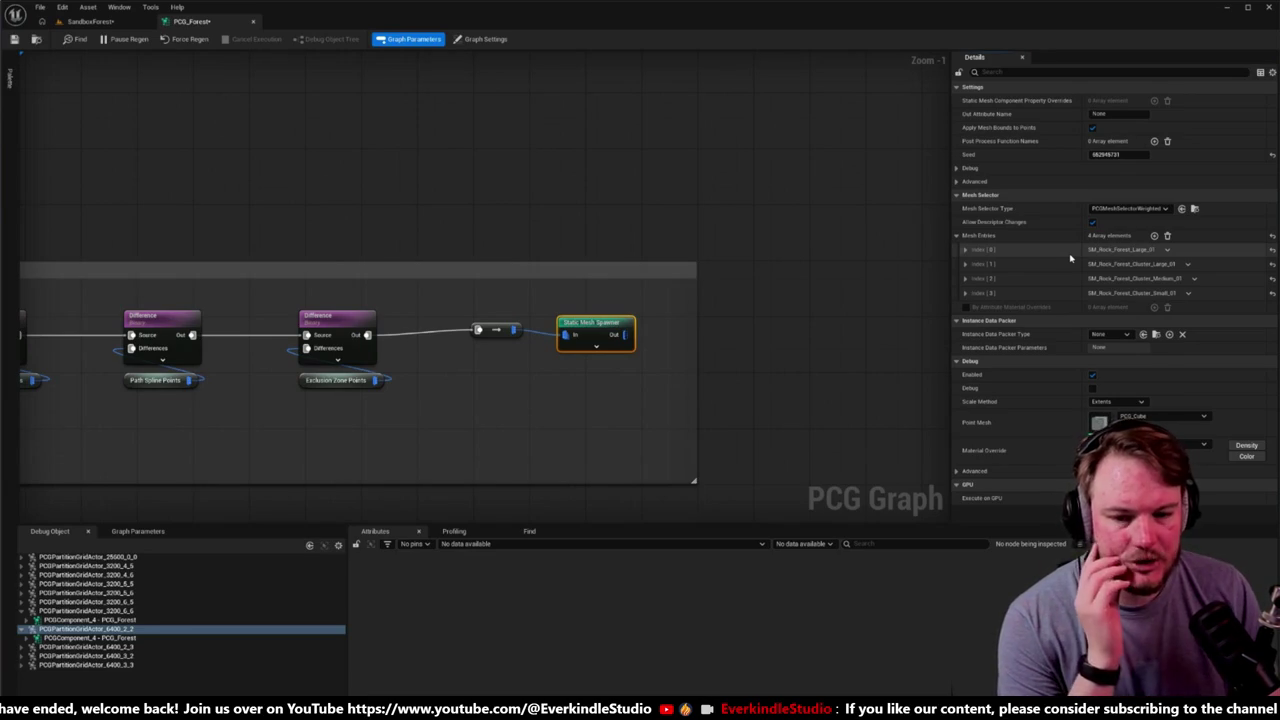
mouse_move(651, 300)
mouse_down()
mouse_move(801, 259)
mouse_move(1131, 249)
mouse_up()
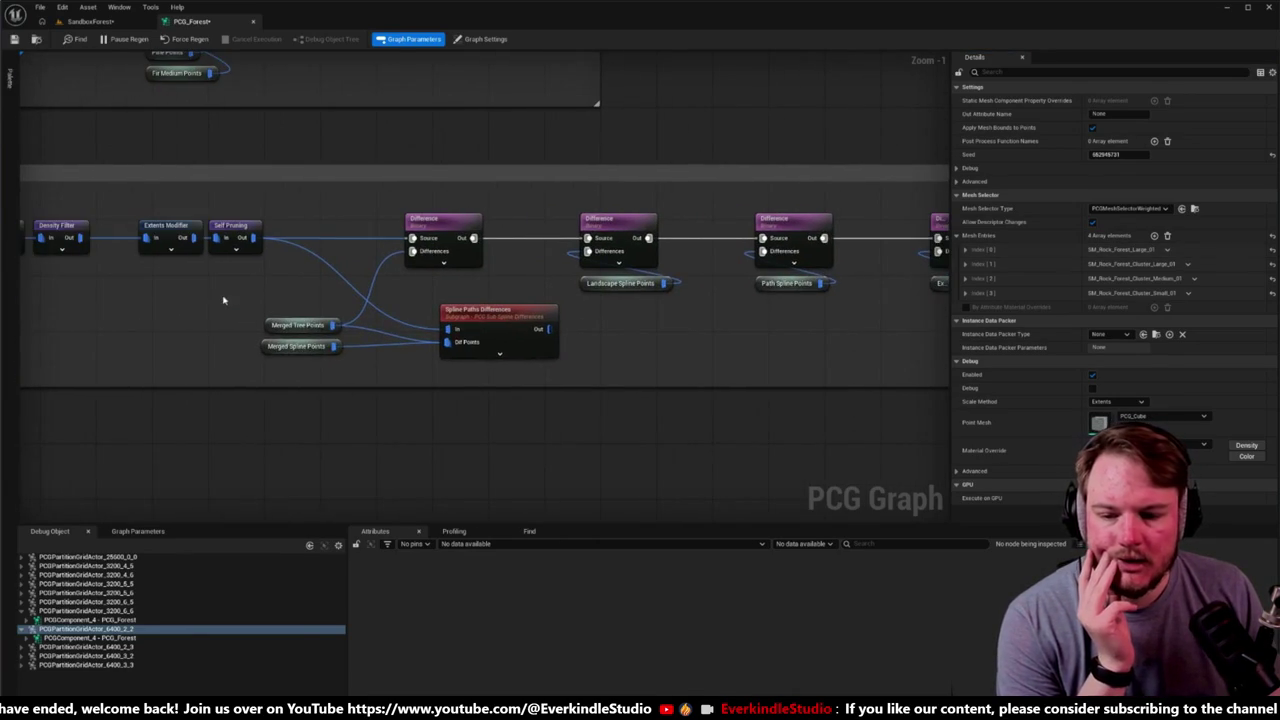
drag(225, 296, 398, 355)
Step: Connect the subgraph output to the Static Mesh Spawner and delete the old Difference nodes and reroute
click(491, 320)
mouse_move(491, 320)
mouse_down()
mouse_move(354, 331)
mouse_move(777, 237)
mouse_up()
scroll(901, 224, down, 2)
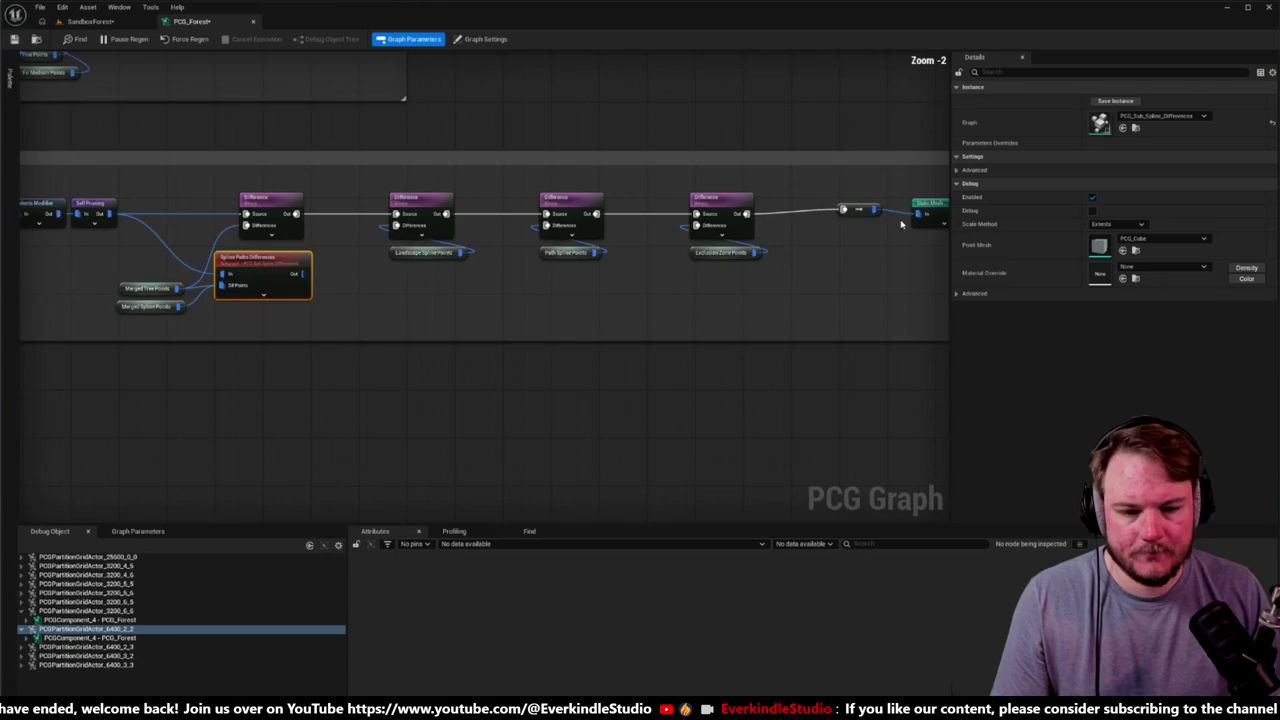
mouse_move(303, 273)
mouse_down()
mouse_move(858, 211)
mouse_move(857, 188)
mouse_up()
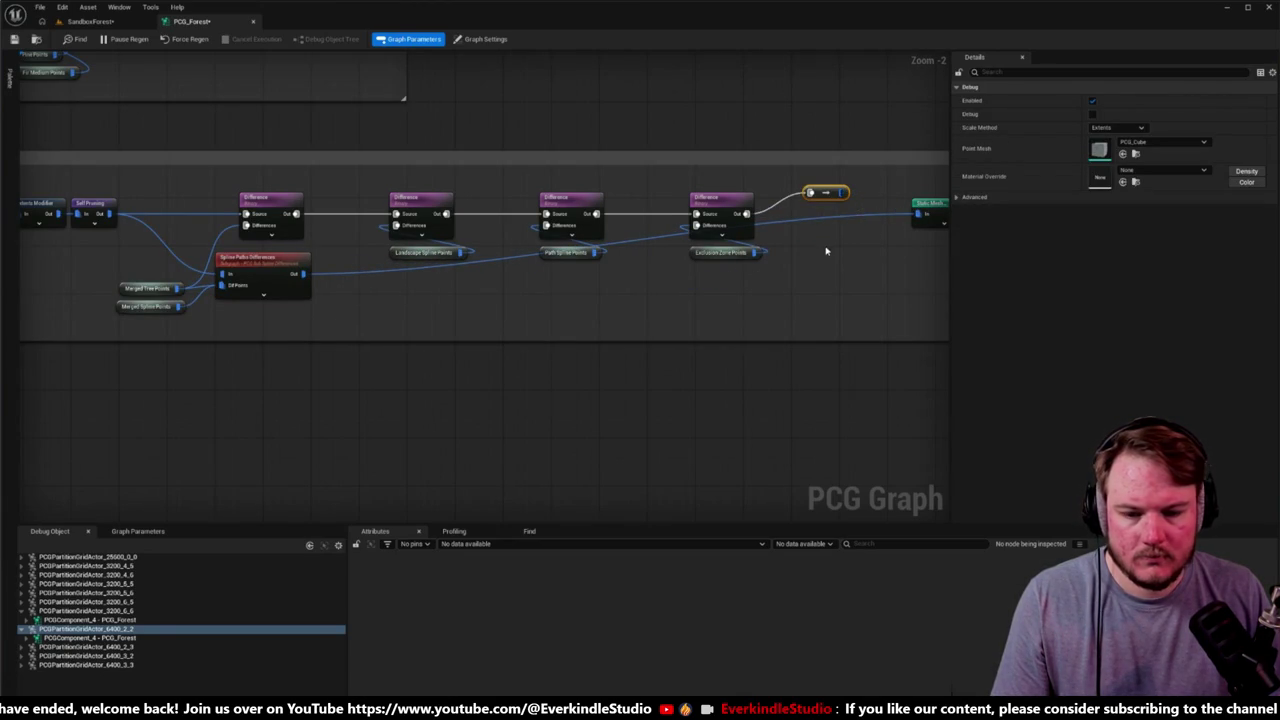
drag(826, 251, 772, 269)
drag(222, 199, 757, 235)
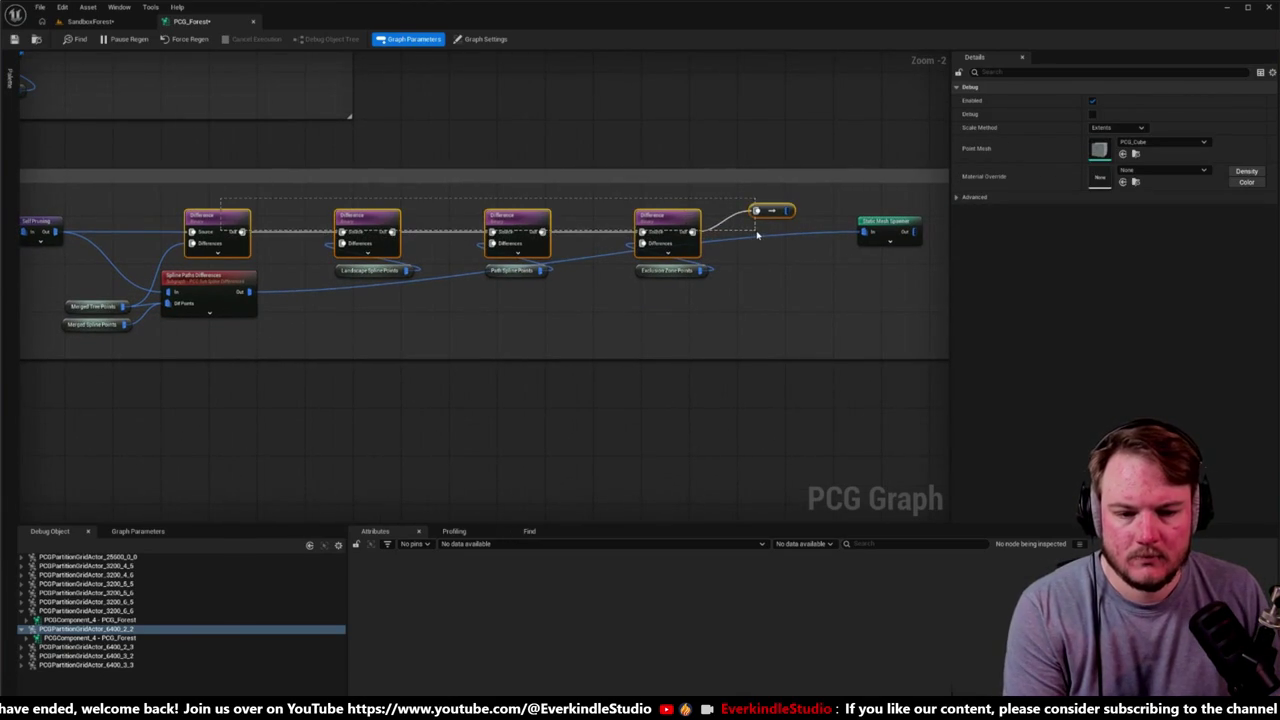
click(406, 286)
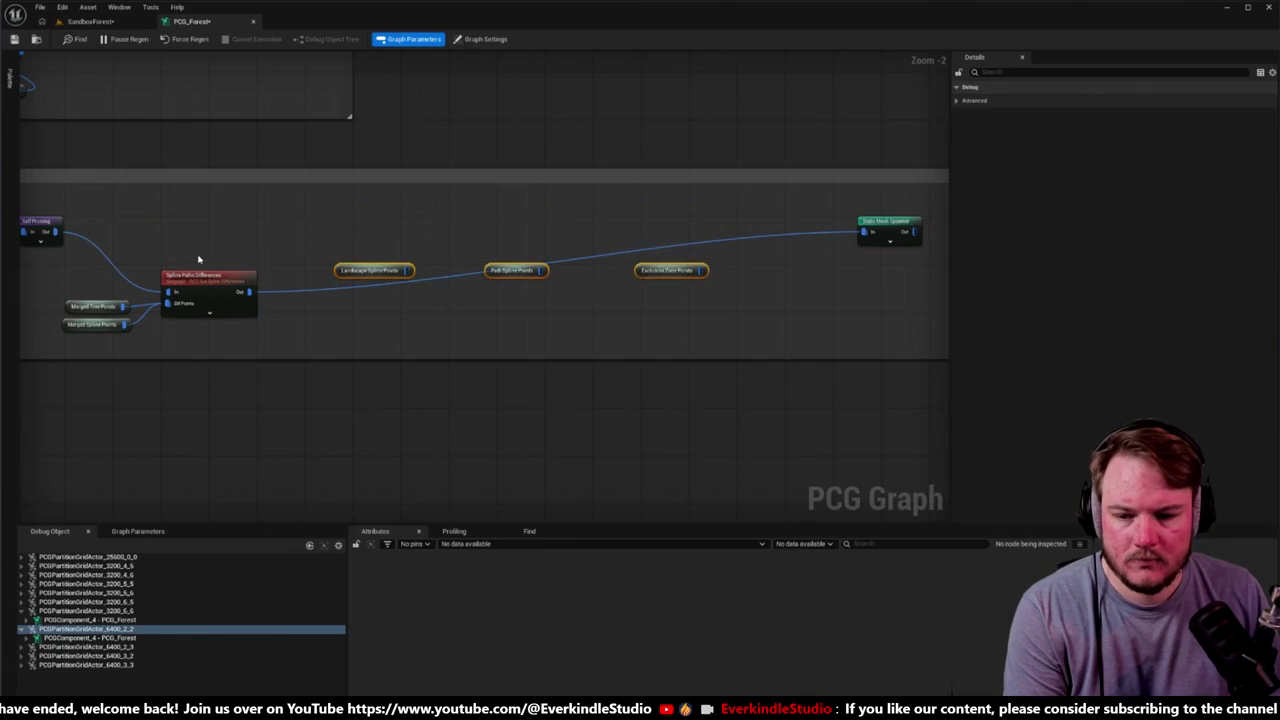
Step: Move the subgraph and both Merged points nodes left together
scroll(380, 282, up, 2)
mouse_move(267, 297)
mouse_down()
mouse_move(323, 363)
mouse_move(466, 362)
mouse_up()
ctrl+click(447, 282)
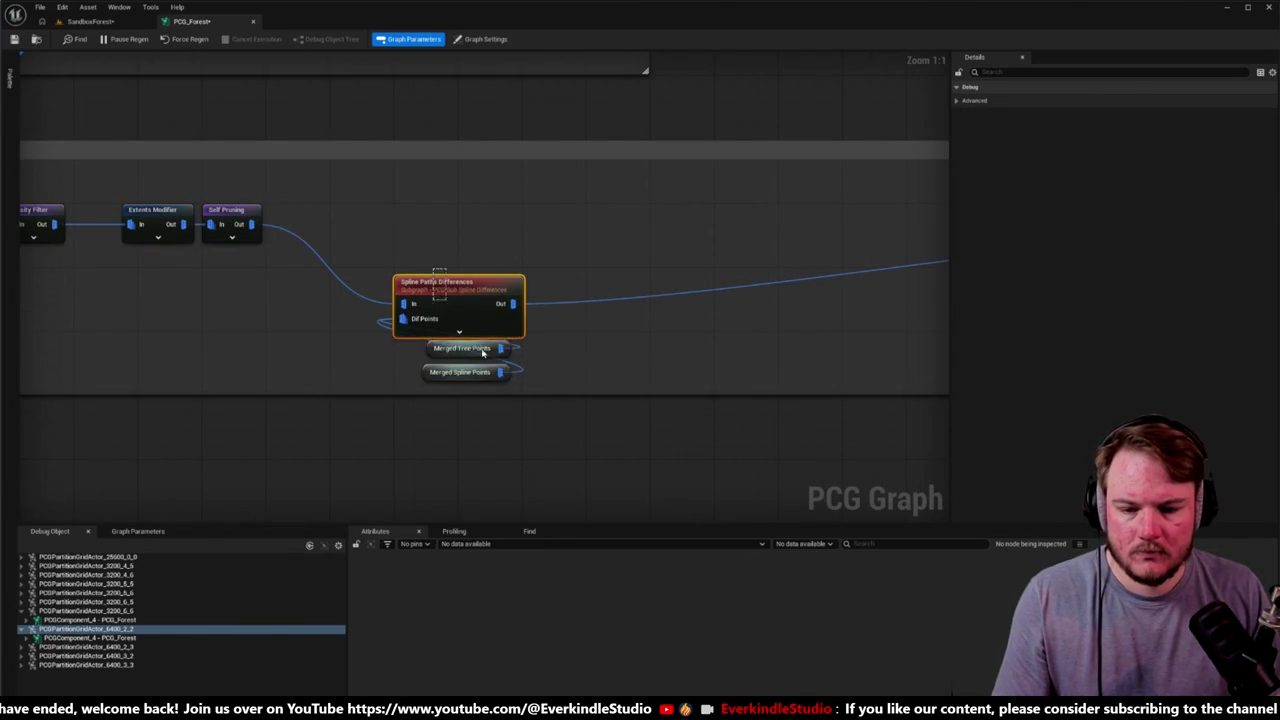
drag(447, 282, 407, 232)
scroll(406, 232, down, 1)
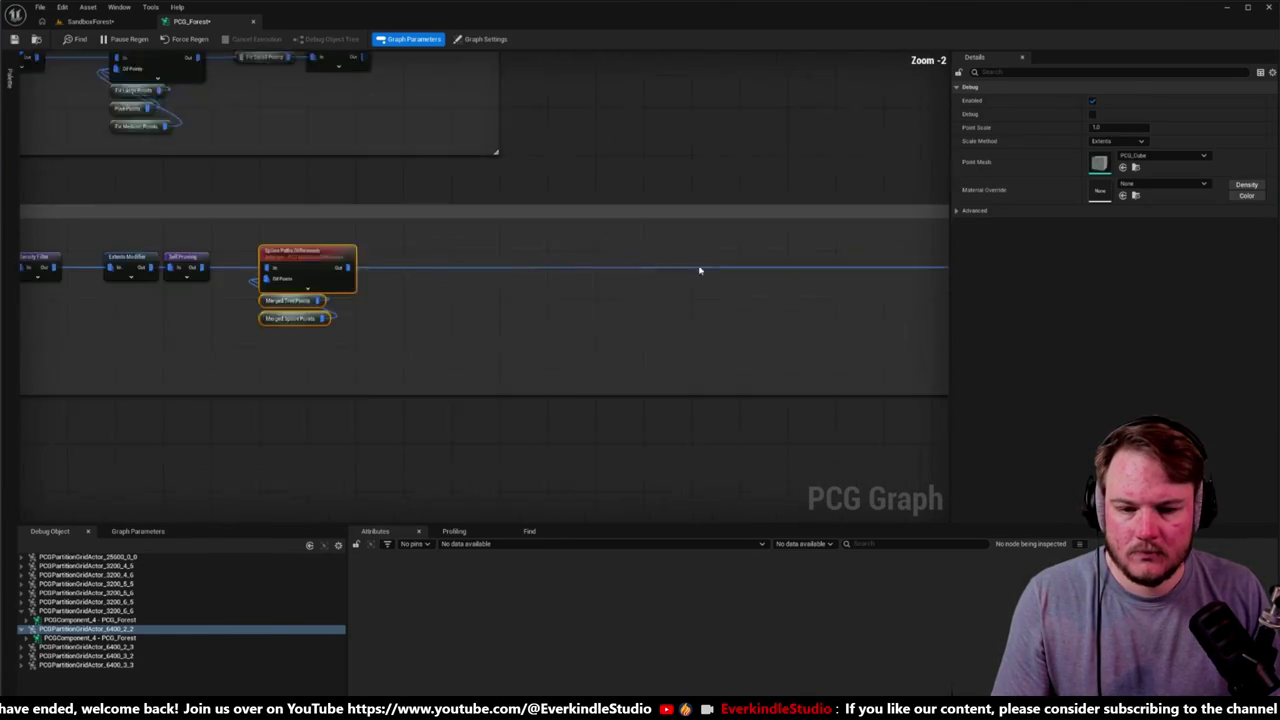
scroll(700, 271, right, 10)
Step: Place the Static Mesh Spawner next to the subgraph and narrow the bottom comment to fit
mouse_move(759, 282)
mouse_down()
mouse_move(192, 291)
mouse_move(590, 296)
mouse_move(456, 292)
mouse_up()
scroll(500, 305, right, 5)
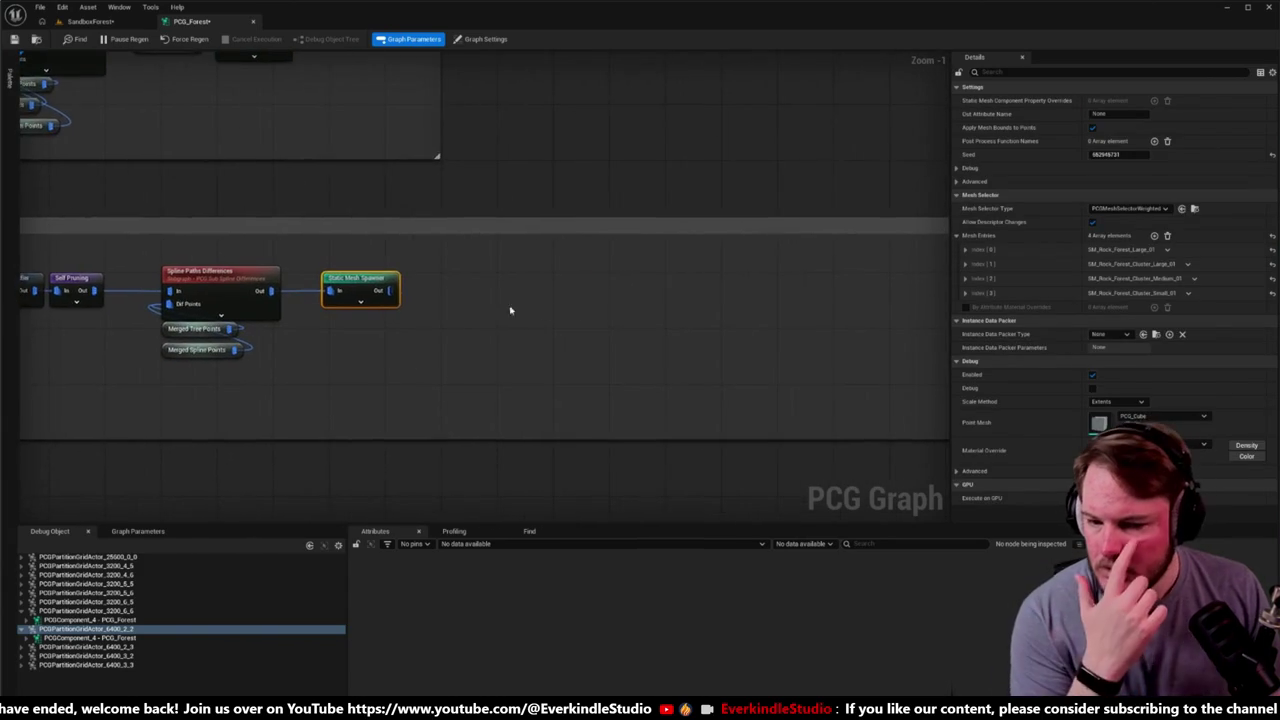
scroll(850, 300, right, 3)
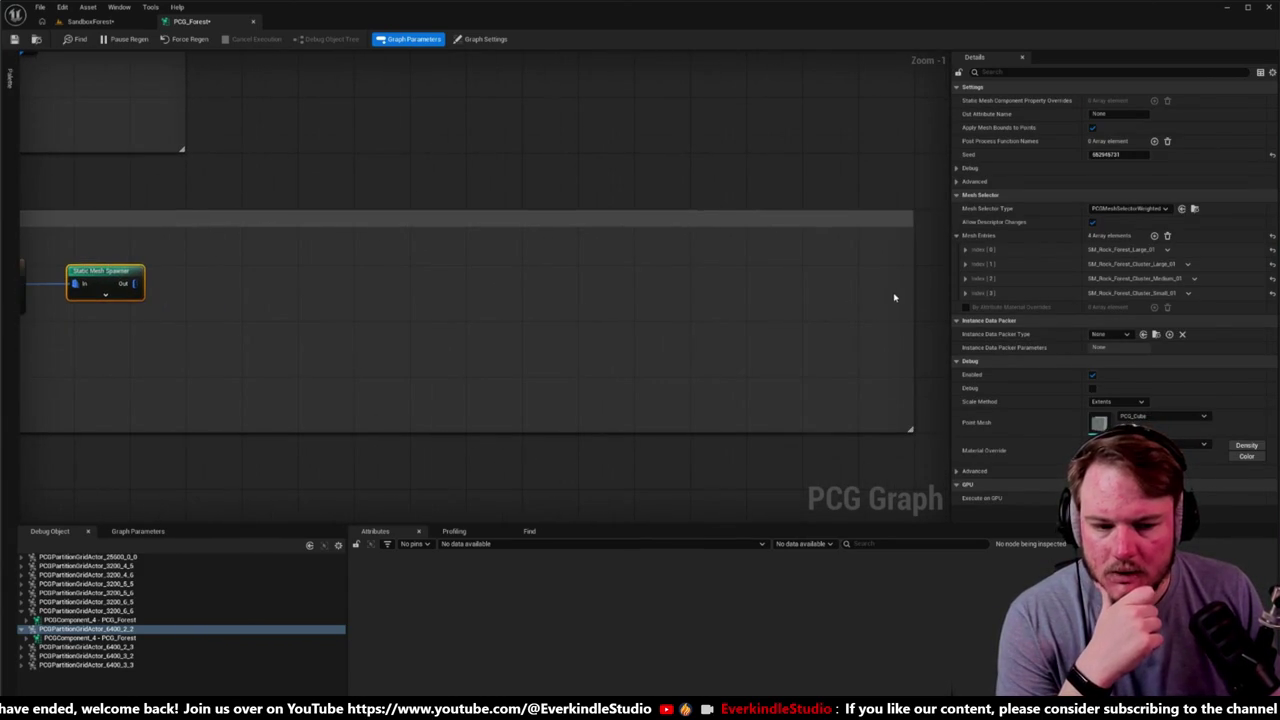
mouse_move(911, 289)
mouse_down()
mouse_move(190, 290)
mouse_move(203, 294)
mouse_up()
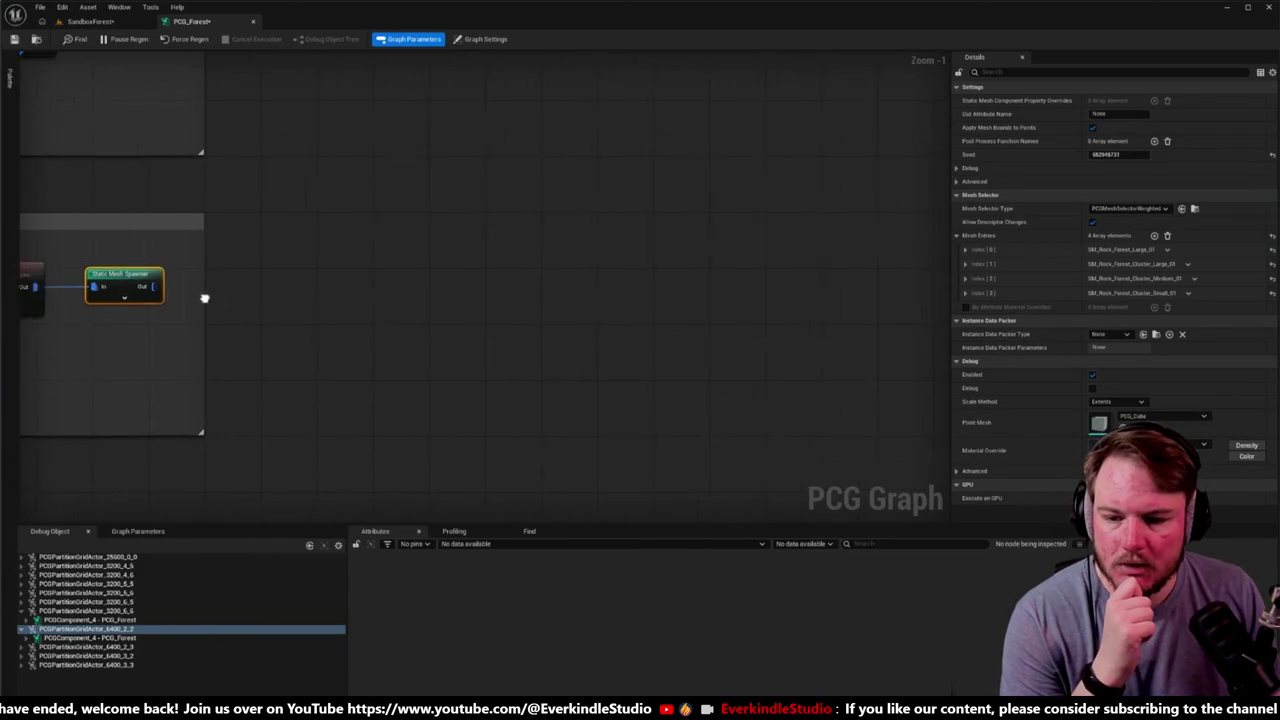
scroll(203, 294, down, 4)
mouse_move(541, 333)
mouse_down()
mouse_move(440, 443)
mouse_move(450, 550)
mouse_move(479, 434)
mouse_up()
scroll(237, 316, up, 2)
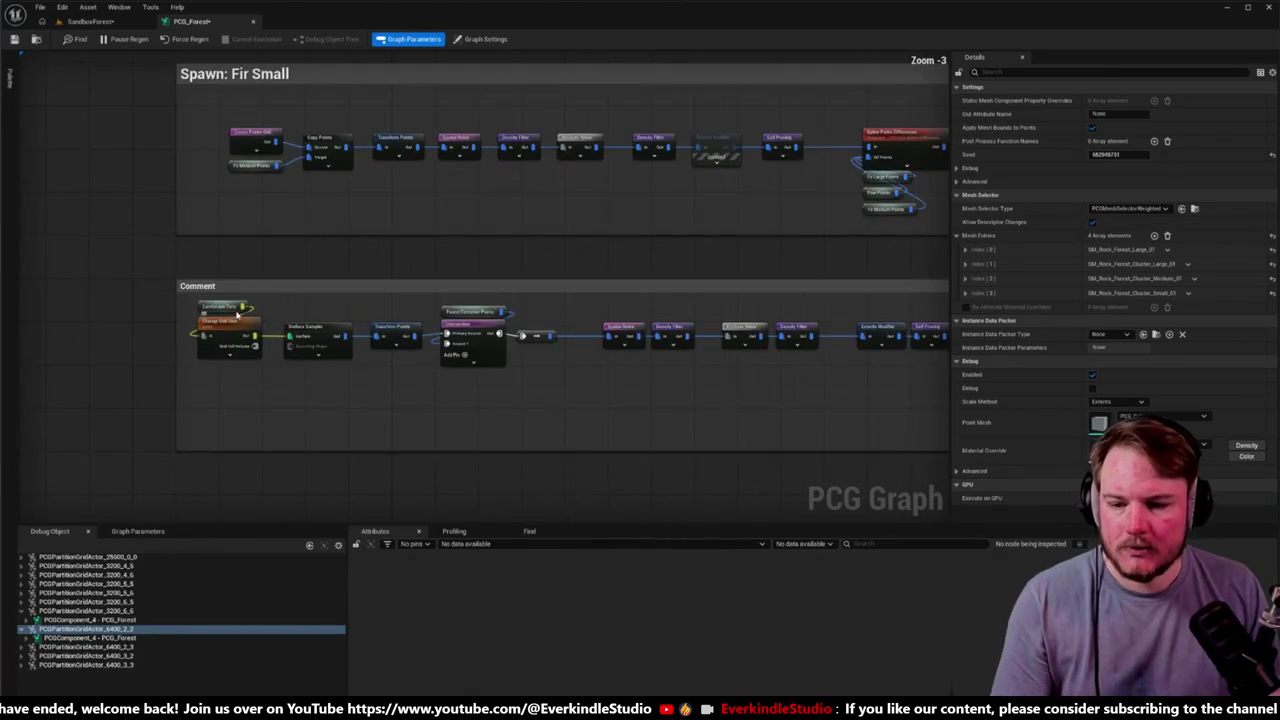
Step: Give the bottom comment Fir Small's larger font size and title it 'Spawn: Stones Large'
click(463, 74)
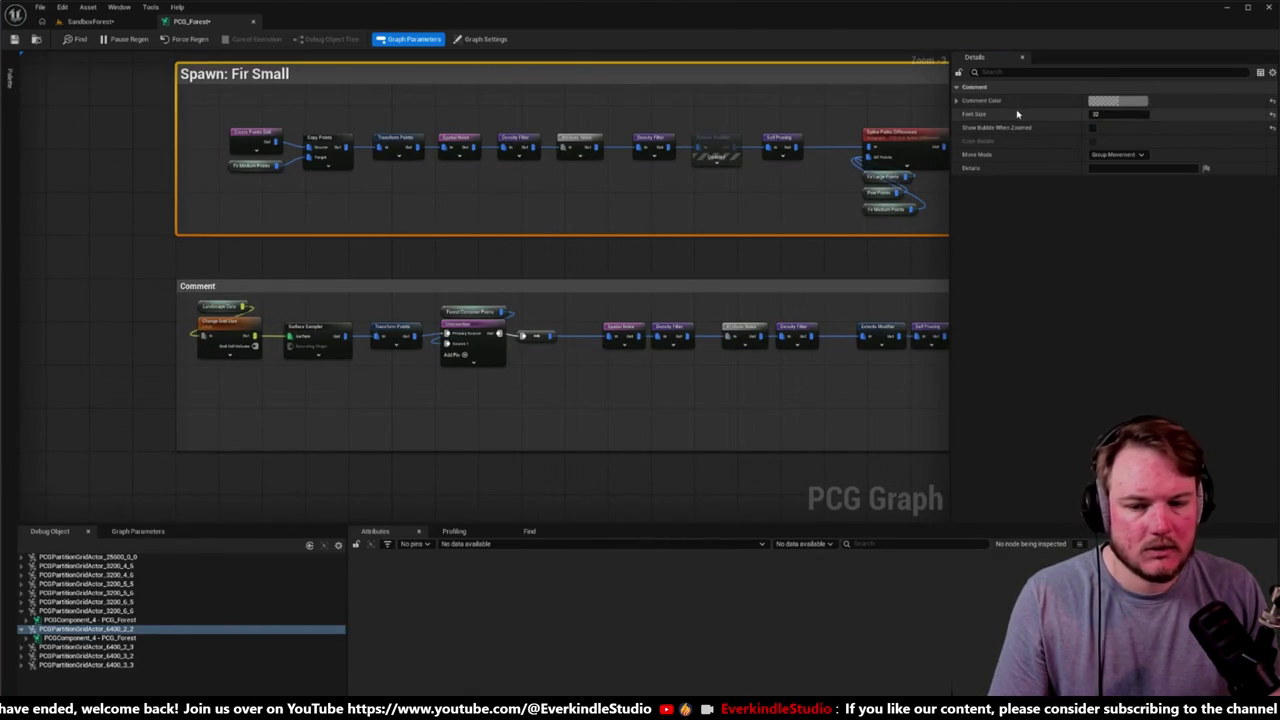
click(245, 305)
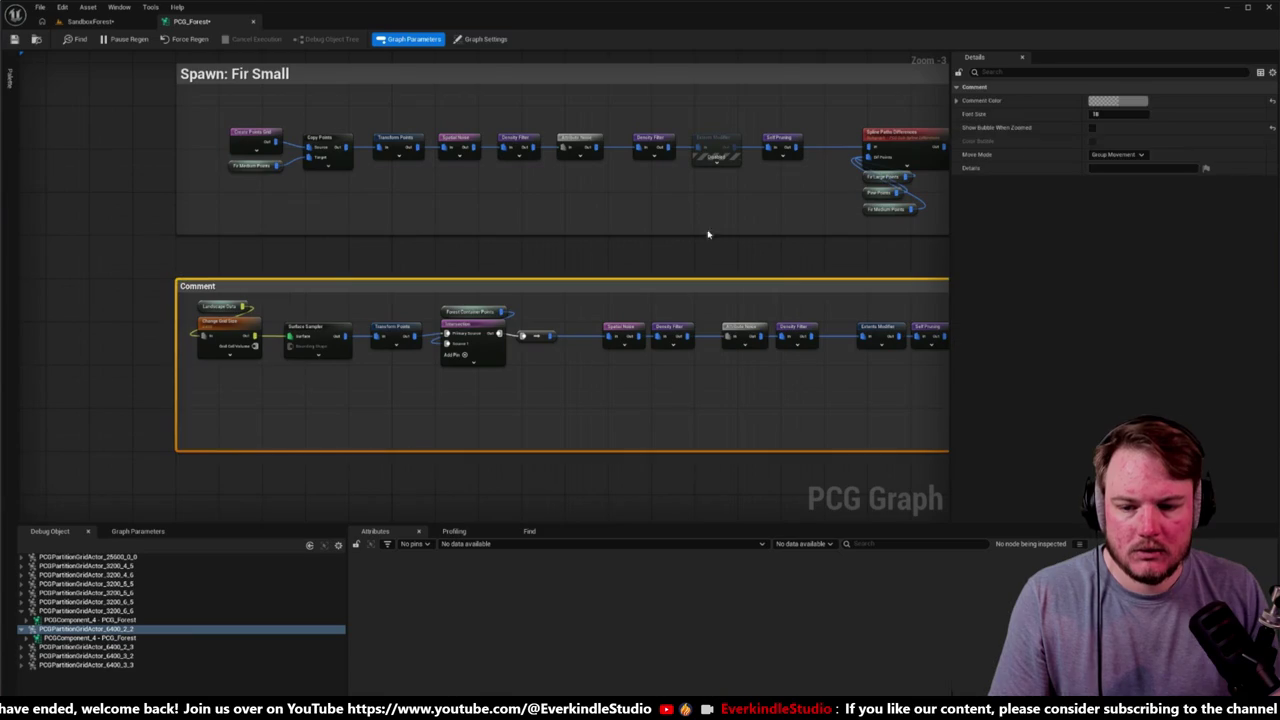
shift+click(1054, 118)
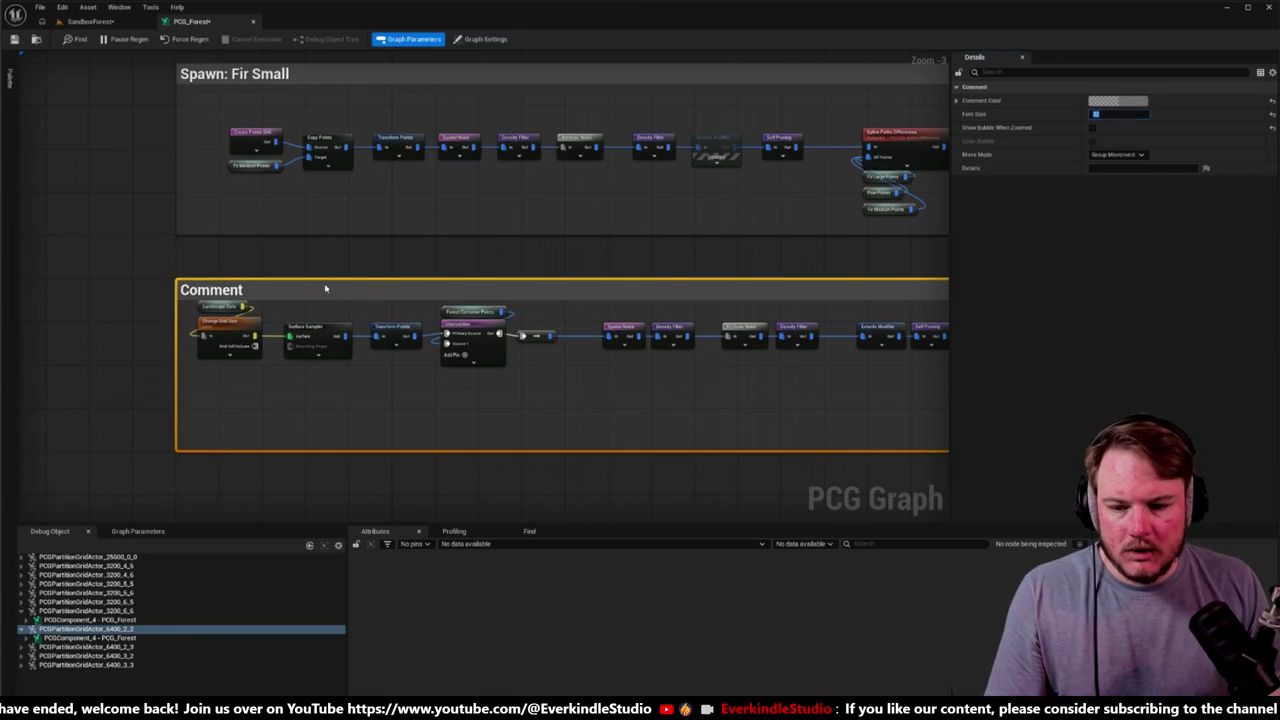
double_click(268, 289)
text(Spawn: Stones Lar)
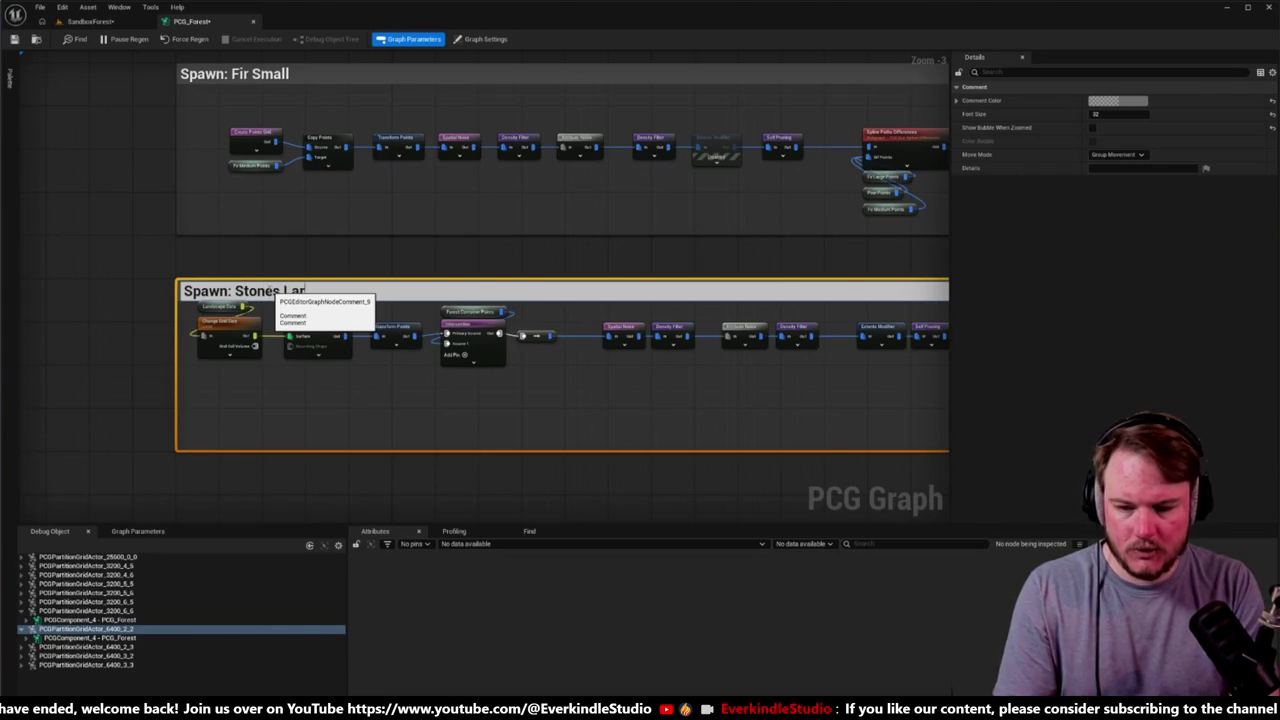
text(ge)
key(Return)
scroll(240, 340, down, 3)
scroll(377, 323, up, 2)
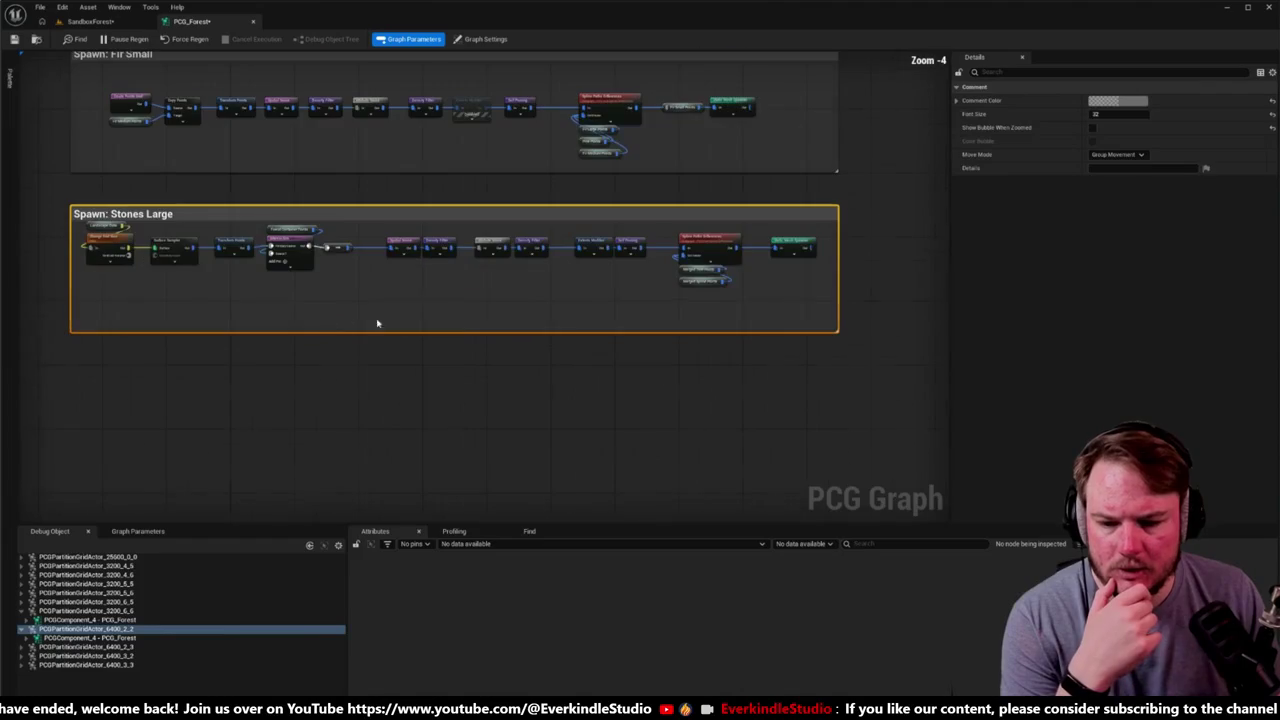
Step: Review the rock spawner's settings and shorten the section title to 'Spawn: Stones'
click(787, 249)
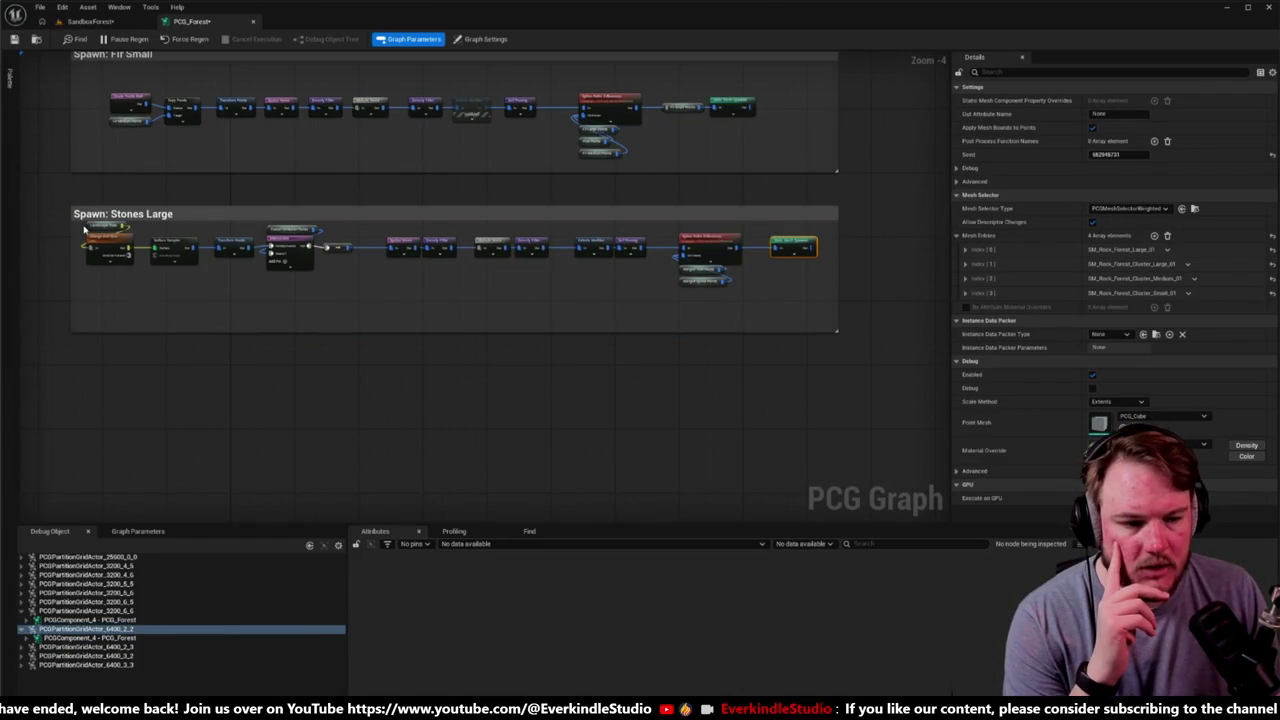
drag(84, 229, 820, 289)
scroll(720, 247, up, 2)
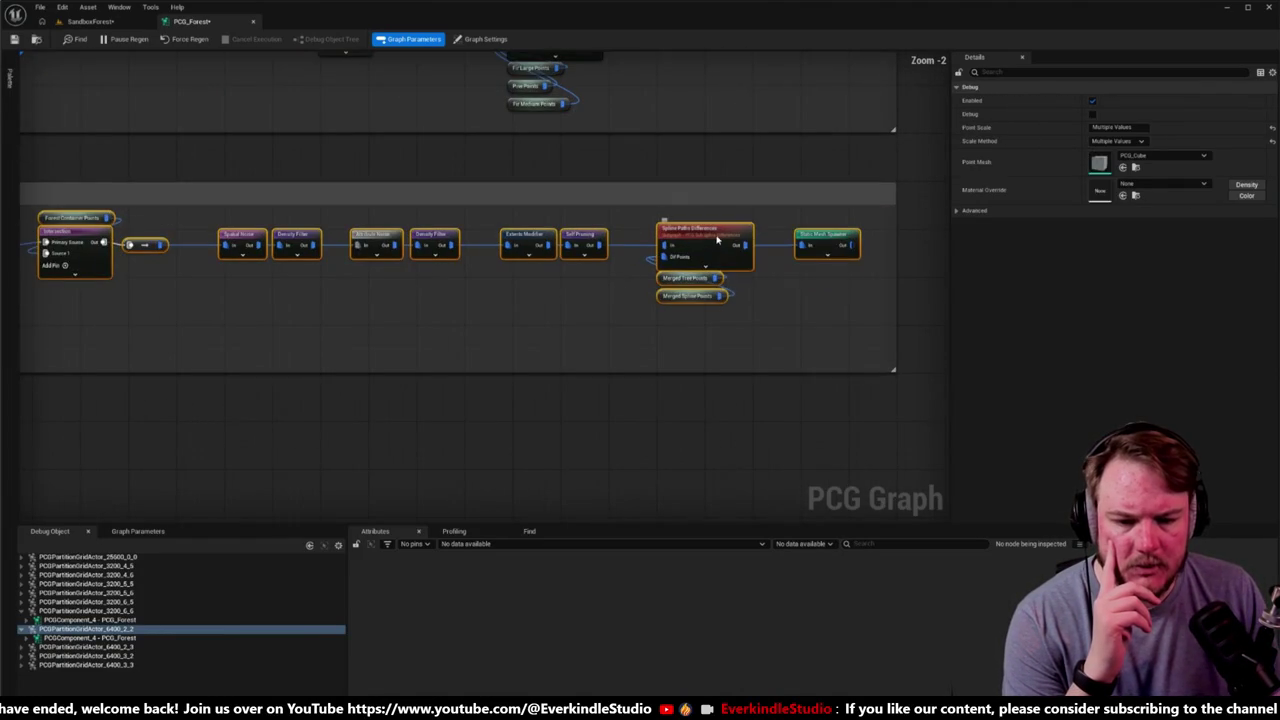
click(101, 218)
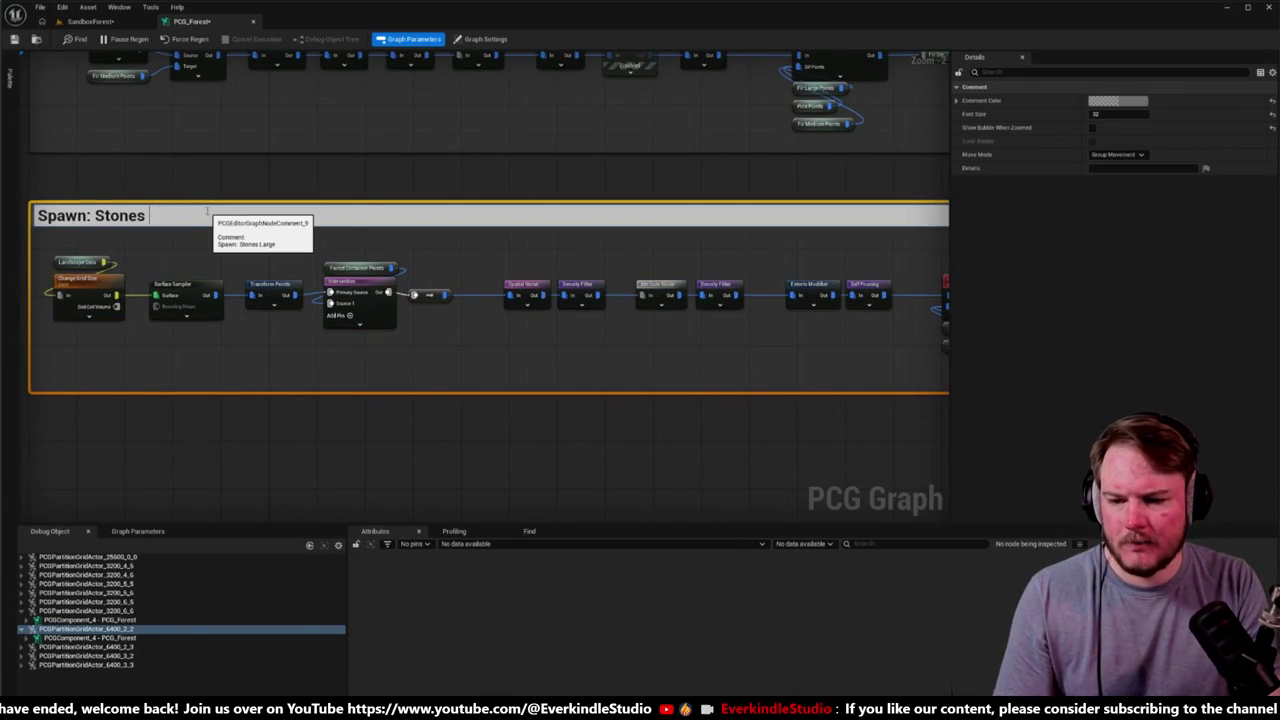
key(Return)
click(314, 169)
scroll(340, 374, down, 4)
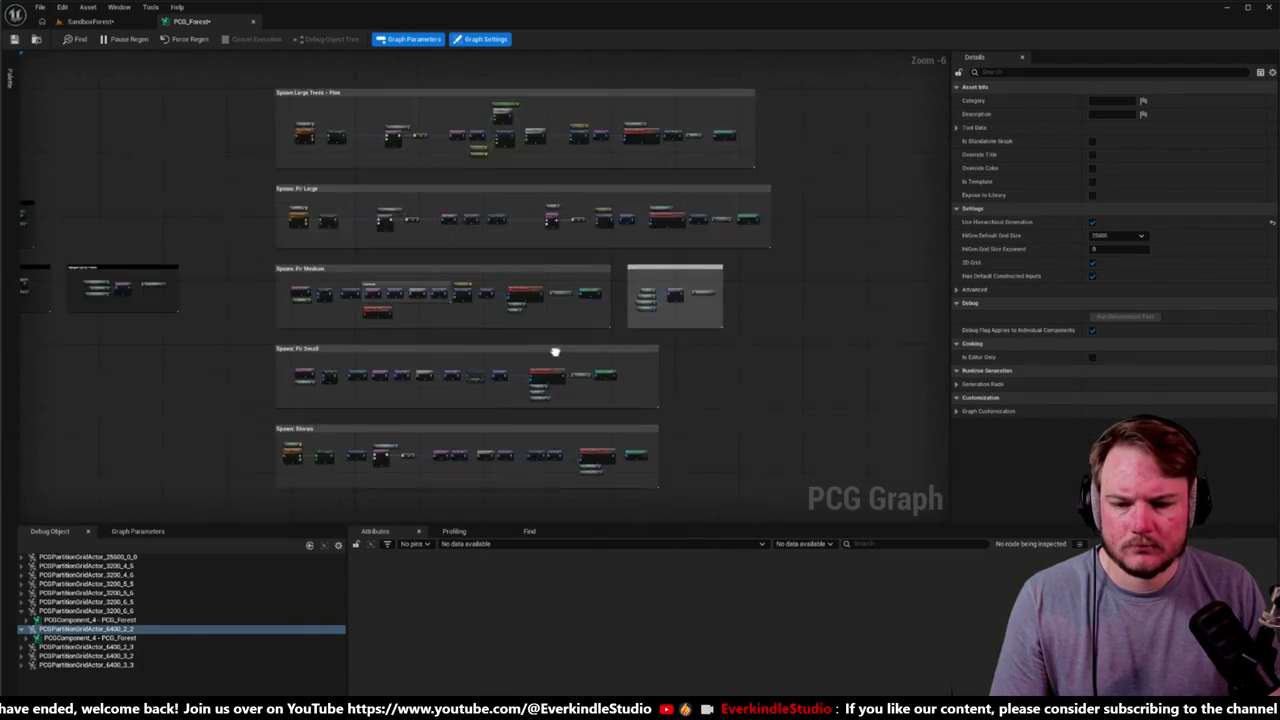
Step: Disable the fir section's Difference node and reroute, and wire Pine Points into Diff Points
scroll(554, 351, up, 4)
scroll(372, 254, down, 1)
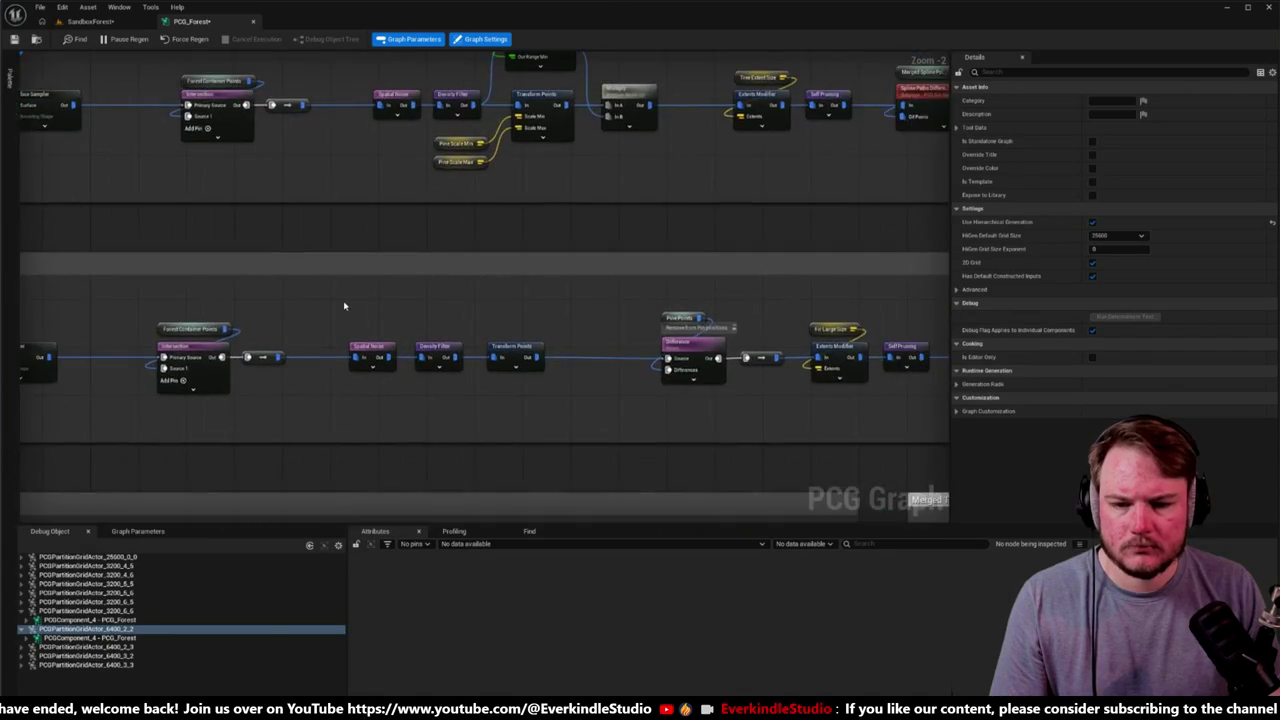
scroll(466, 323, up, 2)
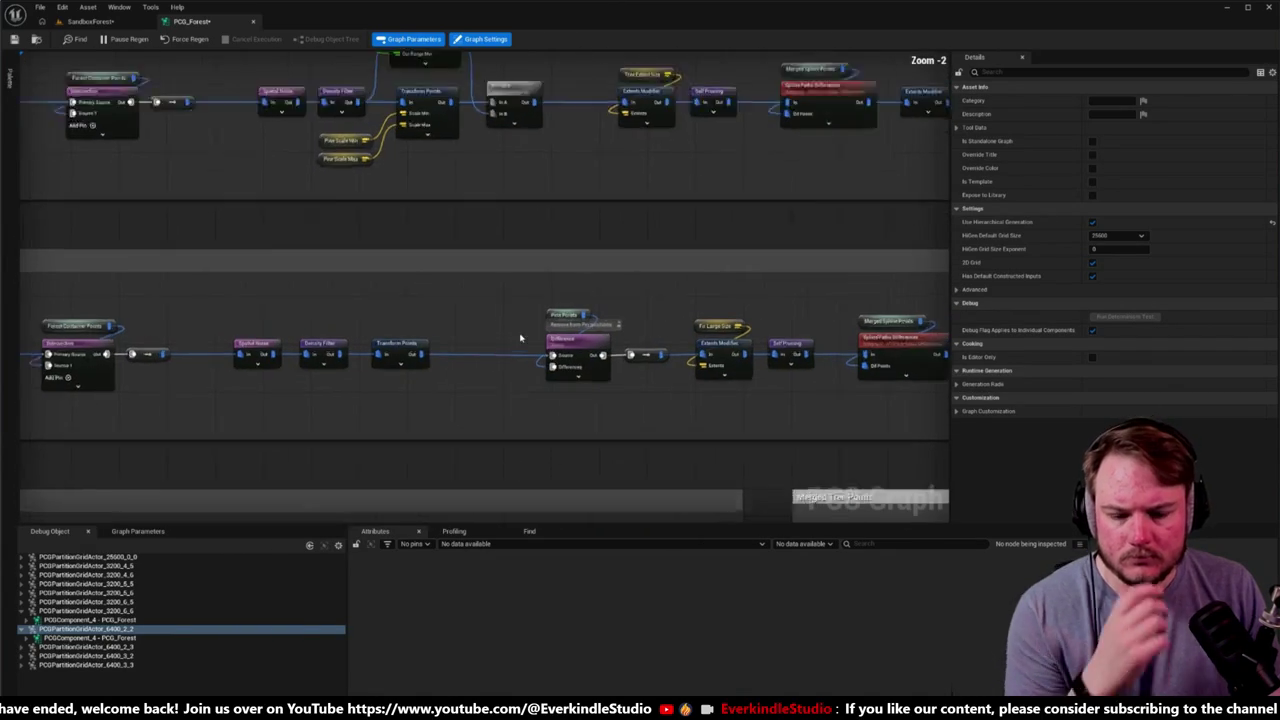
scroll(528, 378, down, 1)
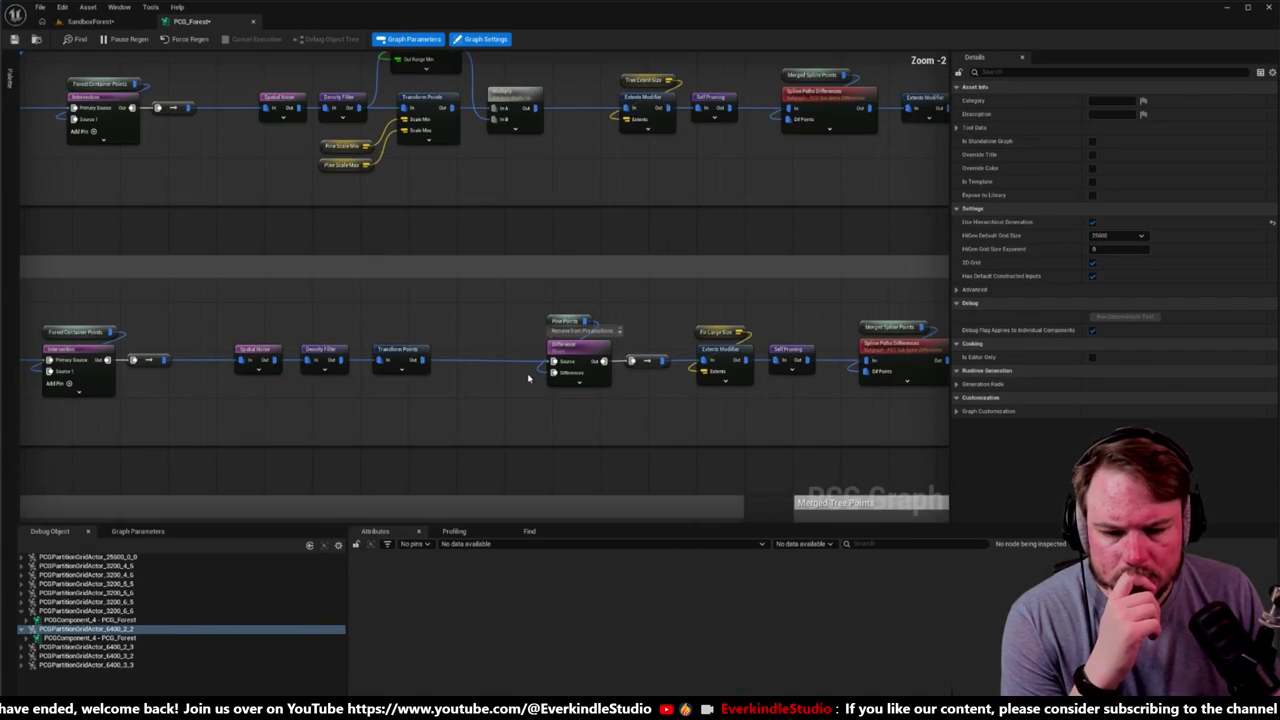
mouse_move(528, 373)
mouse_down()
mouse_move(359, 346)
mouse_move(229, 354)
mouse_move(254, 347)
mouse_up()
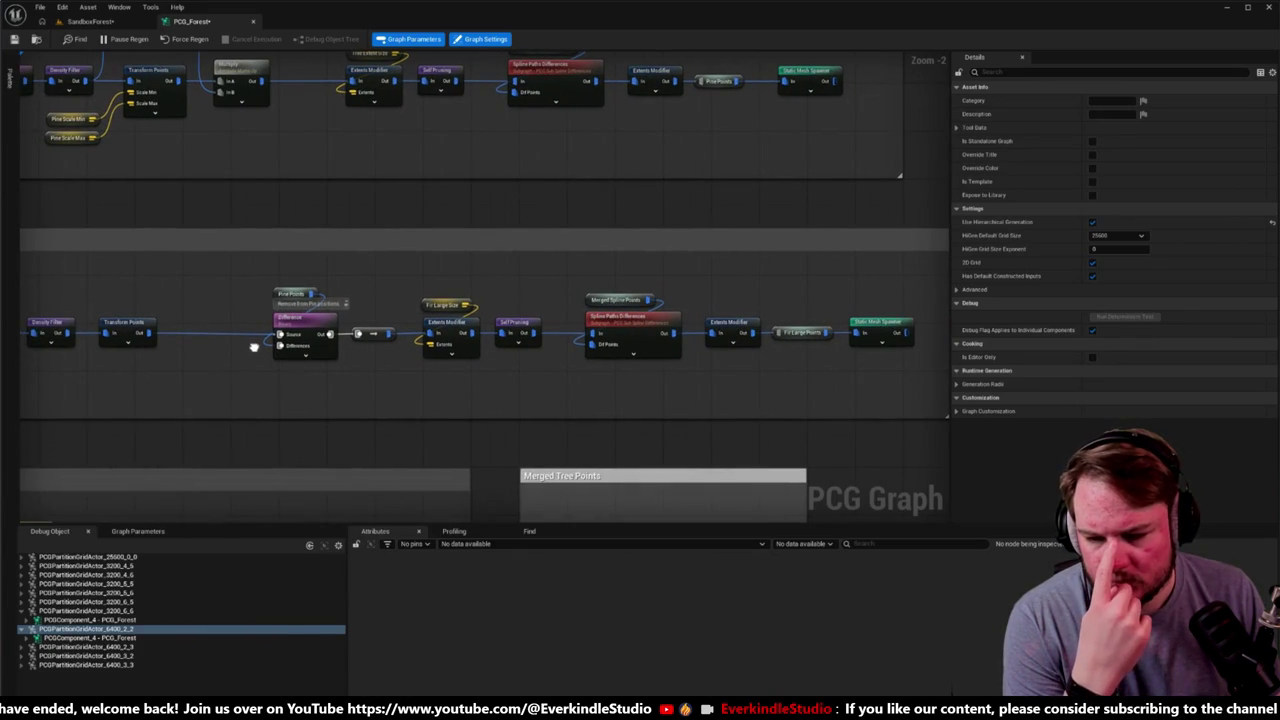
drag(254, 347, 254, 342)
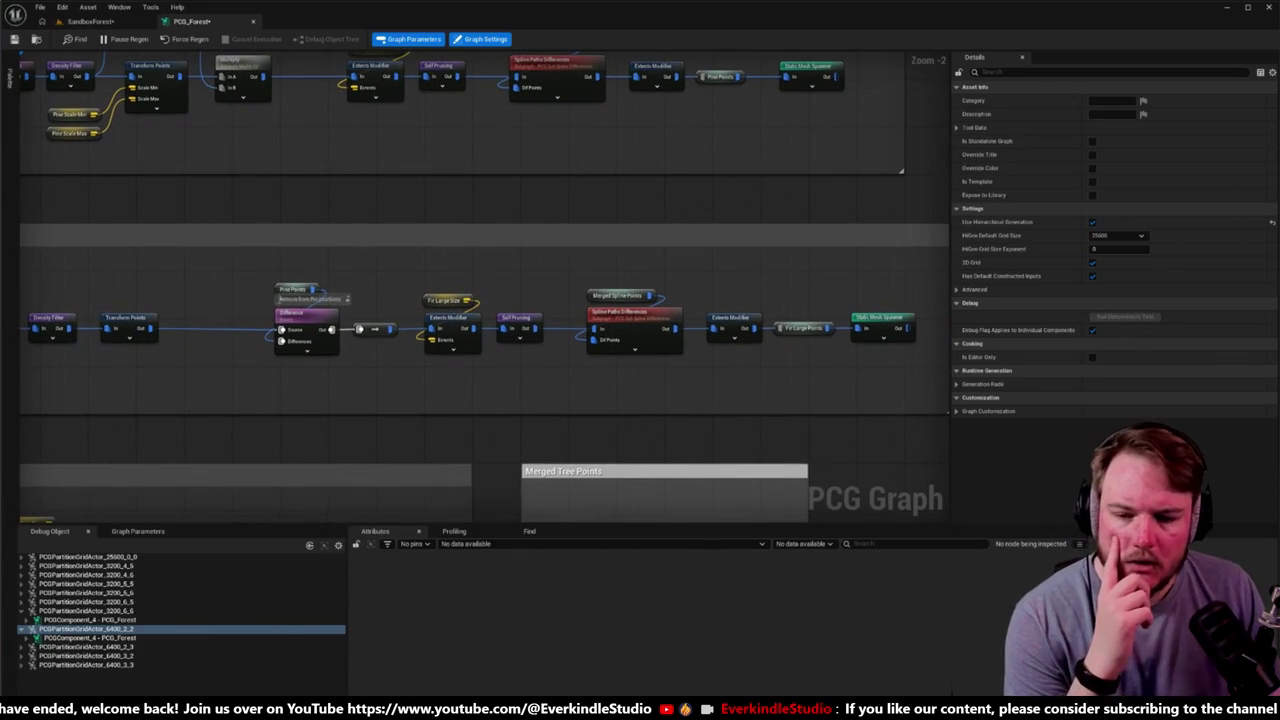
drag(253, 271, 349, 380)
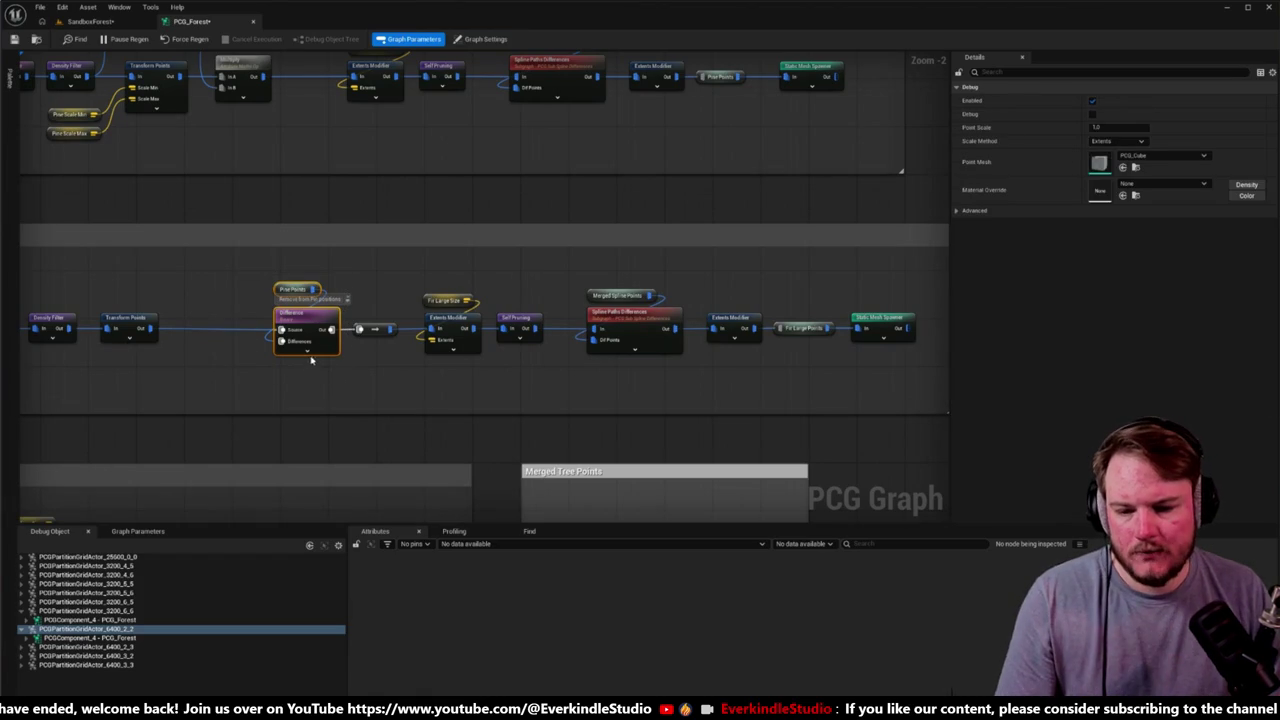
click(265, 319)
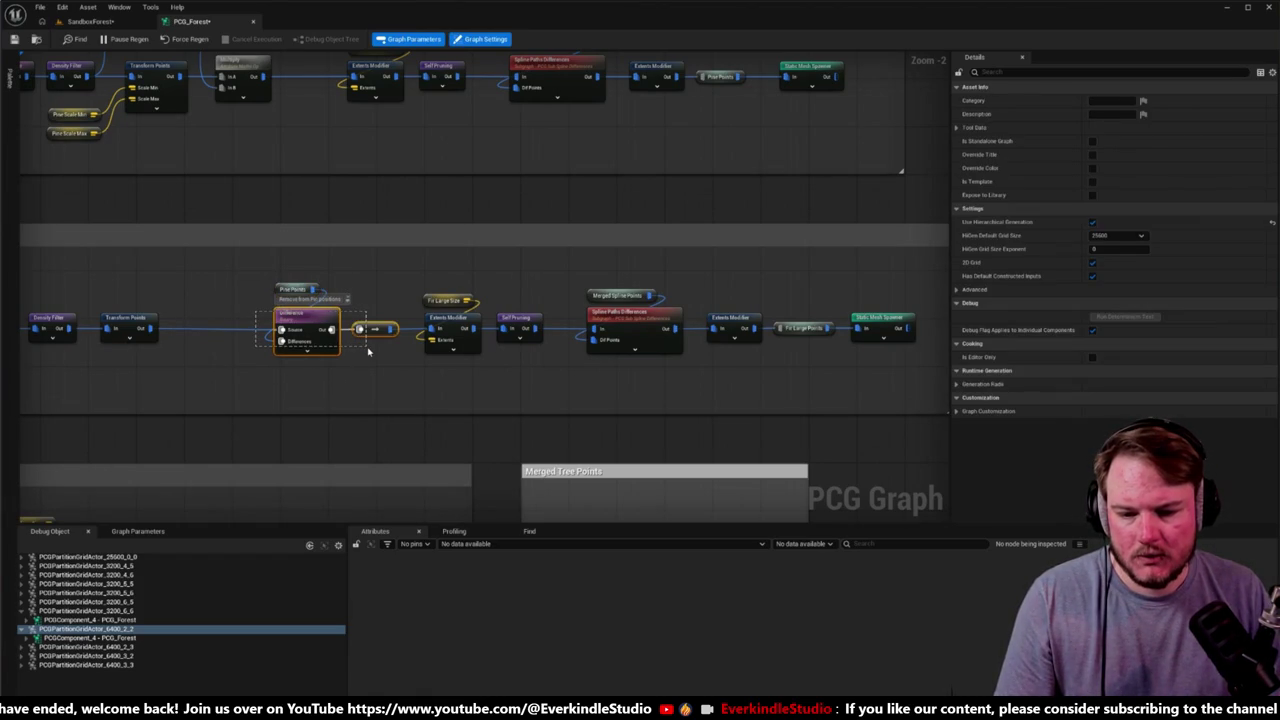
drag(368, 351, 368, 351)
key(e)
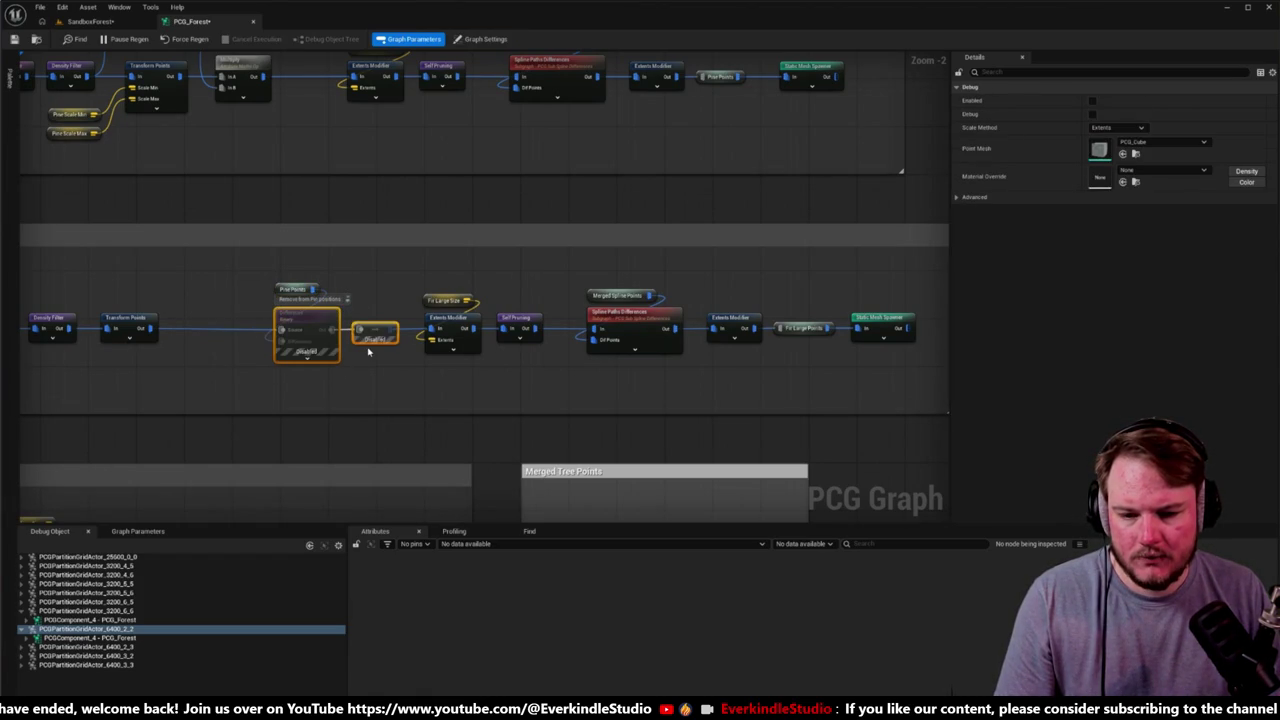
mouse_move(313, 289)
mouse_down()
mouse_move(541, 304)
mouse_move(597, 343)
mouse_up()
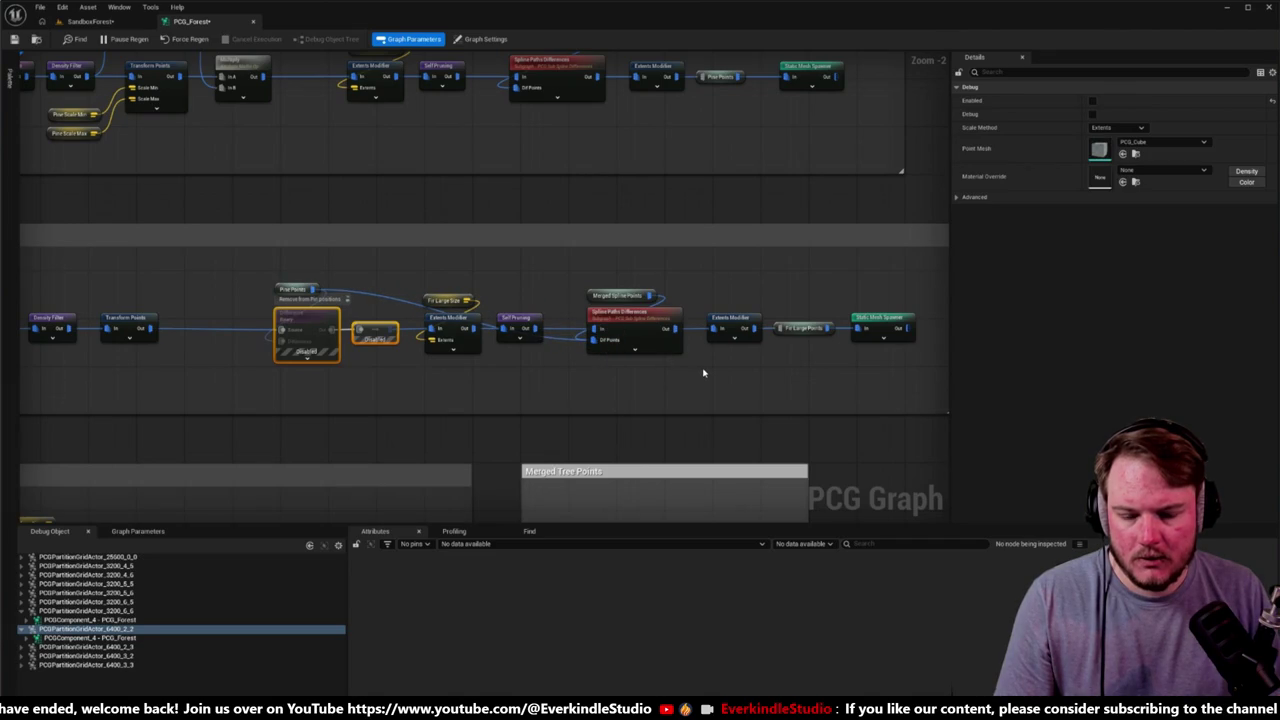
Step: Look over the forest in the SandboxForest level
click(110, 23)
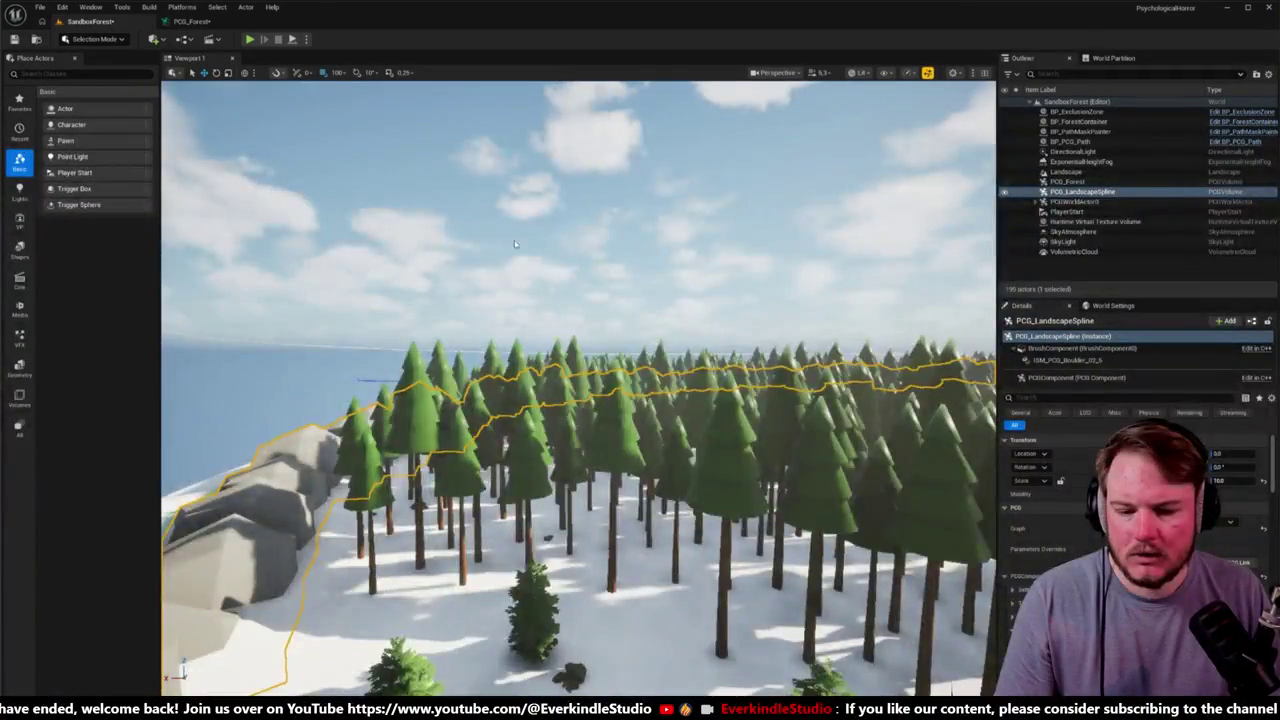
scroll(580, 380, up, 10)
scroll(580, 380, up, 10)
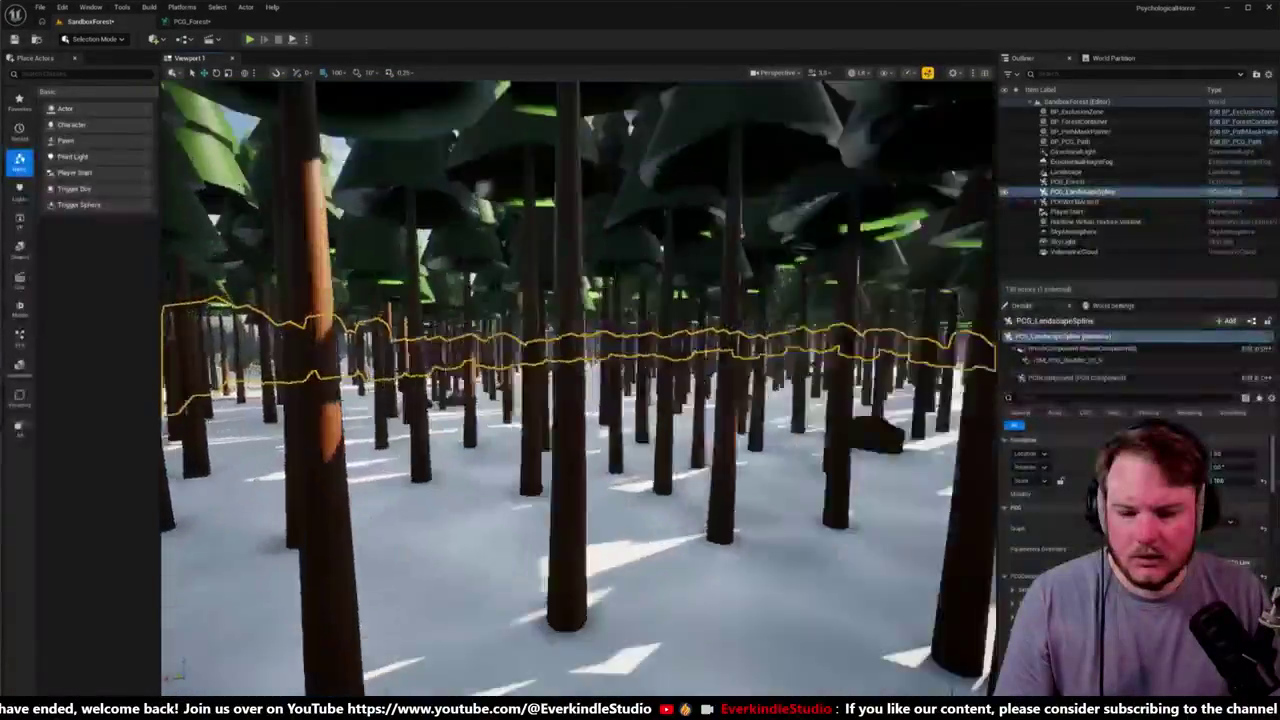
scroll(580, 380, up, 5)
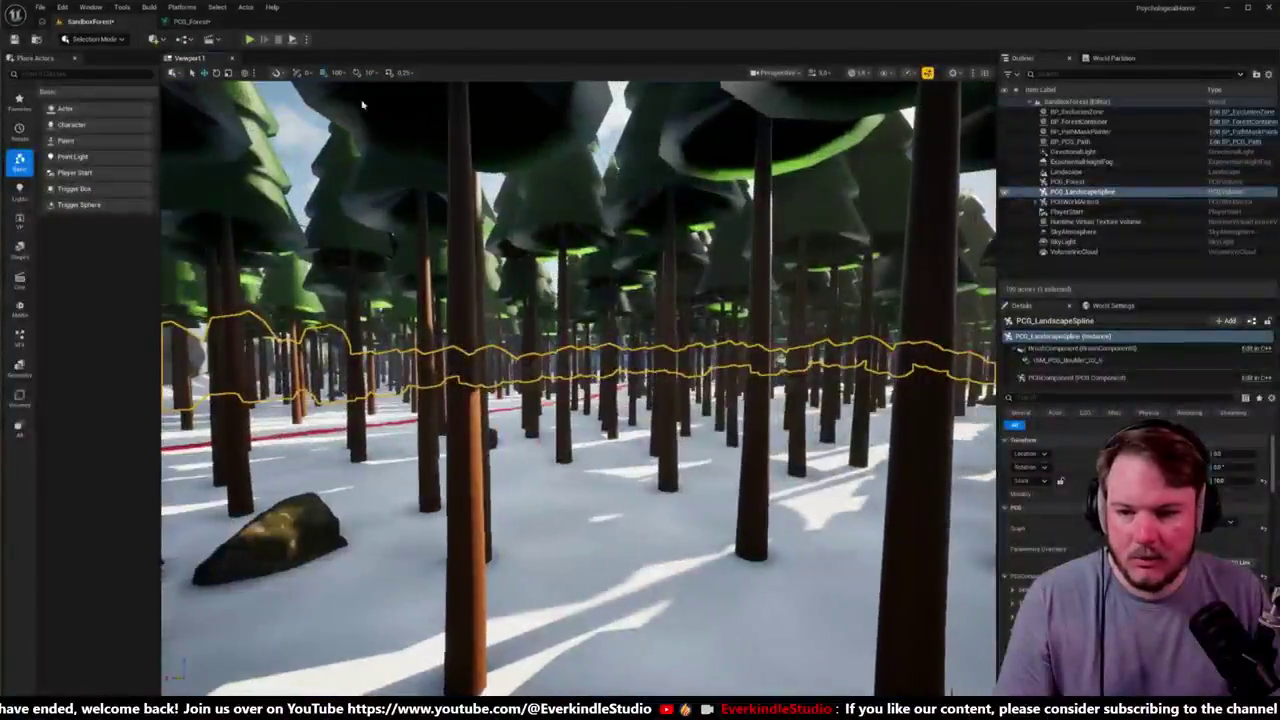
click(190, 21)
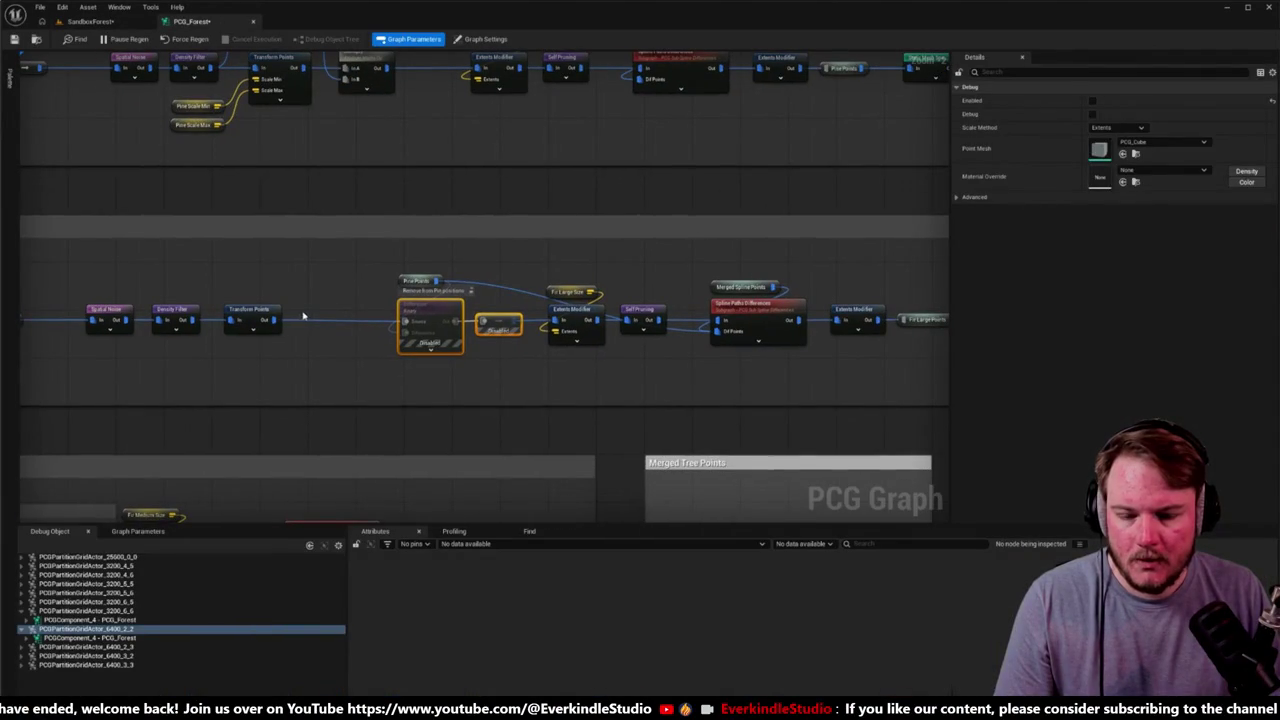
Step: Move Pine Points beside Spline Paths Difference, wire Transform Points into Extents Modifier, and recheck the forest
mouse_move(422, 286)
mouse_down()
mouse_move(514, 266)
mouse_move(660, 262)
mouse_up()
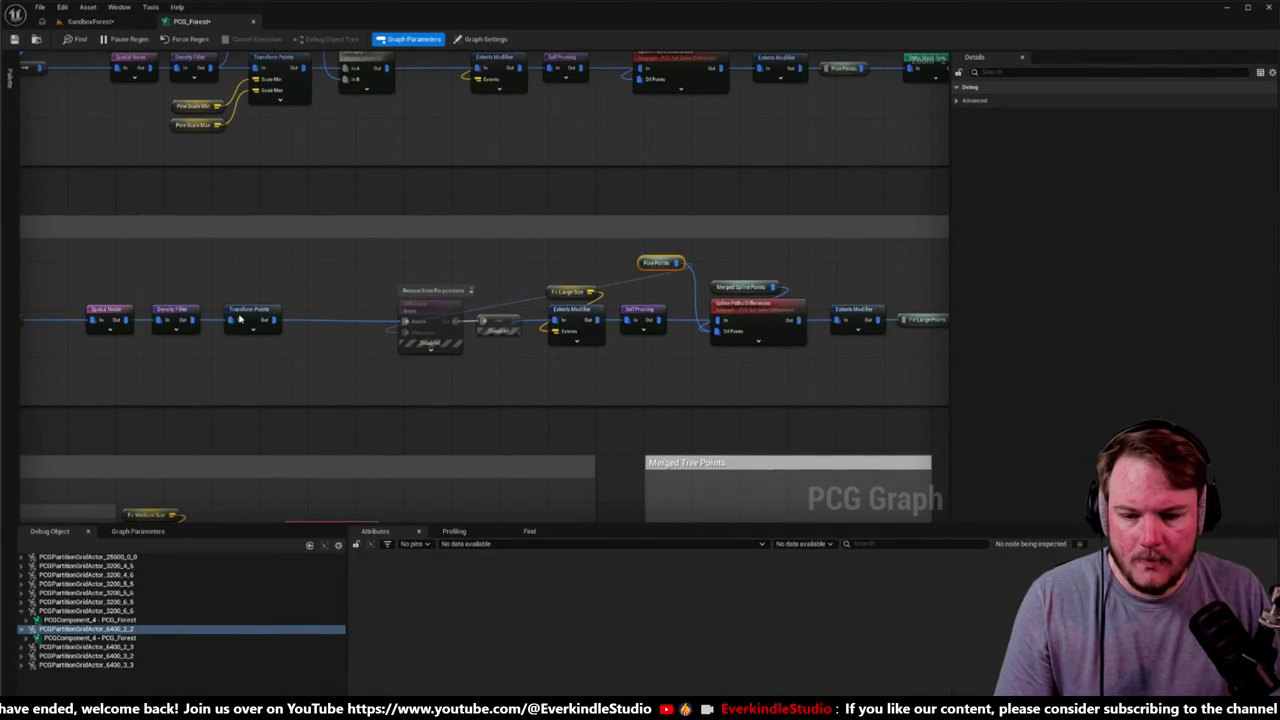
drag(272, 318, 558, 328)
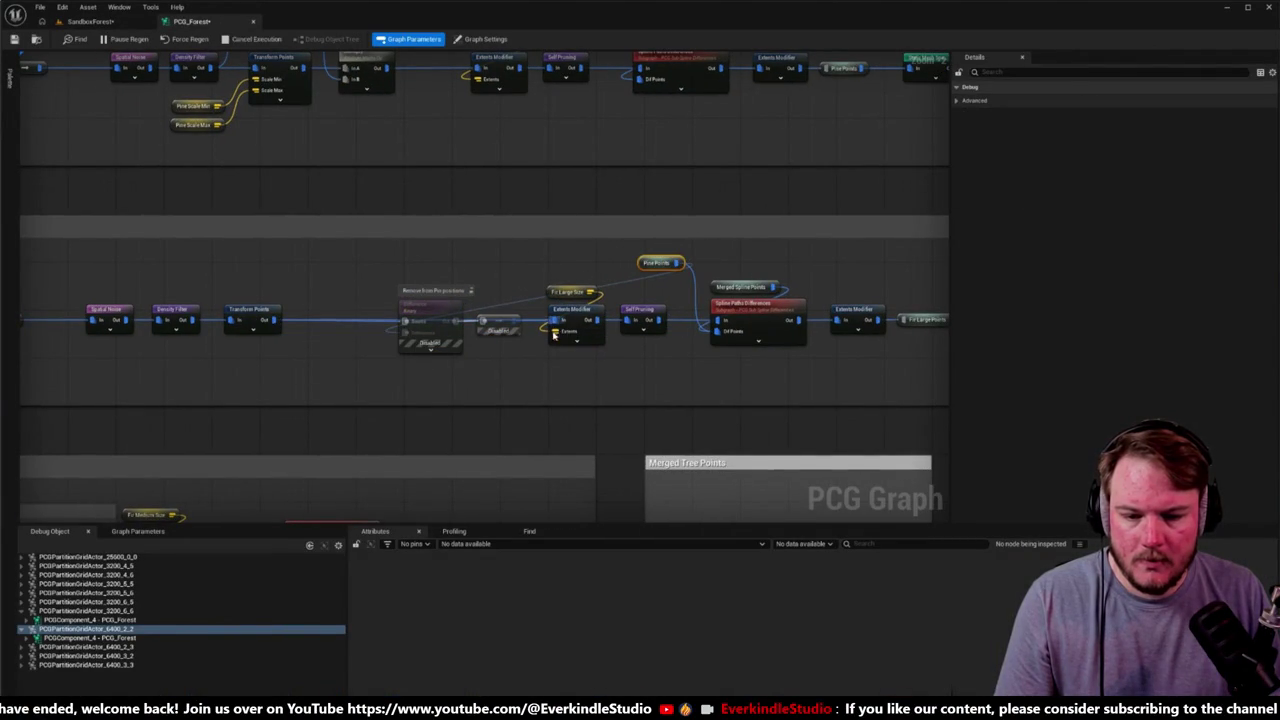
scroll(525, 318, up, 2)
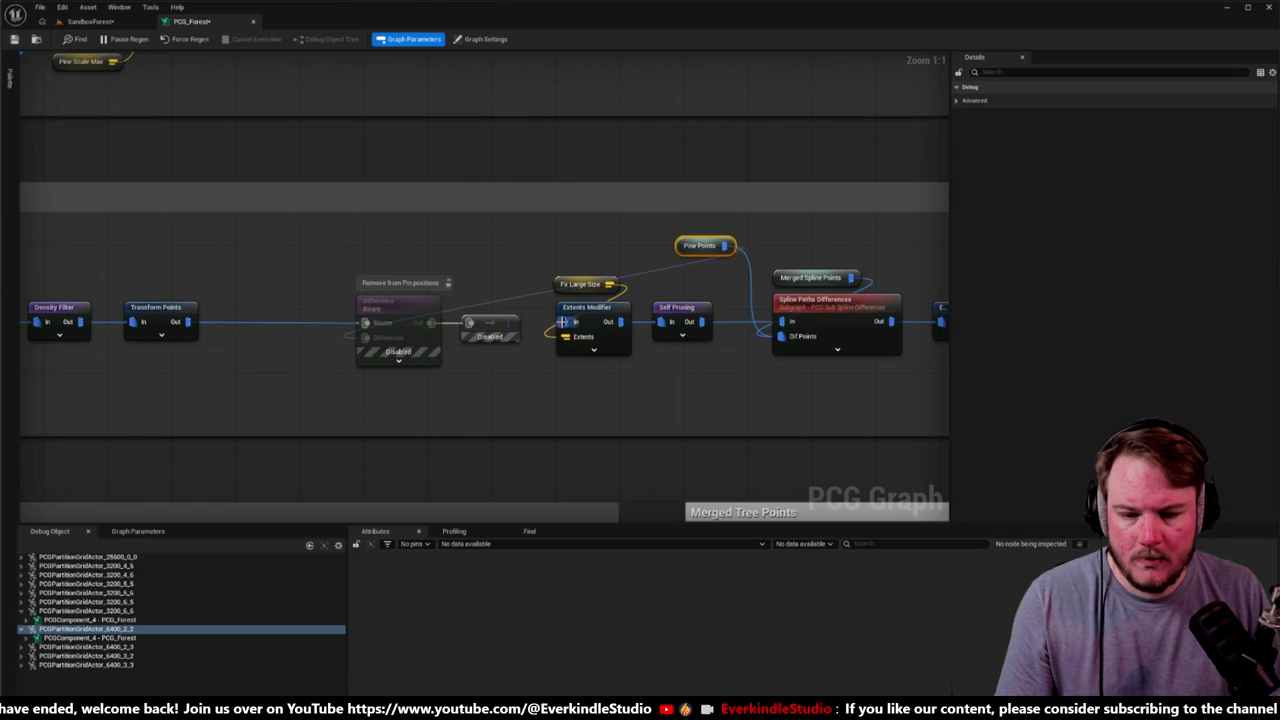
click(90, 21)
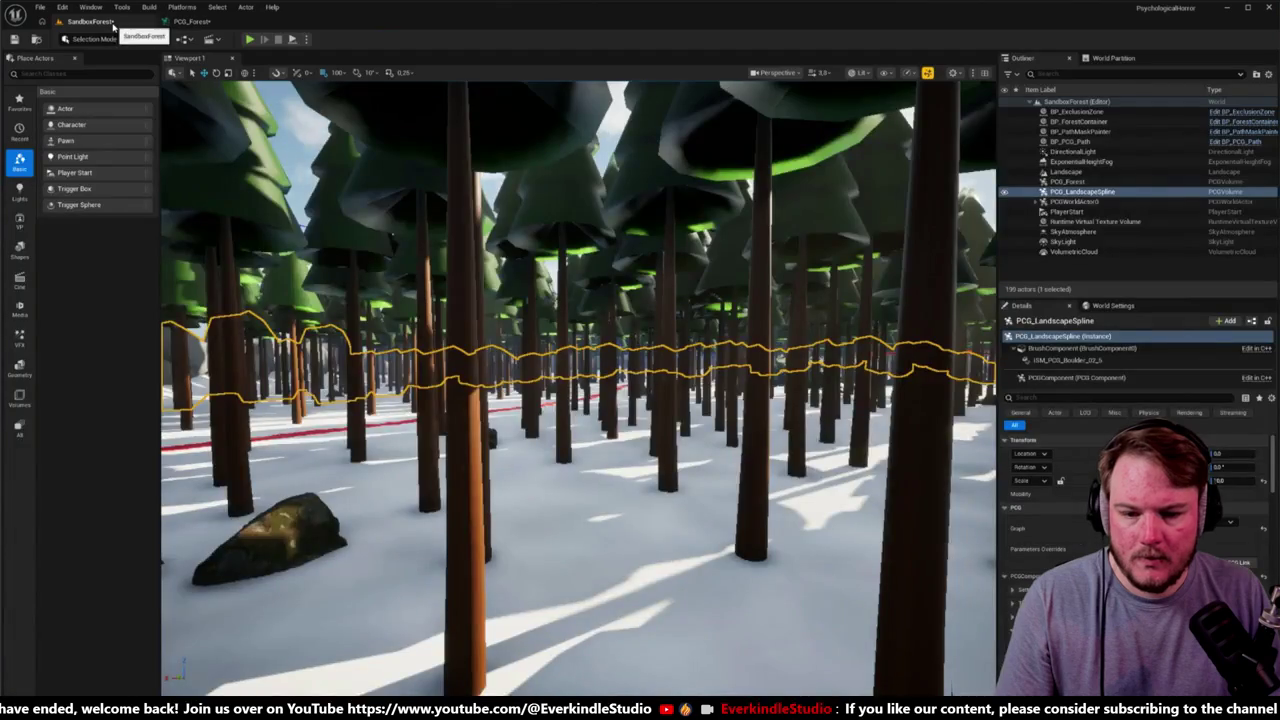
key(w)
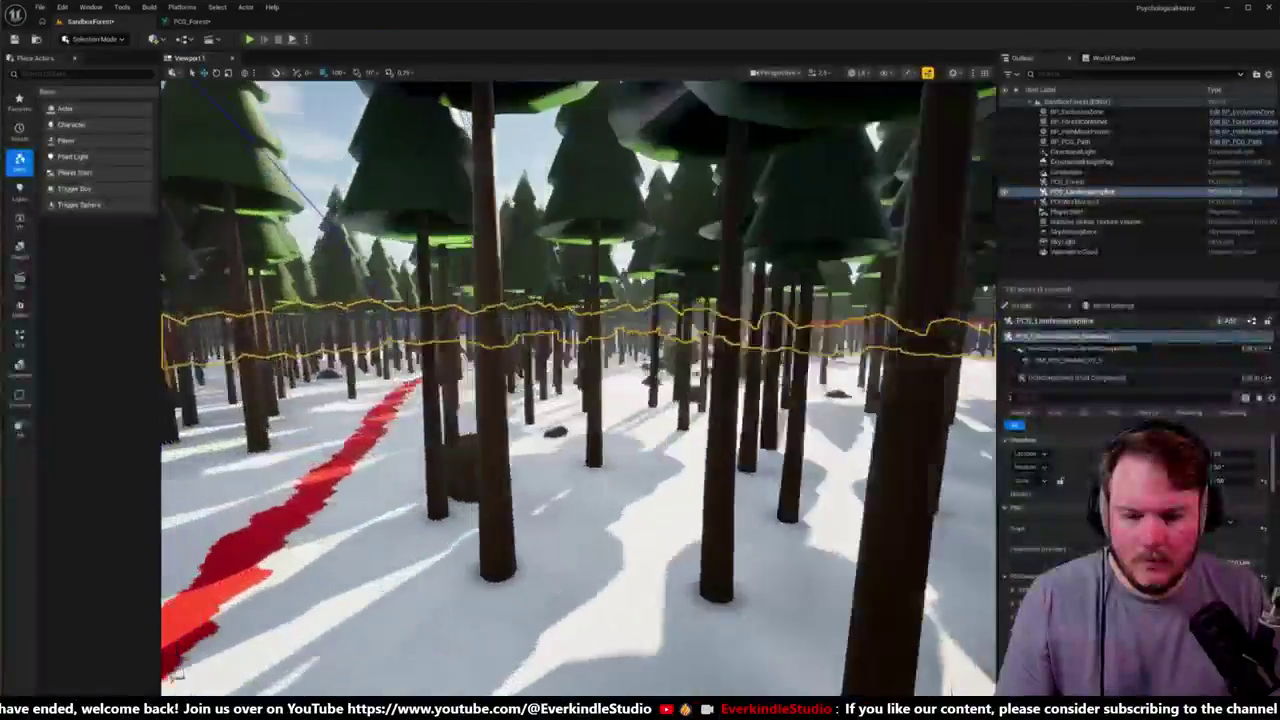
key(s)
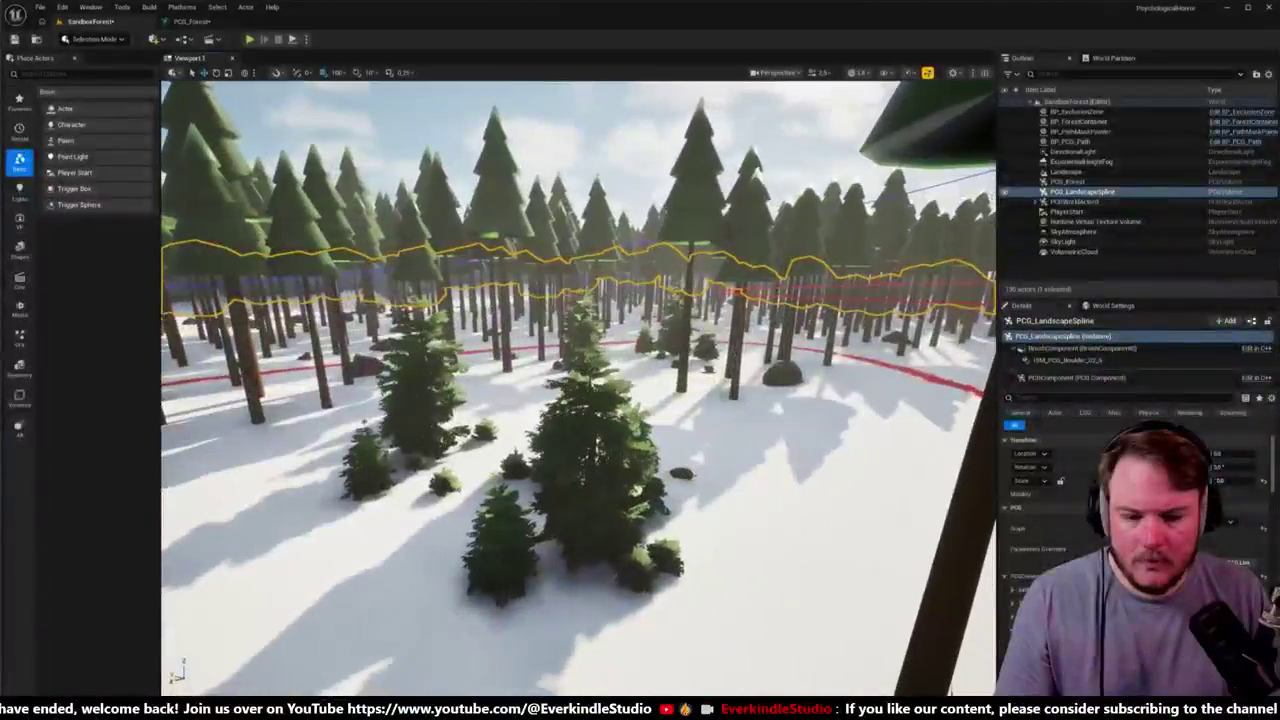
click(185, 22)
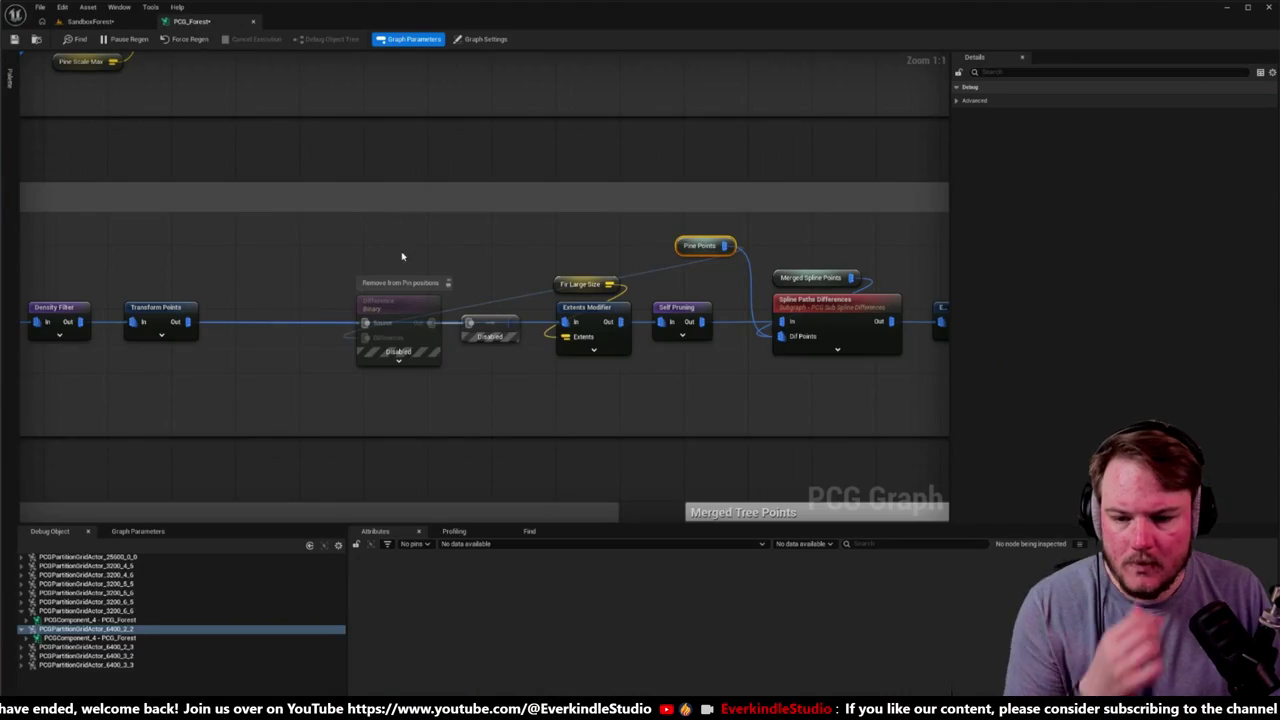
Step: Move the two disabled nodes up out of line and fly through the forest to check
click(397, 326)
shift+click(496, 323)
drag(496, 323, 412, 260)
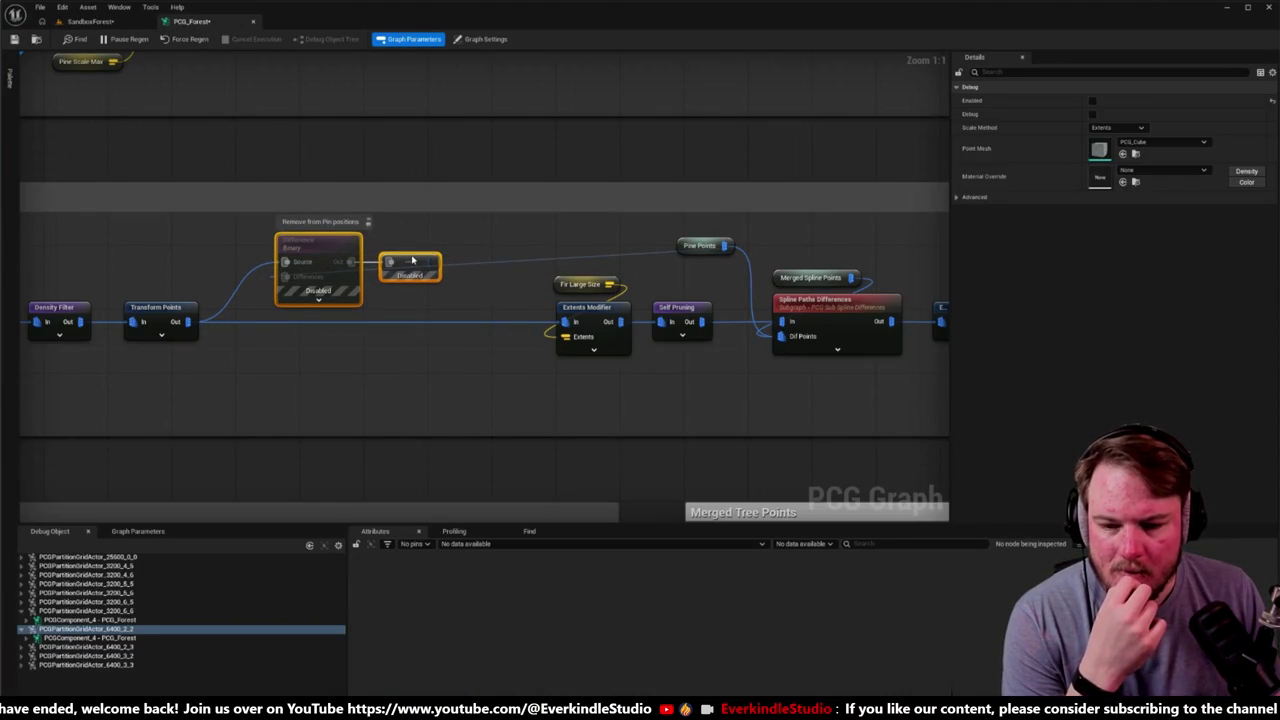
click(90, 21)
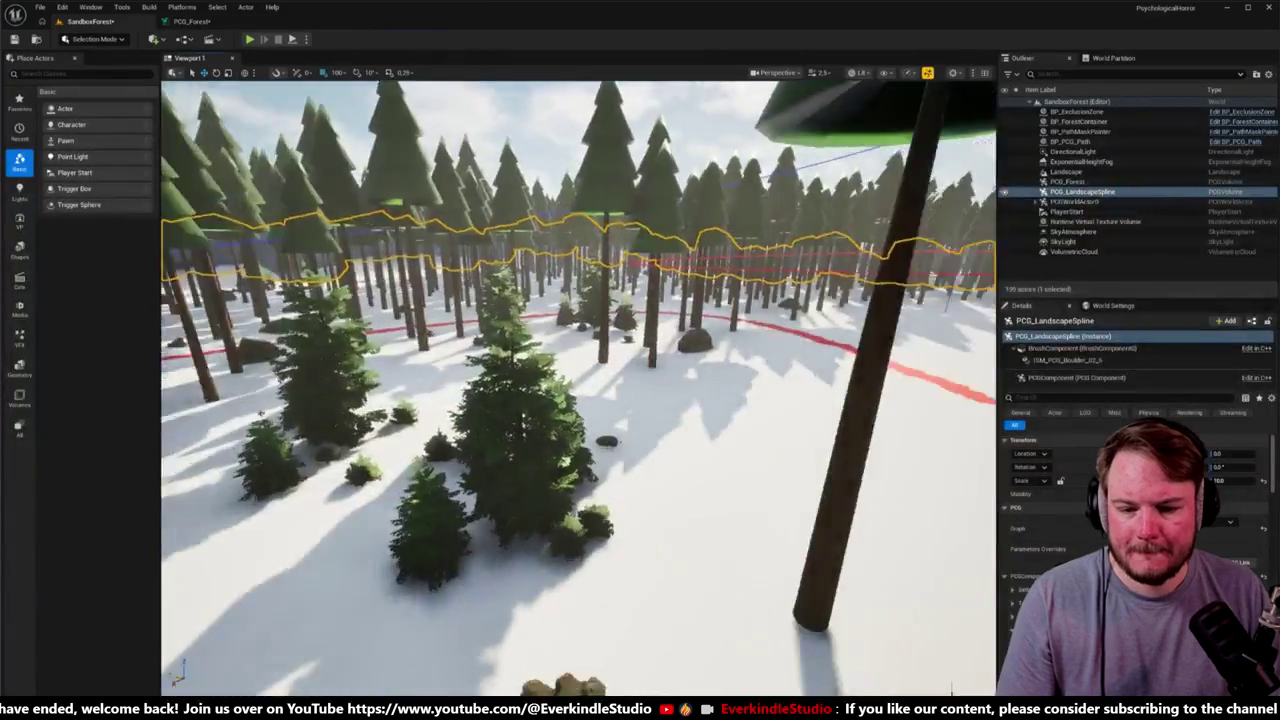
key(w)
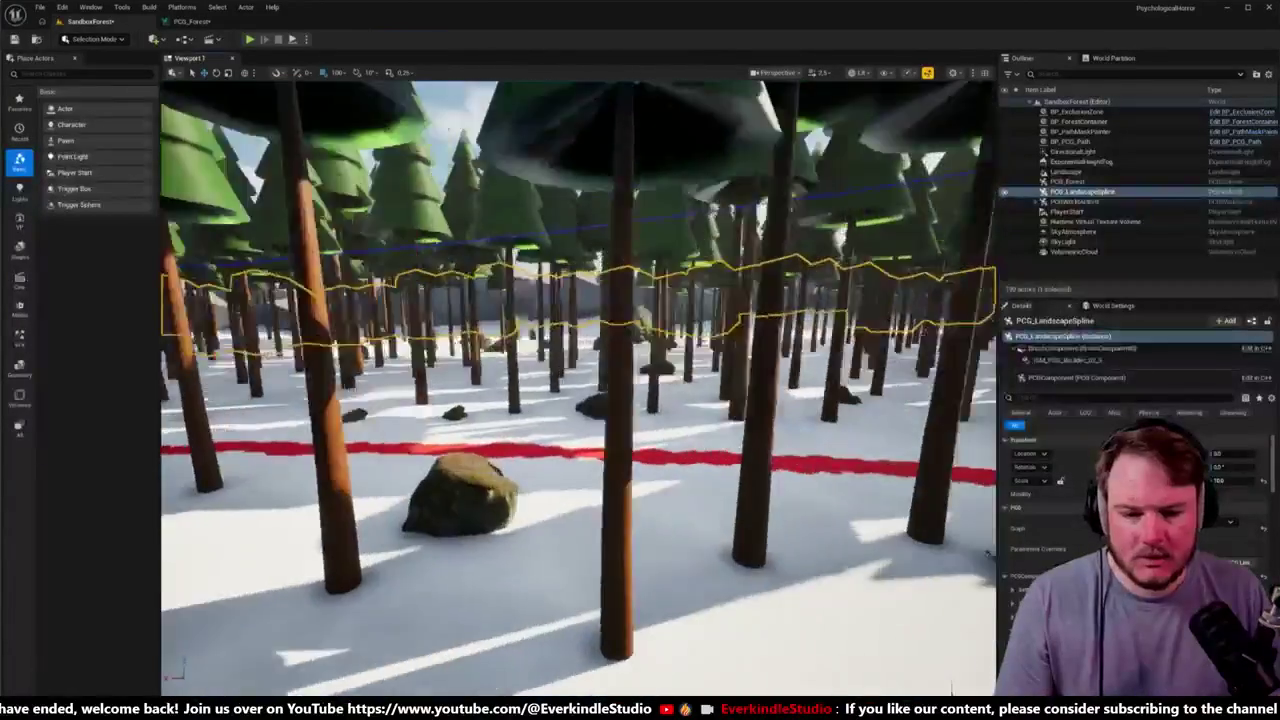
key(w)
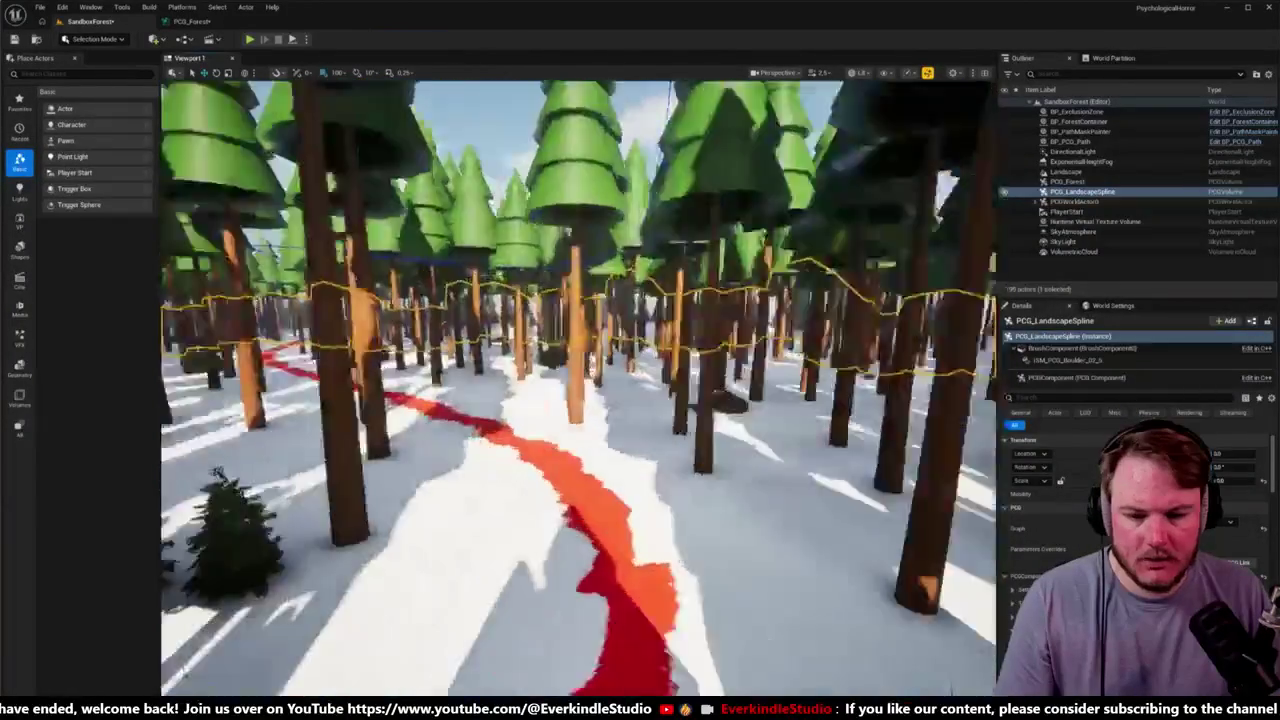
key(w)
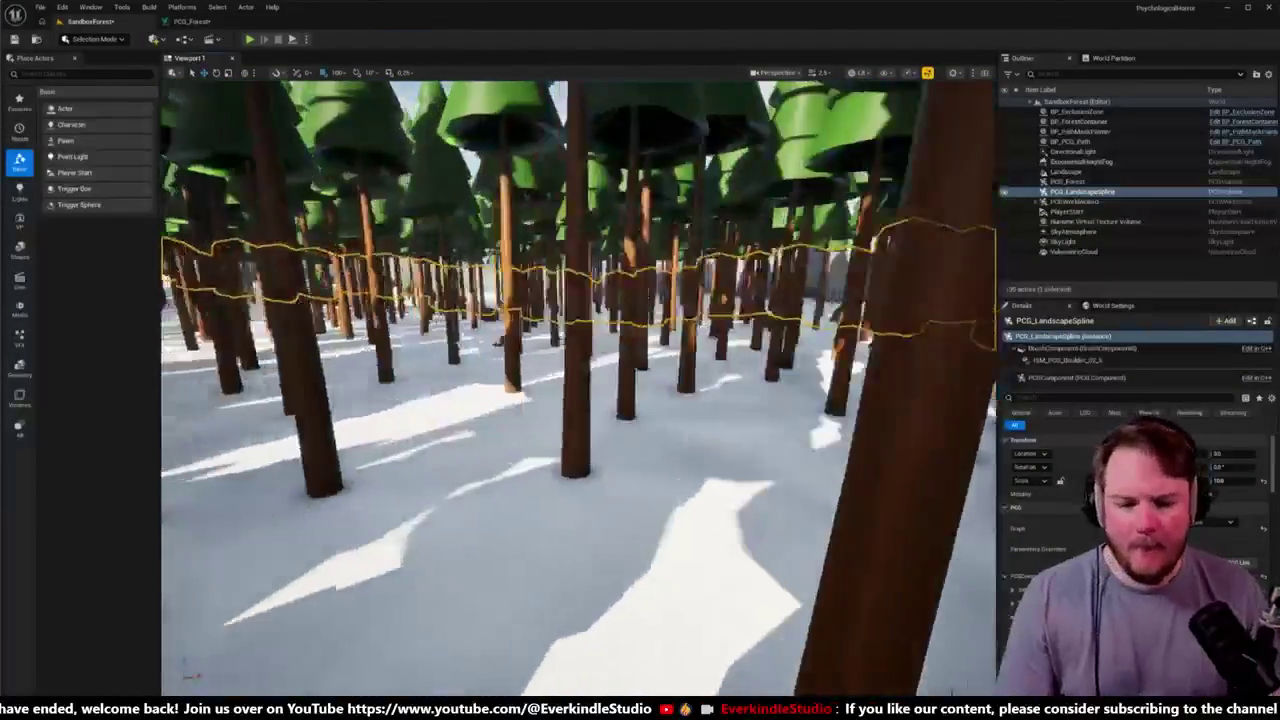
key(w)
click(192, 21)
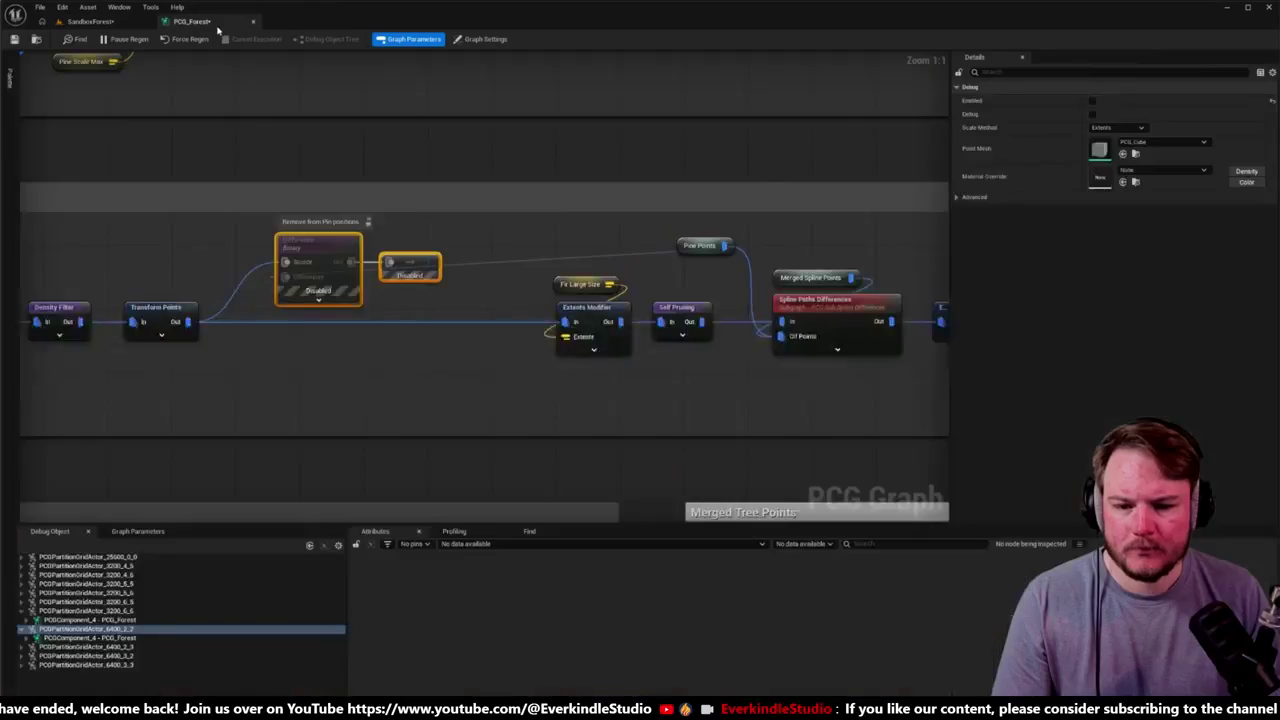
Step: Undo the rewiring, review the level, then shift Pine Points, Difference and reroute up-left
drag(607, 198, 514, 191)
key(ctrl+z)
key(ctrl+z)
key(ctrl+z)
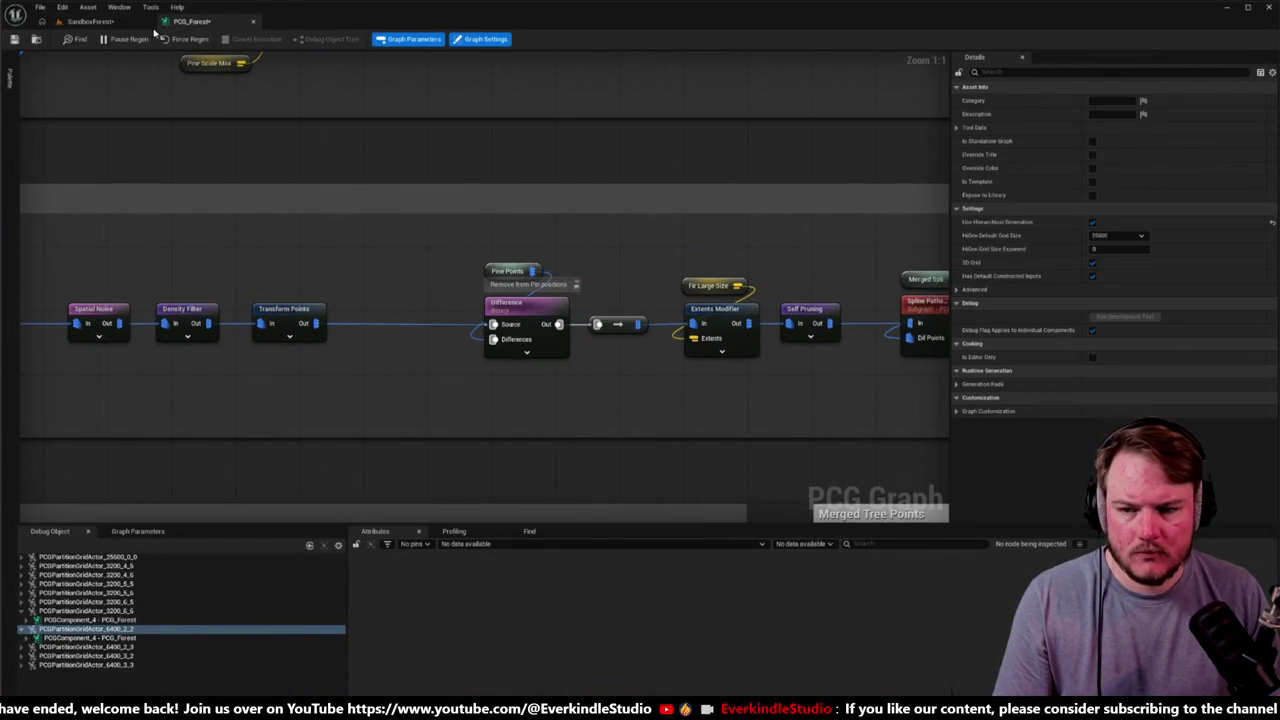
click(121, 22)
drag(380, 170, 380, 170)
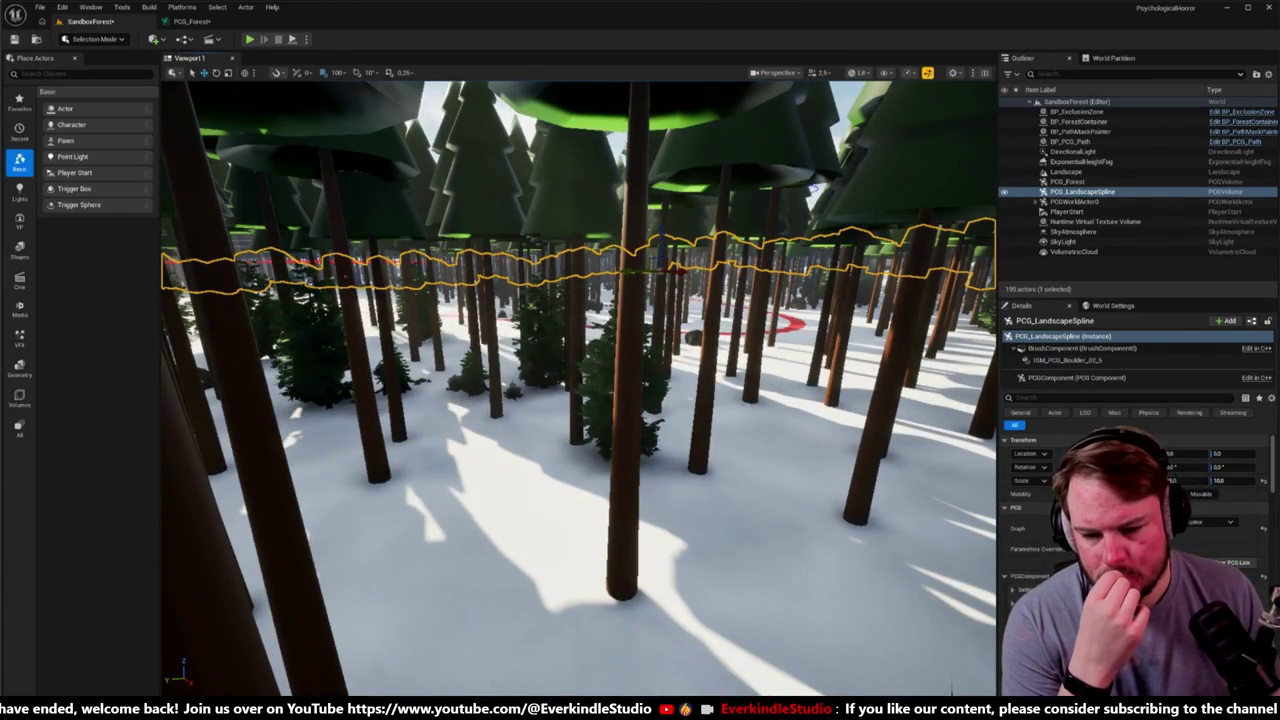
click(233, 22)
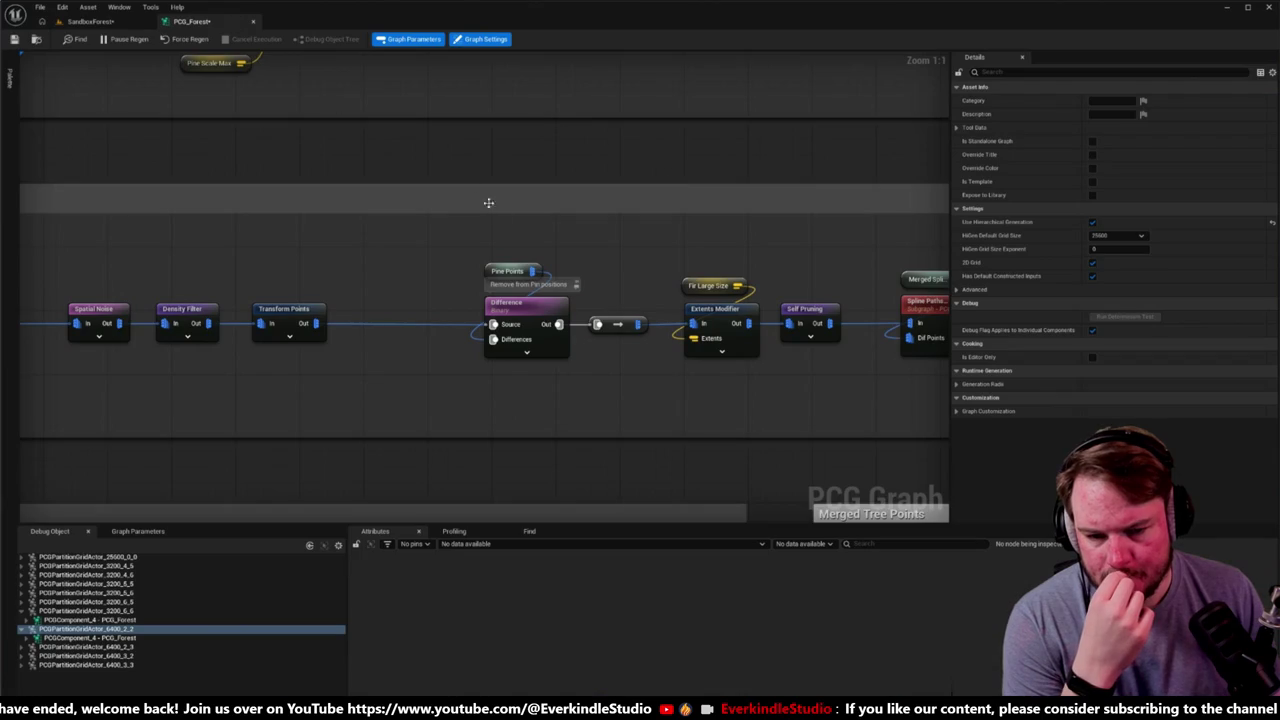
drag(488, 203, 434, 214)
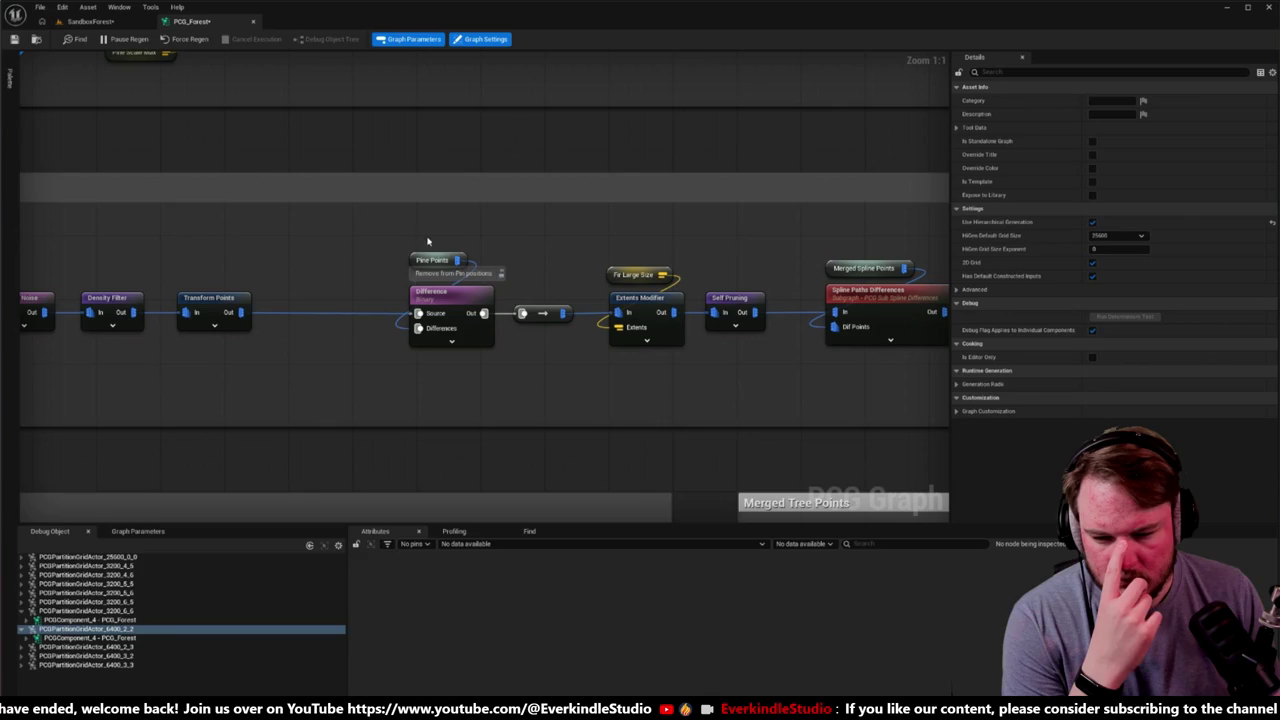
mouse_move(427, 241)
mouse_down()
mouse_move(575, 348)
mouse_move(486, 258)
mouse_up()
Step: Tidy the moved nodes, then pull a new wire from Transform Points' output to list addable nodes
click(411, 364)
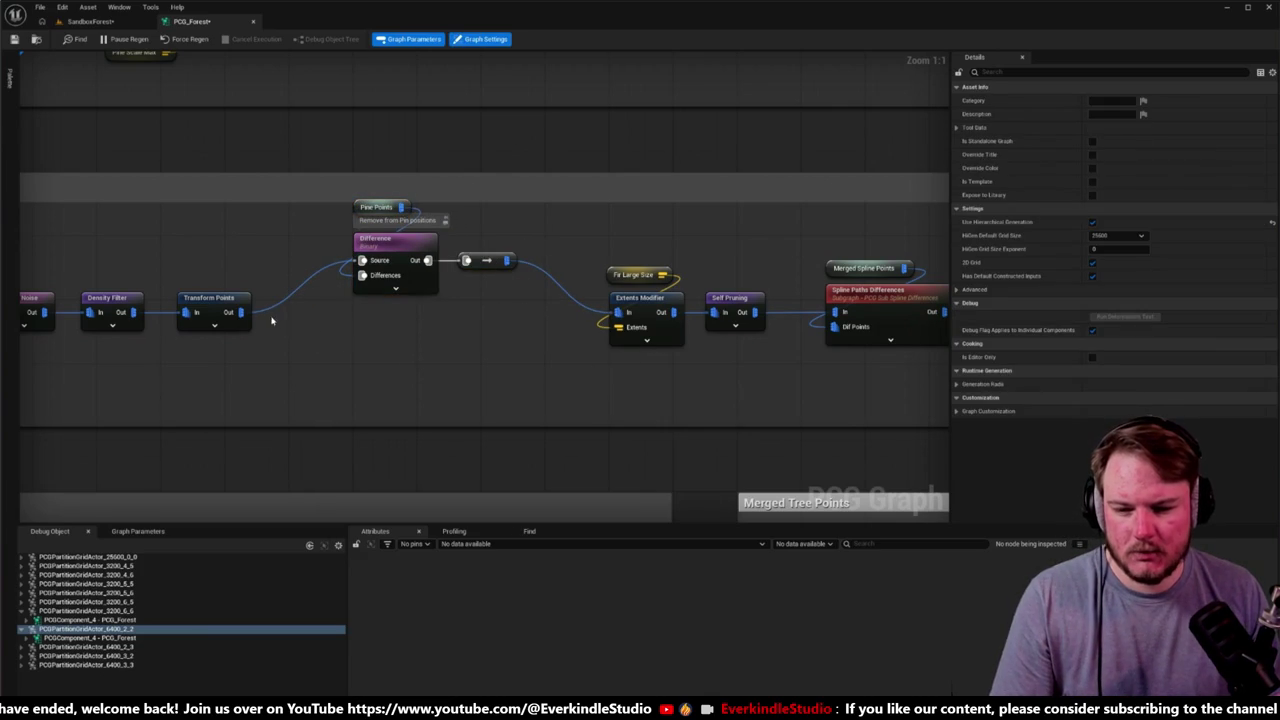
mouse_move(248, 314)
mouse_down()
mouse_move(522, 403)
mouse_move(334, 294)
mouse_move(262, 320)
mouse_up()
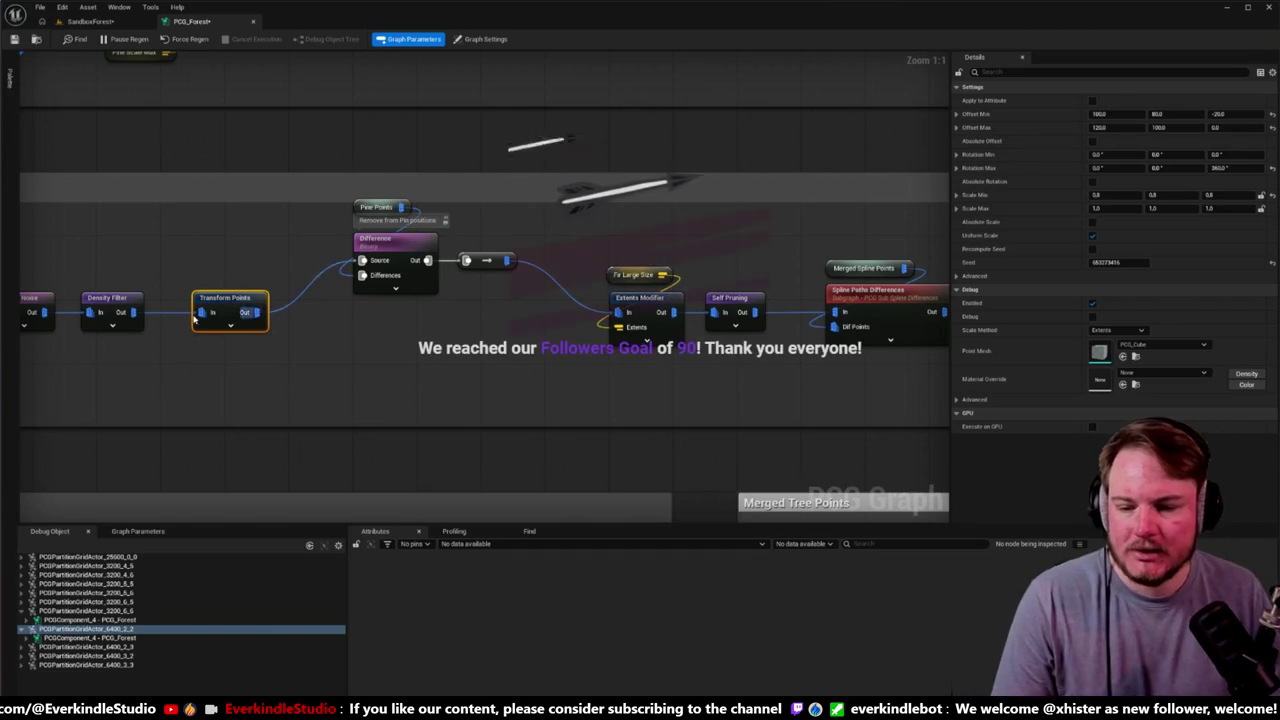
click(362, 336)
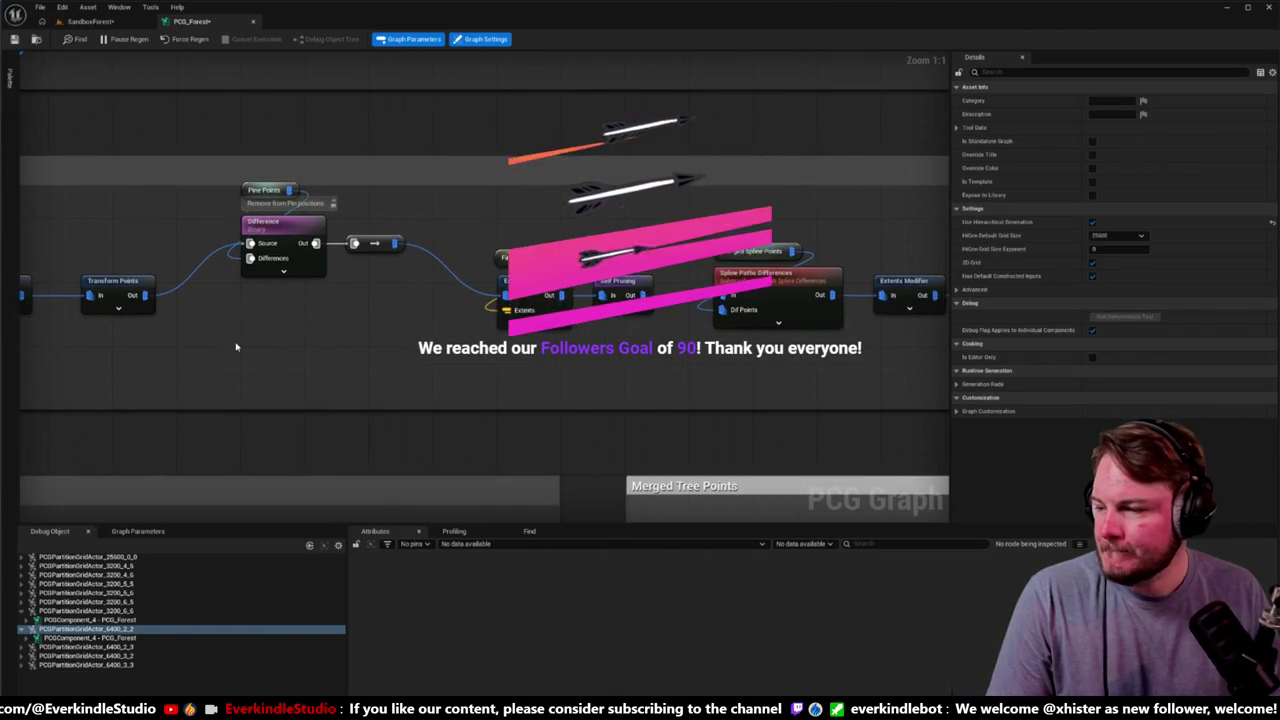
drag(145, 295, 306, 365)
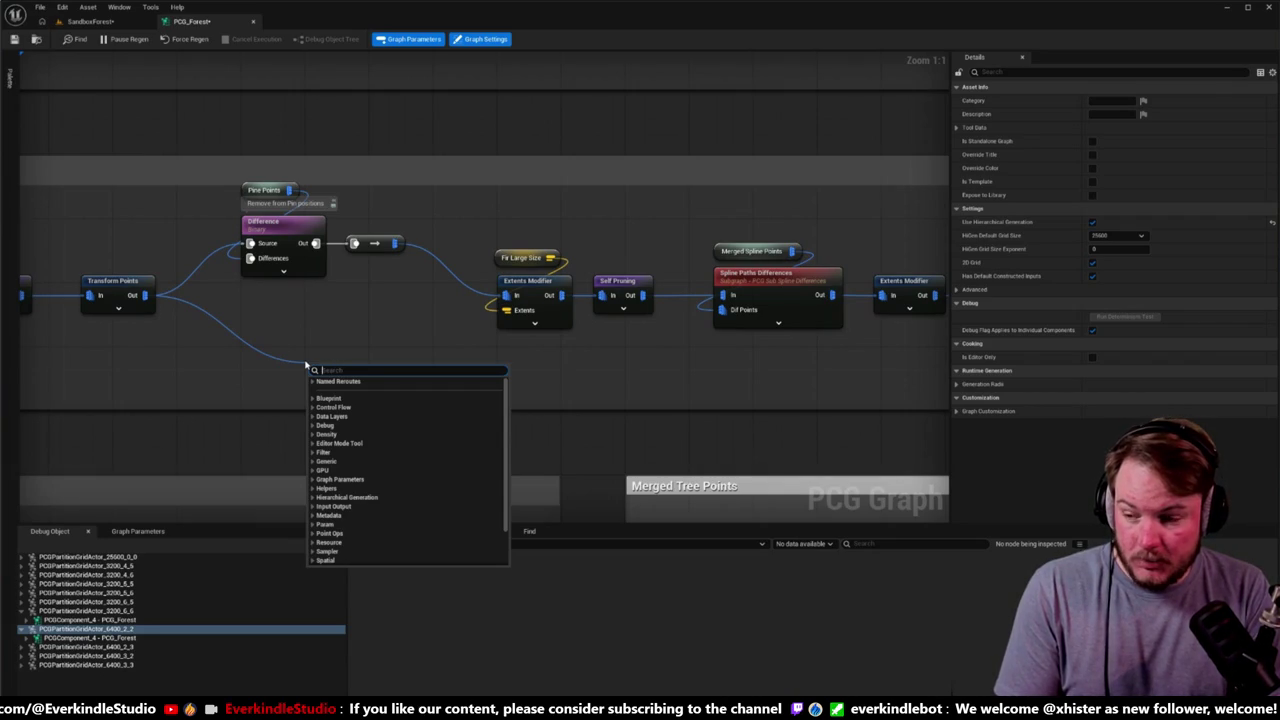
Step: Search 'debug' from Transform Points' output wire and create a Debug node
text(debug)
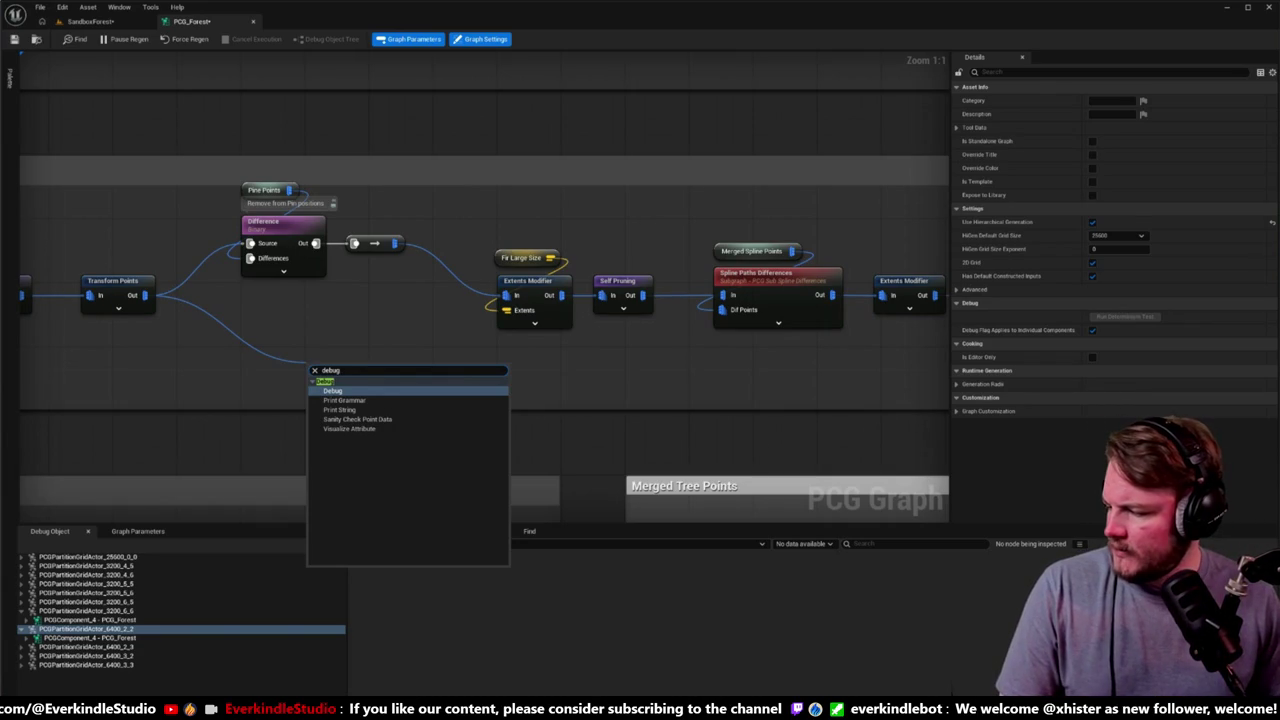
key(Escape)
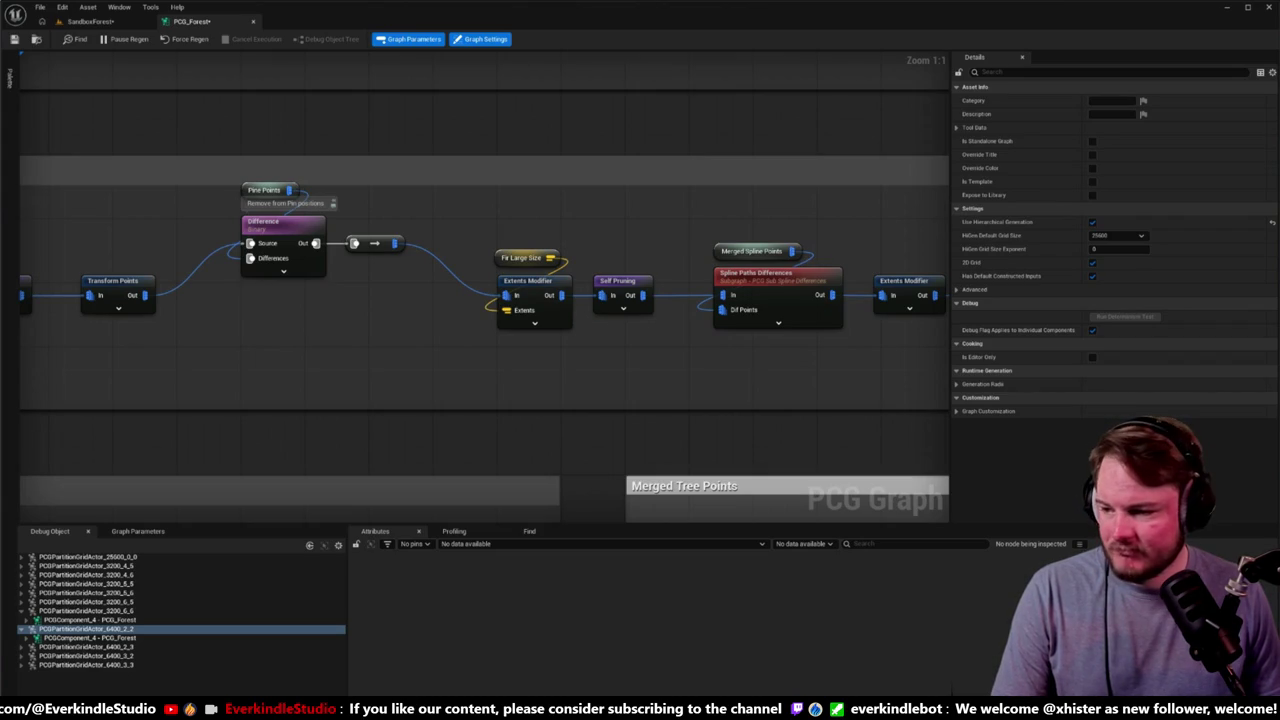
mouse_move(255, 330)
mouse_down()
mouse_move(403, 317)
mouse_move(389, 291)
mouse_move(323, 326)
mouse_up()
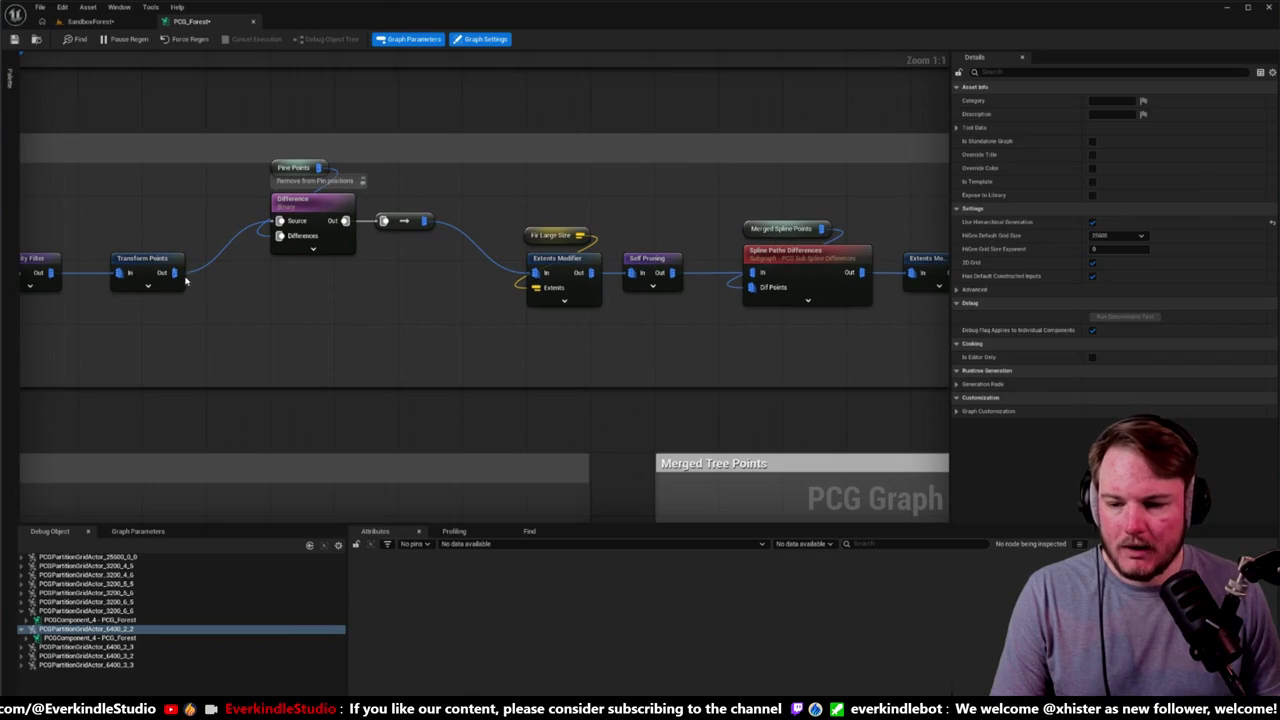
drag(174, 272, 337, 338)
text(debug)
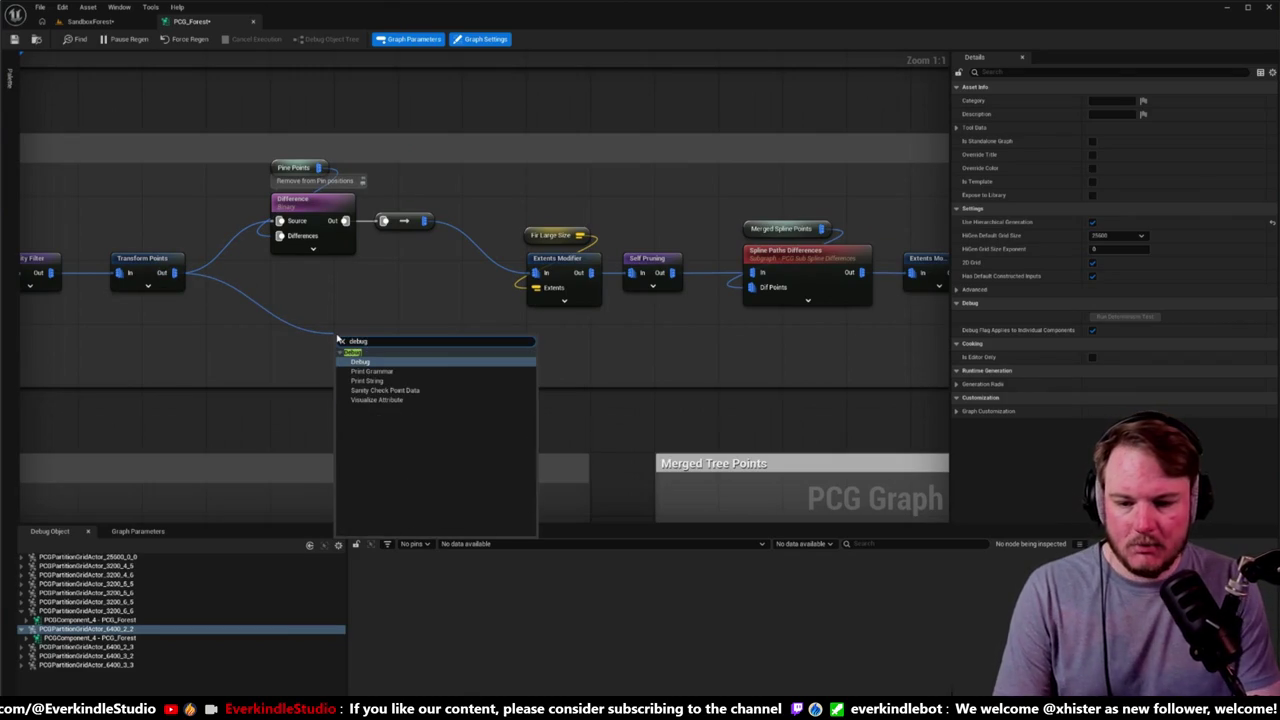
key(Return)
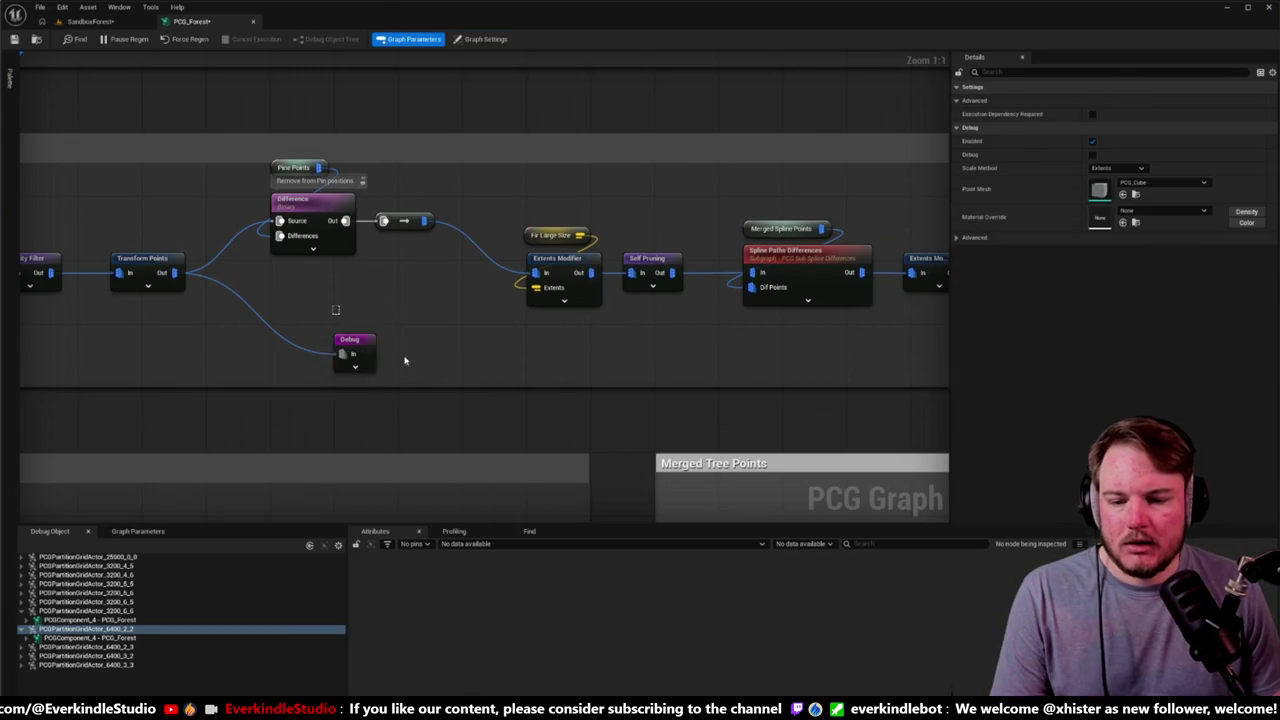
Step: Check the debug output in the level and move the Debug node further right
click(90, 21)
key(w)
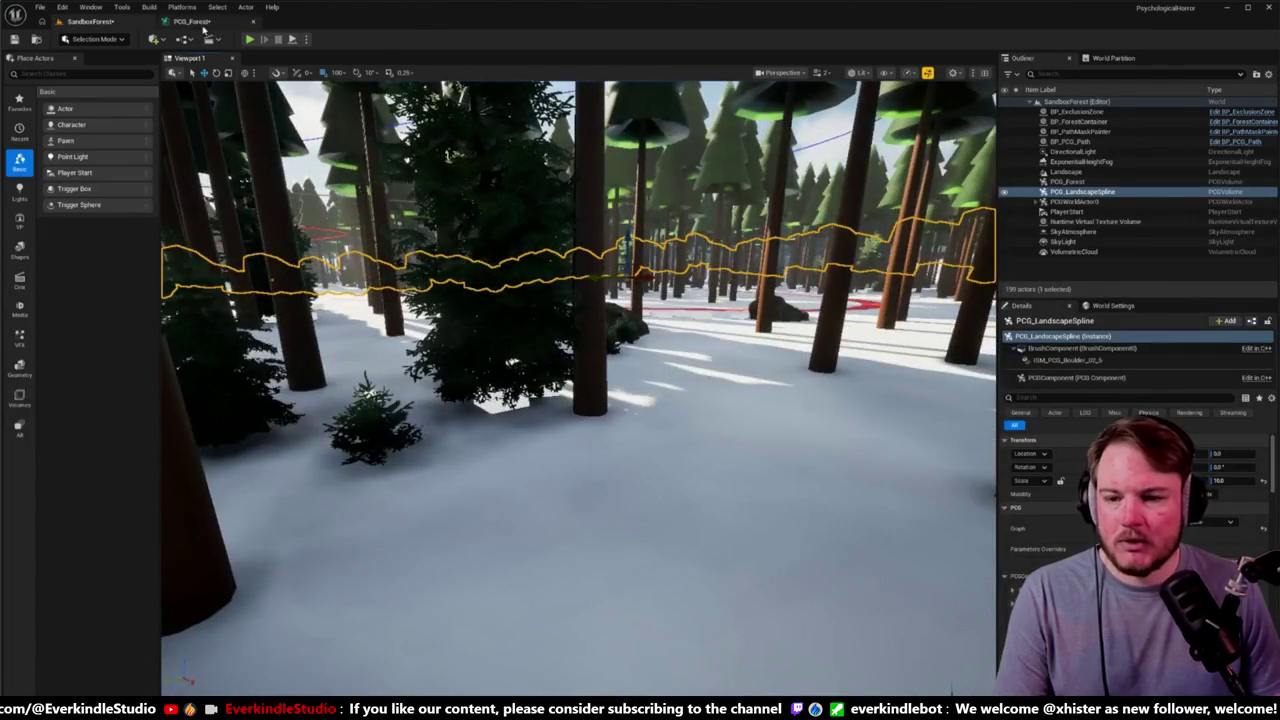
click(190, 21)
drag(220, 345, 463, 342)
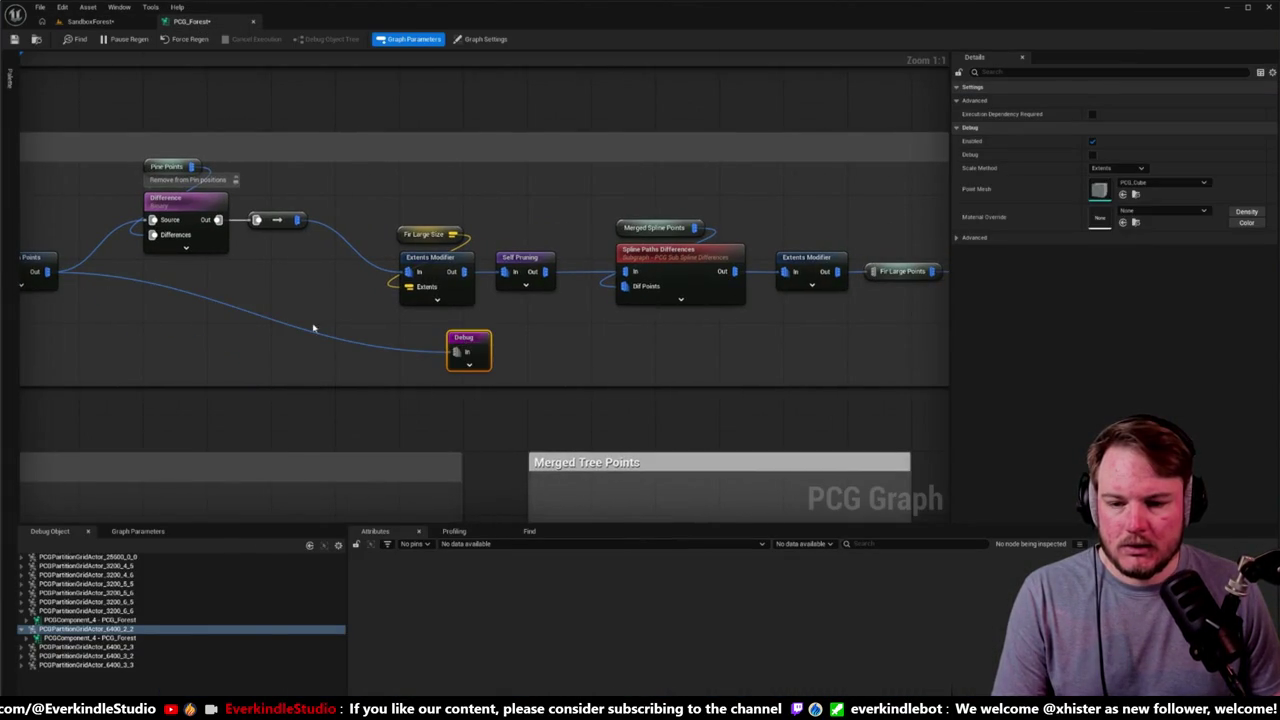
drag(313, 328, 401, 322)
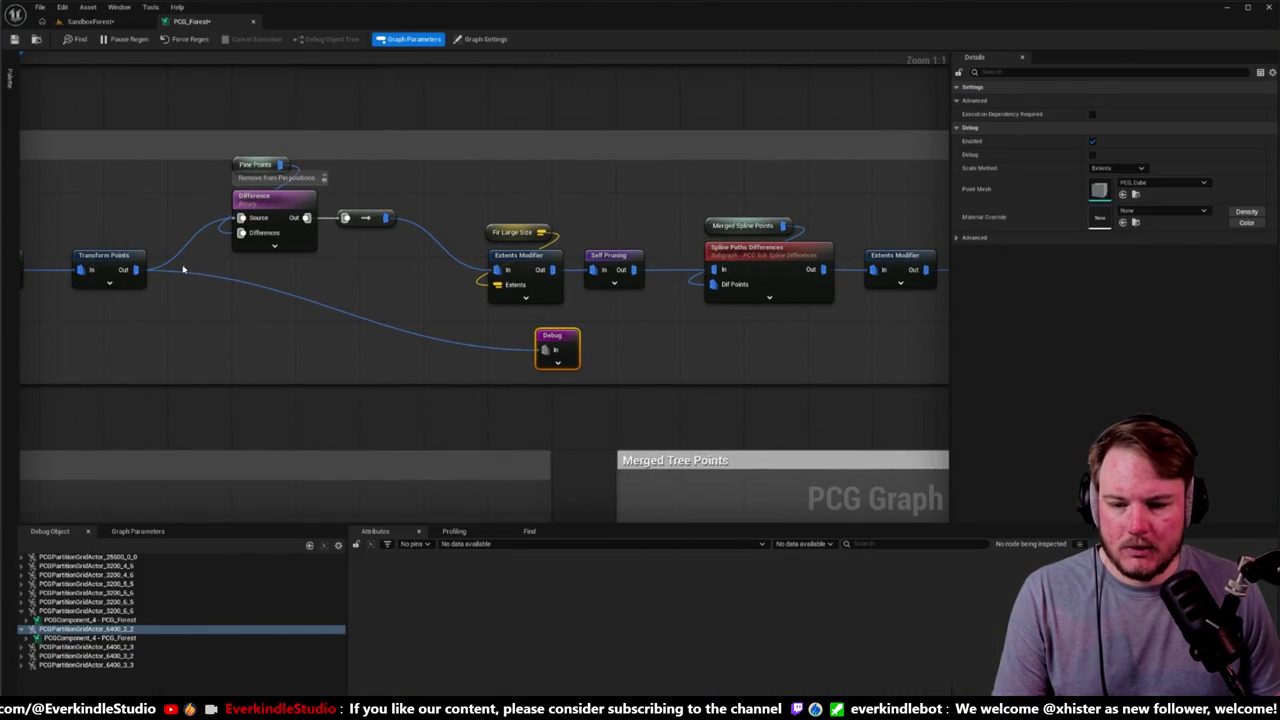
Step: Wire Transform Points straight into Extents Modifier, feed Extents Modifier into Debug, and view the boxes
alt+click(430, 236)
mouse_move(133, 272)
mouse_down()
mouse_move(497, 270)
mouse_move(590, 300)
mouse_move(545, 350)
mouse_up()
alt+click(446, 330)
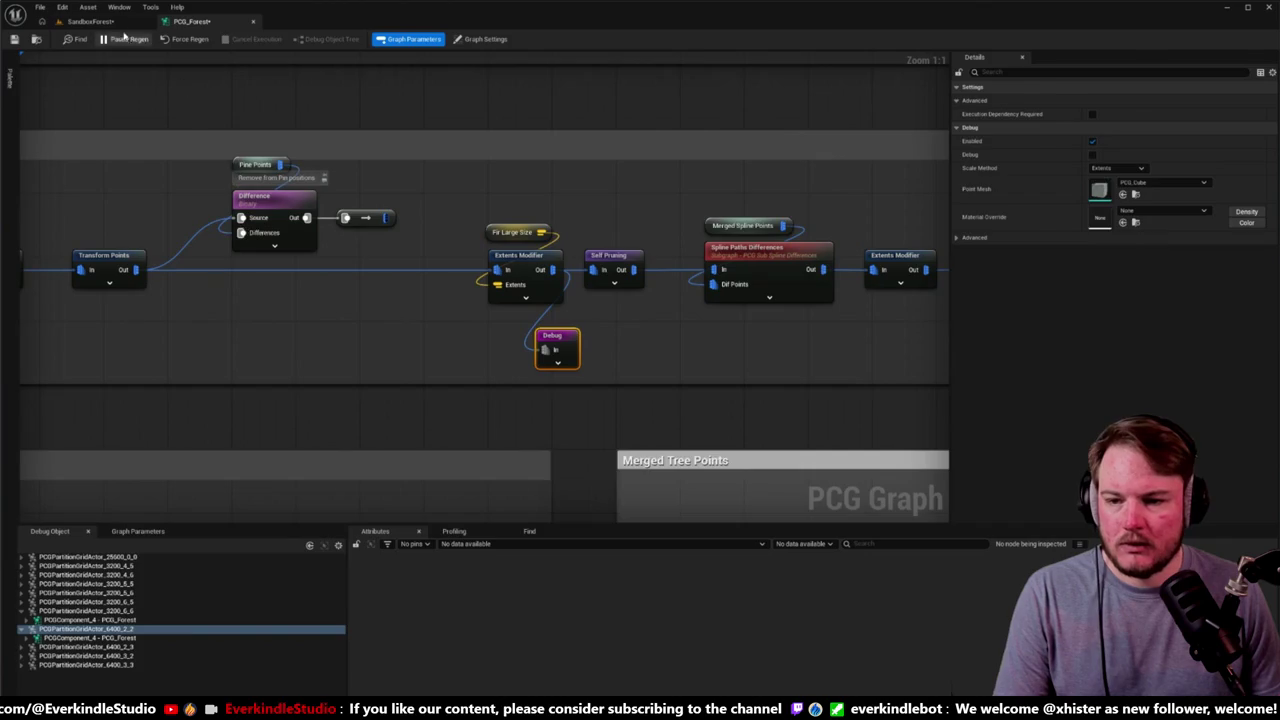
click(90, 21)
drag(490, 220, 490, 180)
mouse_move(565, 353)
mouse_down()
mouse_move(676, 322)
mouse_move(690, 284)
mouse_up()
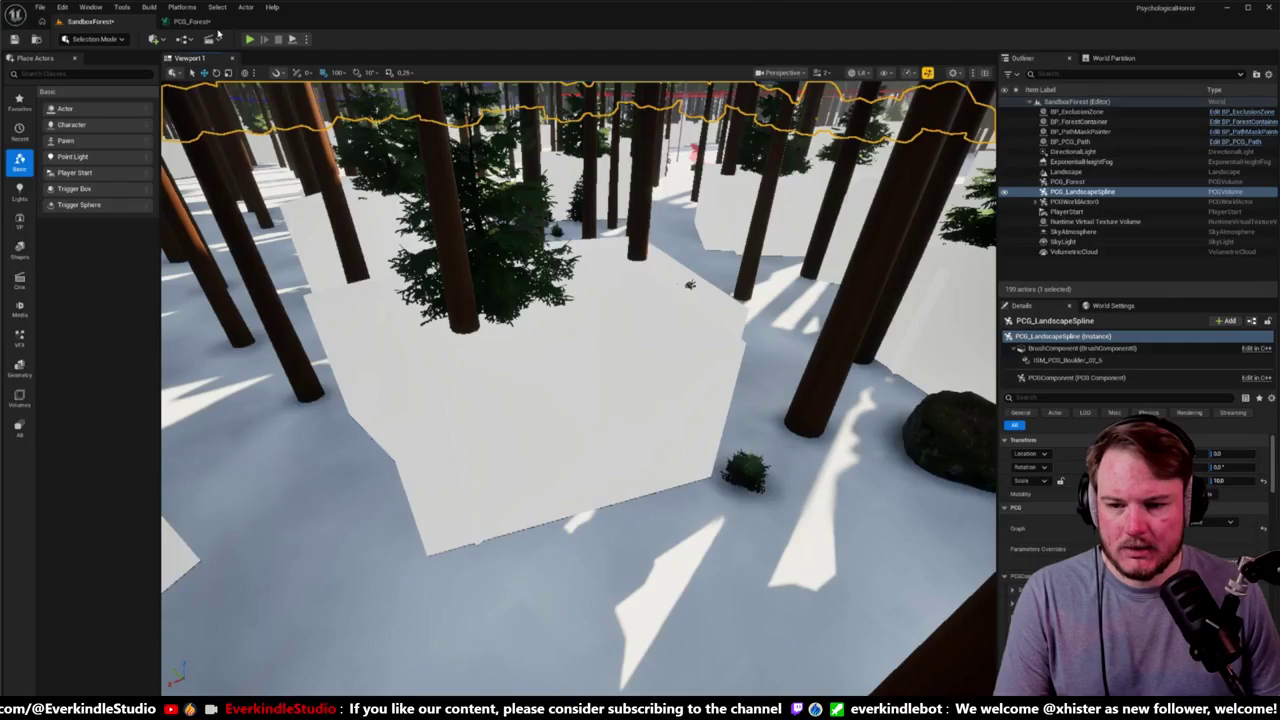
drag(588, 280, 592, 274)
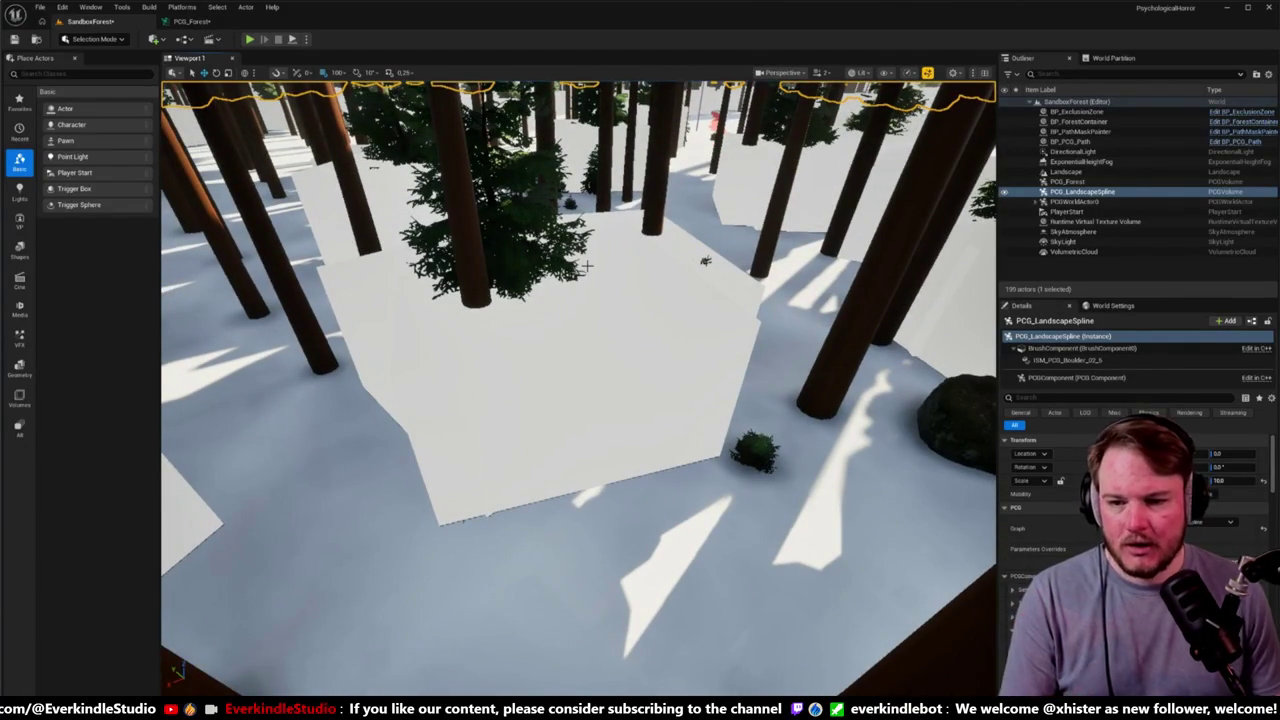
Step: Move the Debug node beside Self Pruning, inspect Self Pruning's settings, and recheck the forest
click(190, 21)
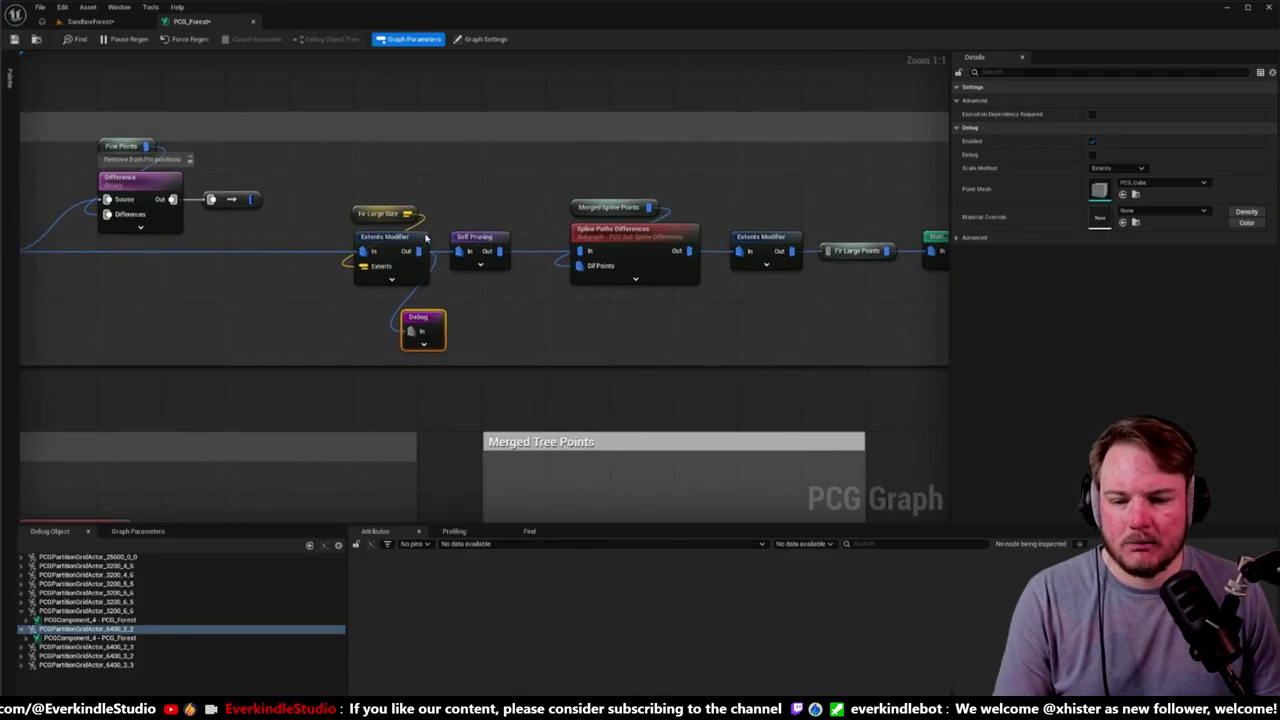
mouse_move(424, 312)
mouse_down()
mouse_move(537, 311)
mouse_move(522, 308)
mouse_move(500, 251)
mouse_up()
click(488, 240)
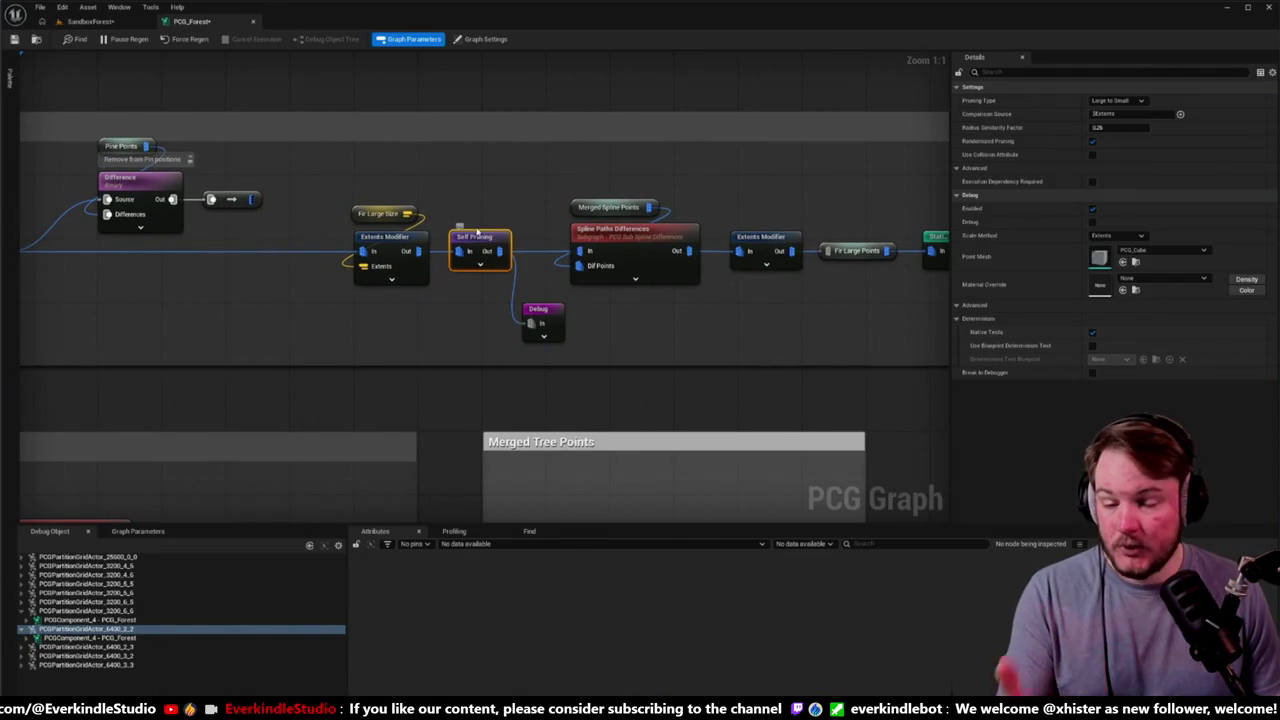
click(117, 22)
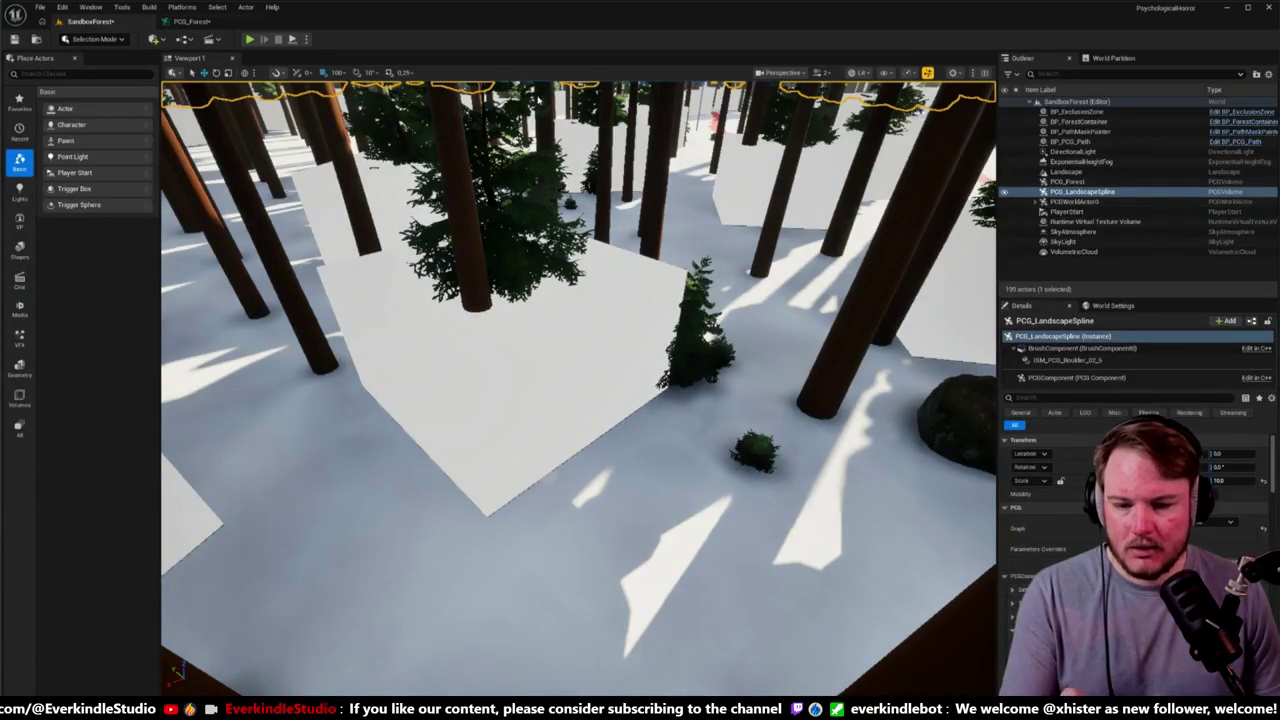
key(s)
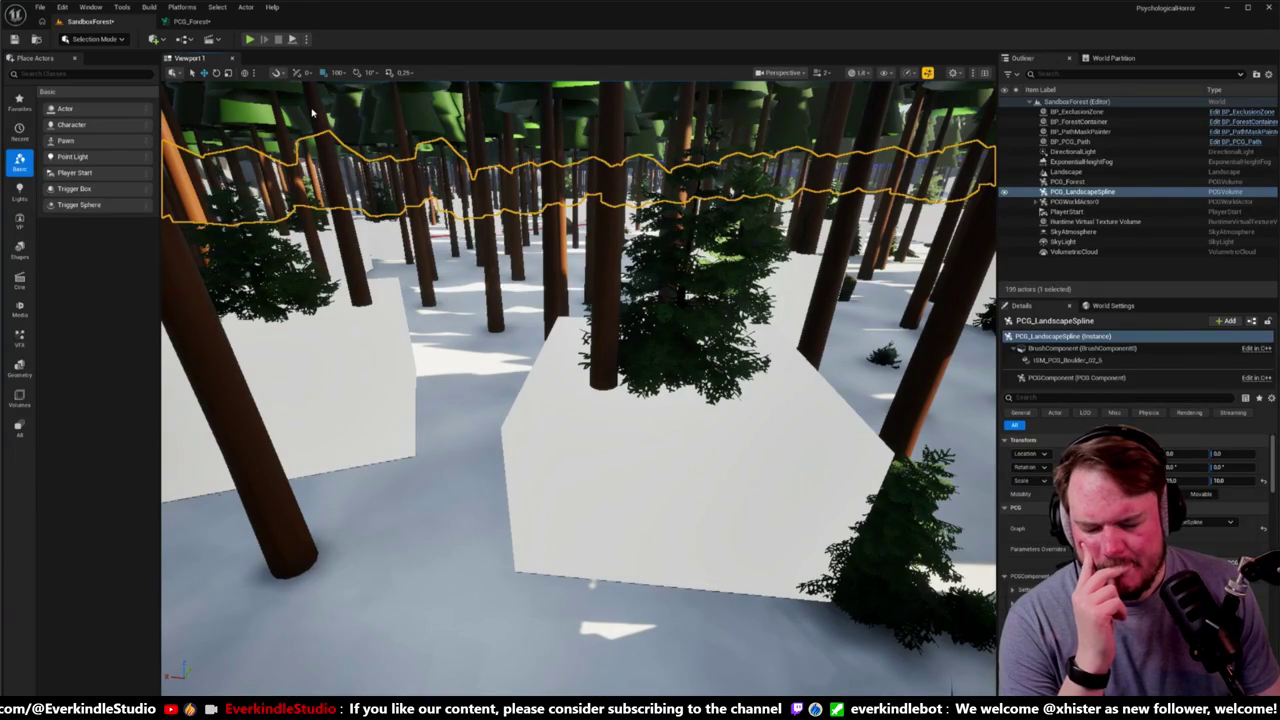
click(190, 21)
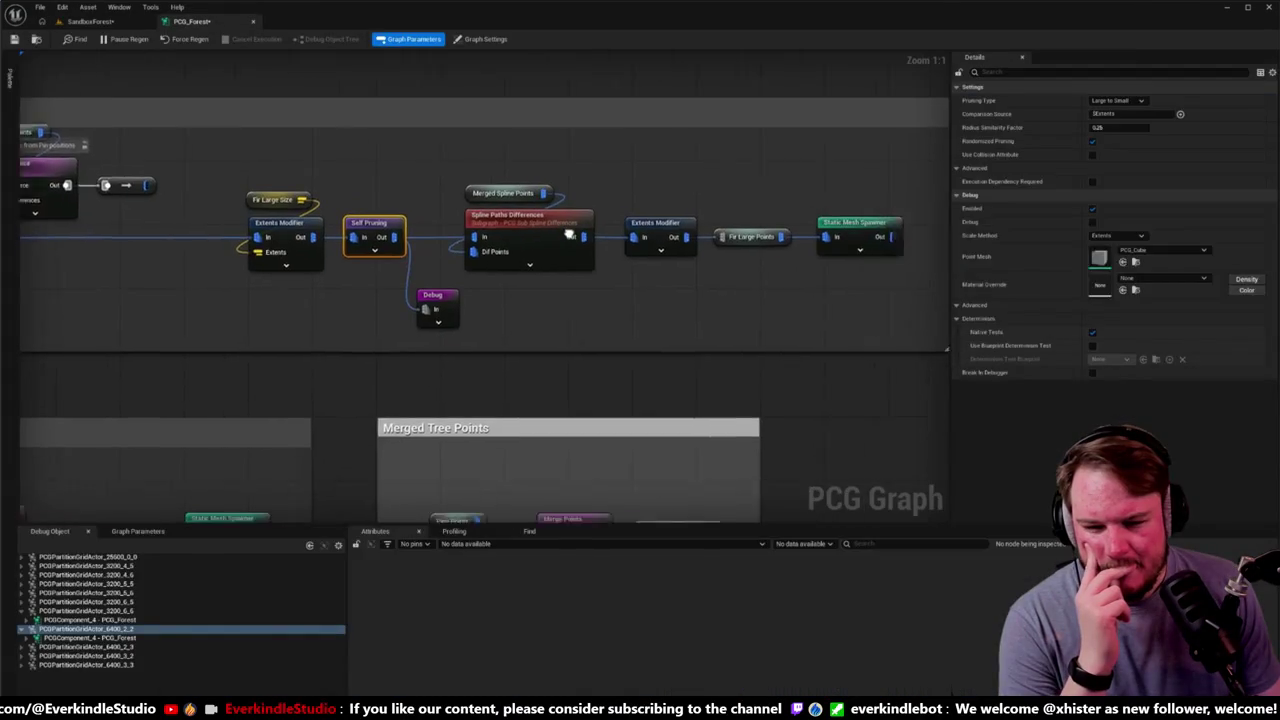
Step: Move the Debug node right and feed it from Spline Paths Differences' output
drag(472, 230, 584, 248)
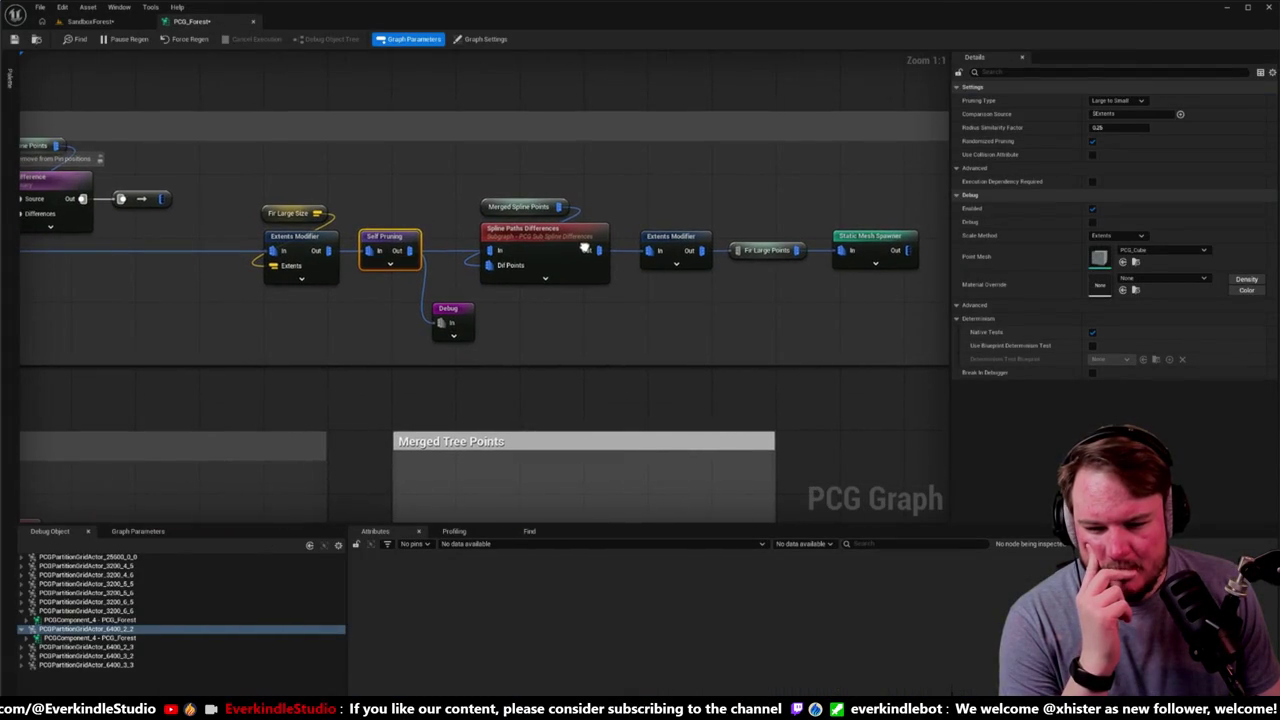
click(531, 242)
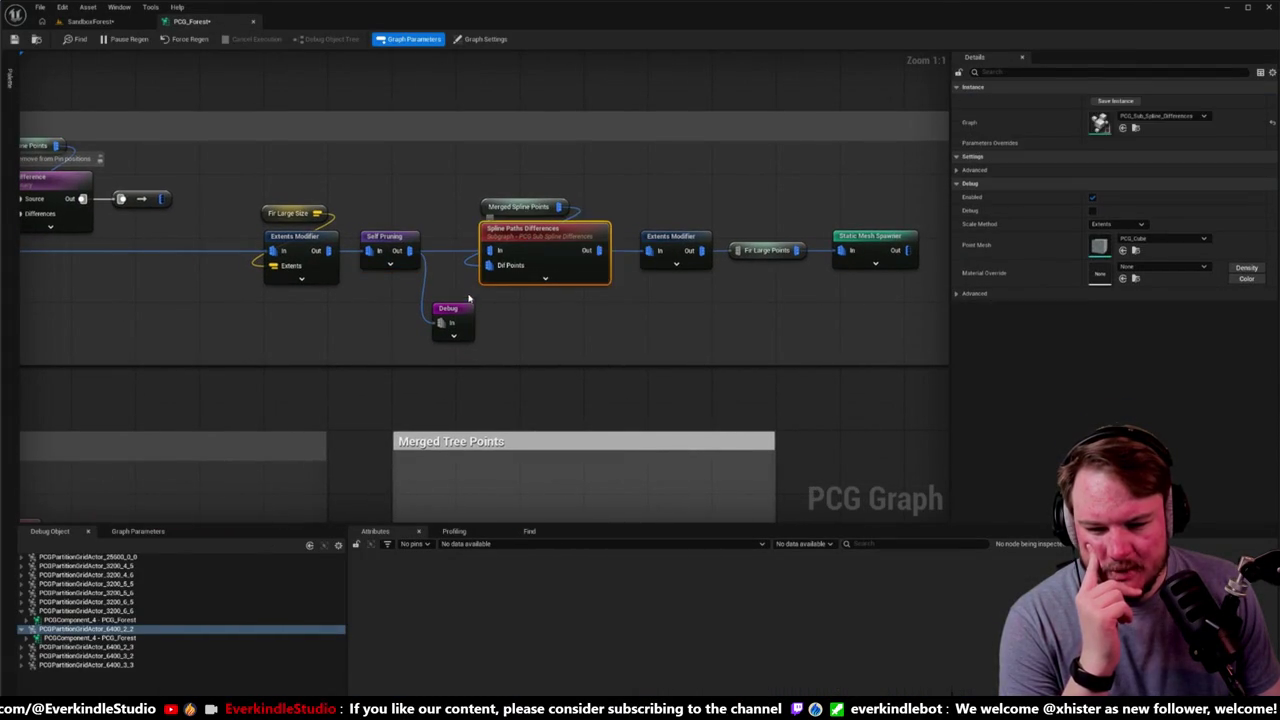
drag(464, 311, 664, 314)
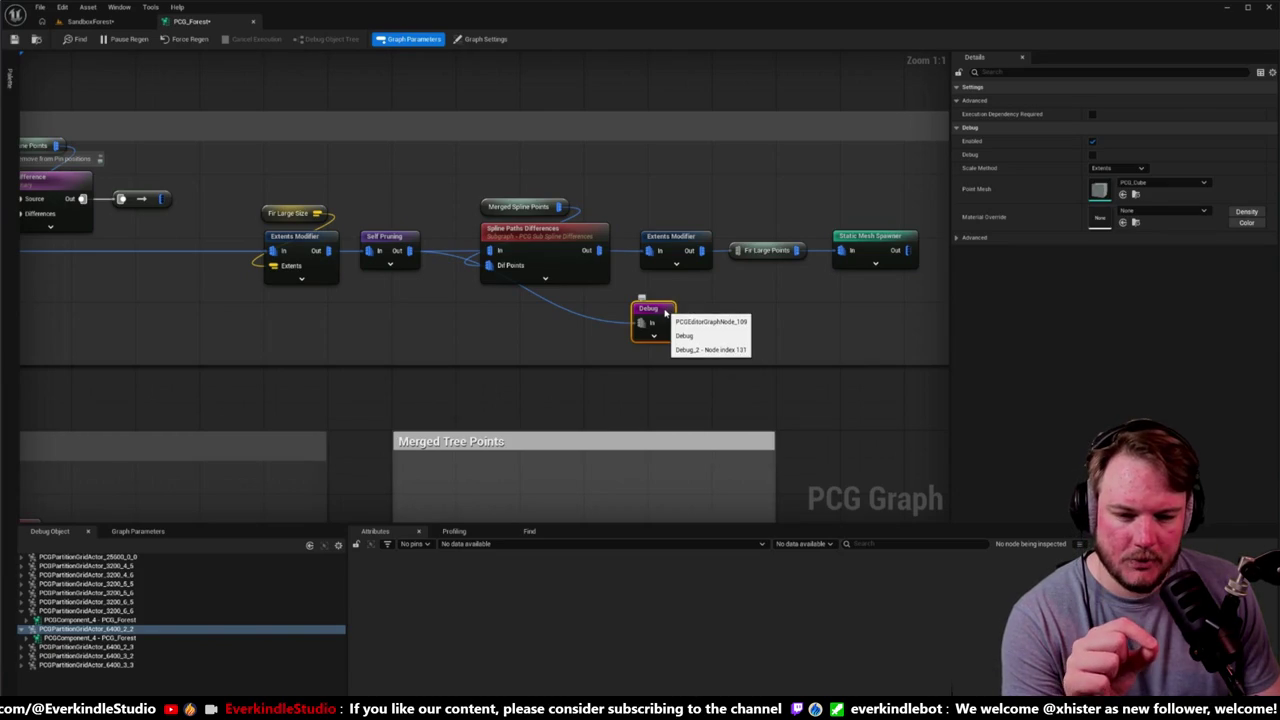
drag(450, 182, 636, 224)
scroll(636, 224, down, 5)
scroll(636, 224, up, 4)
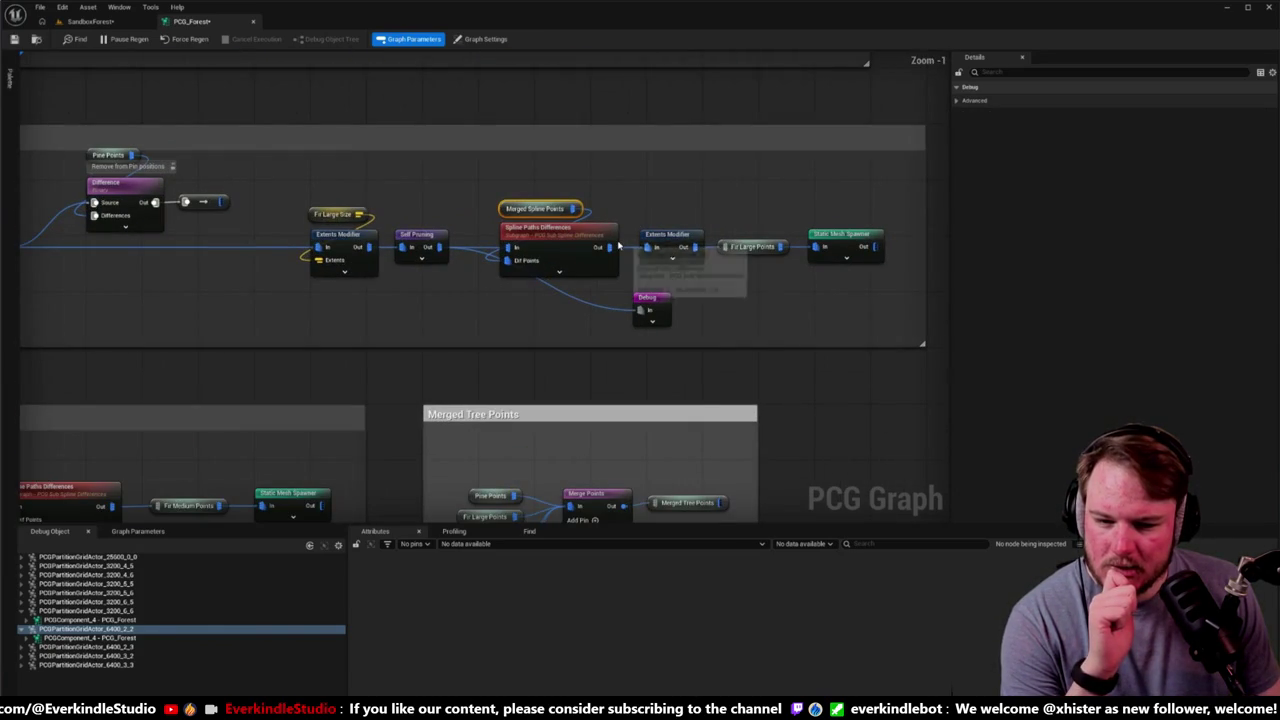
drag(641, 310, 605, 252)
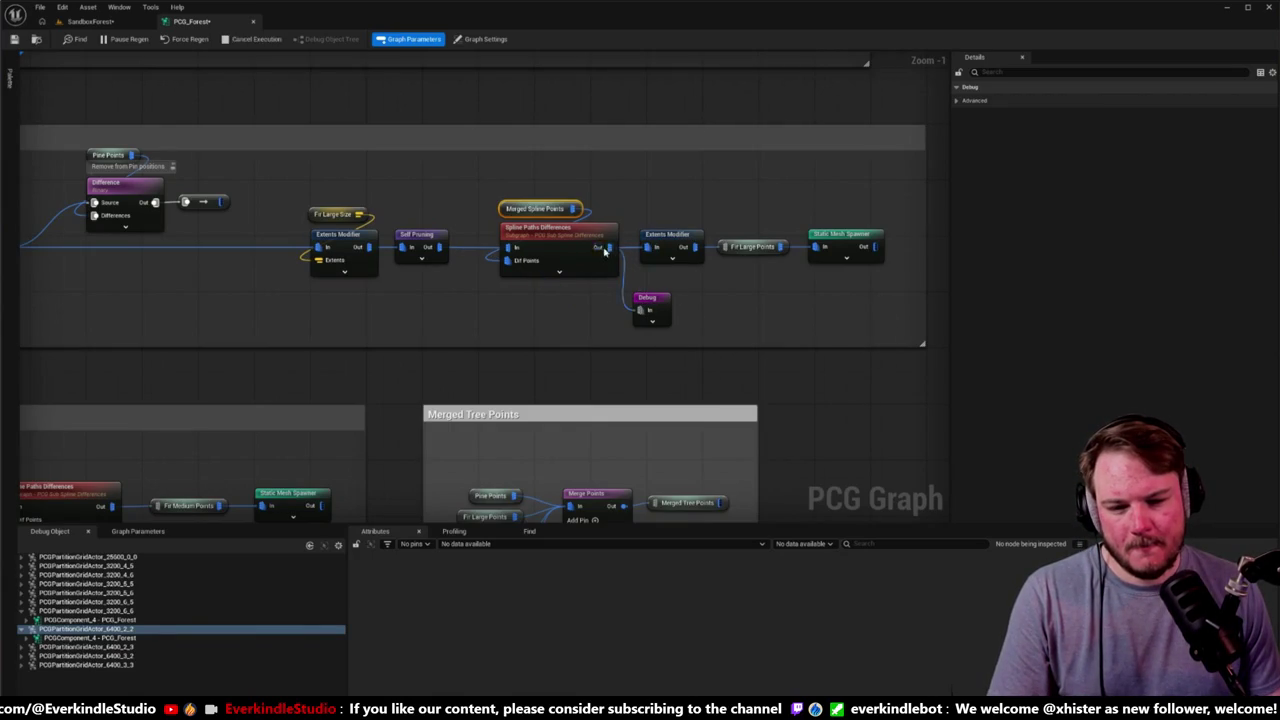
Step: View the resulting debug boxes in the forest level
click(100, 21)
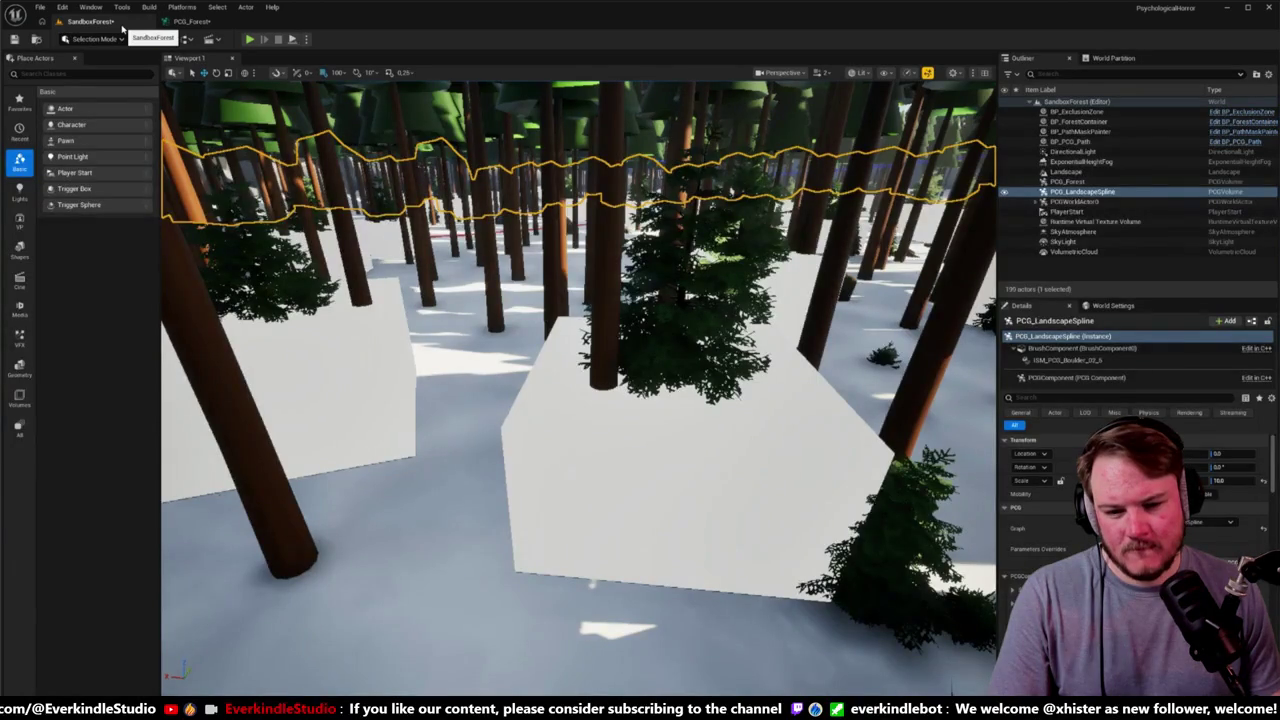
click(206, 23)
click(95, 21)
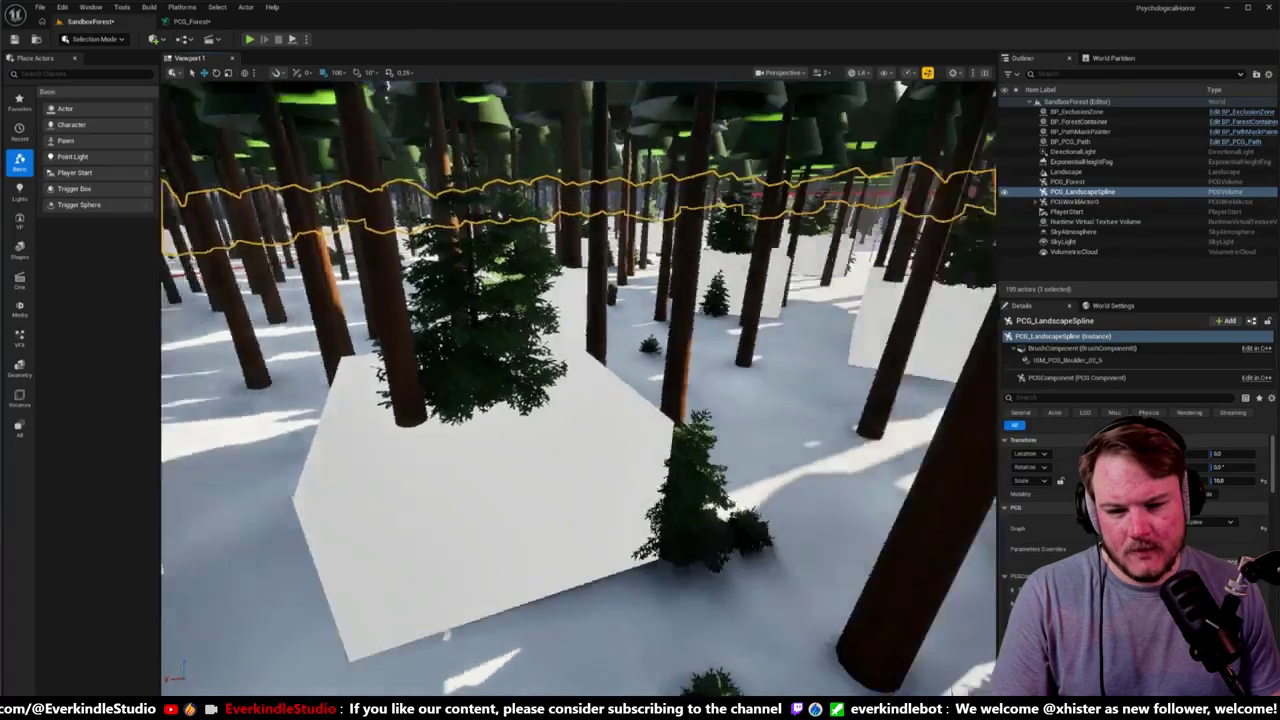
drag(387, 86, 387, 86)
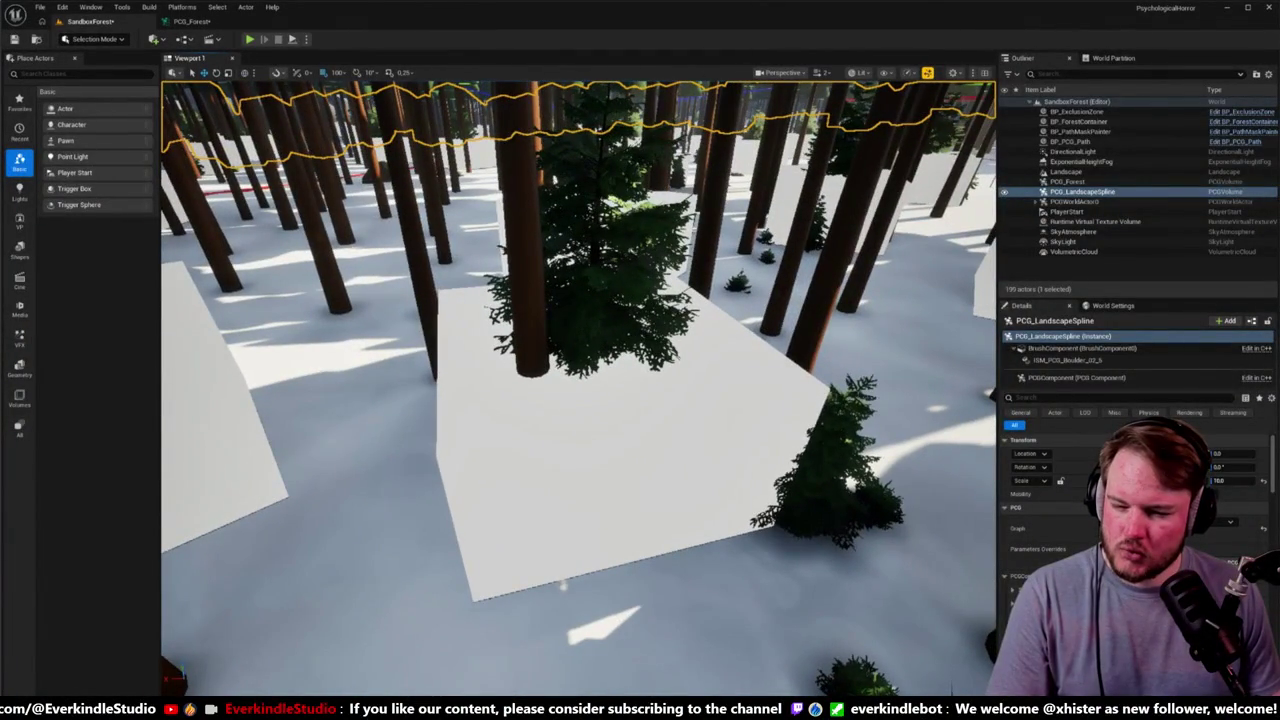
click(192, 21)
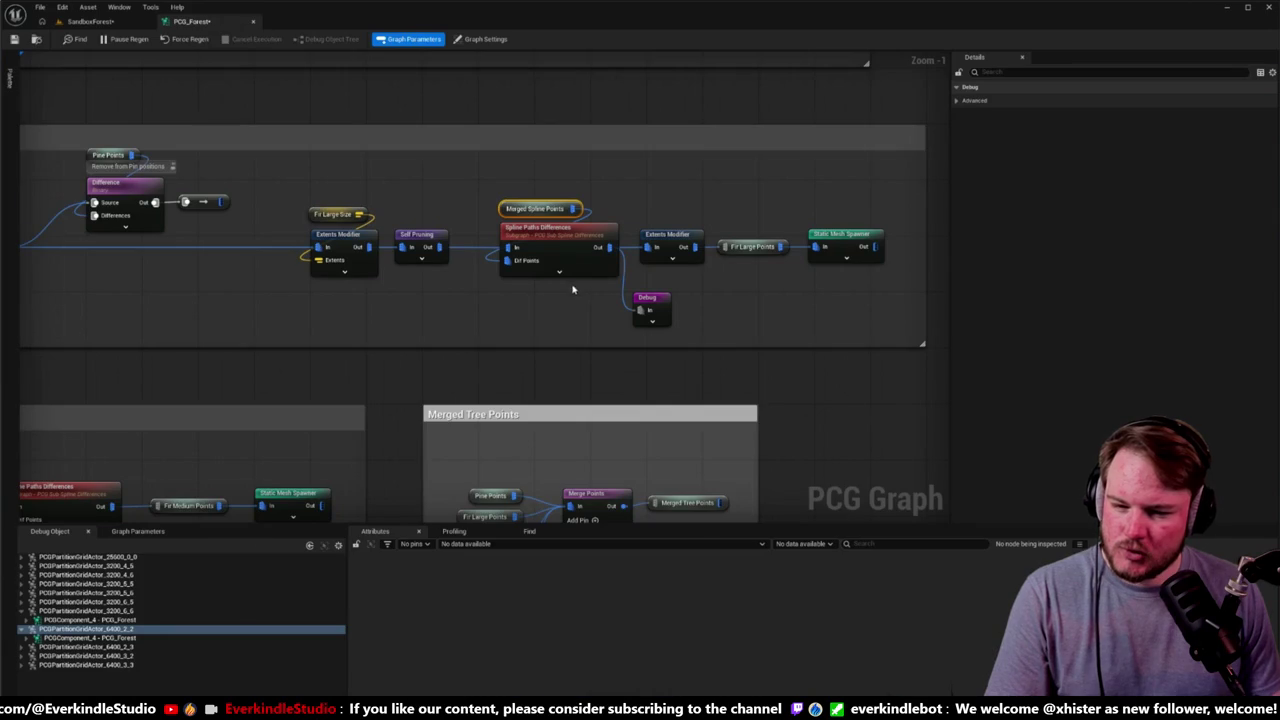
Step: Shift the Debug node further right below the spawner, rechecking the forest in between
drag(530, 303, 579, 310)
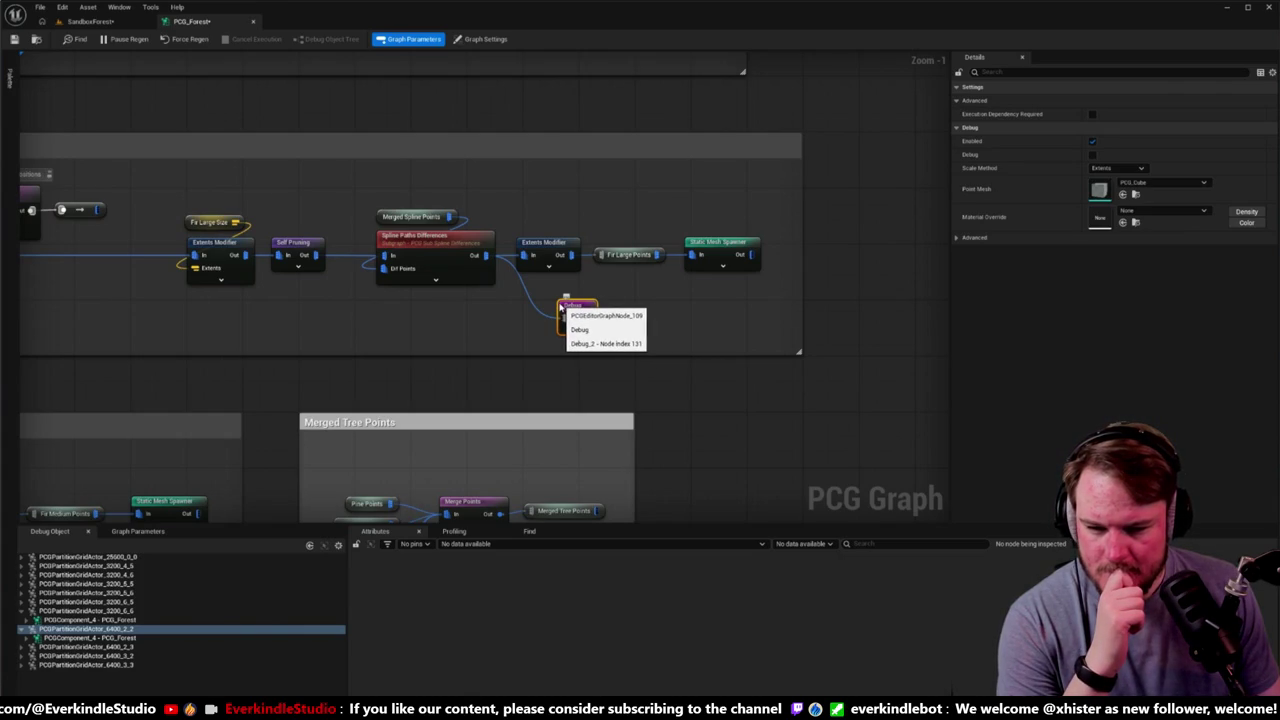
scroll(560, 305, down, 2)
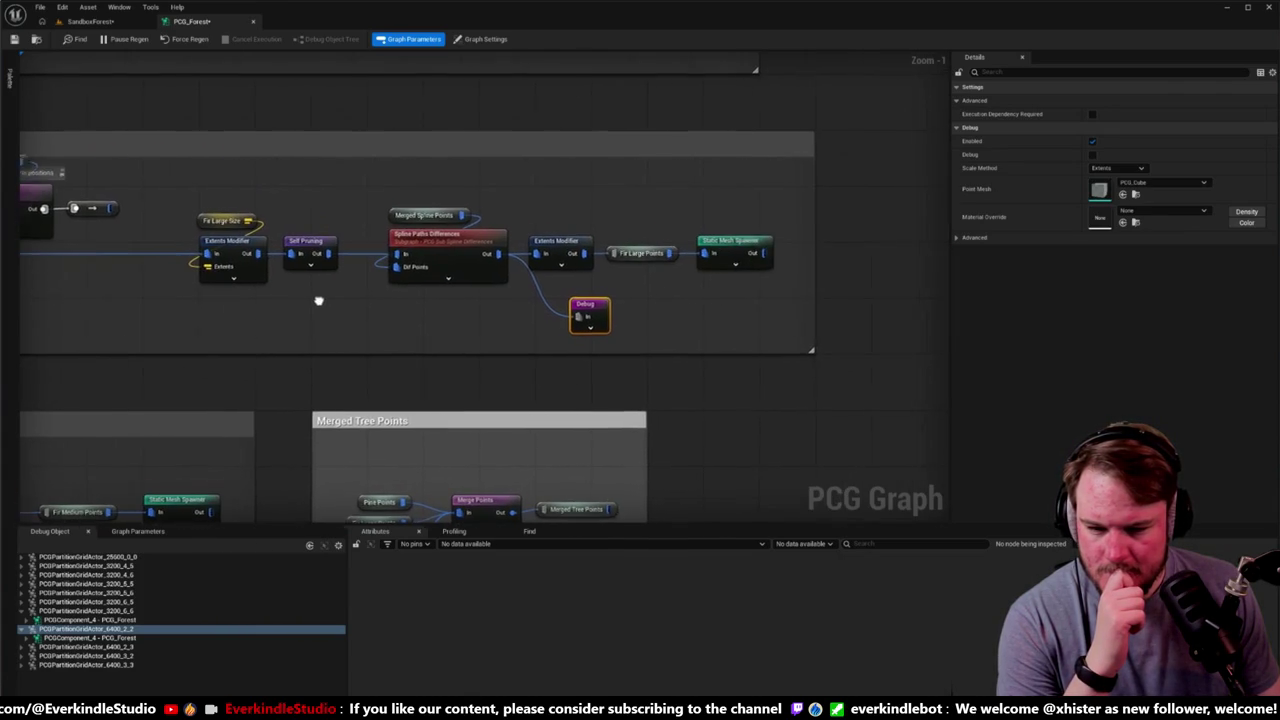
scroll(588, 312, up, 2)
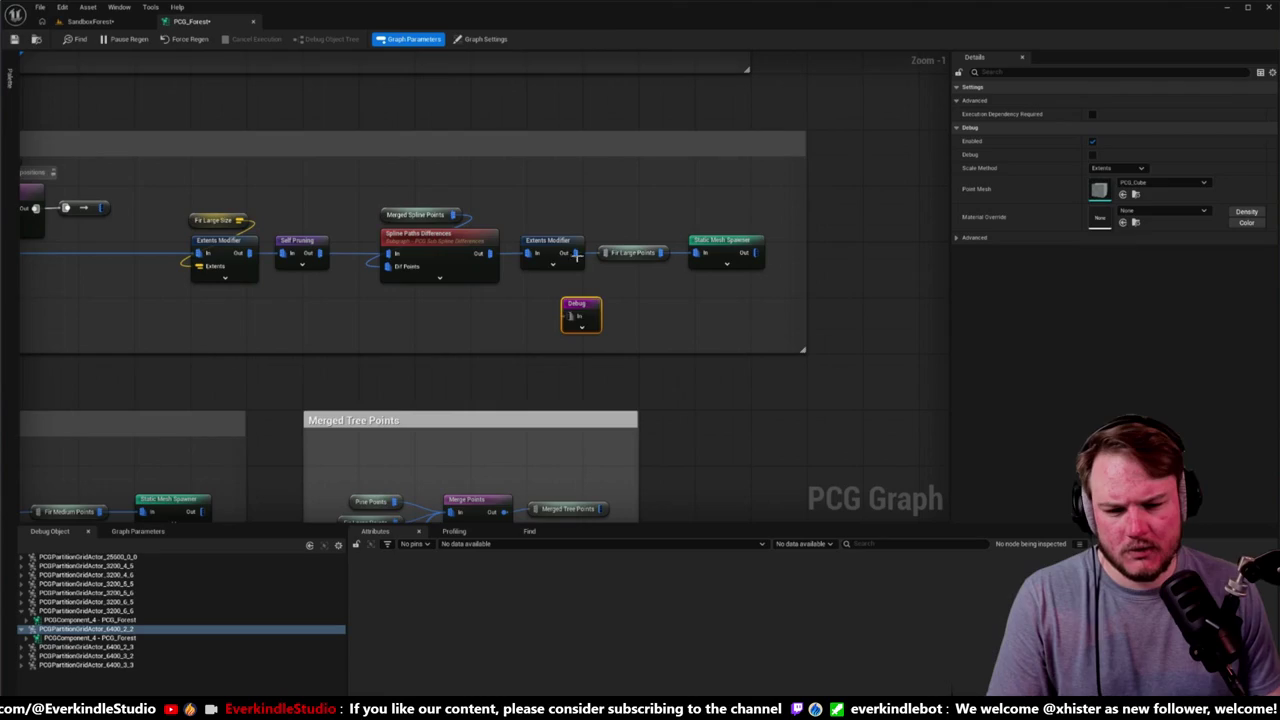
click(82, 21)
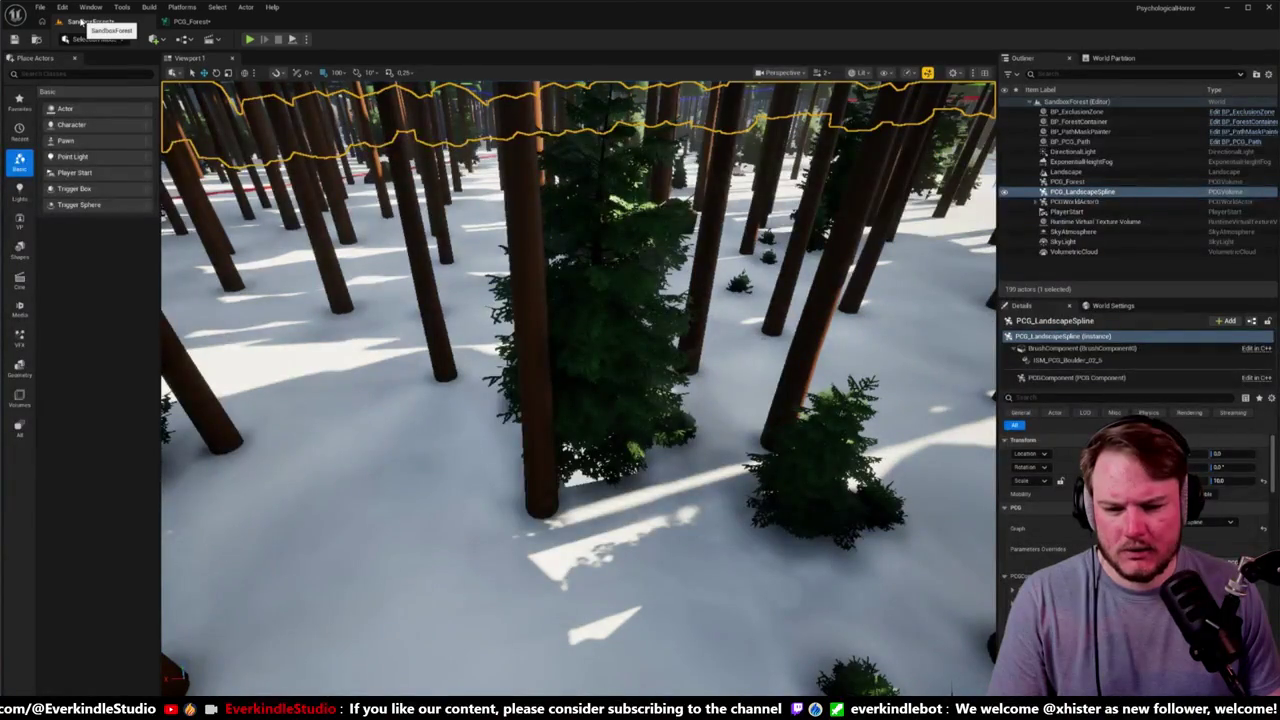
key(s)
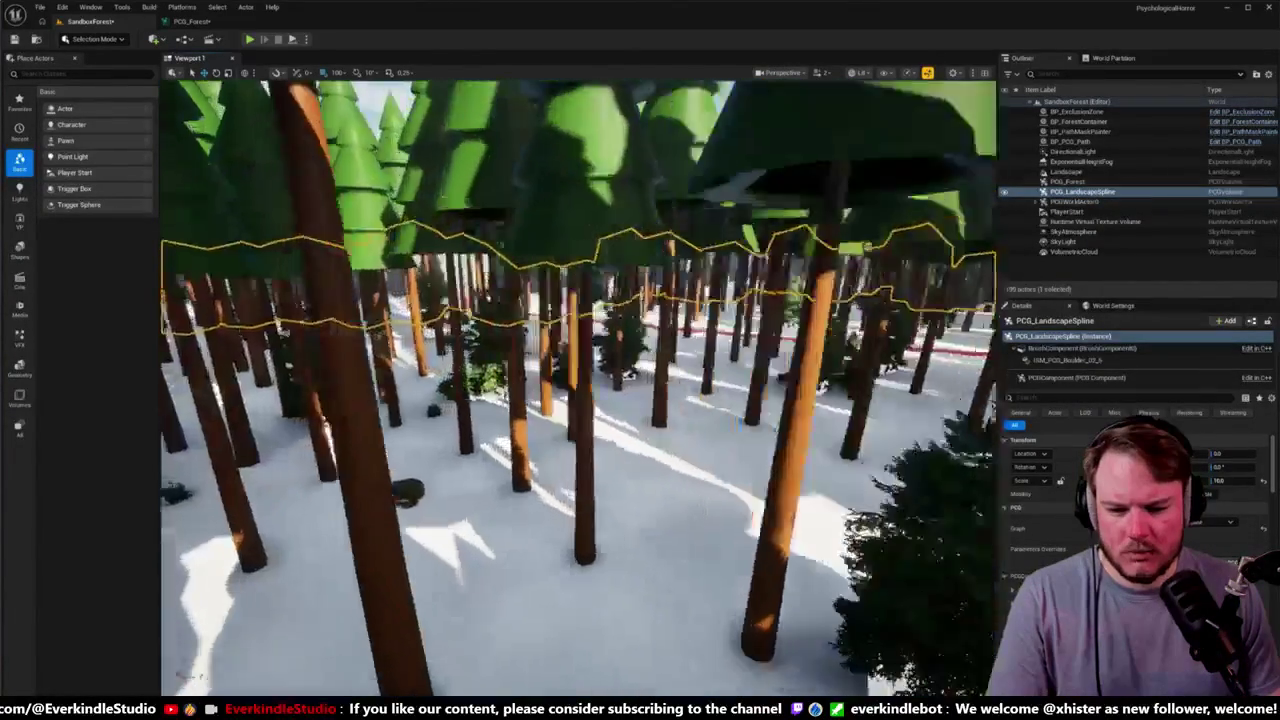
key(Escape)
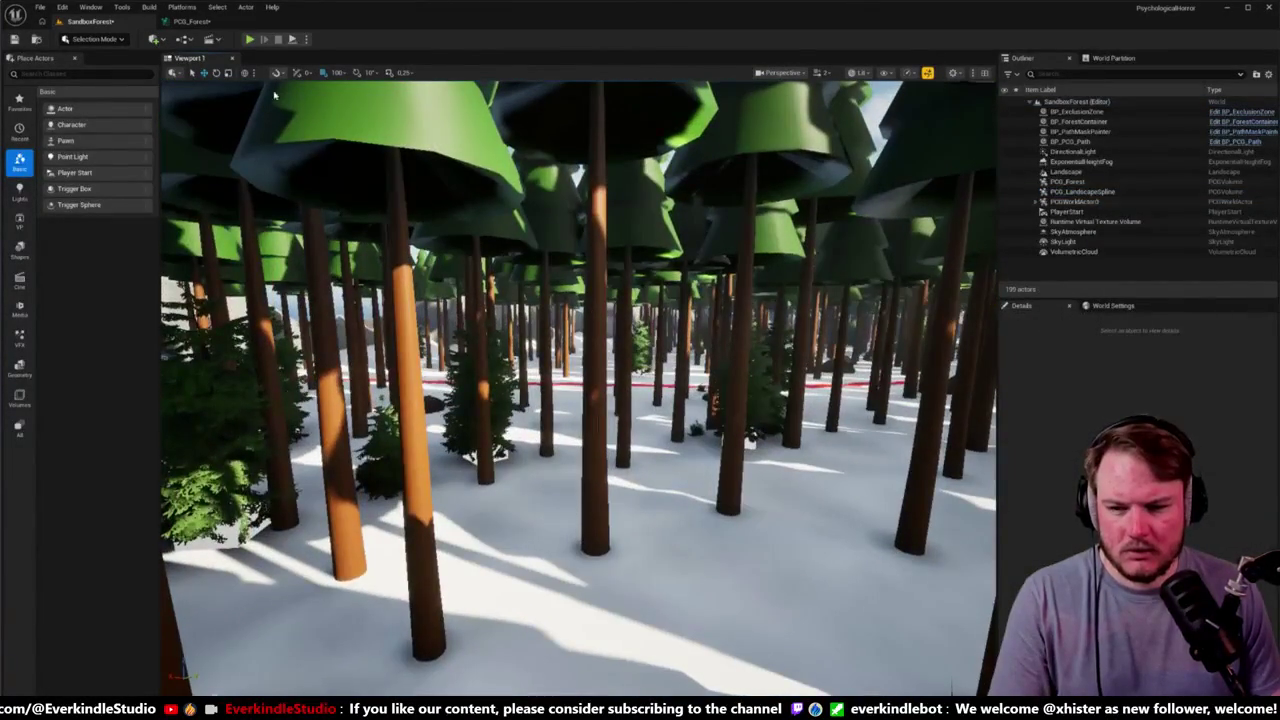
click(203, 22)
drag(583, 305, 717, 312)
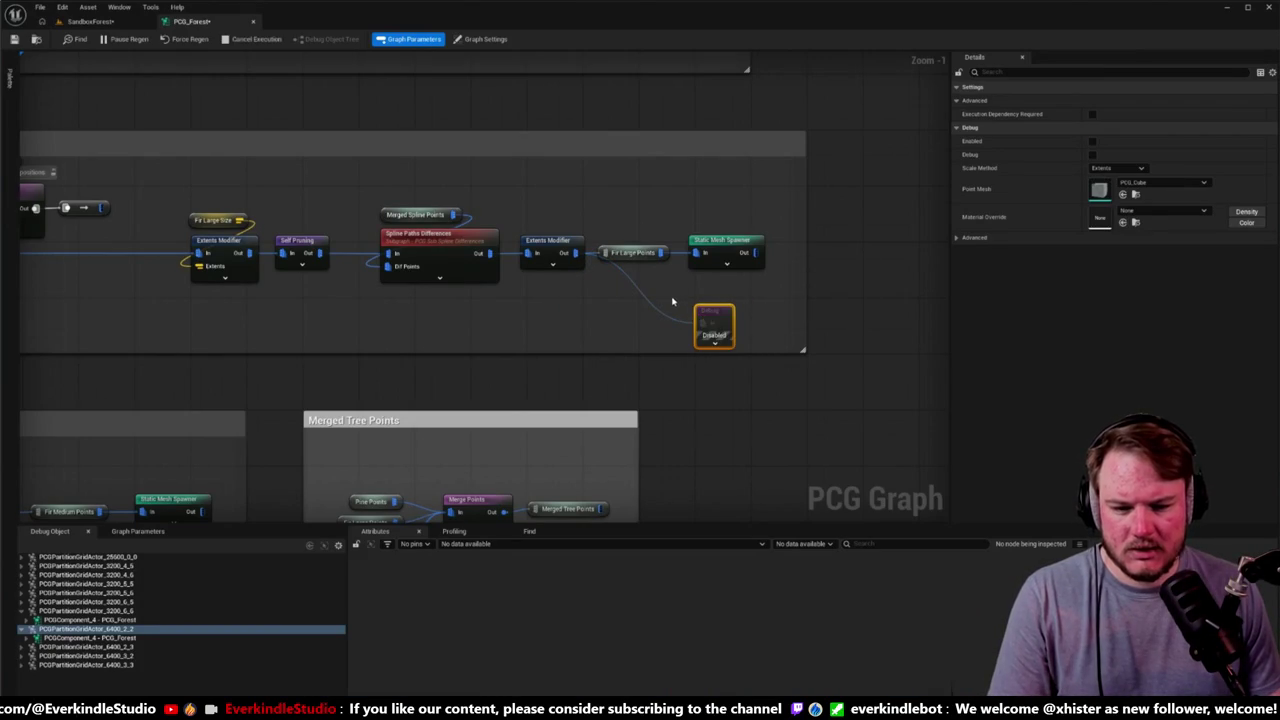
click(113, 20)
mouse_move(578, 400)
mouse_down()
mouse_move(400, 200)
mouse_move(270, 88)
mouse_move(245, 102)
mouse_up()
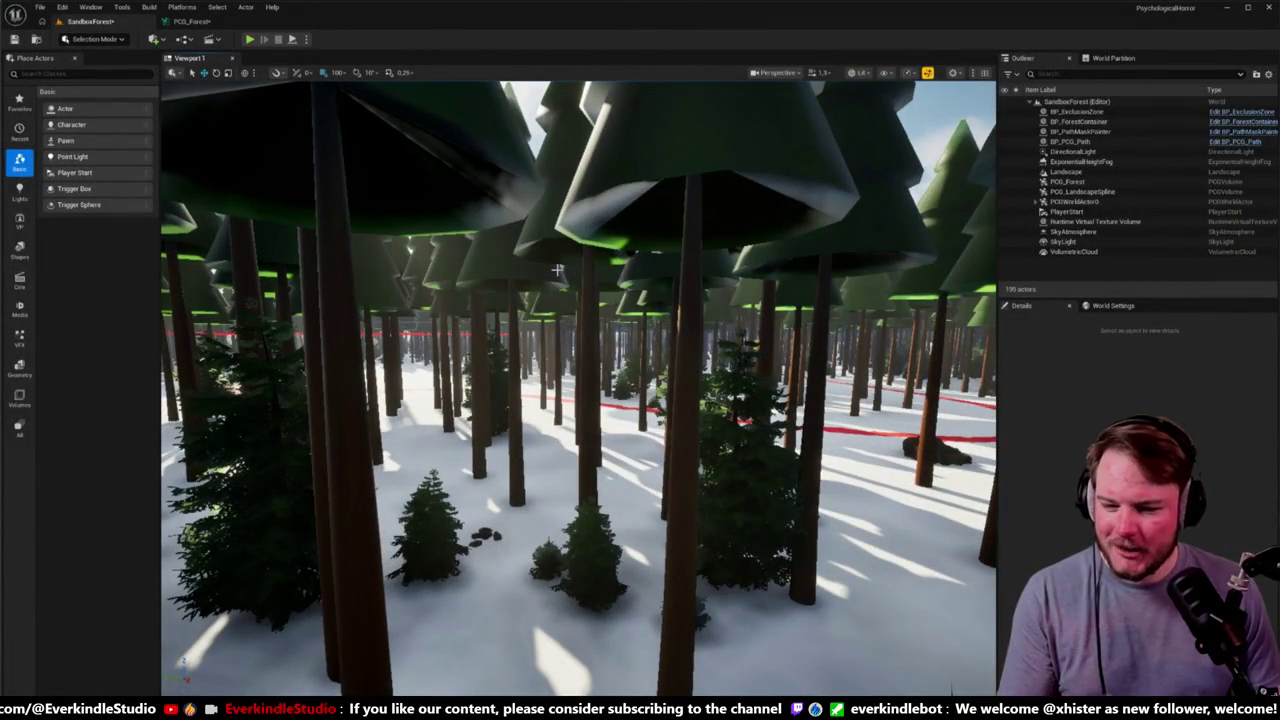
mouse_move(557, 270)
mouse_down()
mouse_move(535, 248)
mouse_move(580, 328)
mouse_up()
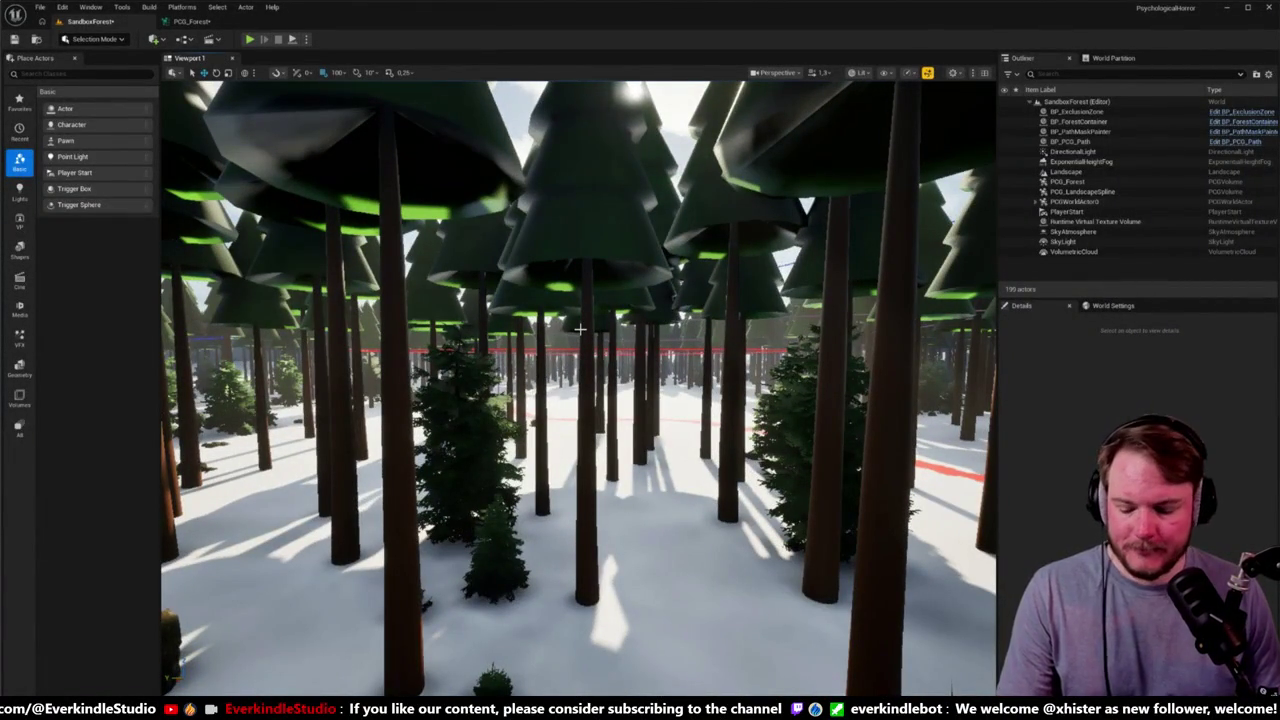
drag(580, 328, 455, 278)
click(190, 21)
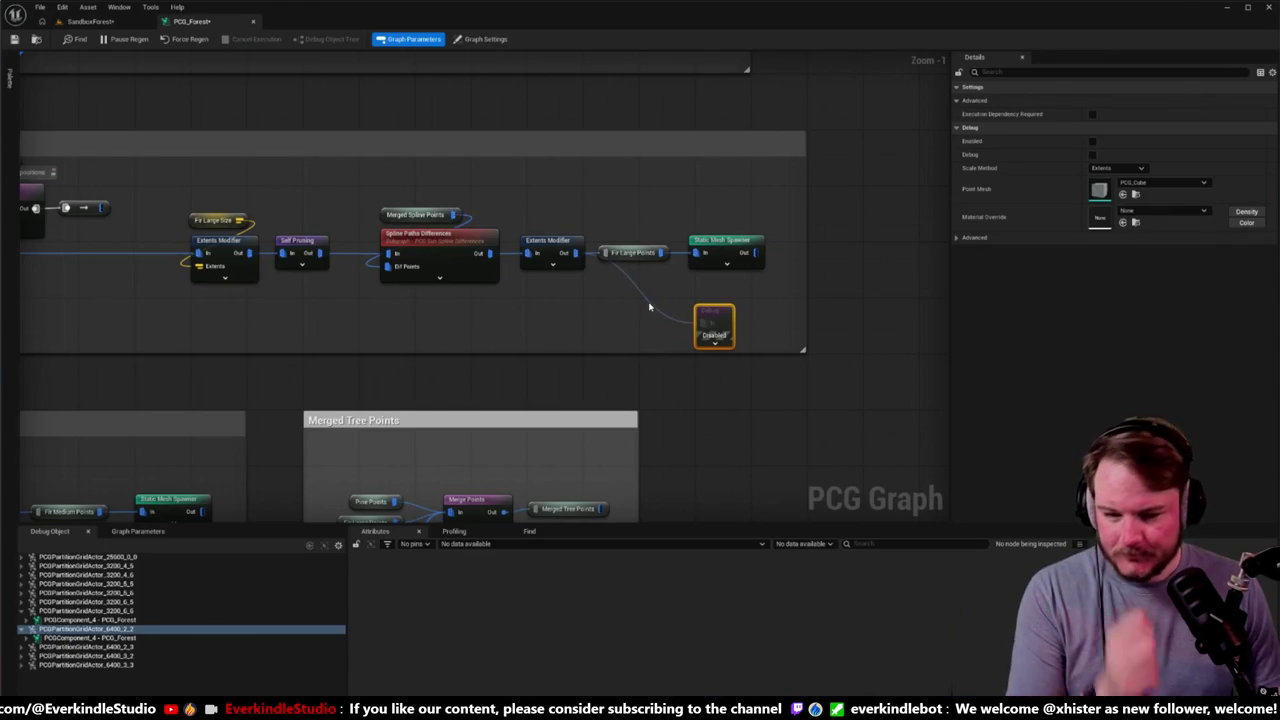
Step: Shift the Fir Large group's right-hand nodes left and shrink its comment box to fit
scroll(756, 320, down, 6)
click(718, 362)
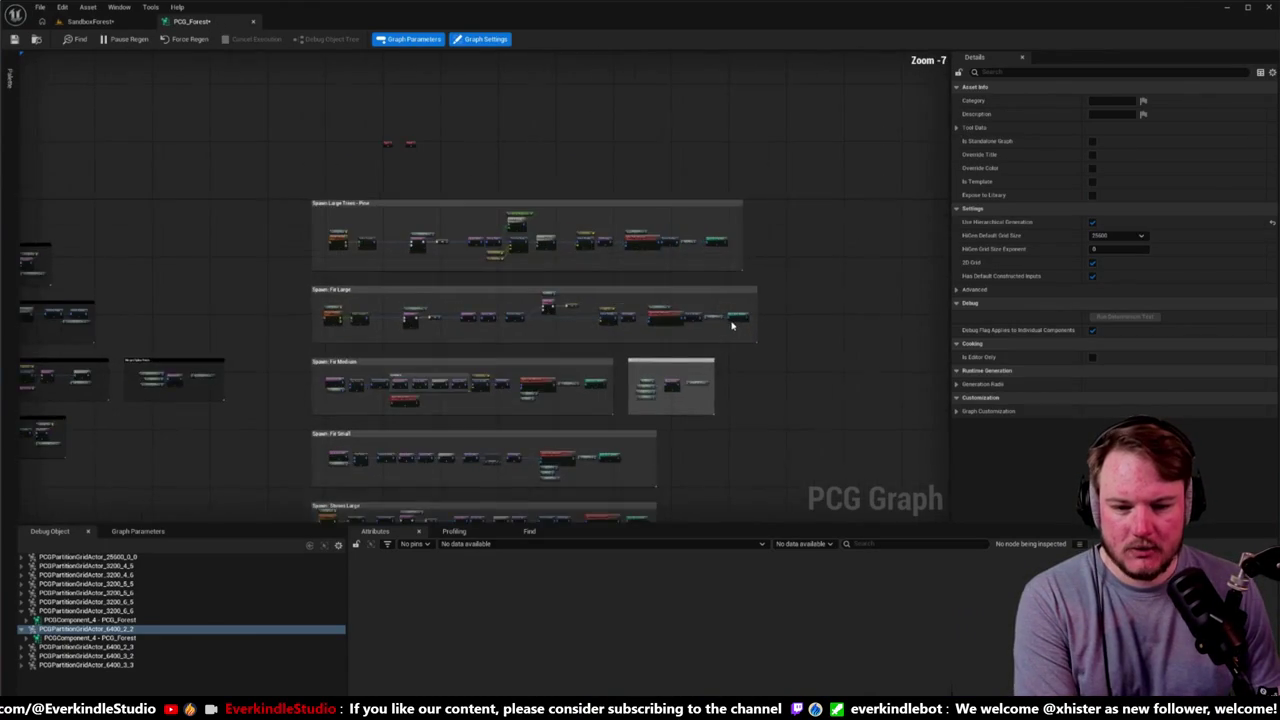
scroll(712, 350, up, 2)
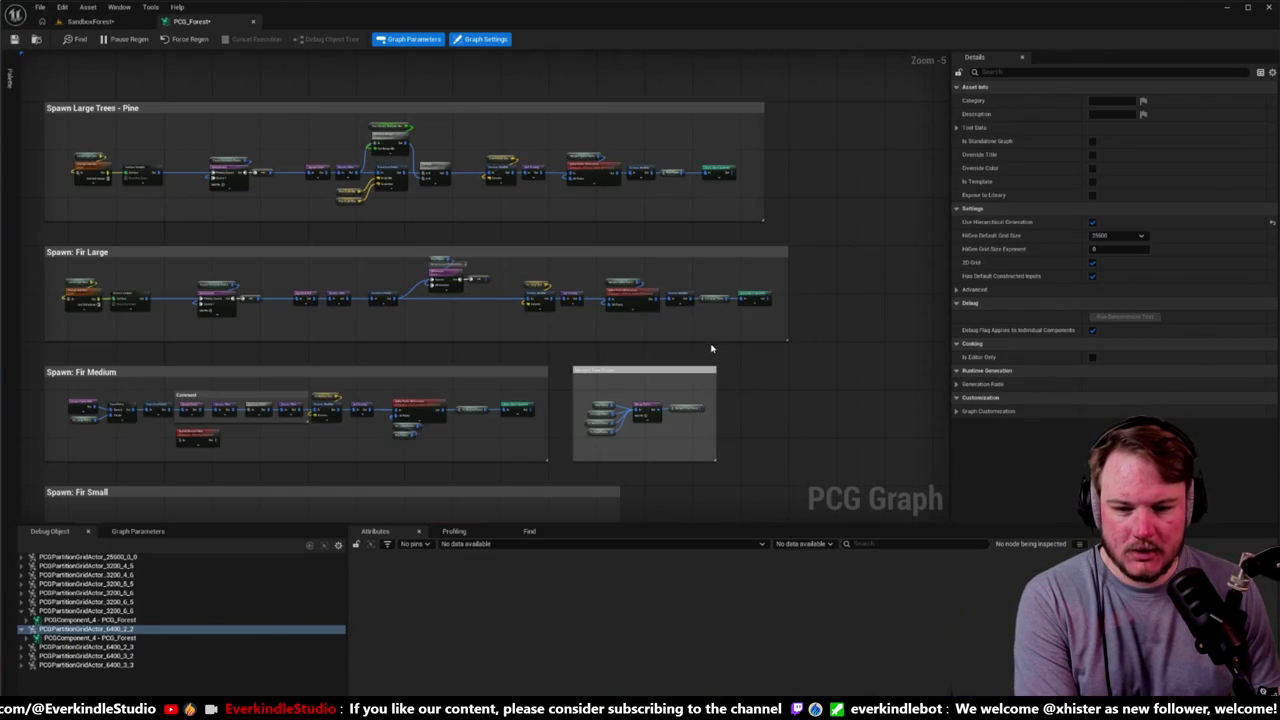
drag(566, 255, 517, 292)
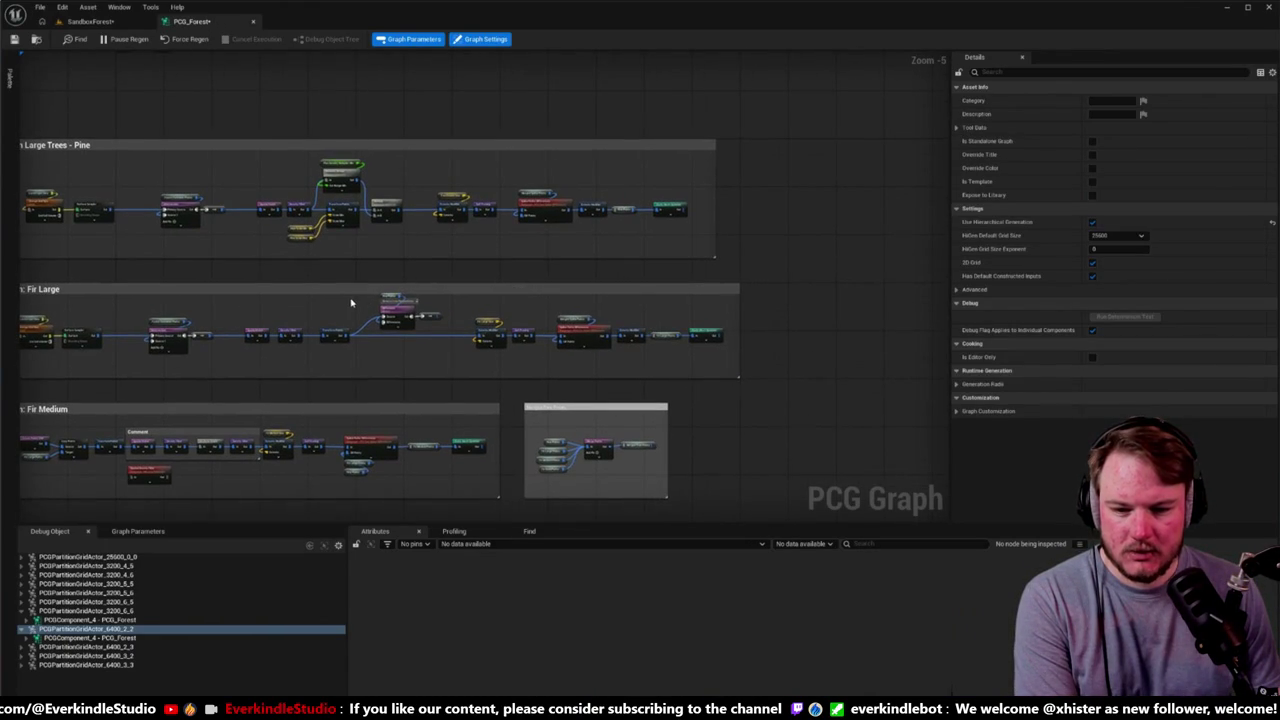
click(443, 320)
drag(450, 315, 715, 375)
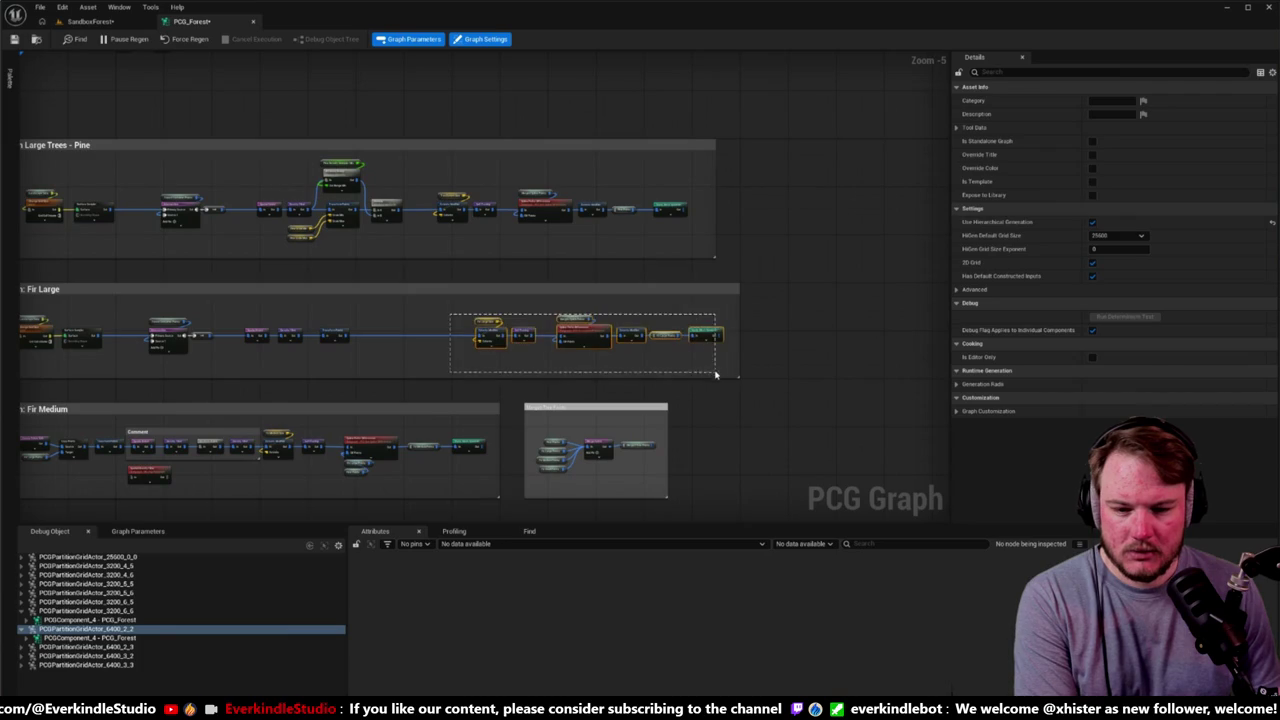
scroll(461, 335, up, 2)
drag(515, 333, 330, 333)
drag(750, 323, 585, 323)
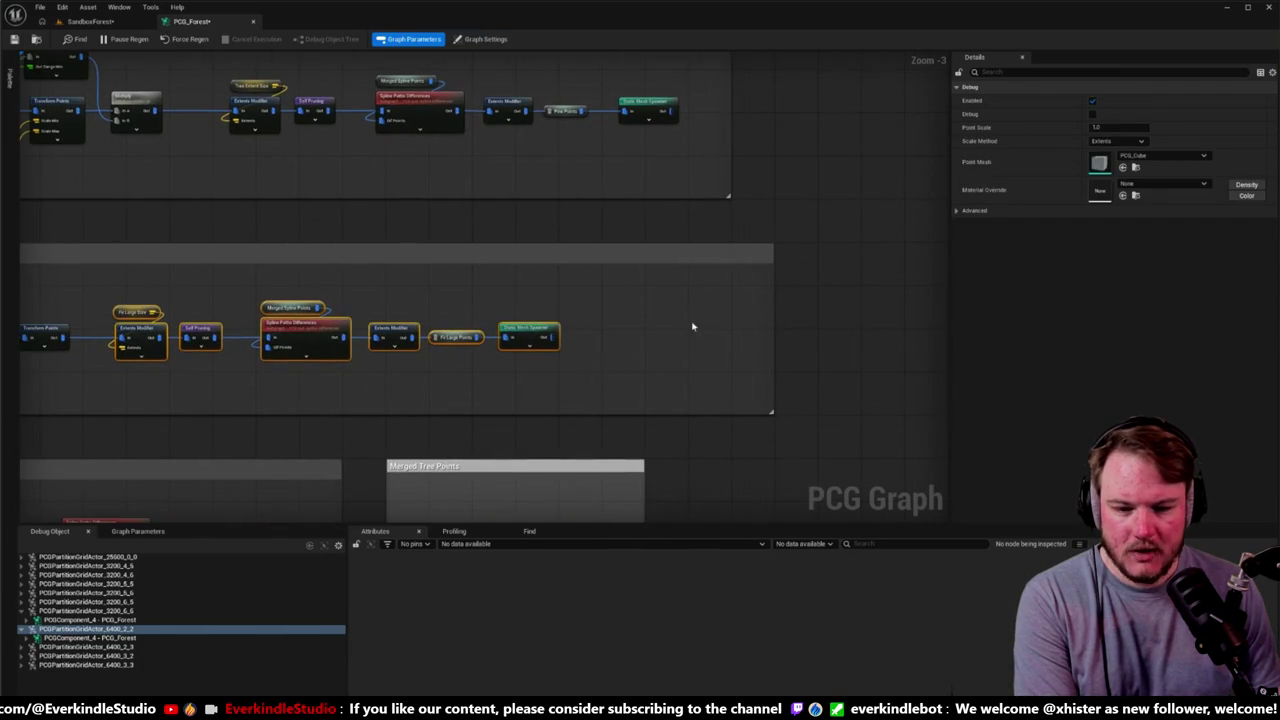
drag(771, 320, 599, 320)
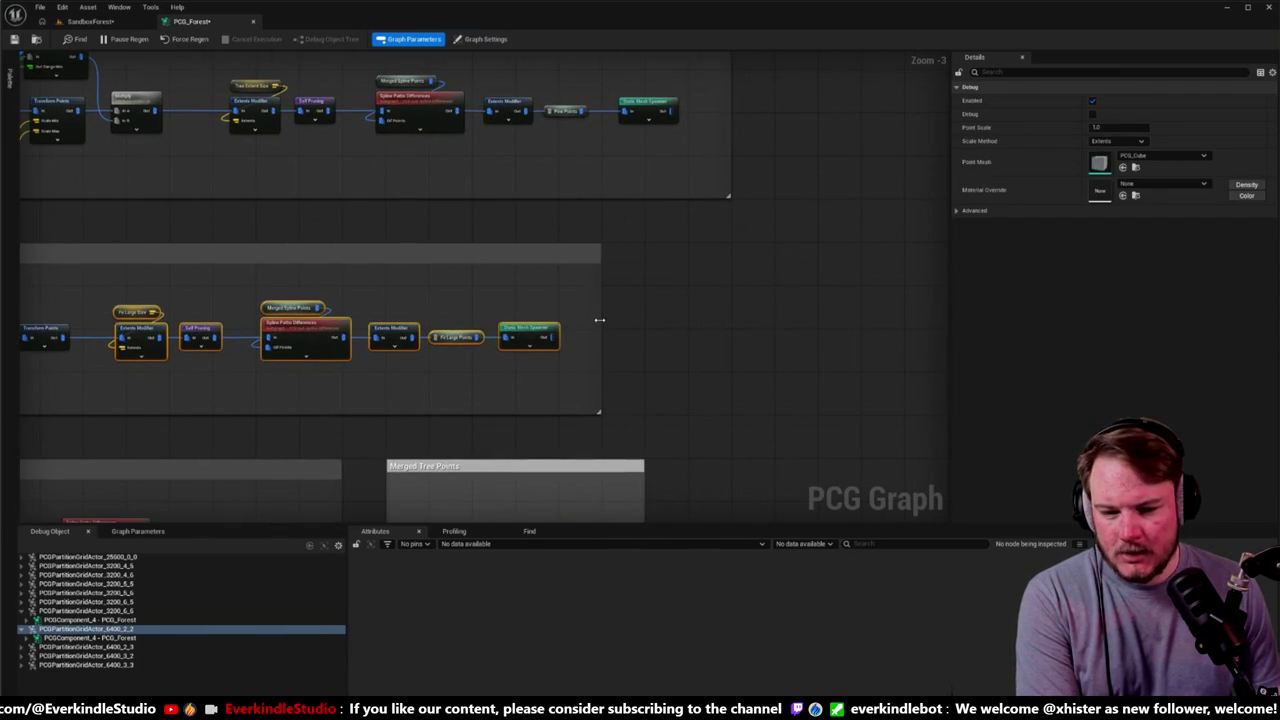
Step: Bring the left-hand input groups into view and select the Landscape Data comment
scroll(599, 320, down, 4)
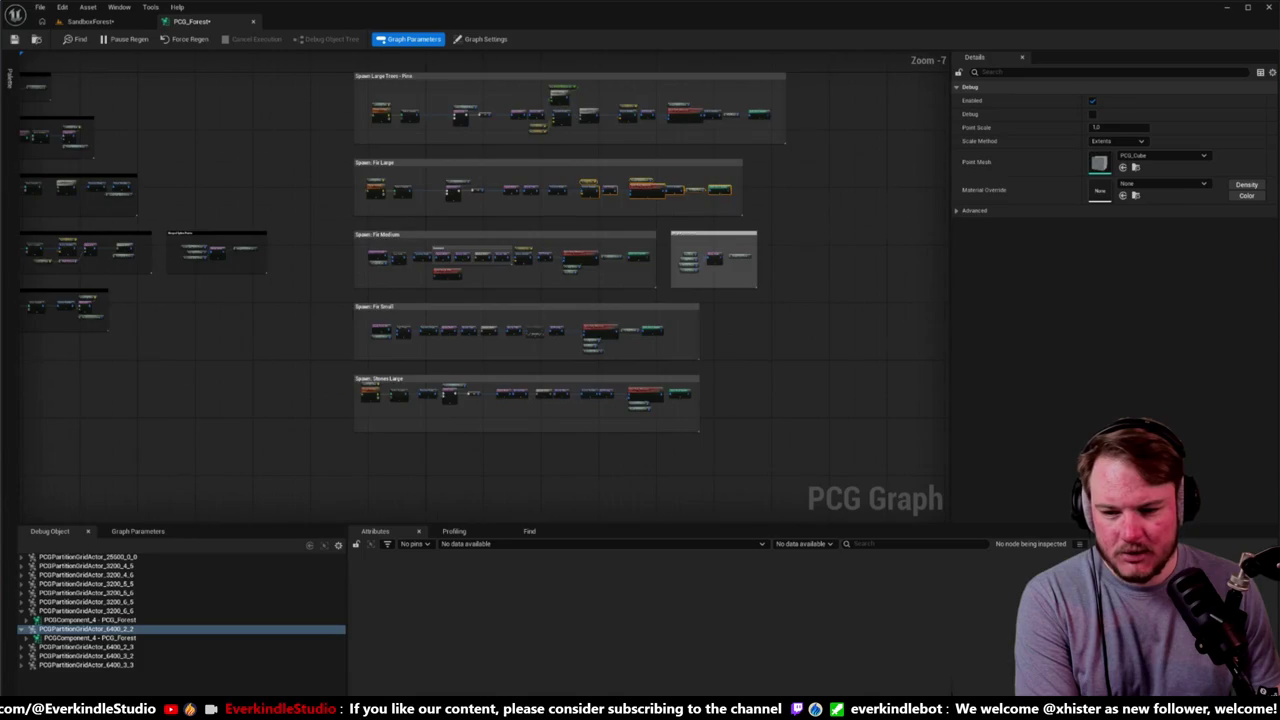
drag(173, 366, 373, 410)
scroll(234, 266, up, 2)
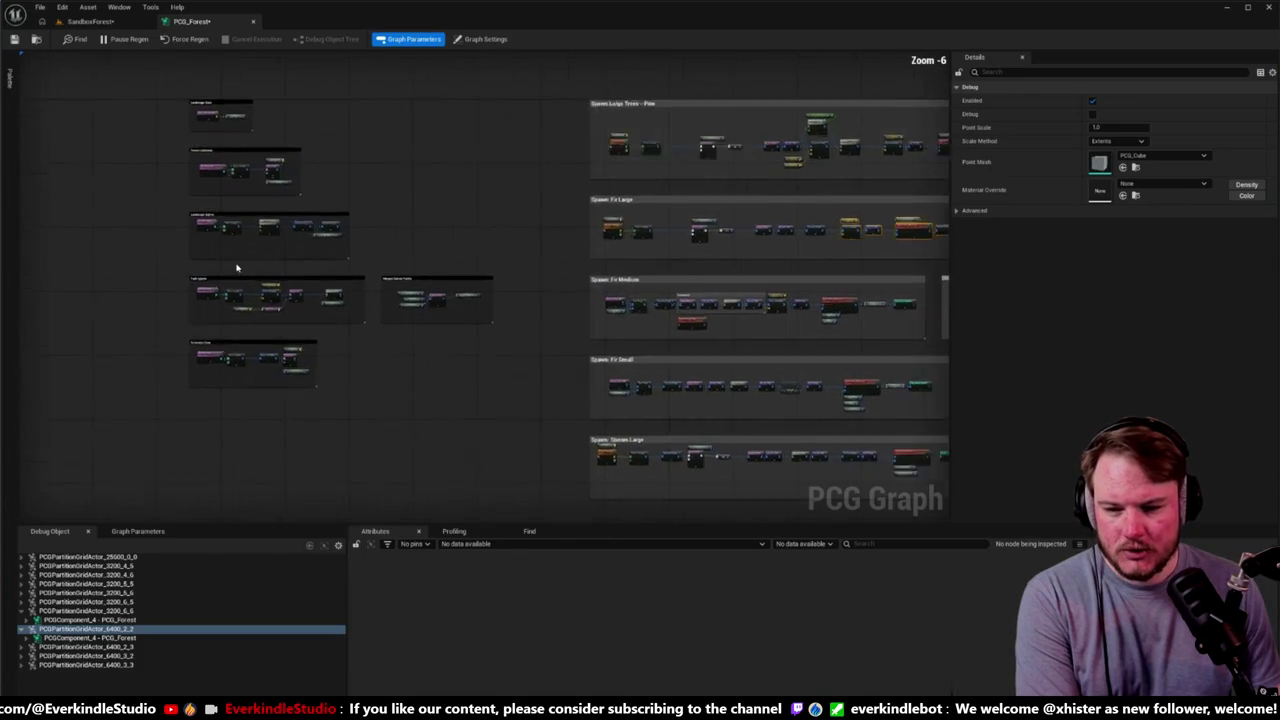
mouse_move(234, 266)
mouse_down()
mouse_move(237, 321)
mouse_move(253, 311)
mouse_move(246, 349)
mouse_move(292, 335)
mouse_up()
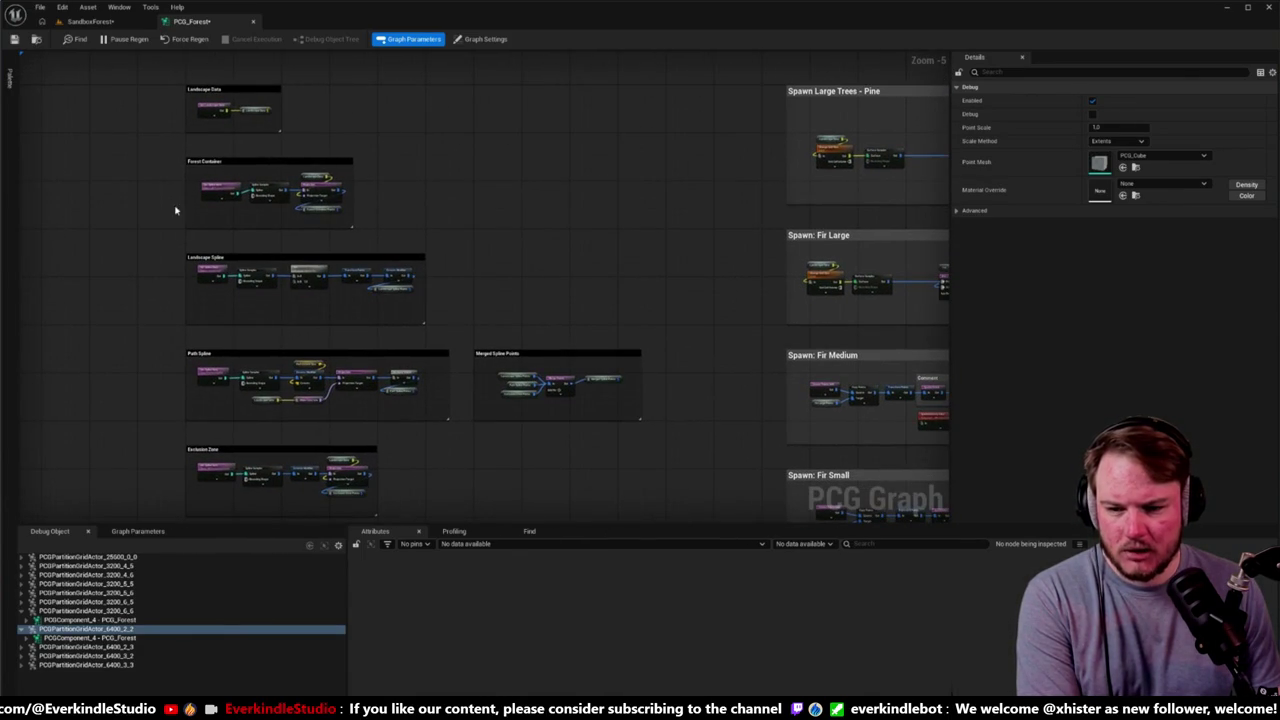
click(270, 90)
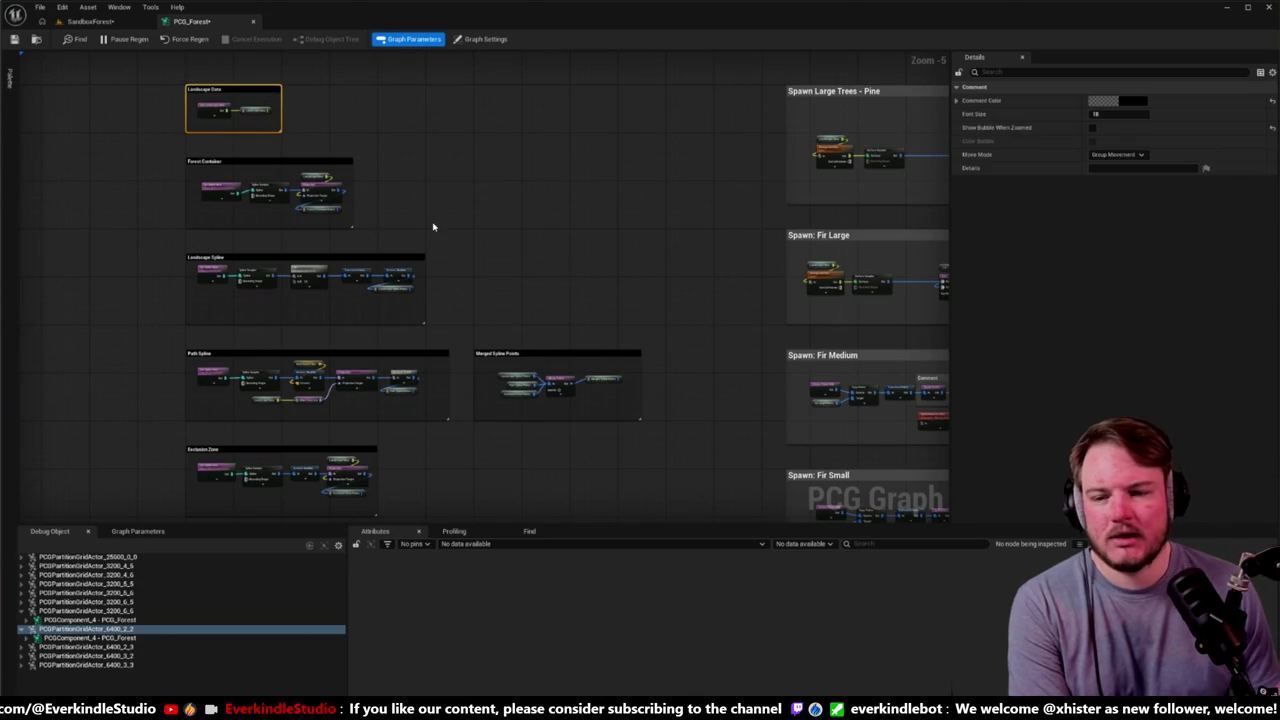
drag(432, 227, 497, 241)
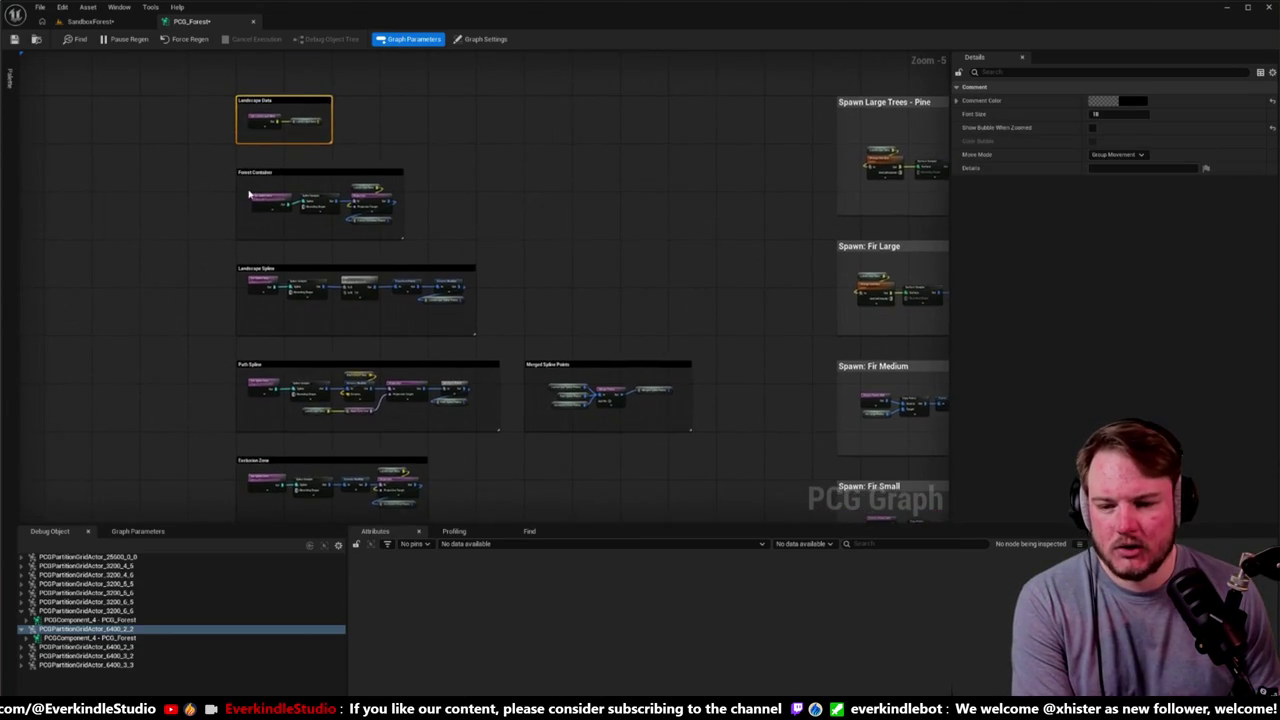
scroll(219, 202, up, 1)
mouse_move(206, 274)
mouse_down()
mouse_move(200, 303)
mouse_move(168, 205)
mouse_move(163, 294)
mouse_move(292, 197)
mouse_up()
scroll(163, 294, down, 3)
Step: Enable Show Bubble When Zoomed on the Forest Container, spline and Exclusion Zone comments
ctrl+click(296, 205)
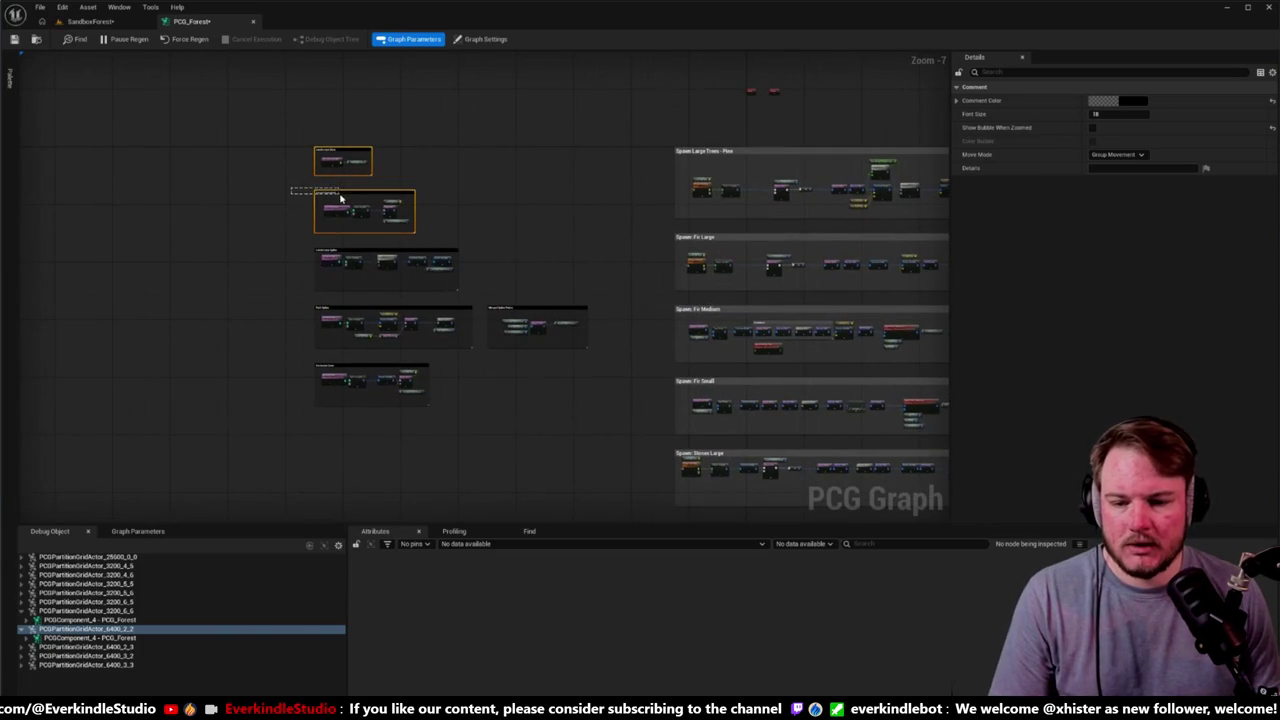
ctrl+click(286, 252)
ctrl+click(322, 307)
ctrl+click(492, 307)
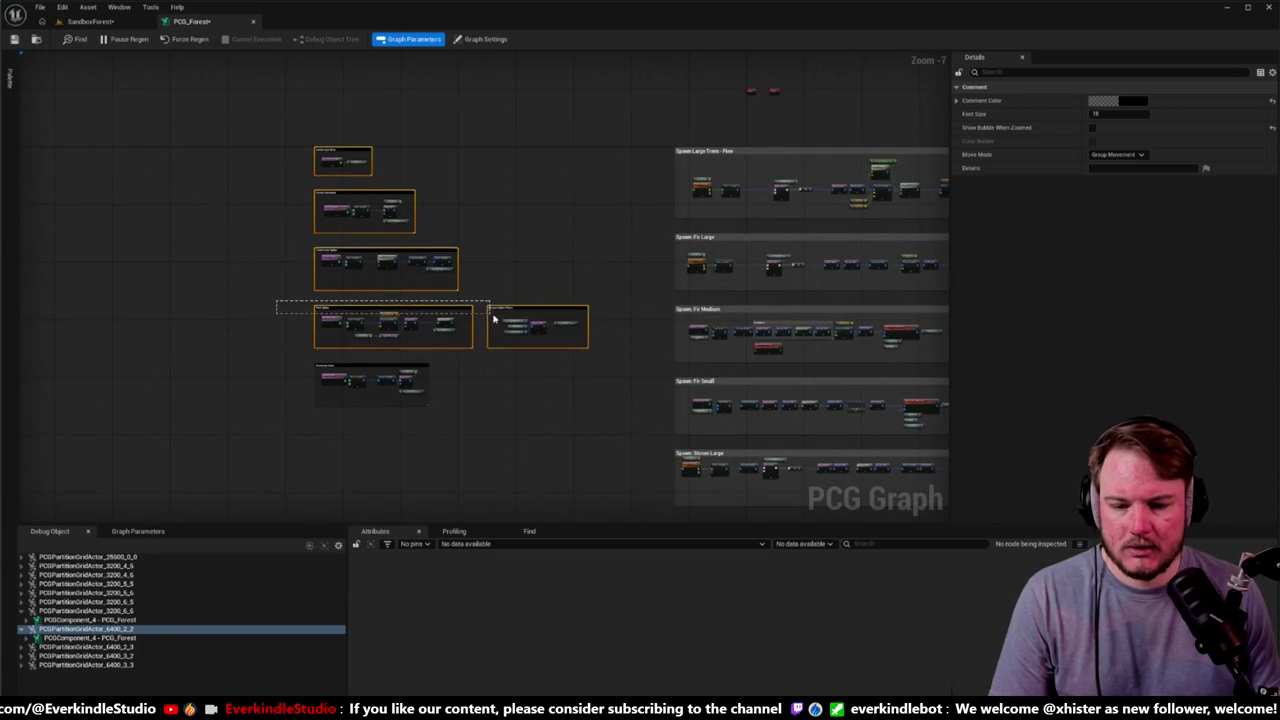
ctrl+click(317, 367)
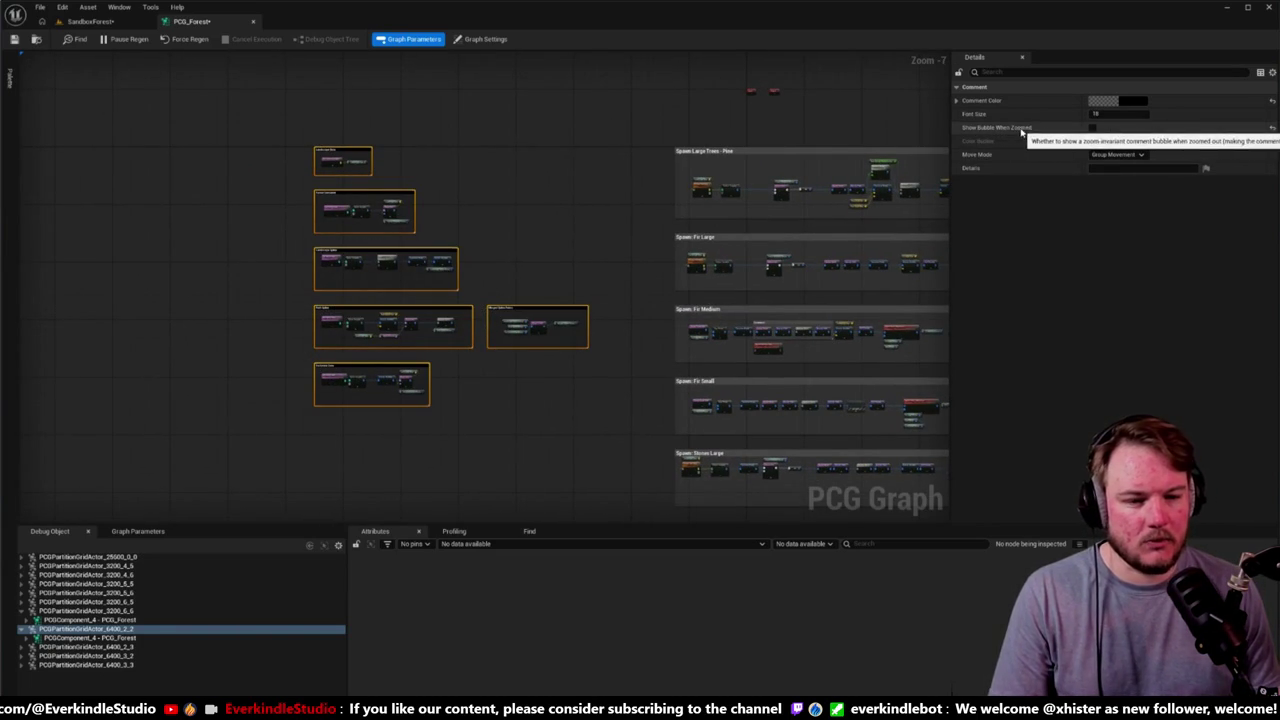
click(1092, 128)
Step: Select the two stray nodes above the groups, then select all the Spawn comment boxes
scroll(347, 232, up, 2)
scroll(330, 242, up, 1)
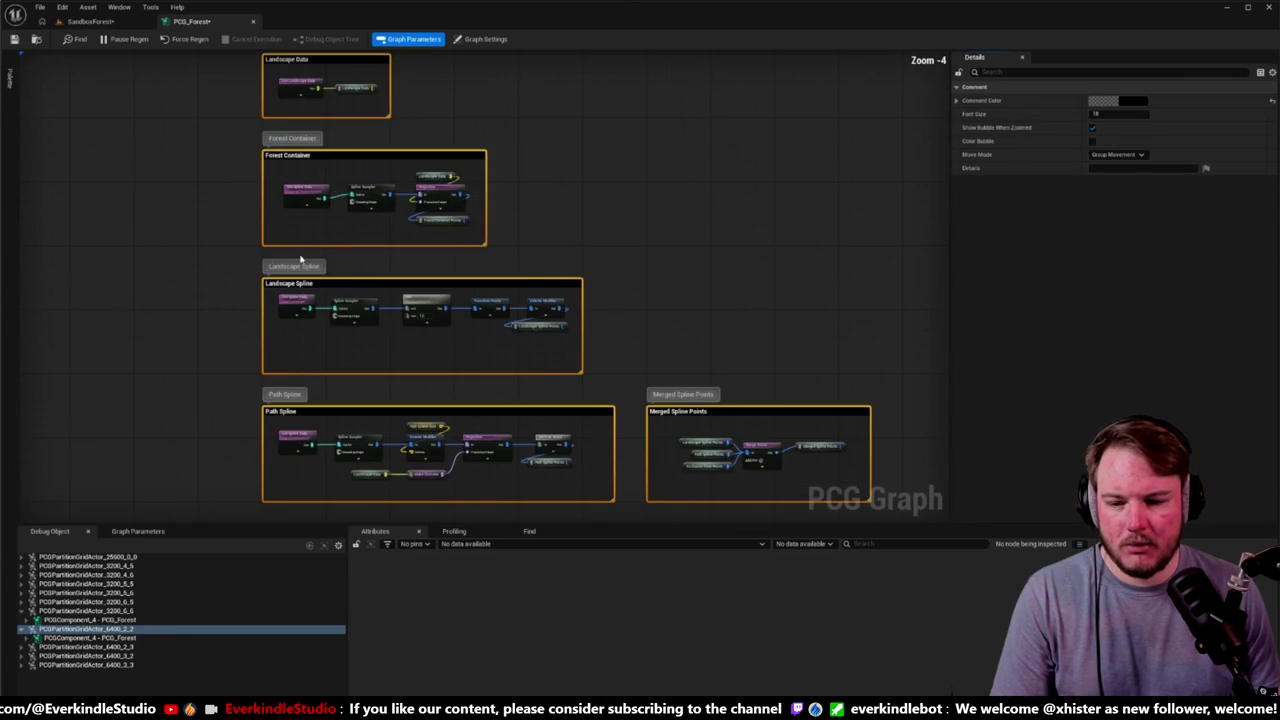
scroll(112, 271, down, 4)
scroll(176, 240, up, 1)
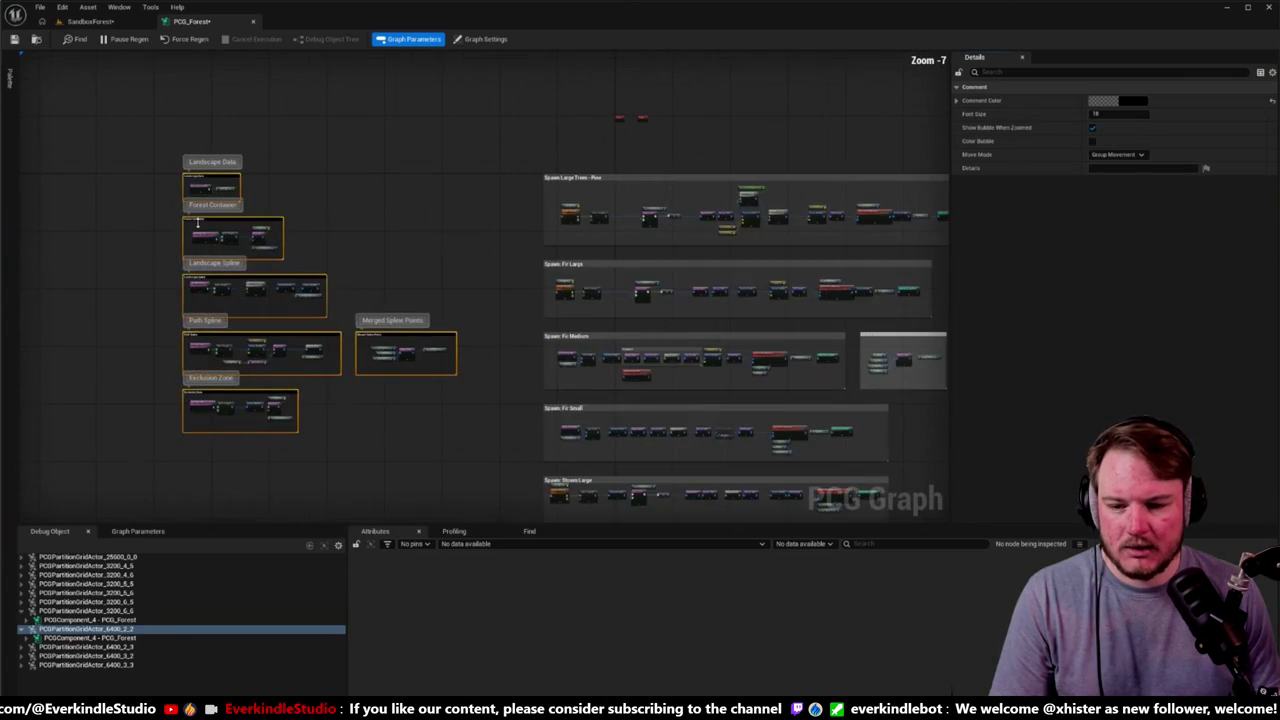
click(408, 237)
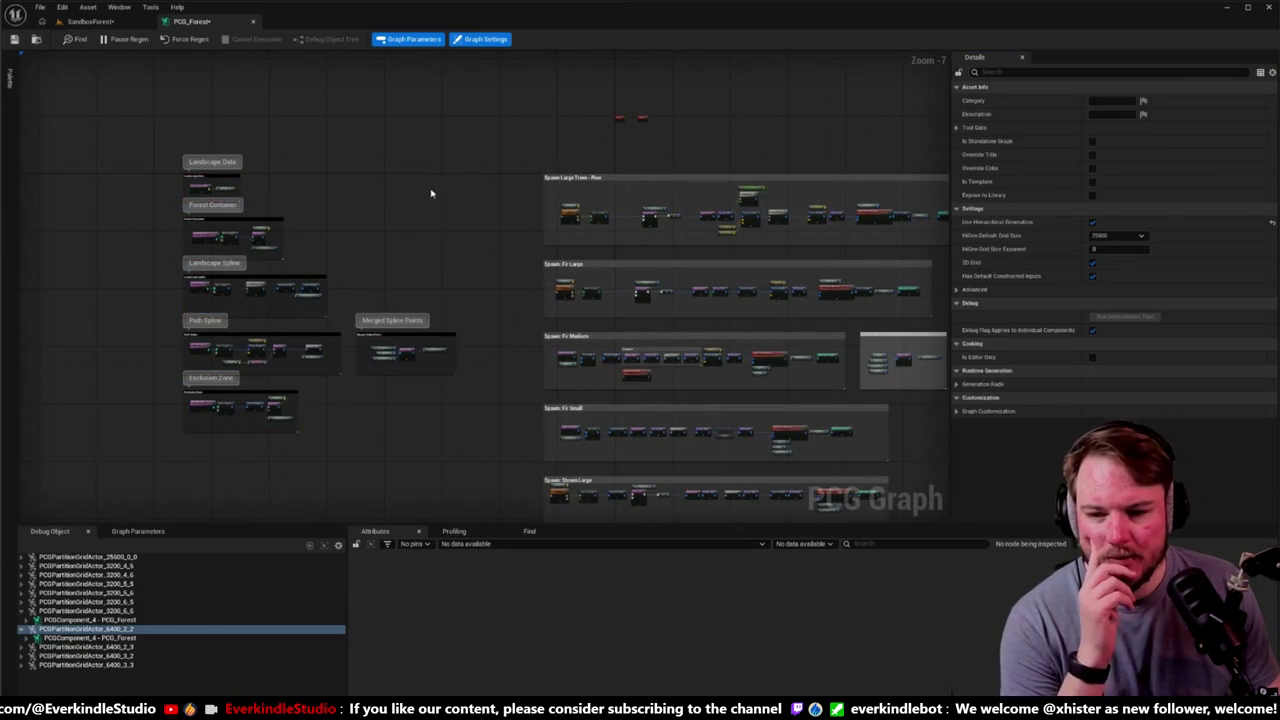
drag(519, 107, 665, 130)
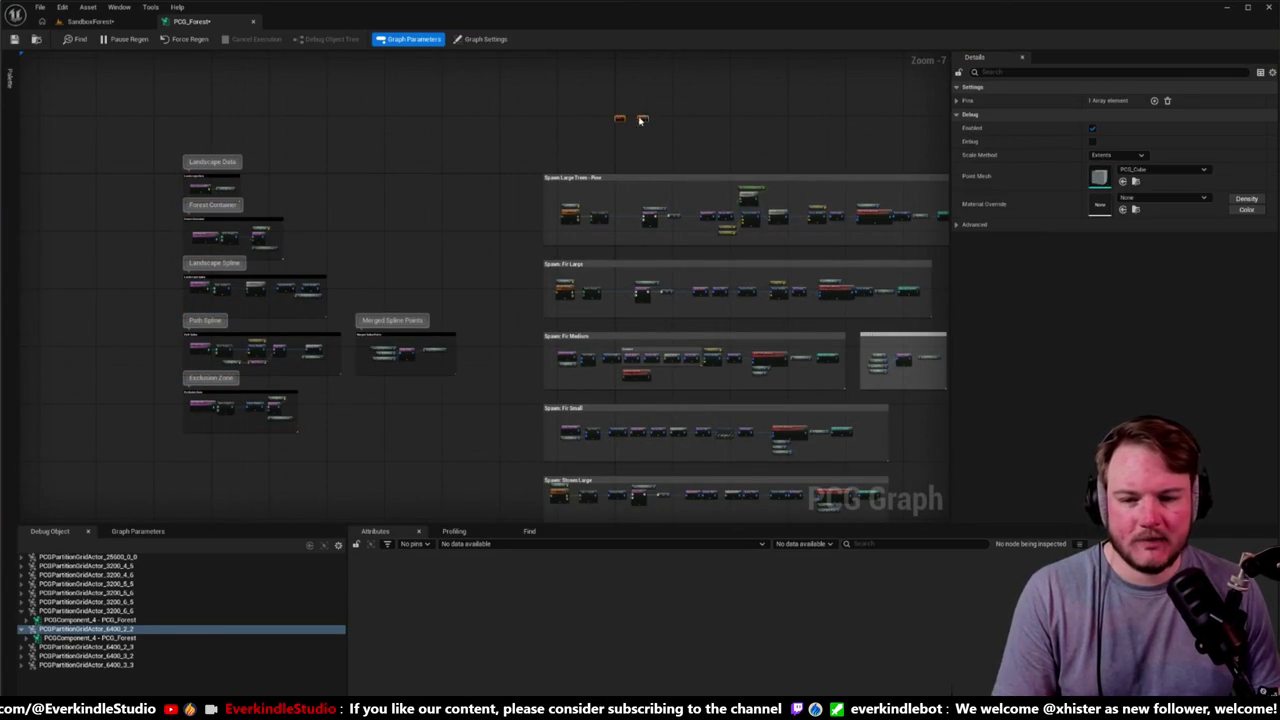
drag(391, 211, 166, 180)
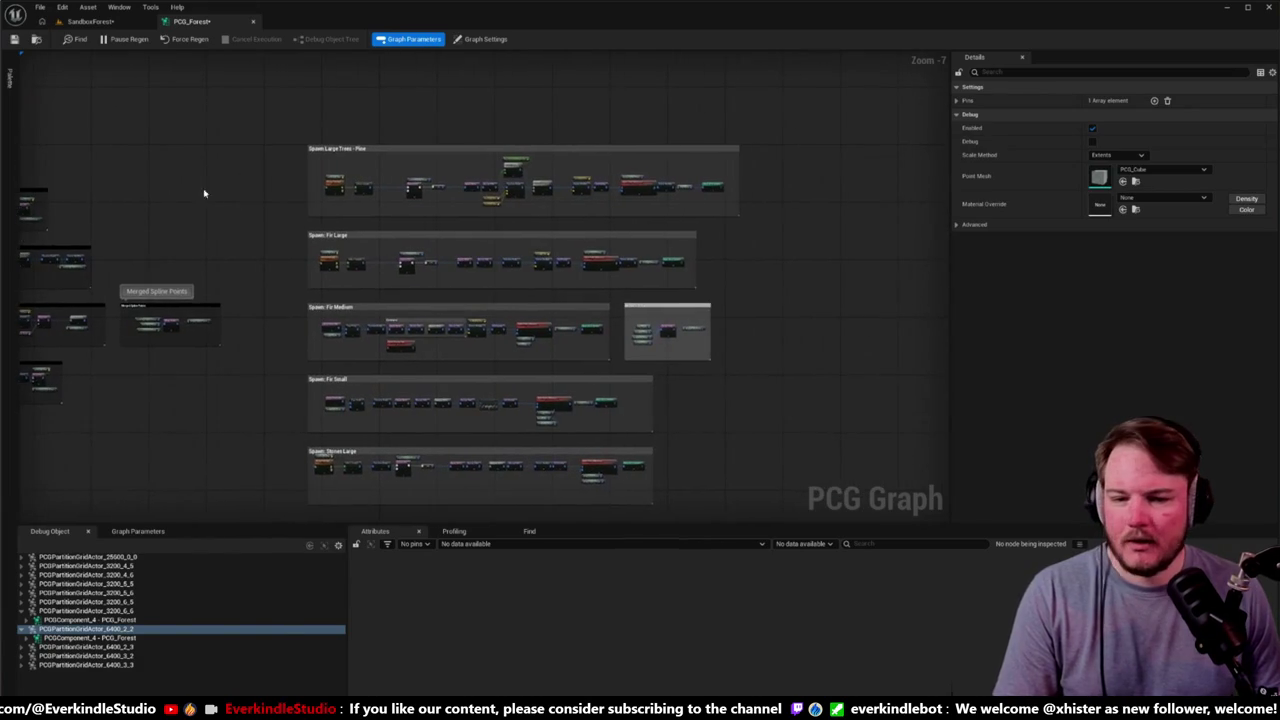
mouse_move(243, 95)
mouse_down()
mouse_move(266, 160)
mouse_move(266, 429)
mouse_move(278, 452)
mouse_up()
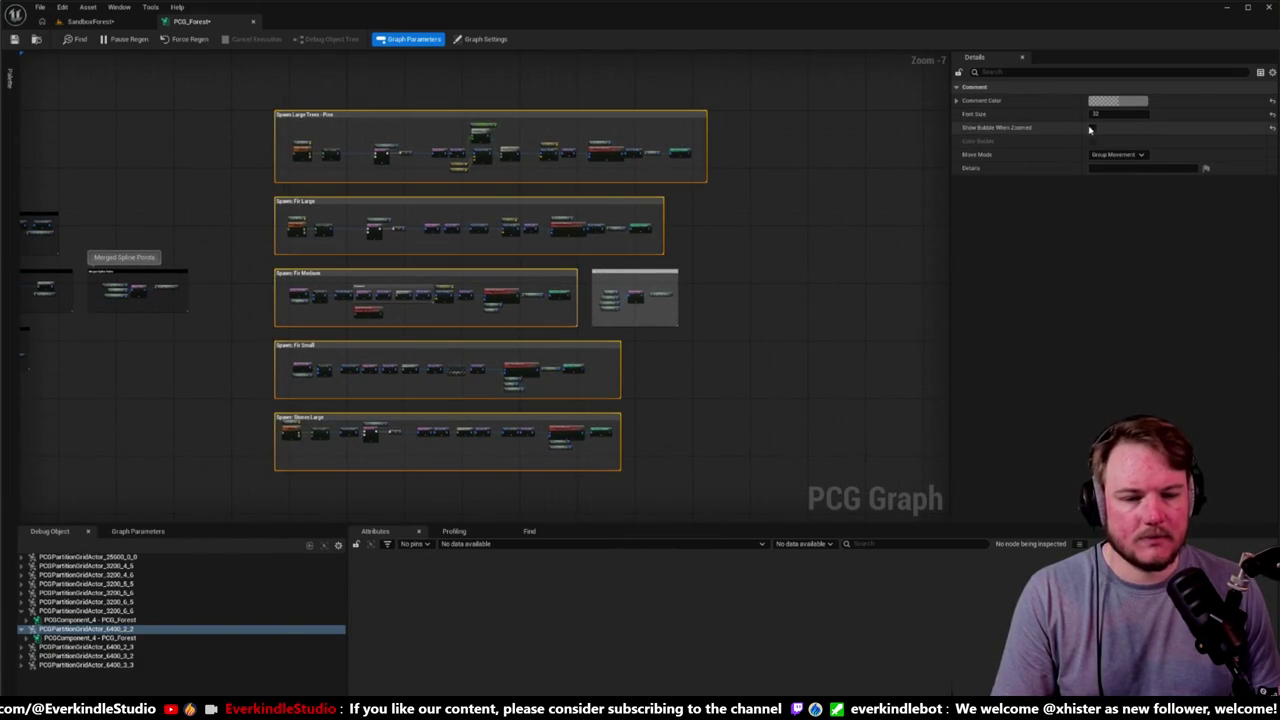
Step: Give the Spawn comments and the Merged Tree Points comment zoomed-out title bubbles
click(1091, 128)
click(656, 273)
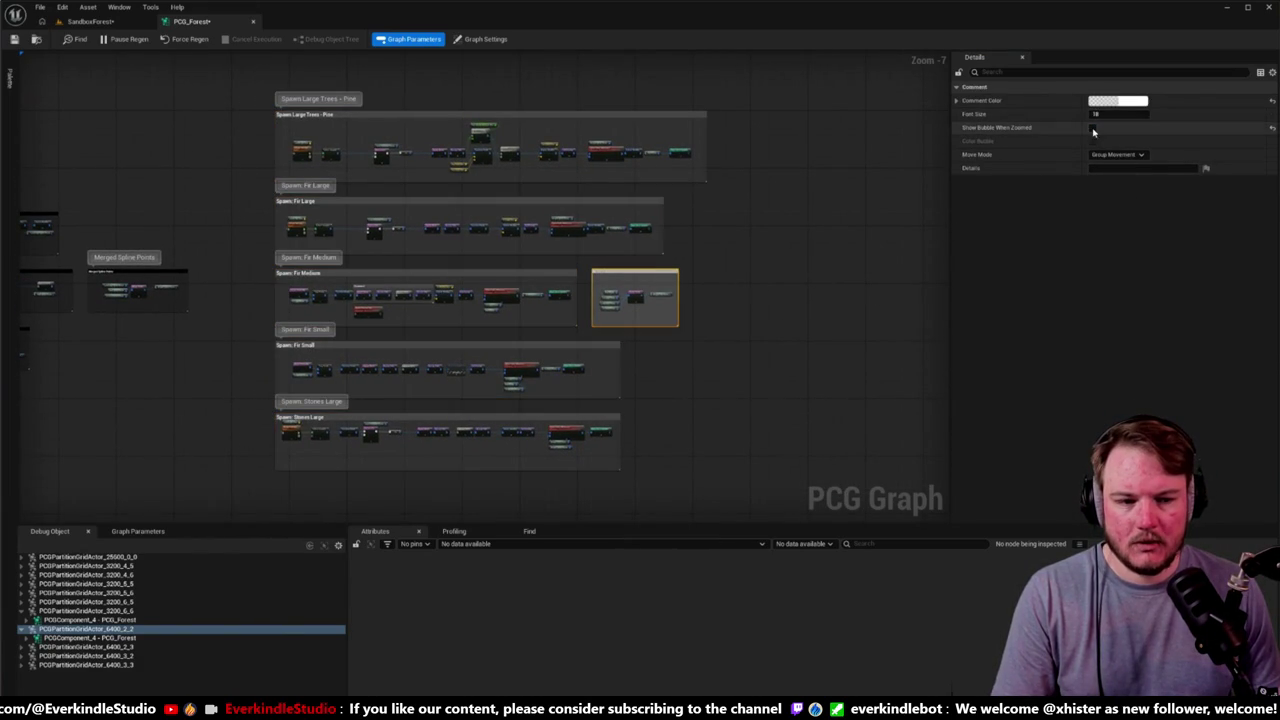
click(1091, 128)
drag(794, 249, 943, 244)
mouse_move(413, 136)
mouse_down()
mouse_move(483, 157)
mouse_move(463, 189)
mouse_move(443, 137)
mouse_move(438, 203)
mouse_up()
Step: Rename the pine comment to 'Spawn: Pine' and zoom out to frame all groups
scroll(455, 170, up, 2)
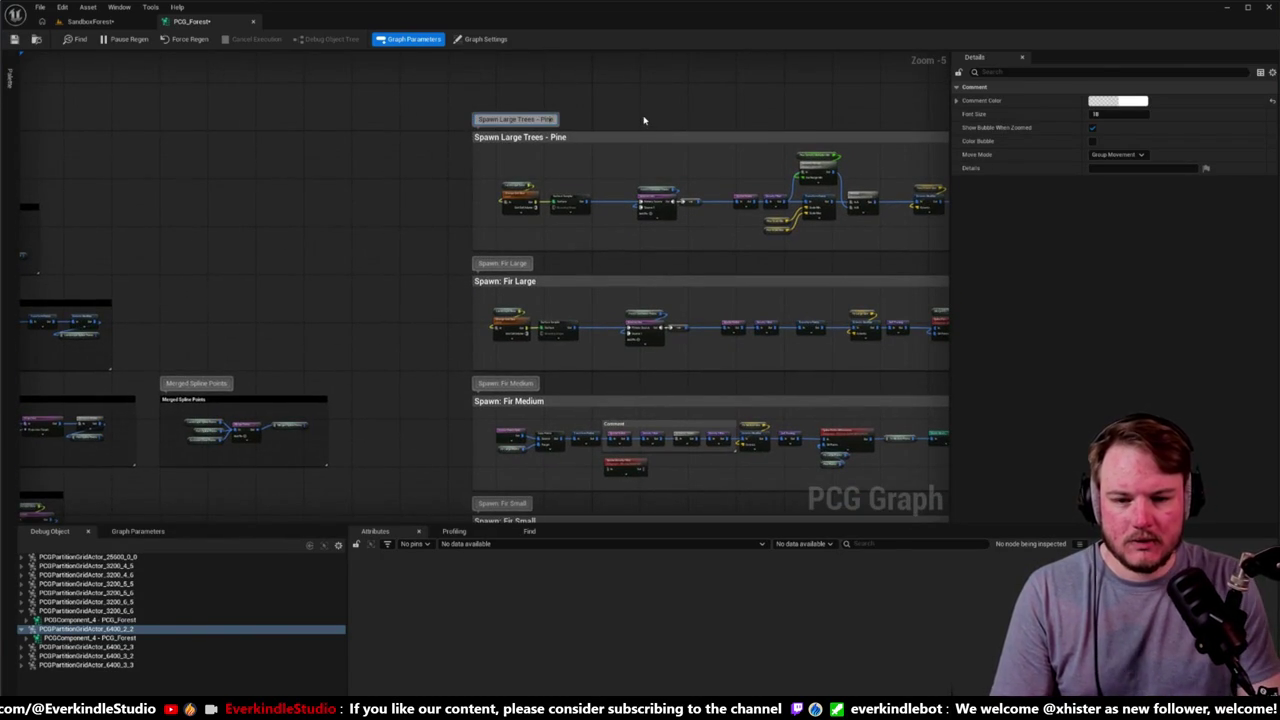
key(shift+Left)
key(shift+Left)
key(shift+Left)
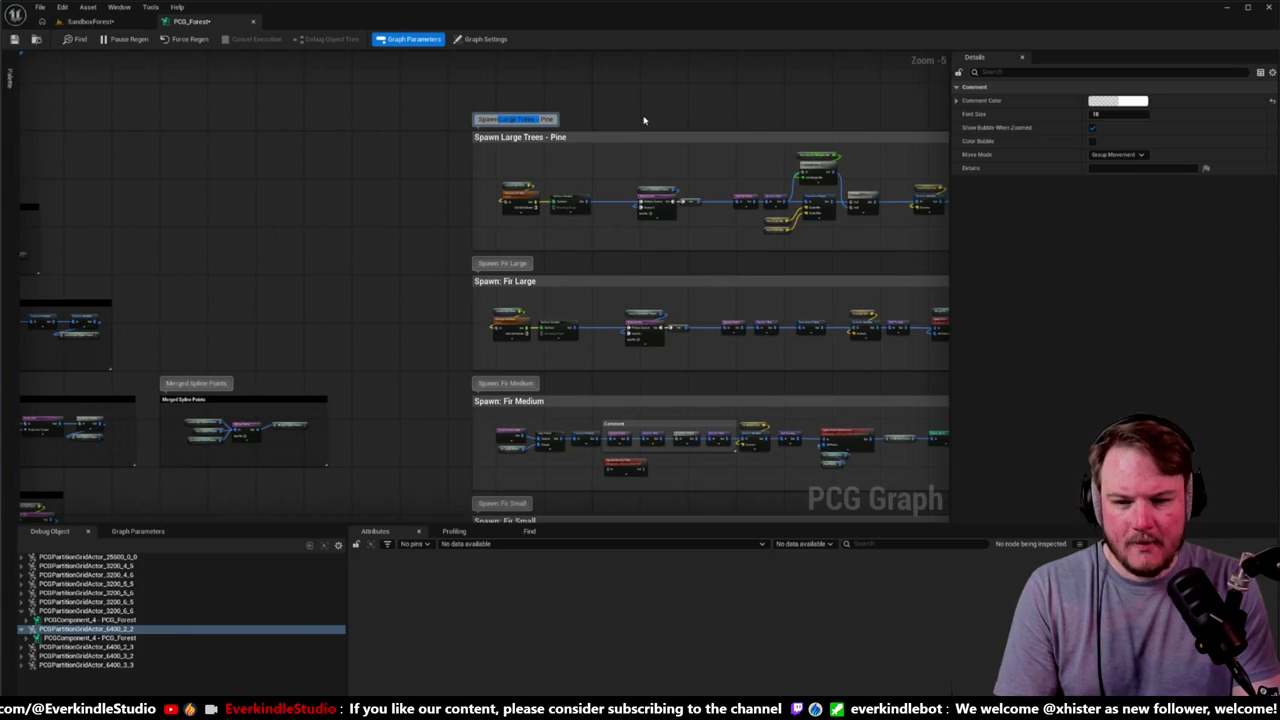
key(BackSpace)
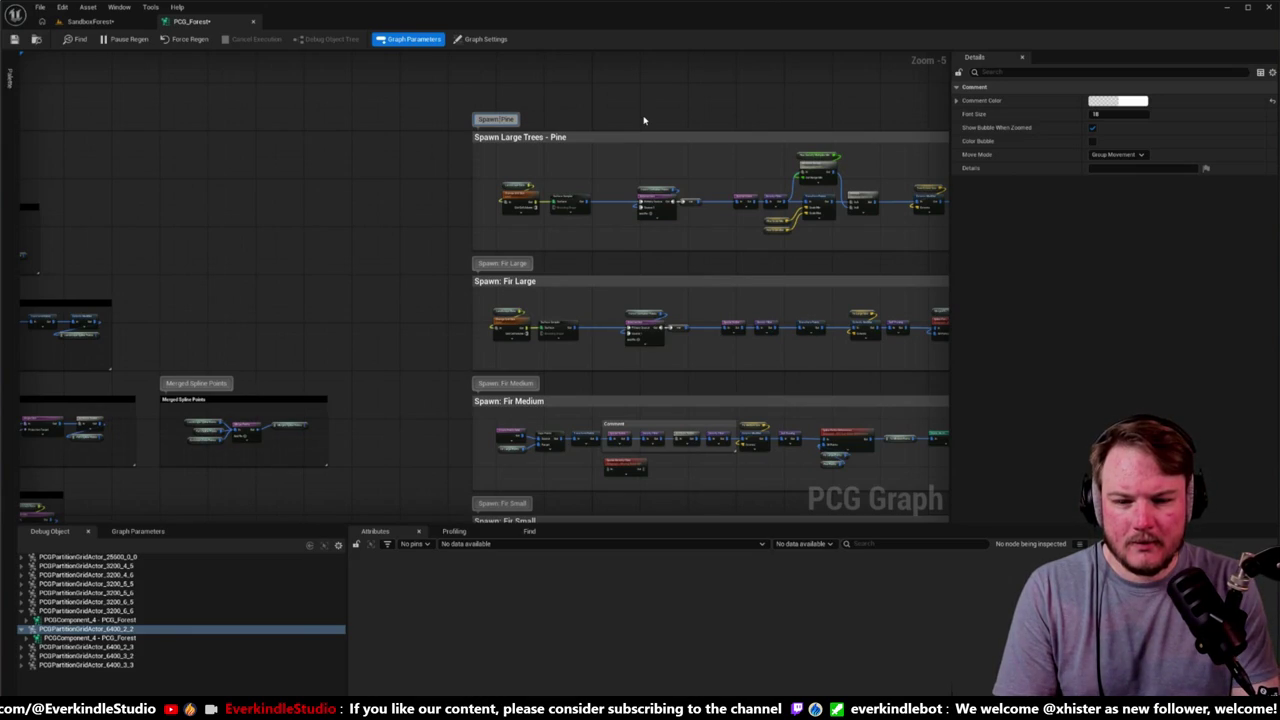
scroll(449, 177, up, 2)
click(391, 226)
scroll(385, 275, down, 1)
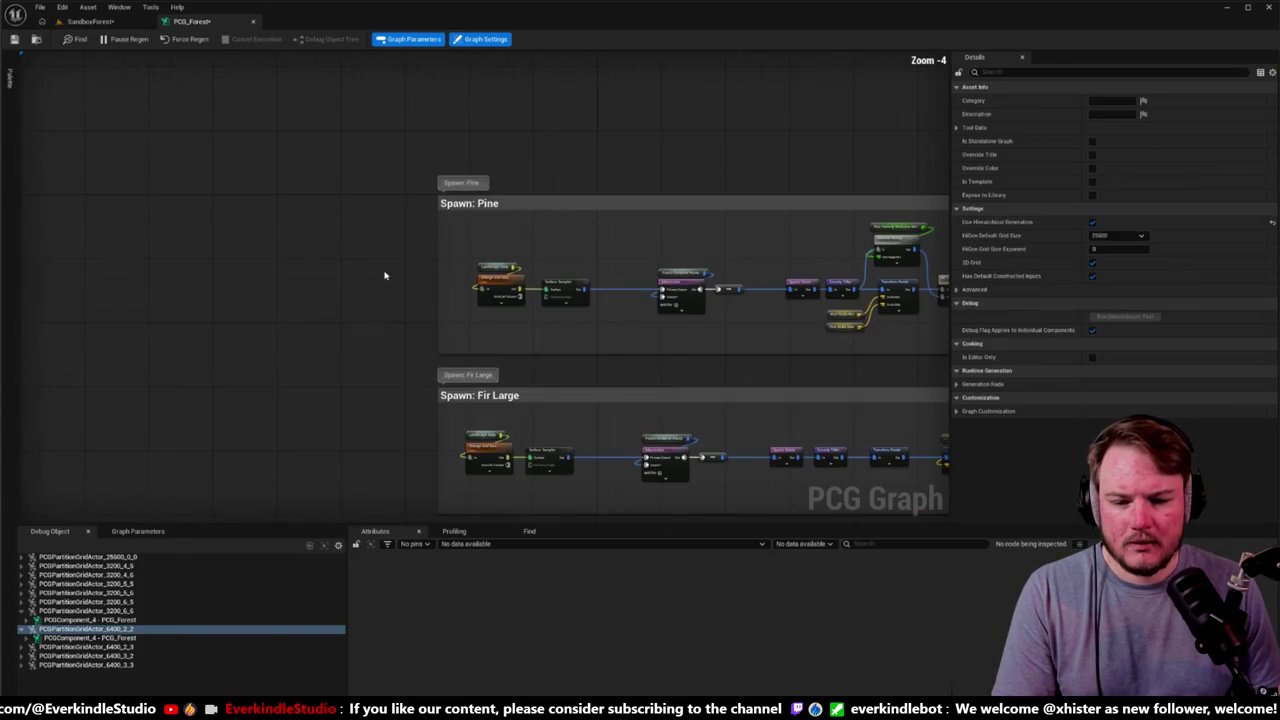
scroll(349, 309, down, 4)
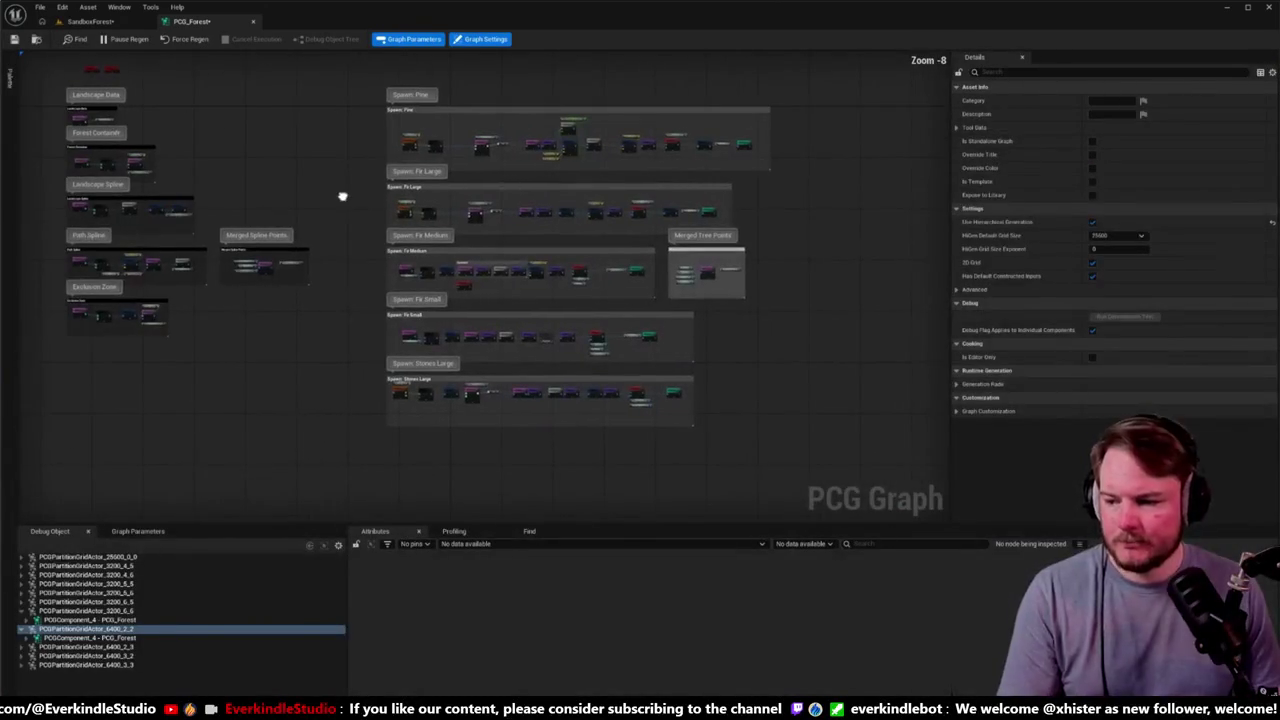
mouse_move(343, 200)
mouse_down()
mouse_move(383, 286)
mouse_move(540, 289)
mouse_move(449, 277)
mouse_move(371, 197)
mouse_move(220, 110)
mouse_up()
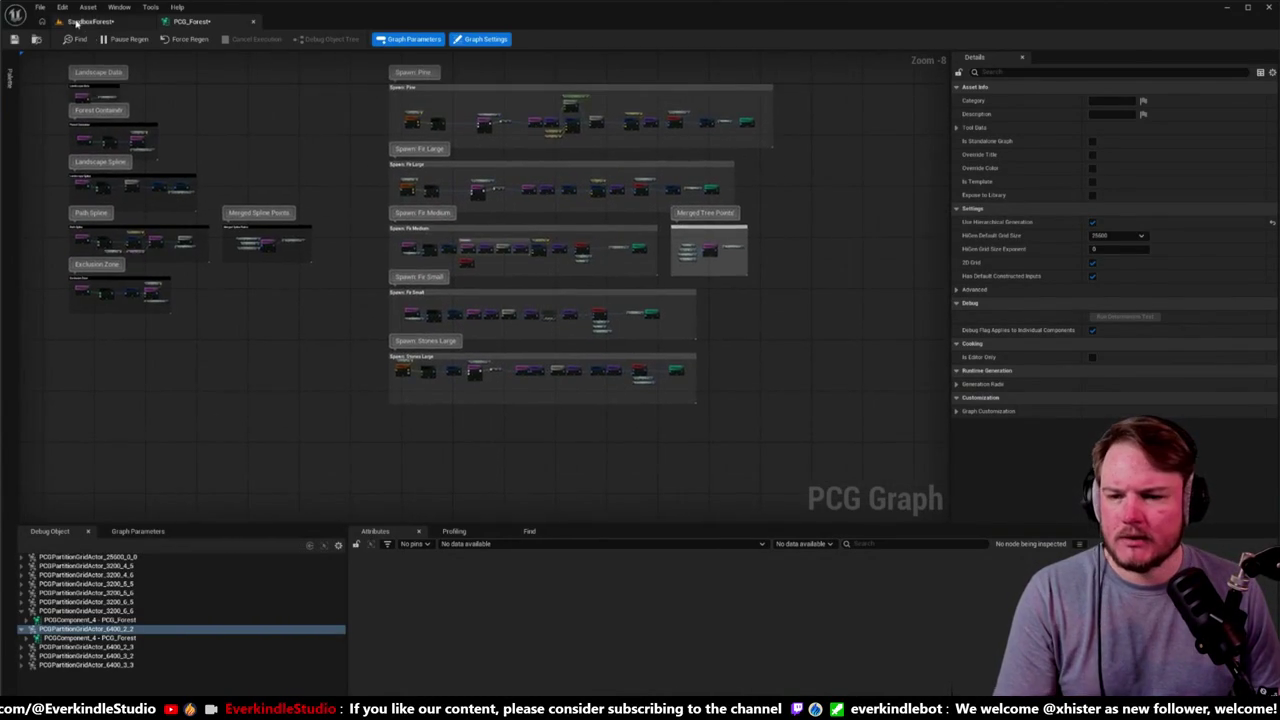
click(88, 21)
key(w)
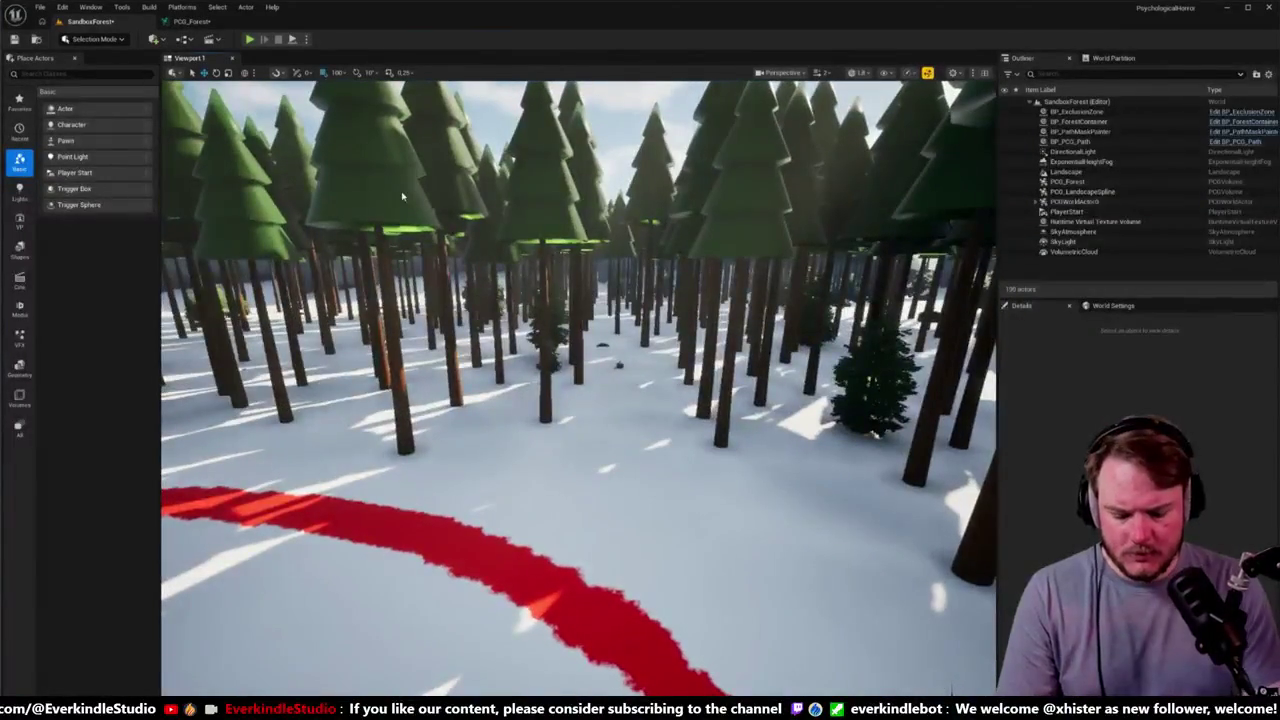
click(249, 39)
click(402, 196)
key(w)
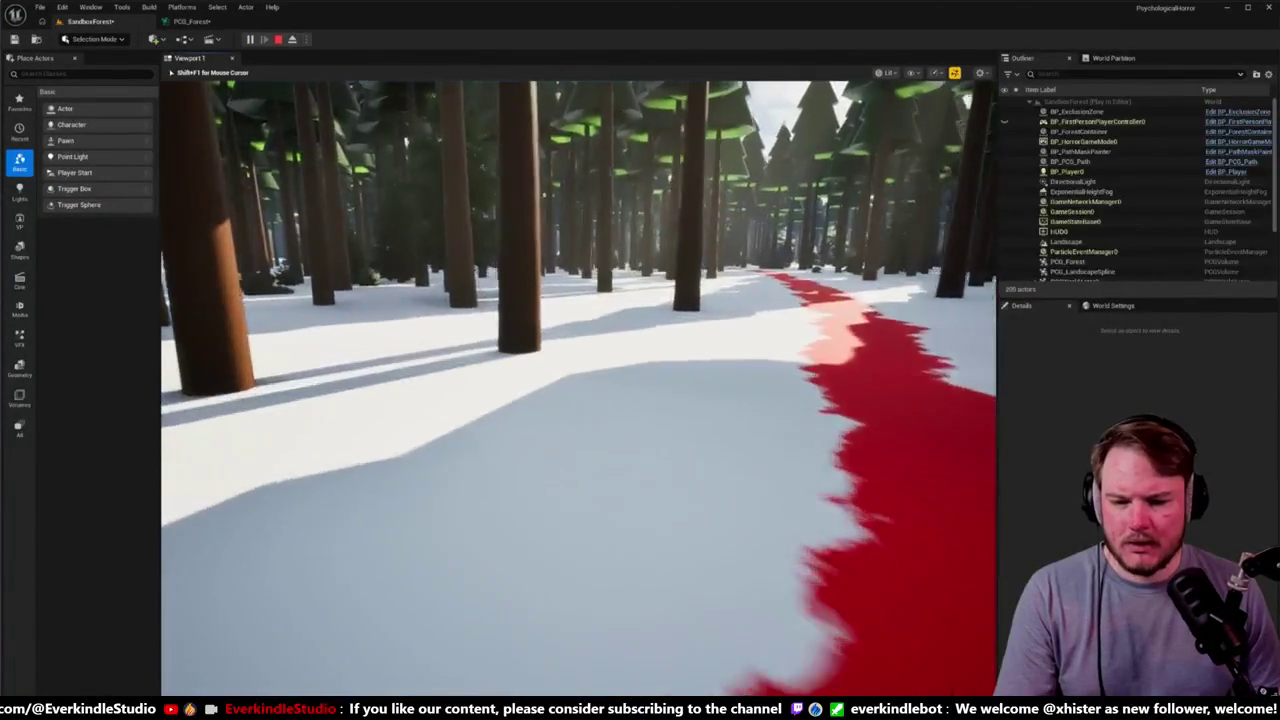
key(w)
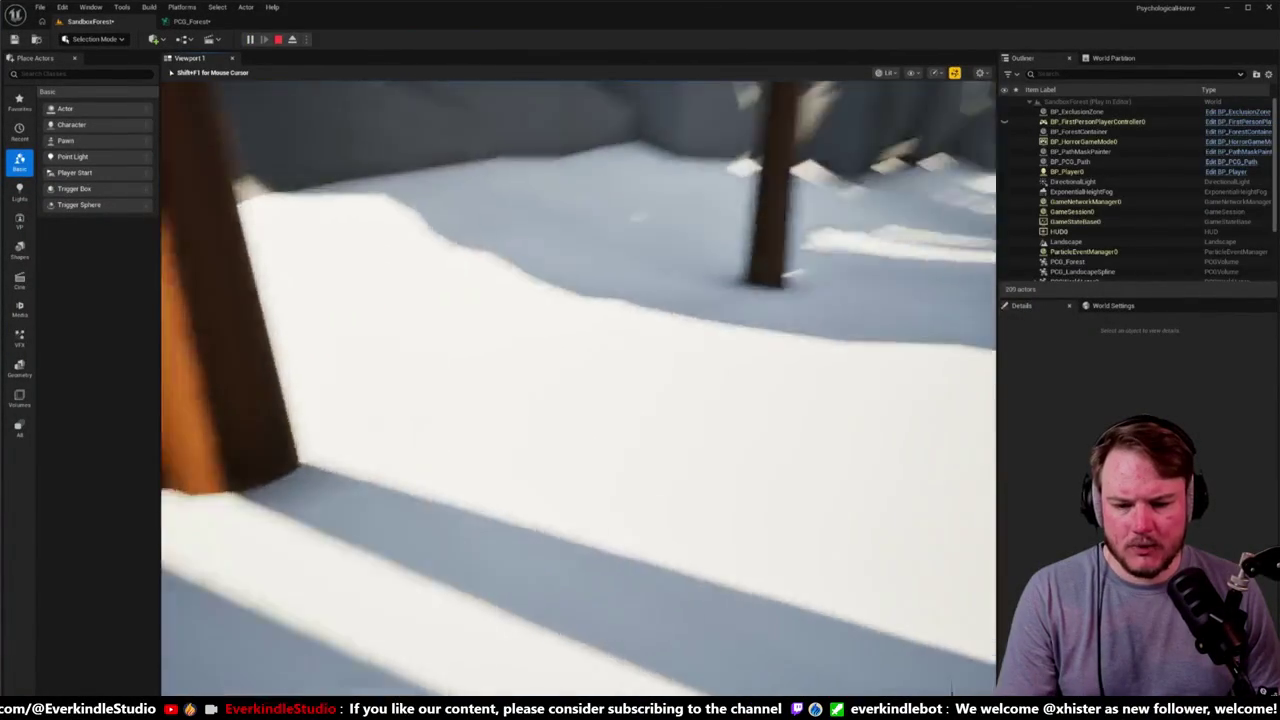
key(w)
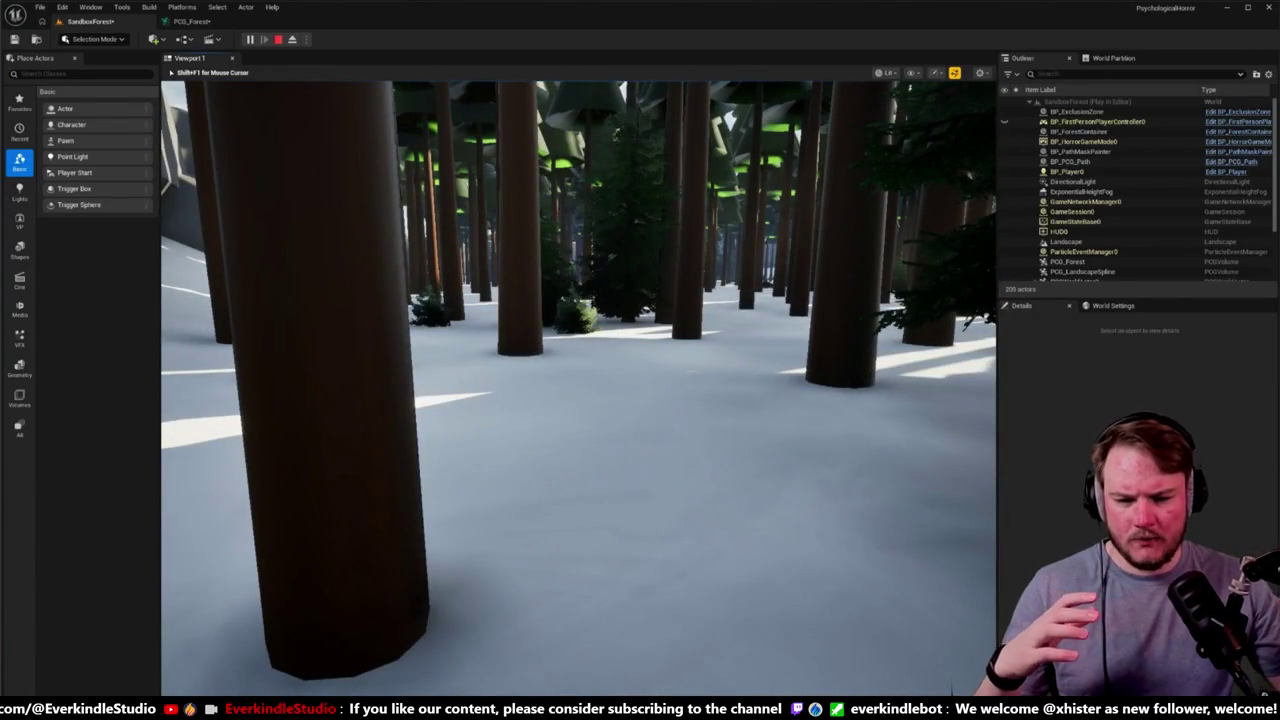
key(s)
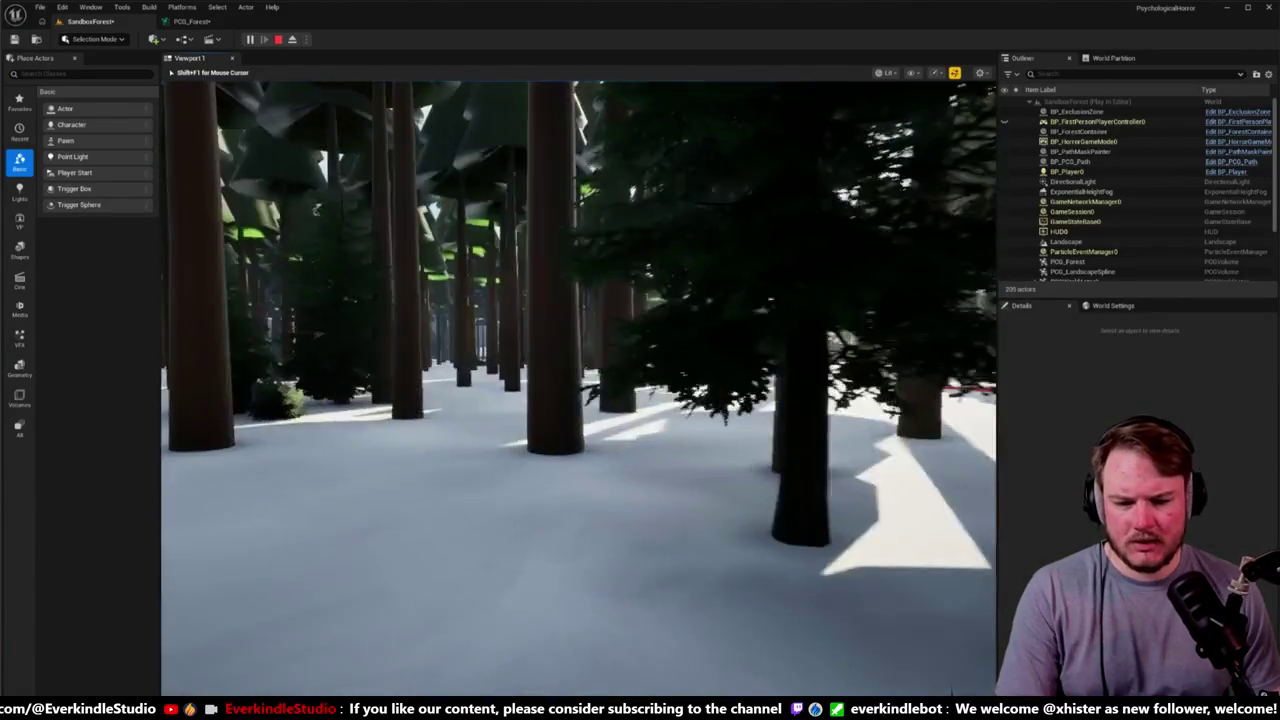
key(s)
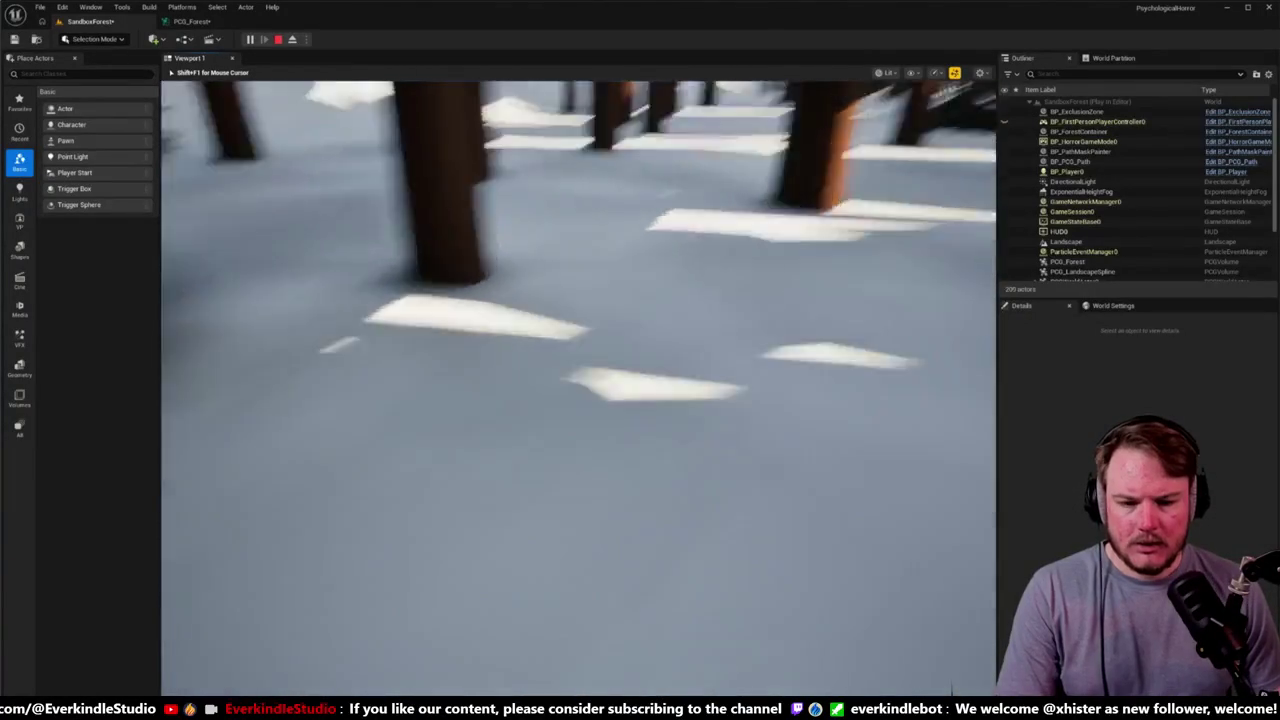
key(w)
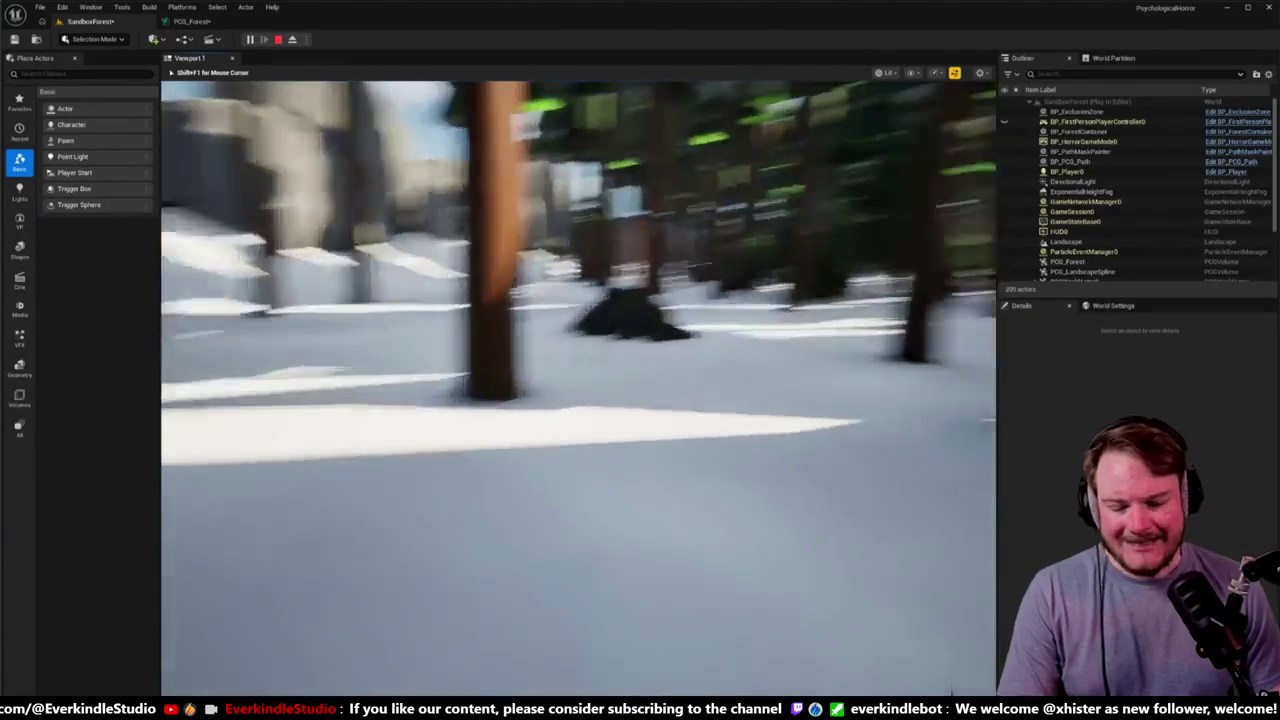
key(w)
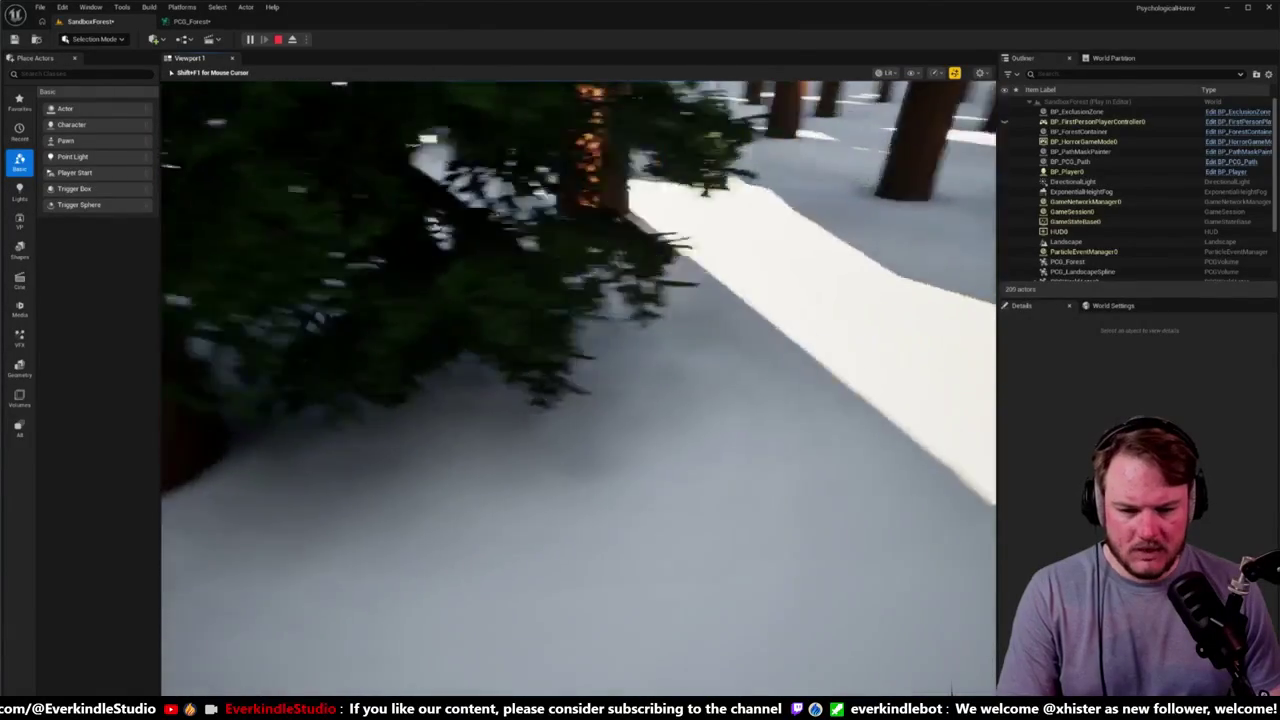
key(Escape)
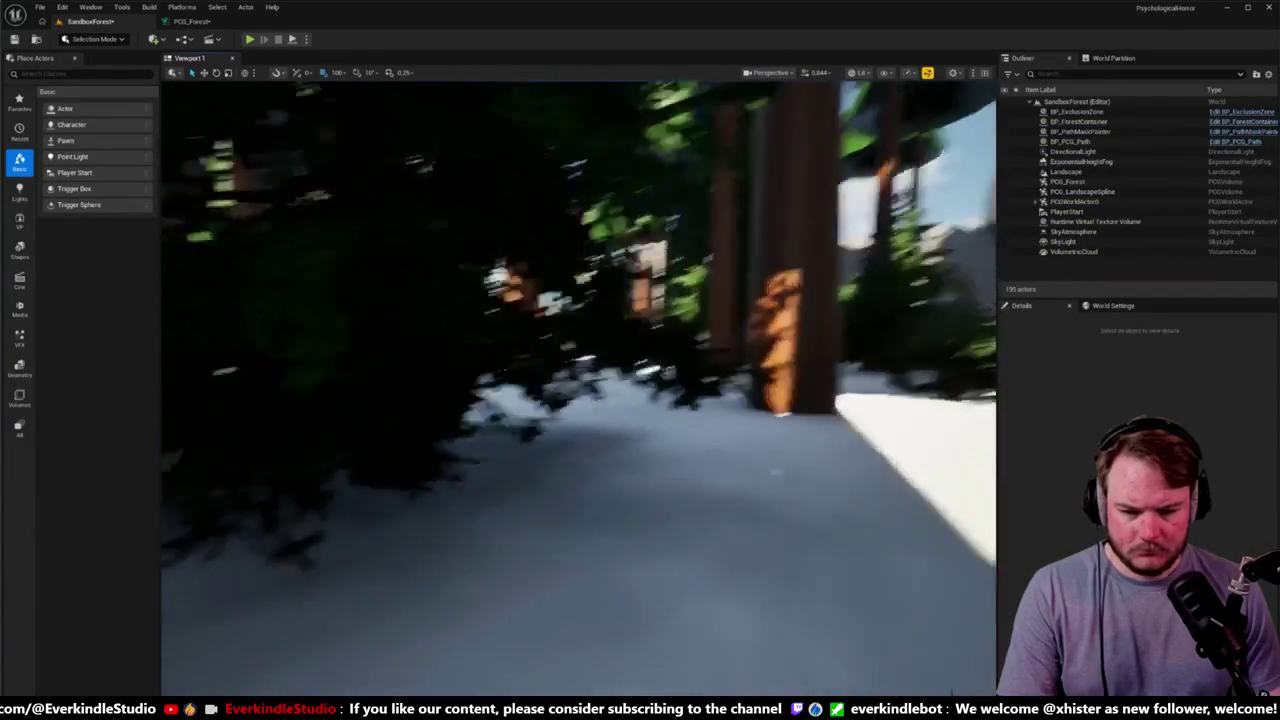
mouse_move(388, 240)
mouse_down()
mouse_move(420, 250)
mouse_move(388, 240)
mouse_move(621, 212)
mouse_move(634, 223)
mouse_up()
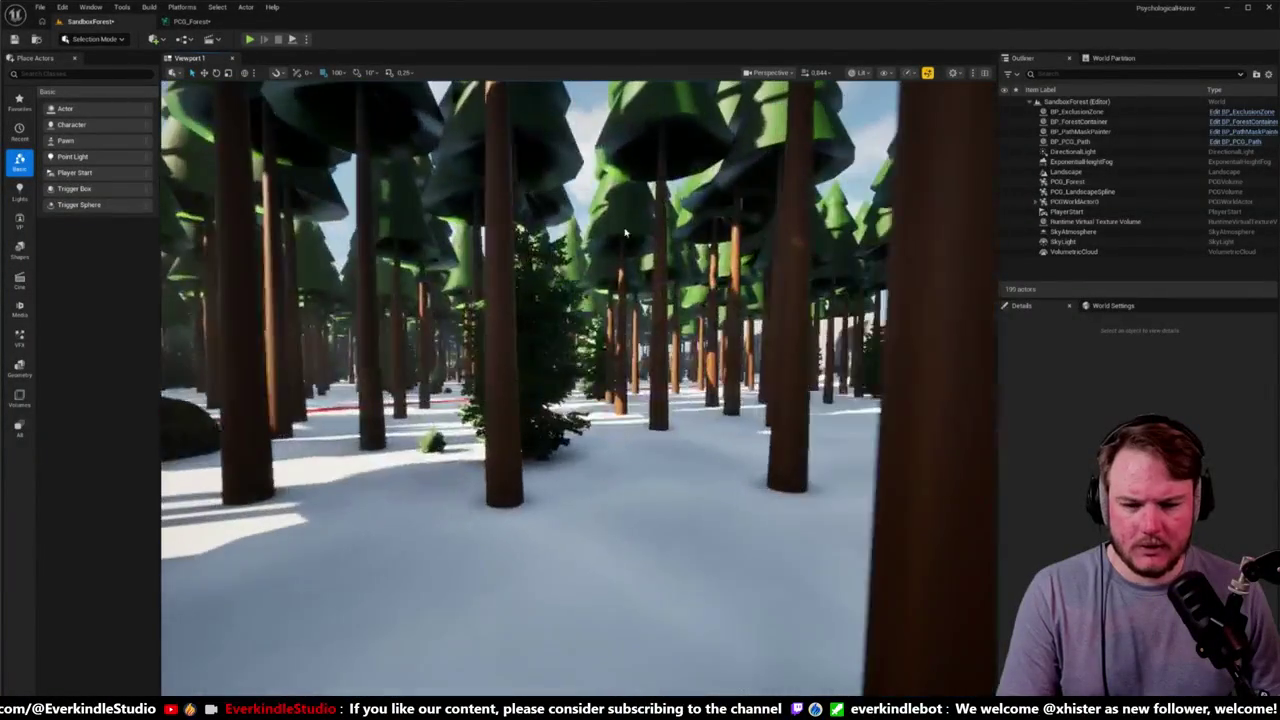
click(190, 21)
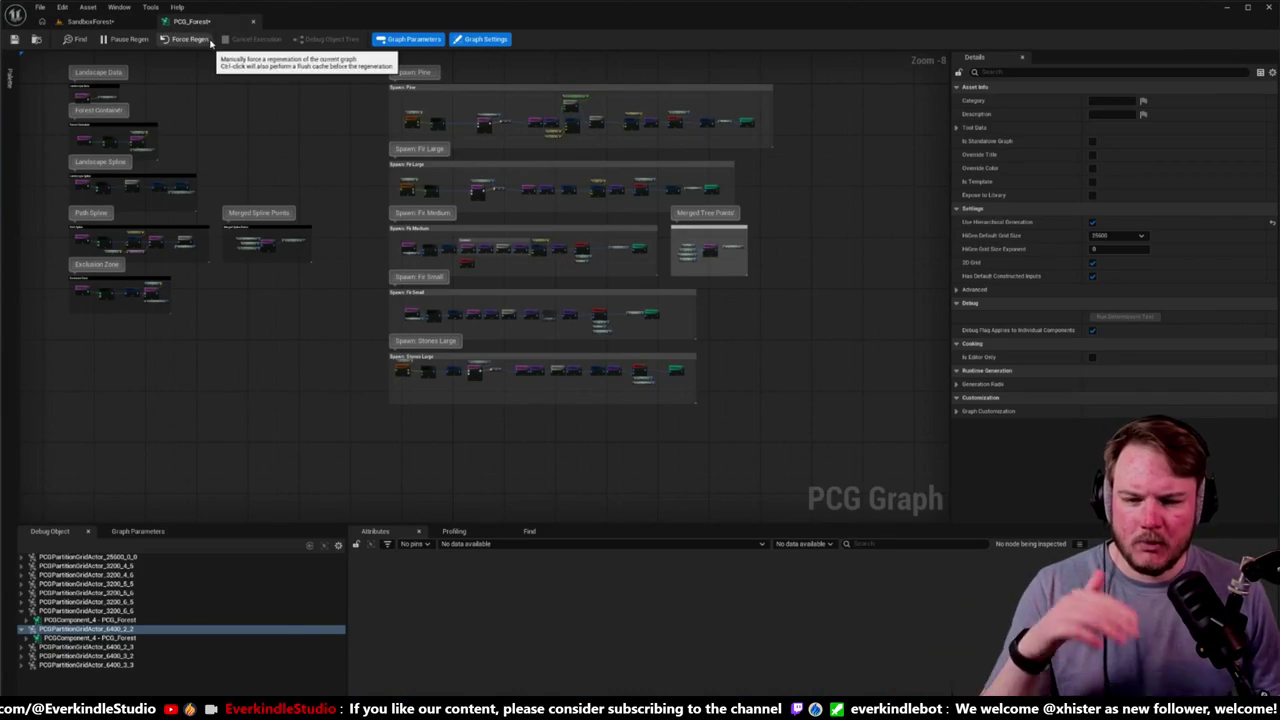
Step: Select the pine Static Mesh Spawner, expand entry [0]'s descriptor, and filter Details by 'Component Class'
scroll(715, 100, up, 5)
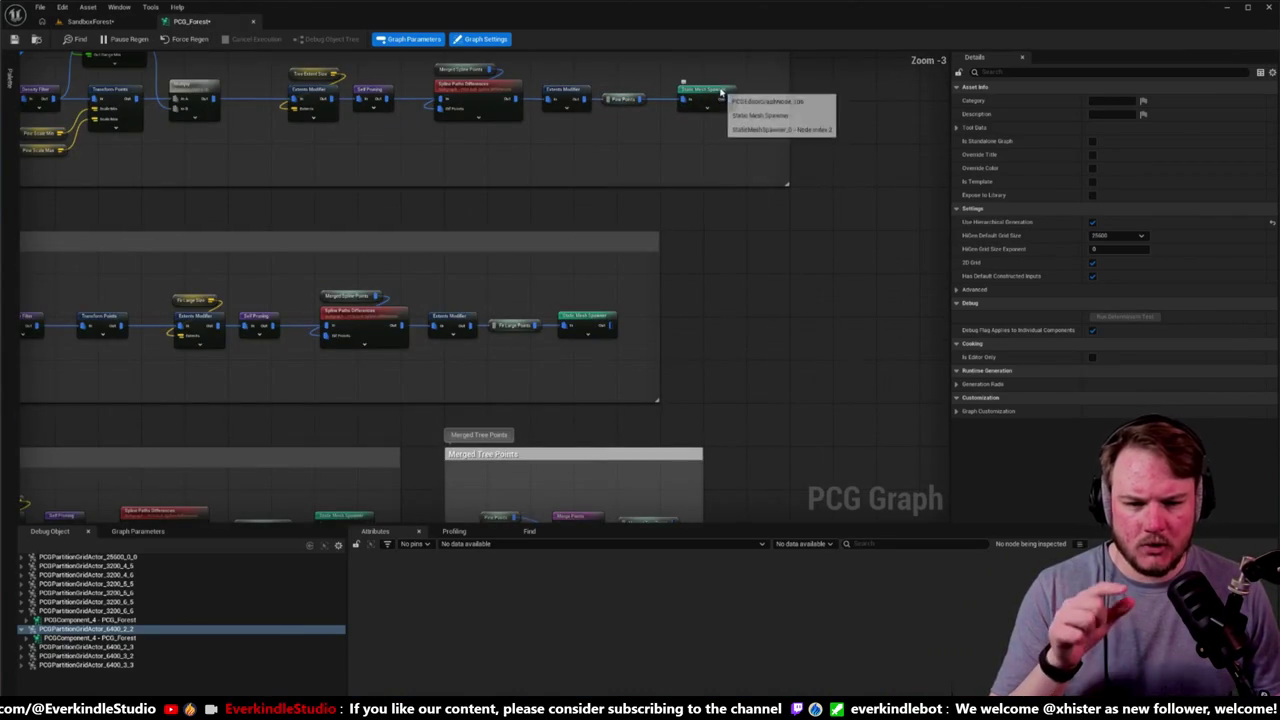
click(720, 92)
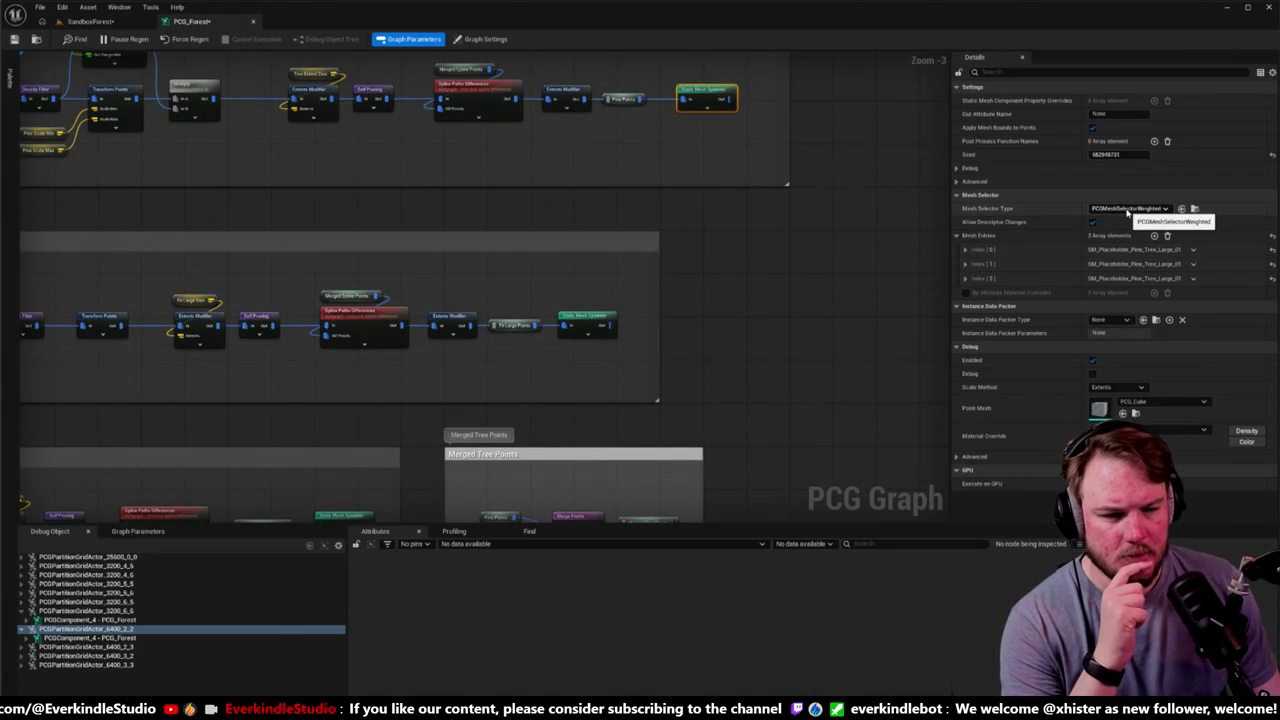
click(1127, 210)
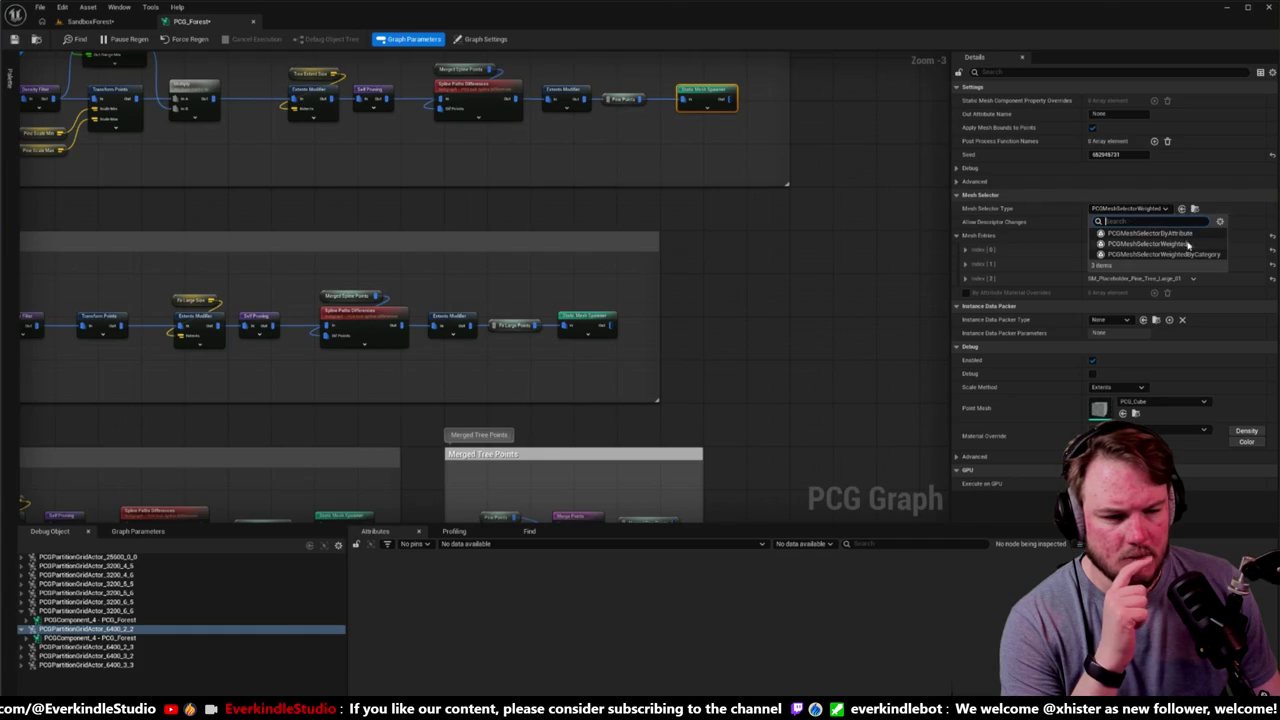
click(968, 252)
click(971, 264)
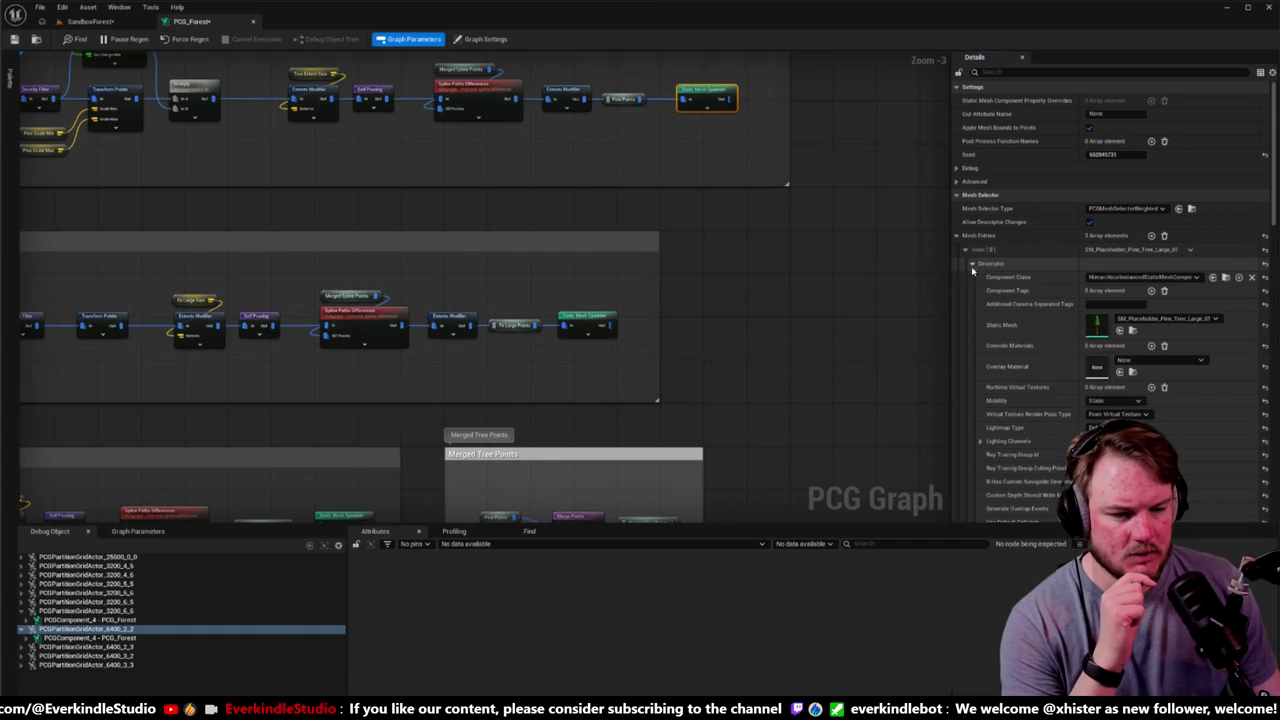
click(1054, 69)
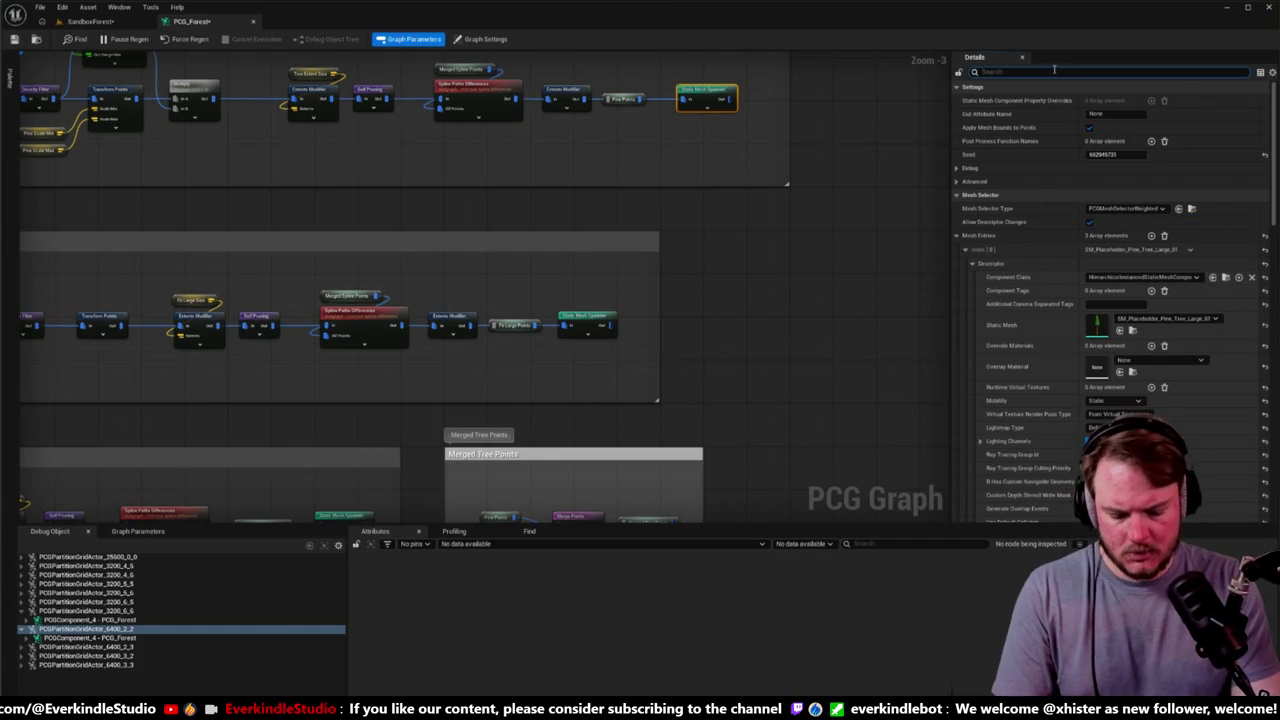
text(conent)
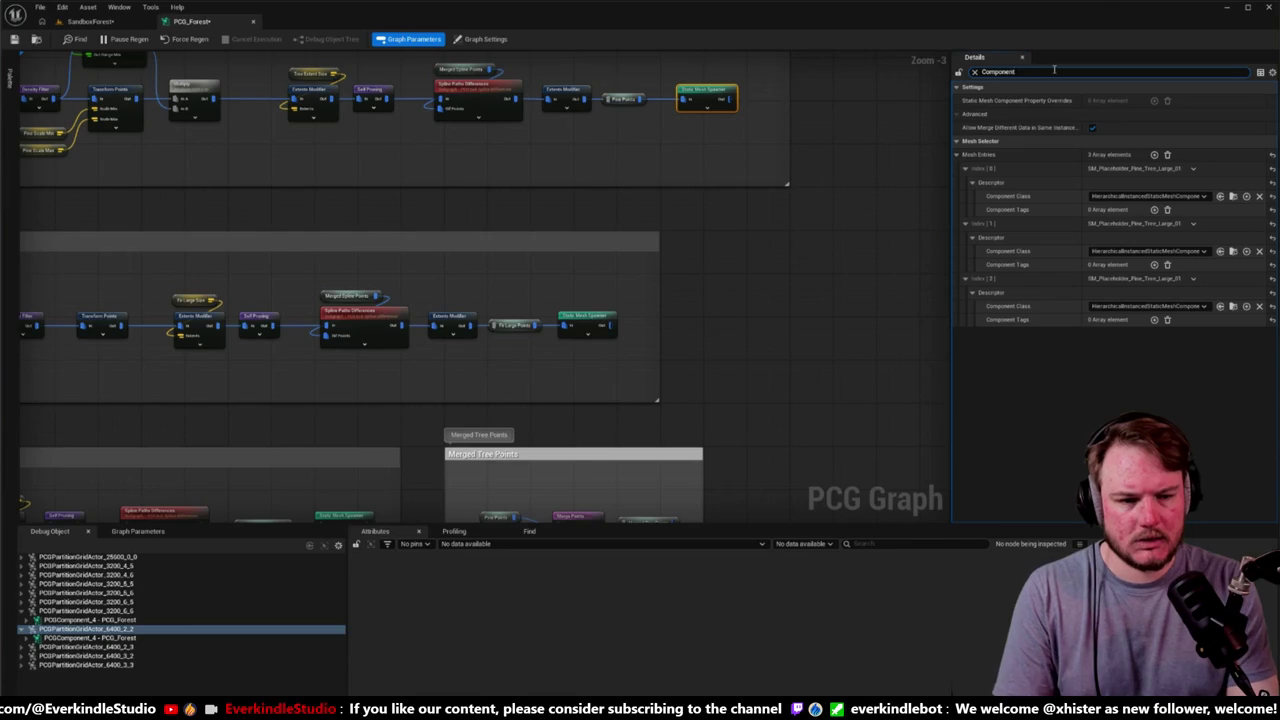
text(ass)
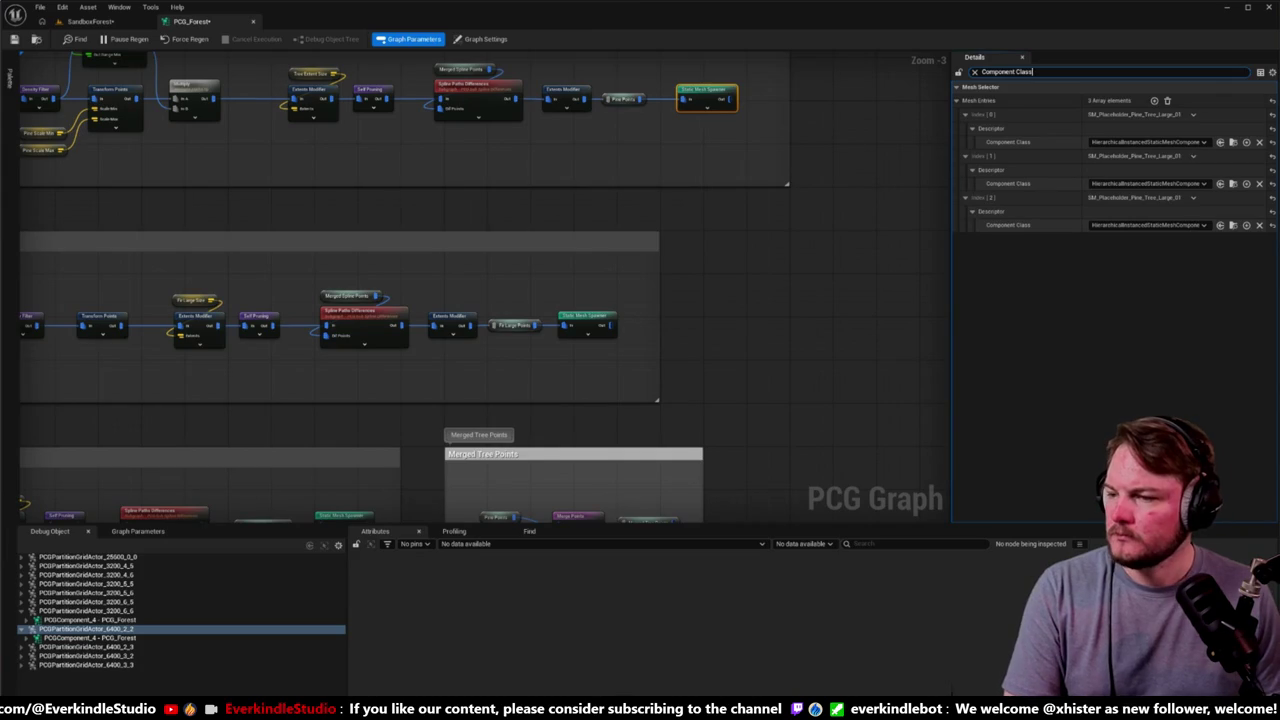
Step: Bring up Chrome's ISM vs HISM search results and highlight the HISM LOD sentence
key(alt+Tab)
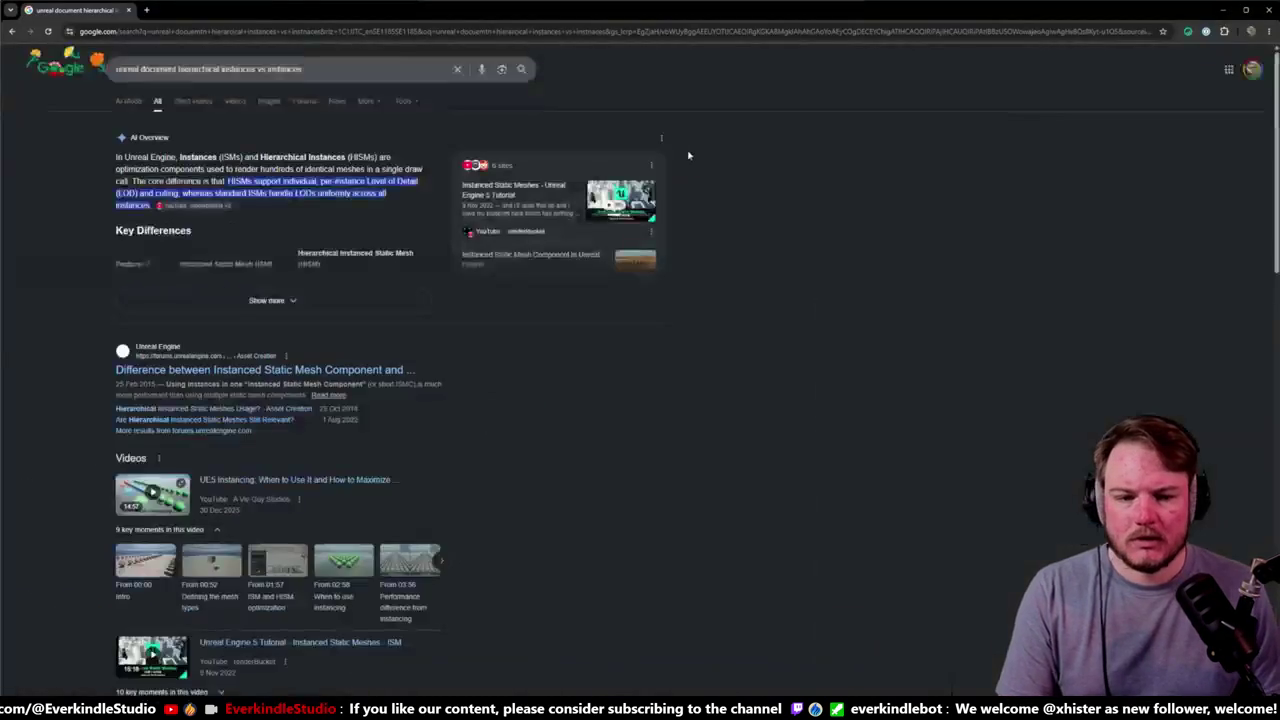
scroll(221, 215, up, 5)
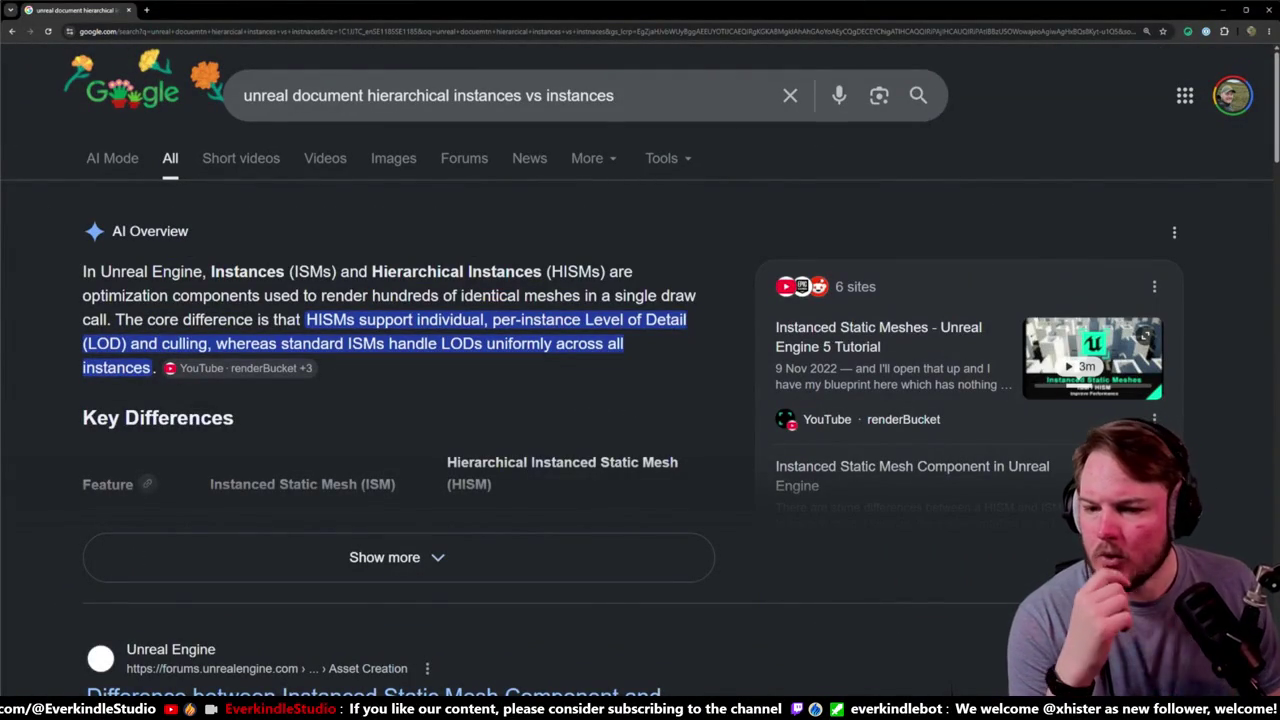
scroll(153, 293, down, 1)
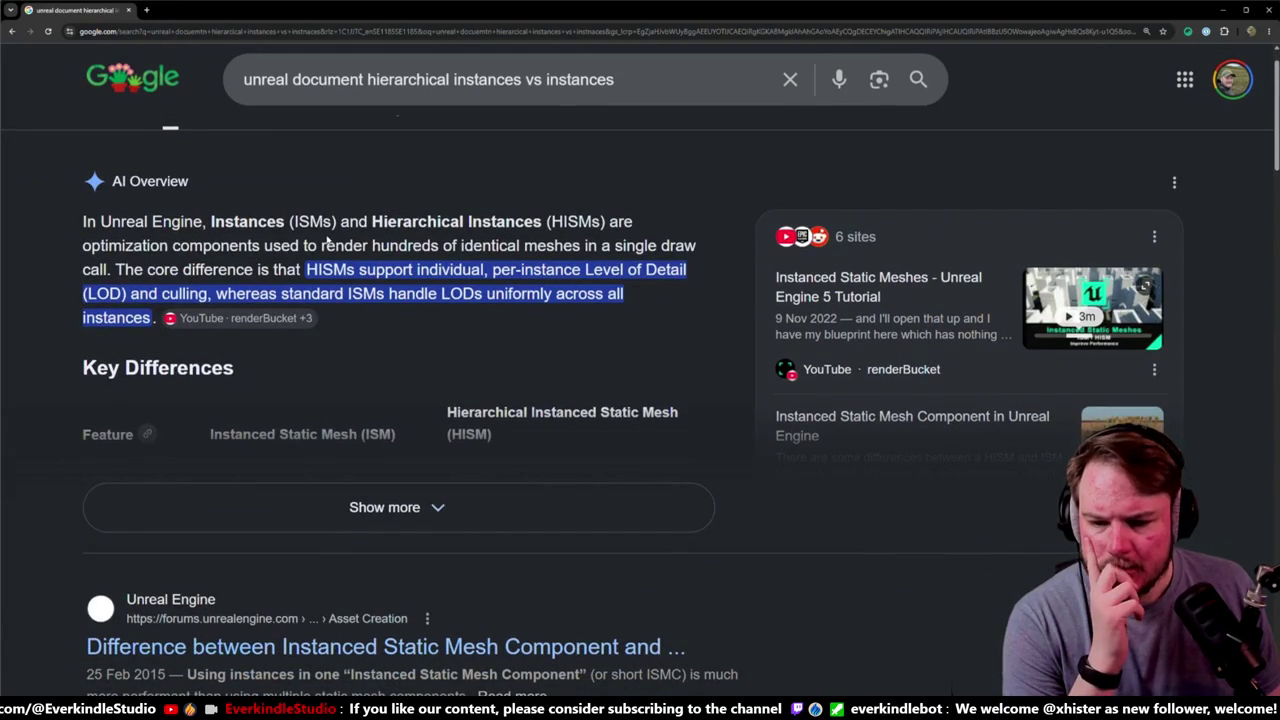
drag(187, 245, 412, 245)
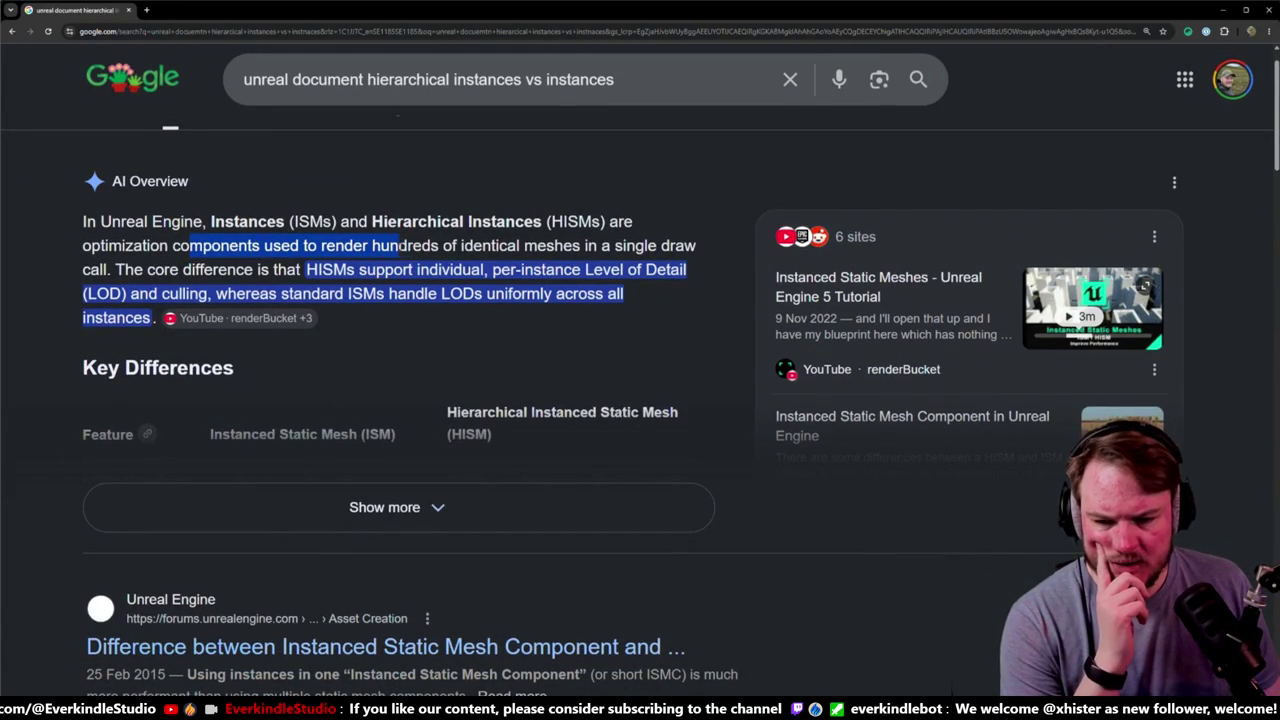
drag(148, 270, 304, 270)
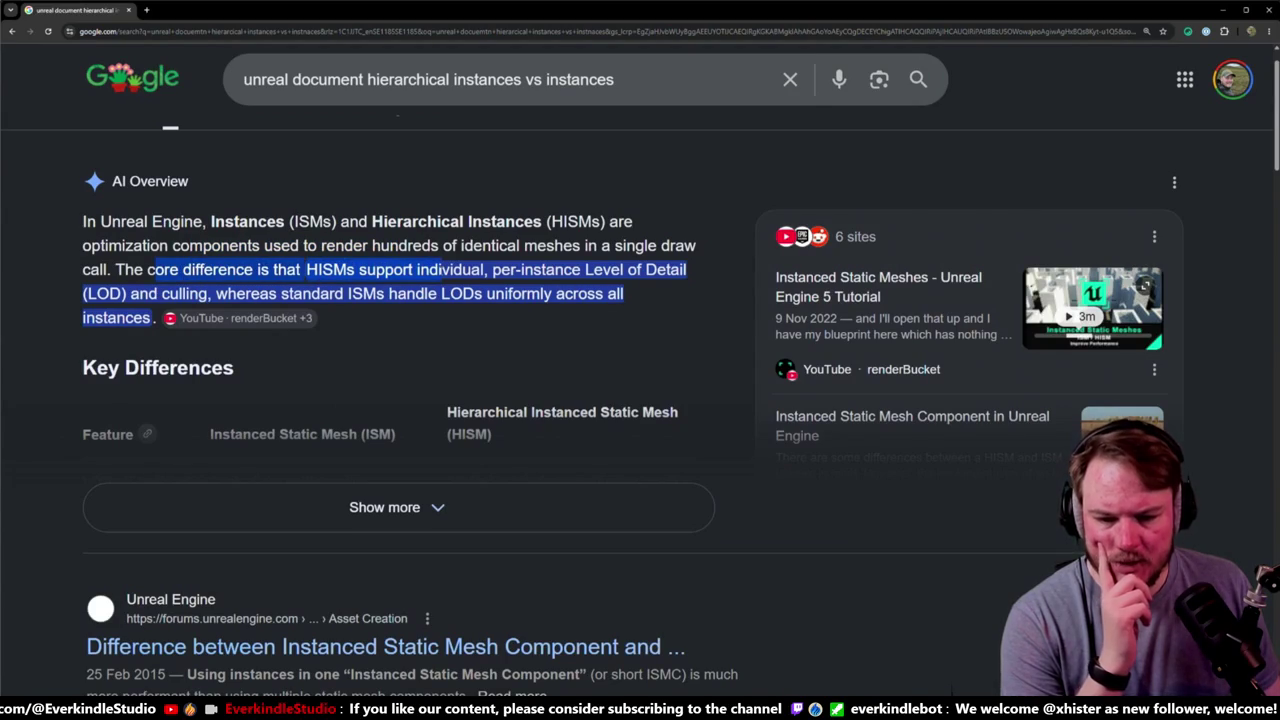
shift+click(306, 270)
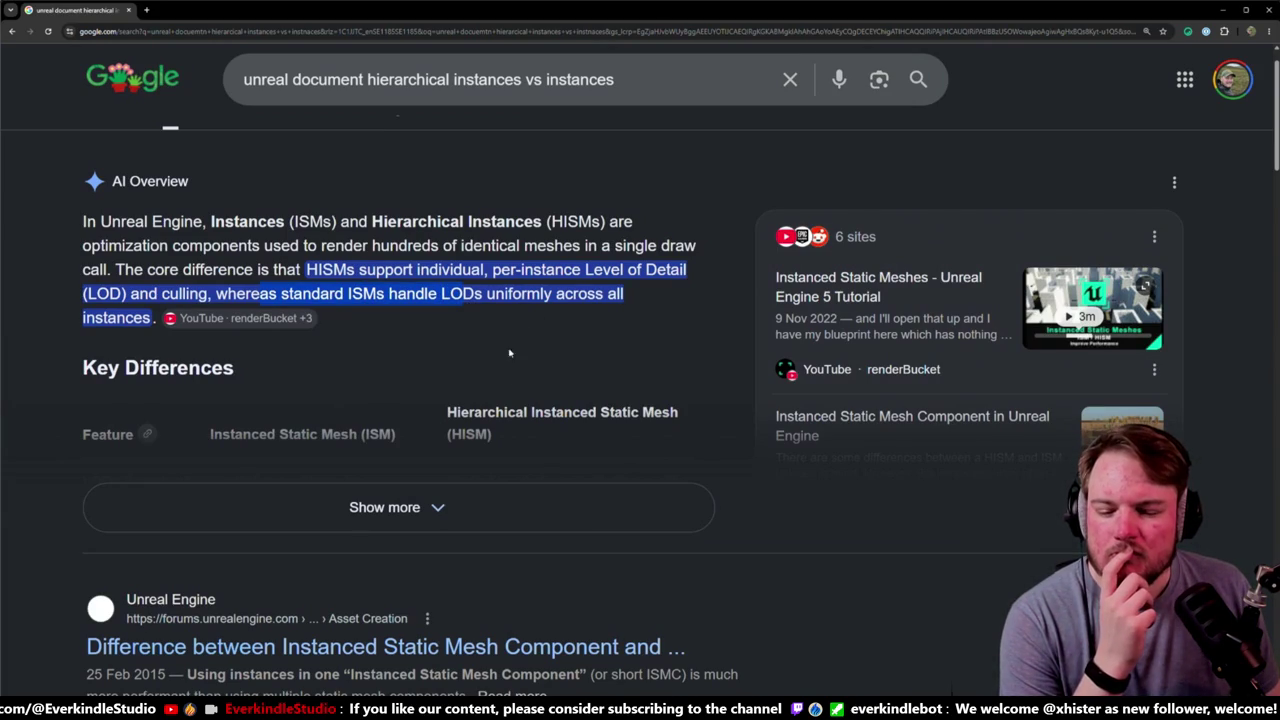
Step: Expand the AI Overview's Key Differences table, then minimize Chrome to return to Unreal
click(390, 507)
scroll(356, 318, down, 2)
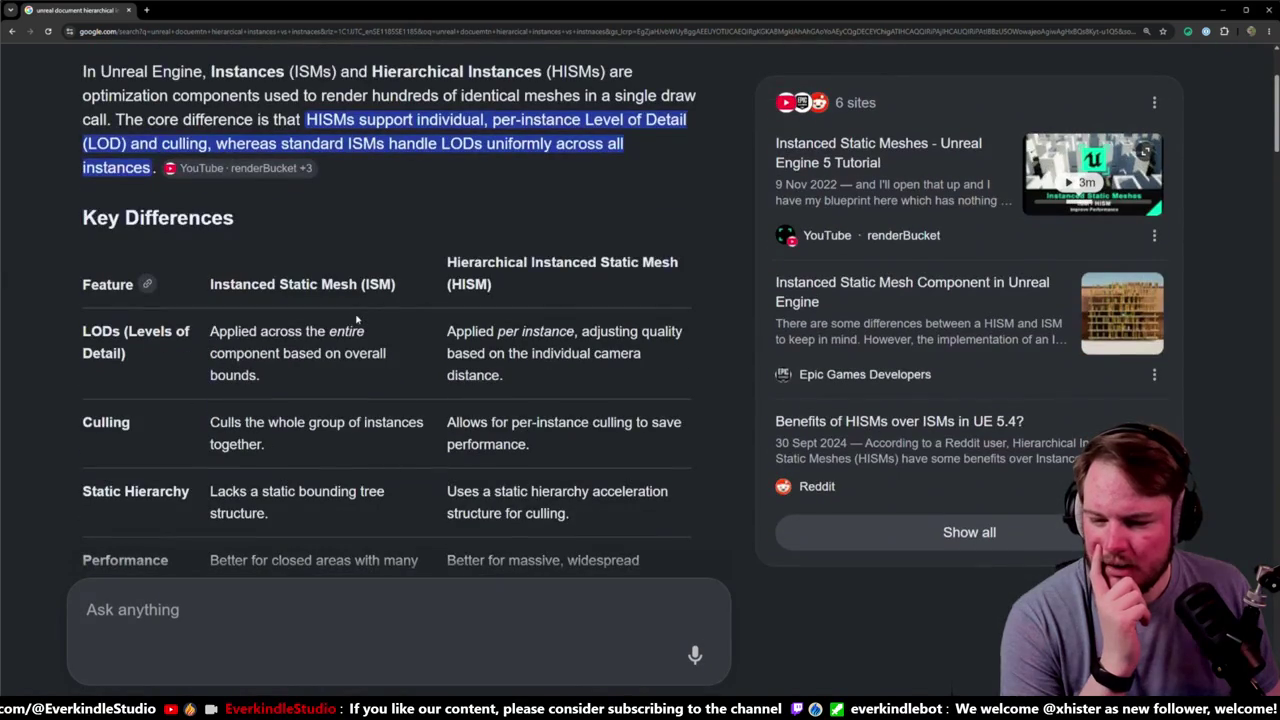
scroll(356, 318, up, 1)
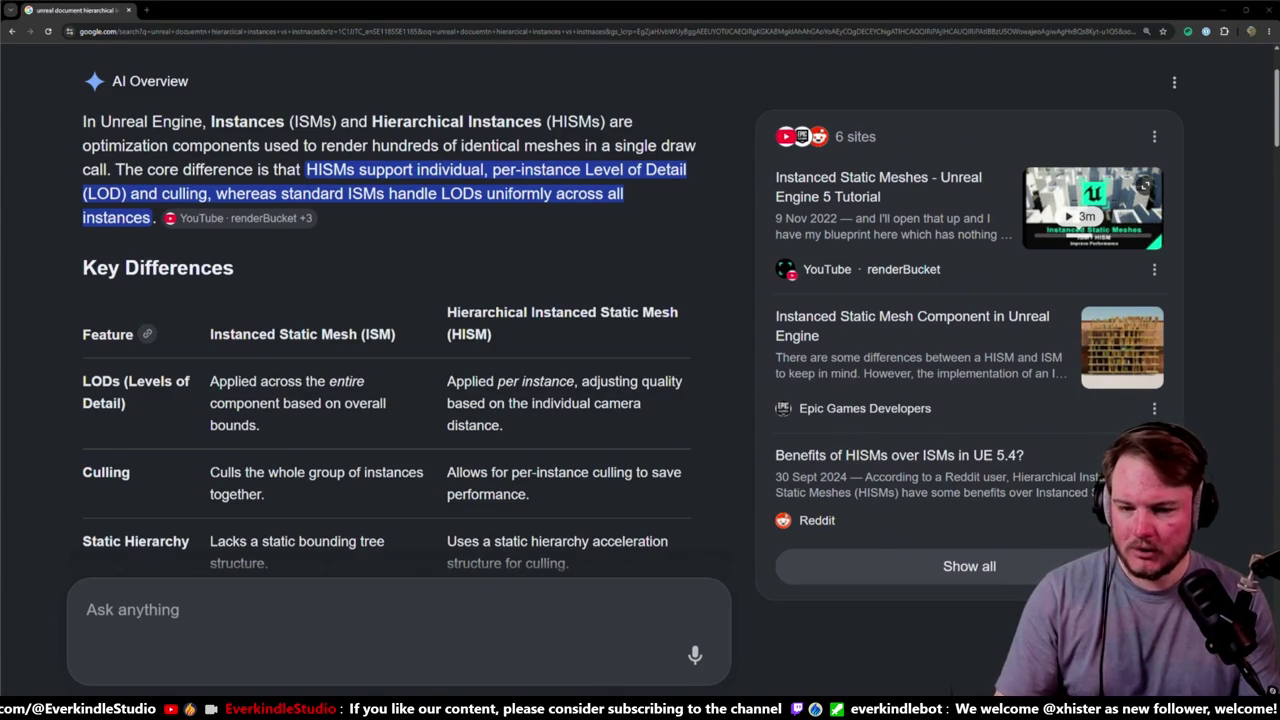
click(1218, 10)
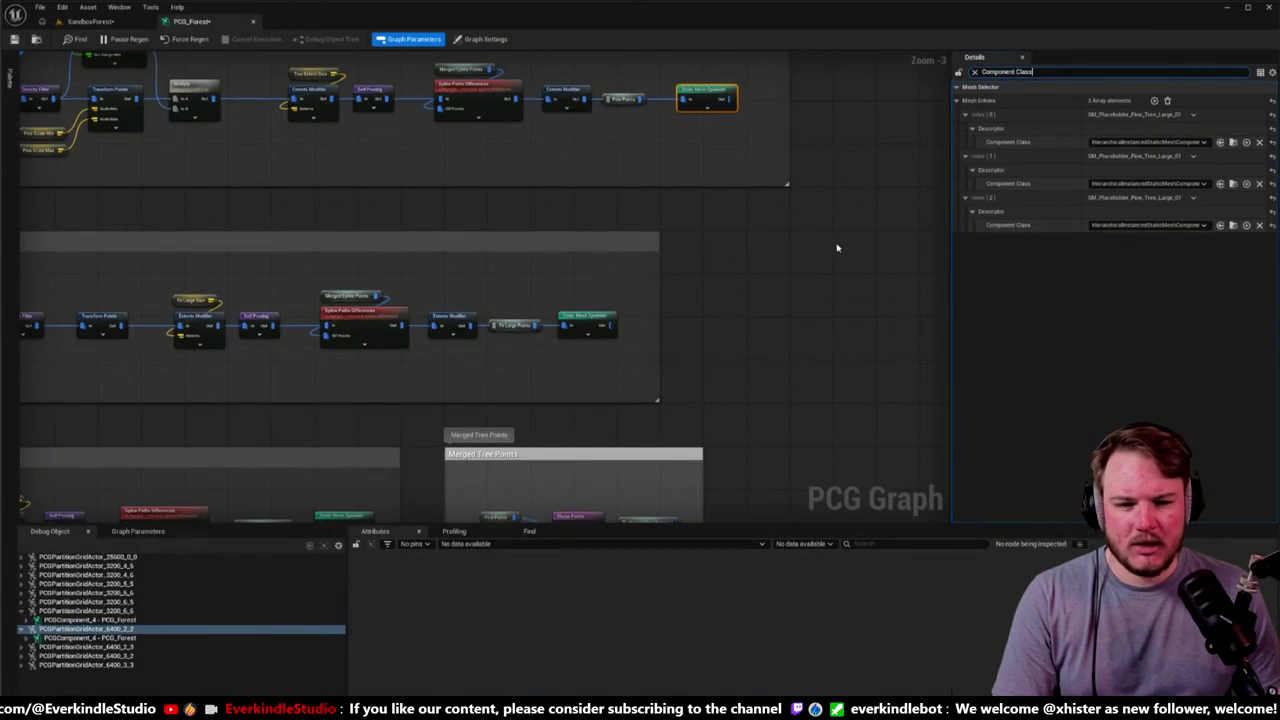
Step: Pan to the Fir groups and inspect the Pine and Fir Large spawners' mesh entries
scroll(851, 329, down, 4)
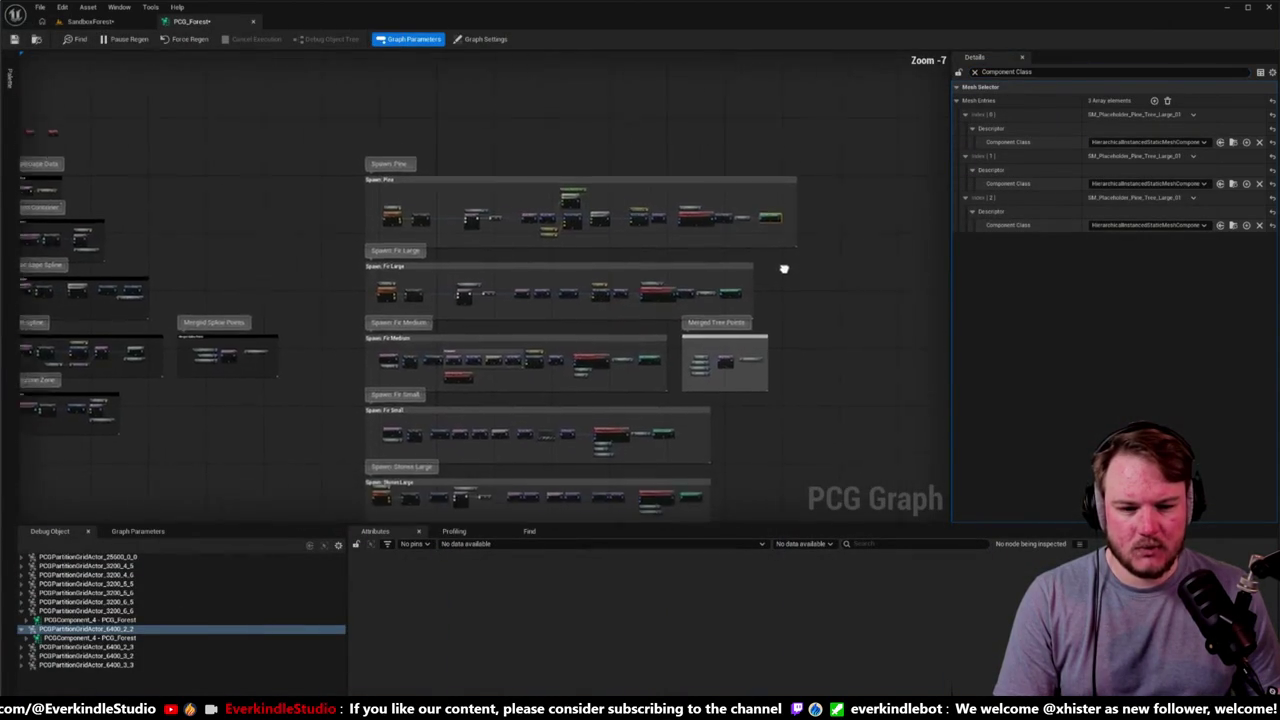
scroll(783, 271, up, 2)
mouse_move(754, 309)
mouse_down()
mouse_move(757, 210)
mouse_move(679, 275)
mouse_up()
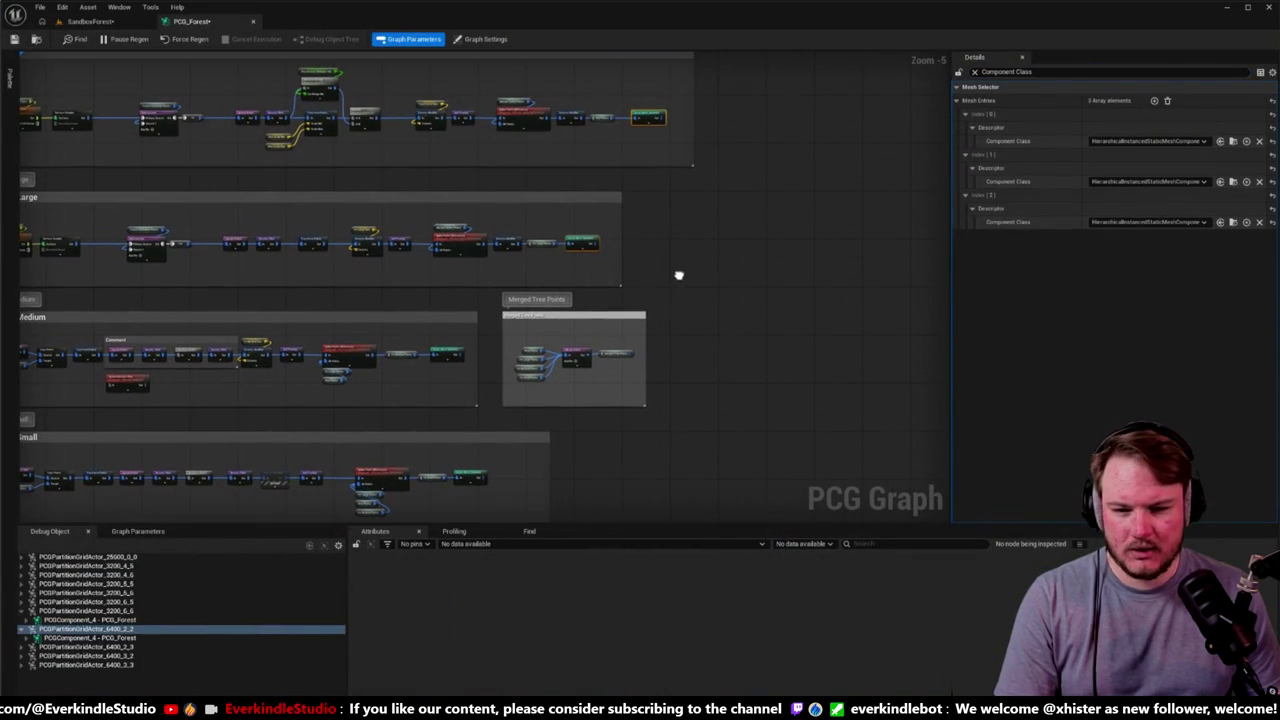
click(584, 242)
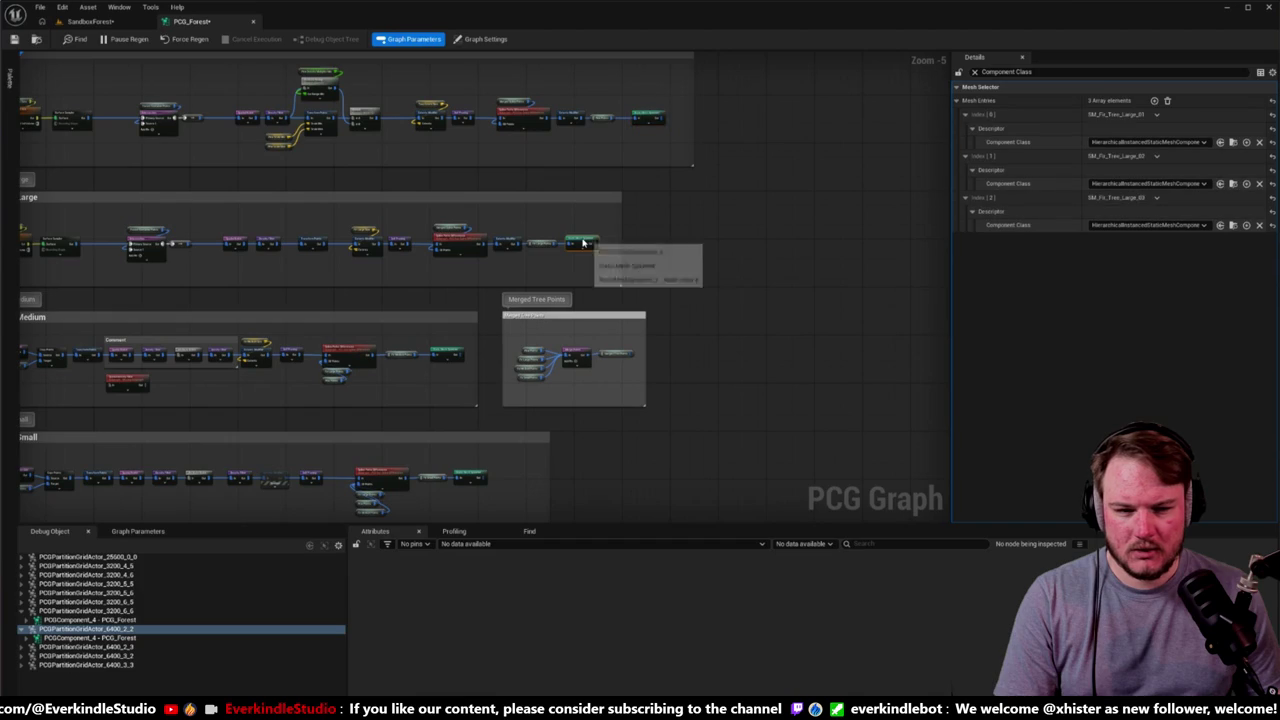
click(648, 116)
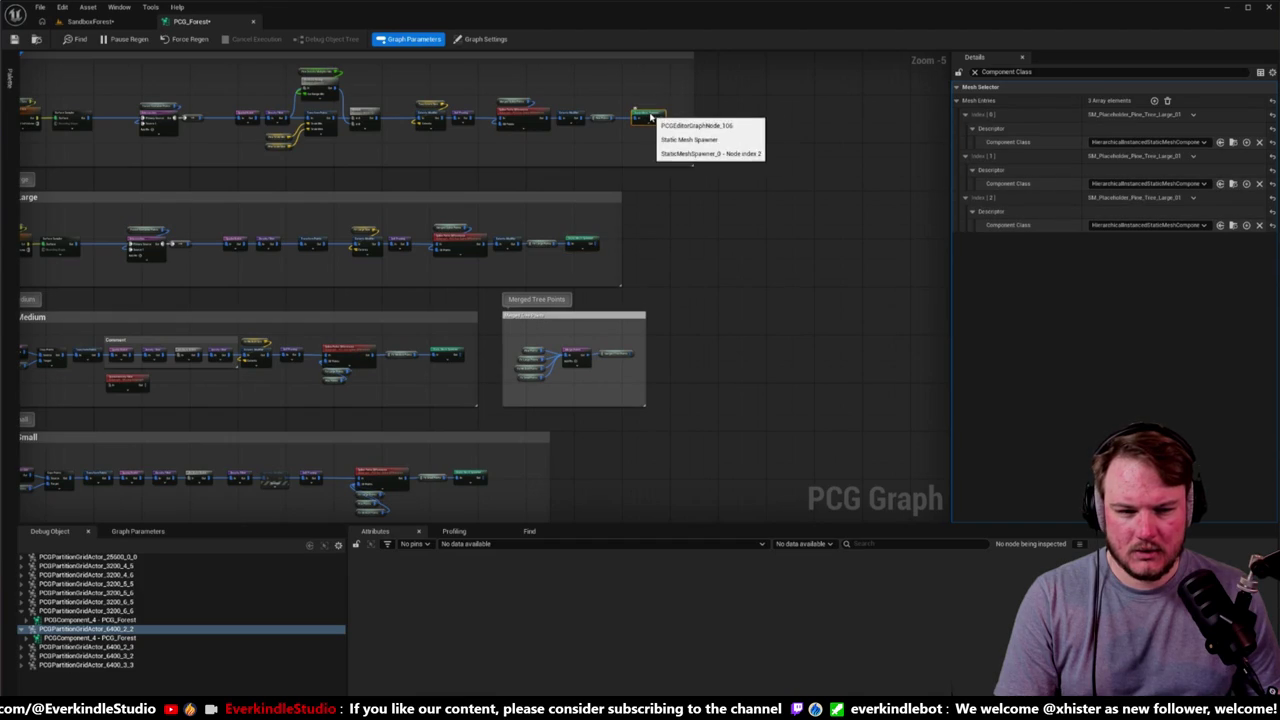
ctrl+click(588, 246)
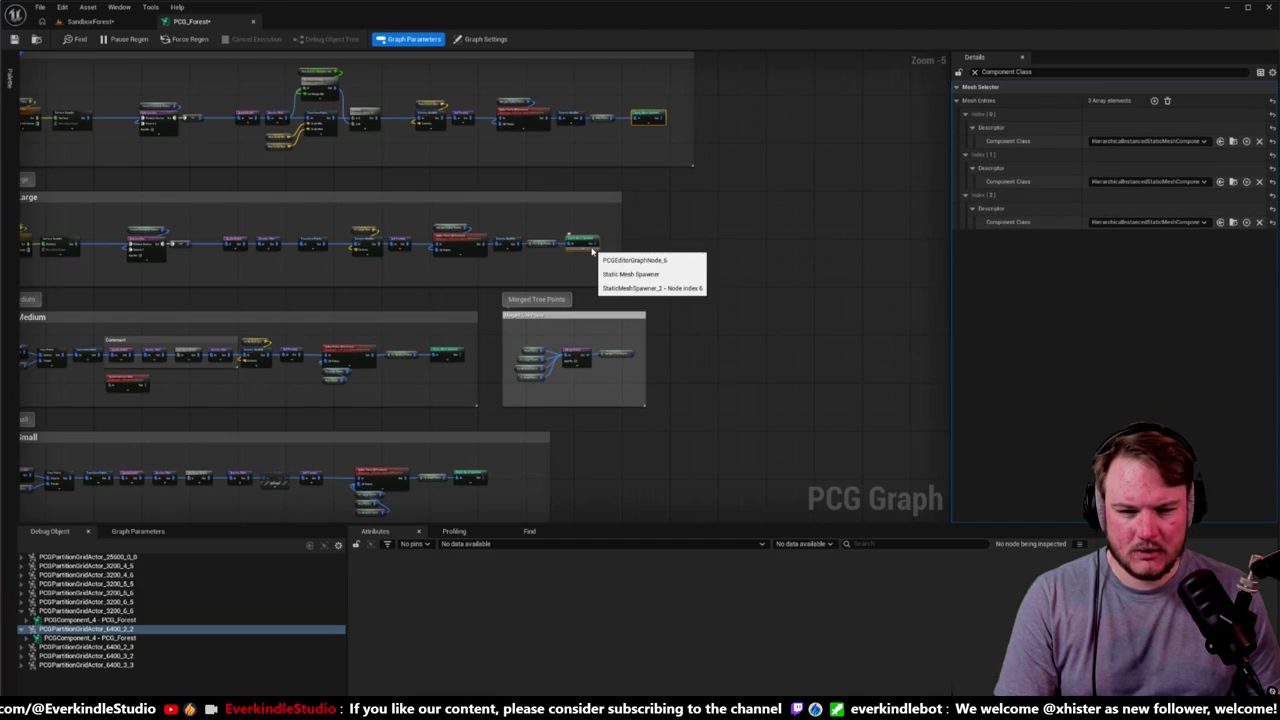
click(700, 91)
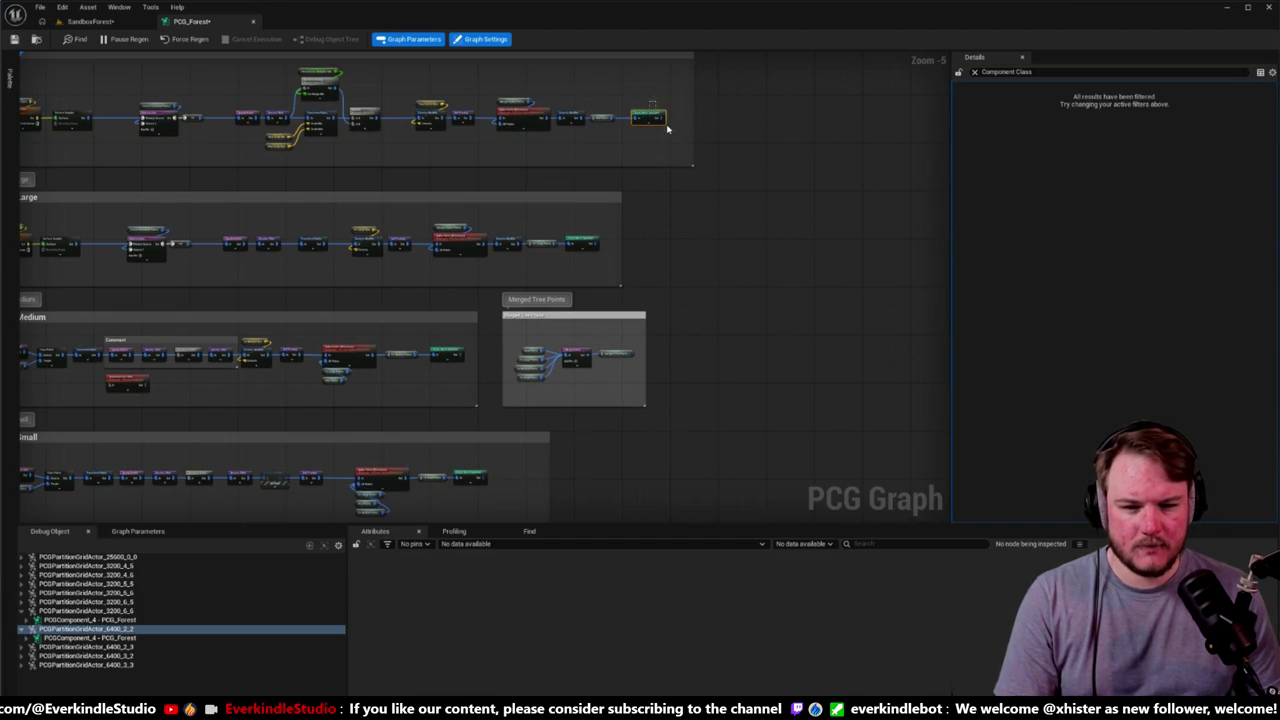
Step: Reselect the Pine spawner and browse its first mesh's Component Class options
click(660, 120)
click(1127, 142)
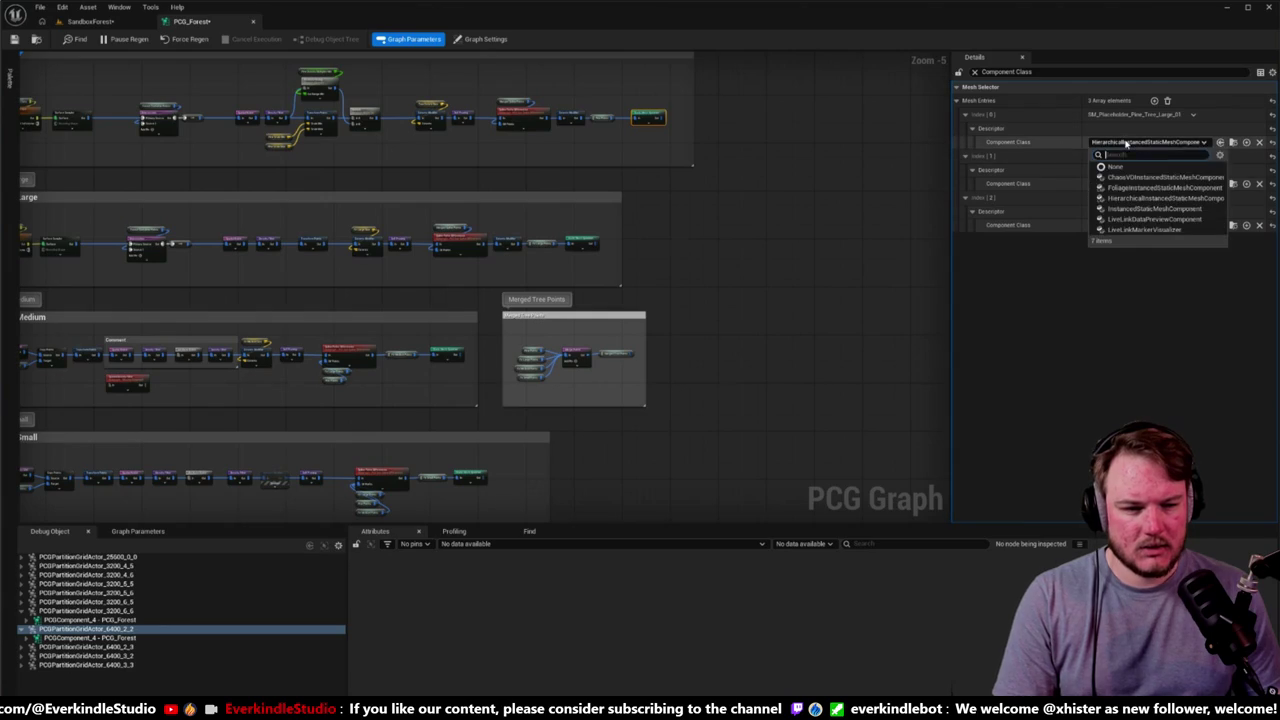
click(811, 197)
click(811, 197)
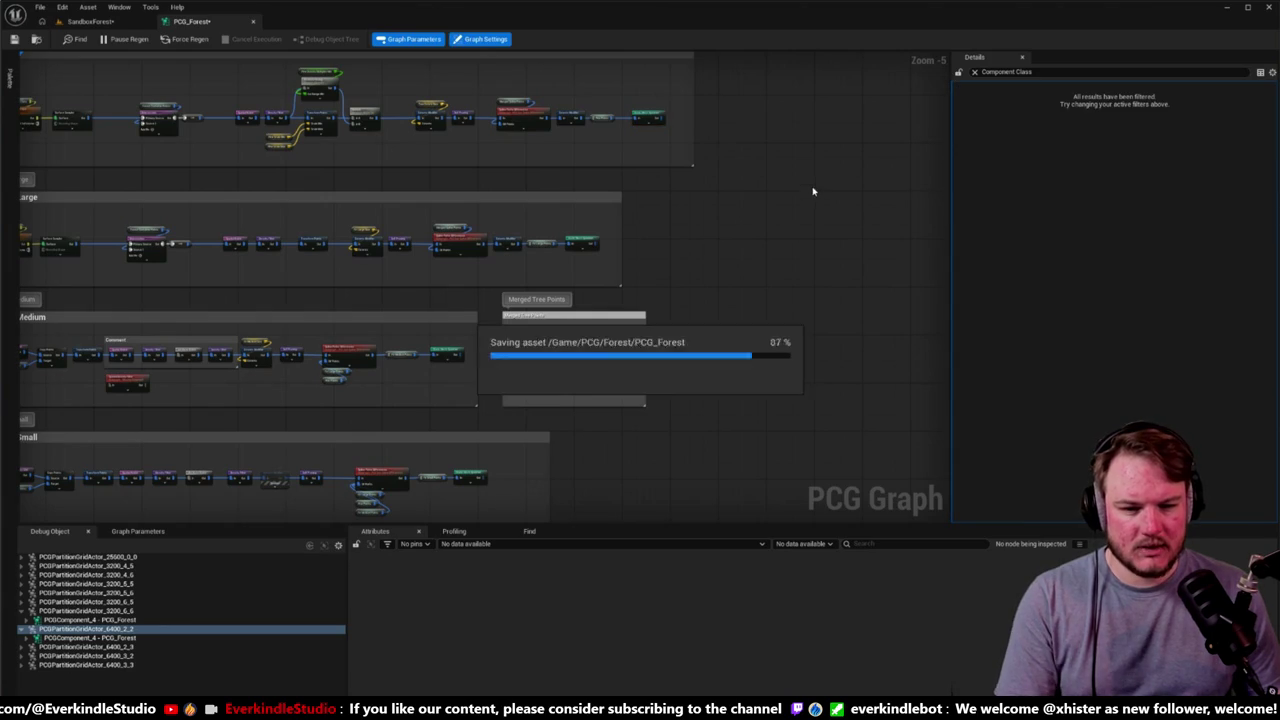
click(647, 115)
click(1125, 143)
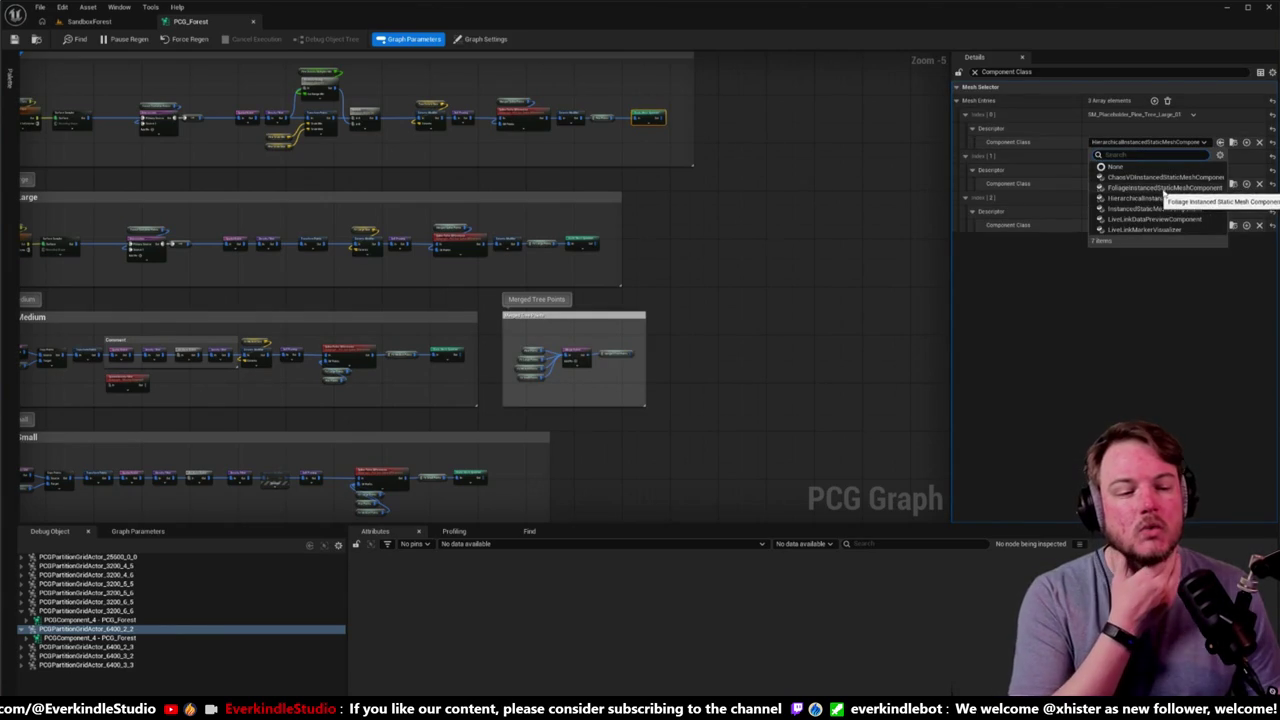
Step: Set Pine's three meshes and Fir Large's third mesh to FoliageInstancedStaticMeshComponent
click(1172, 190)
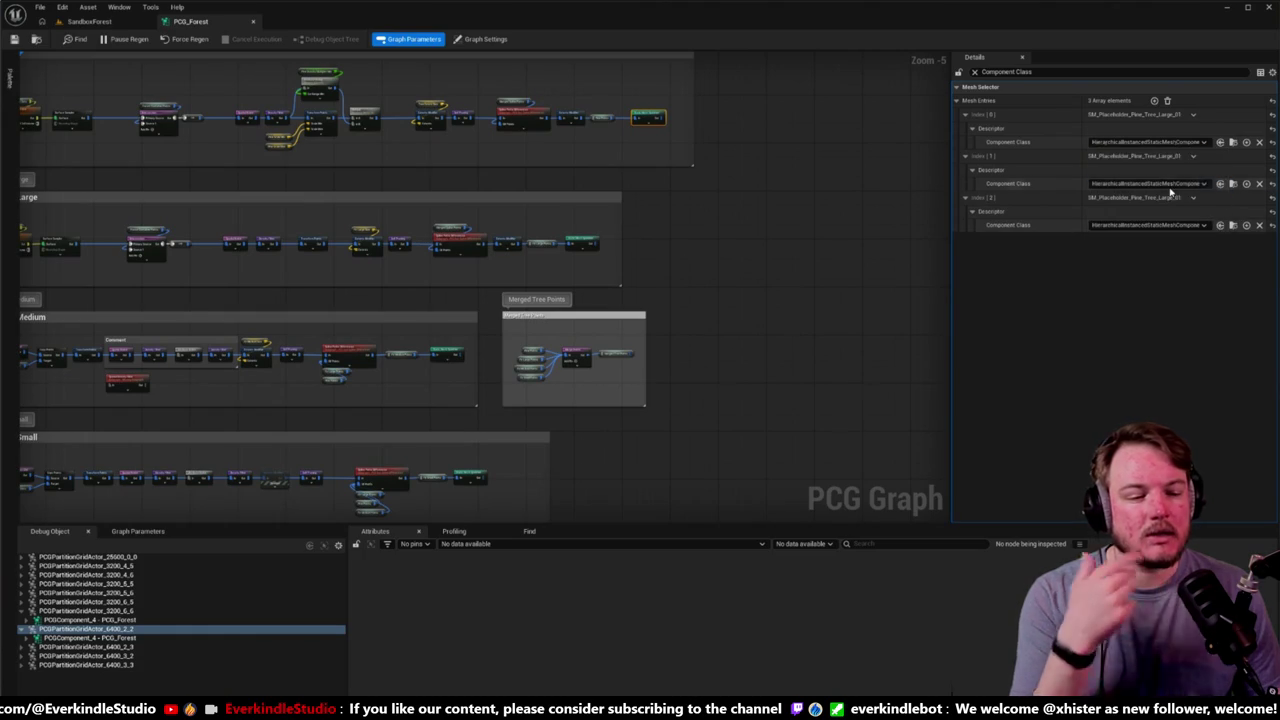
shift+click(1057, 184)
shift+click(975, 225)
click(640, 250)
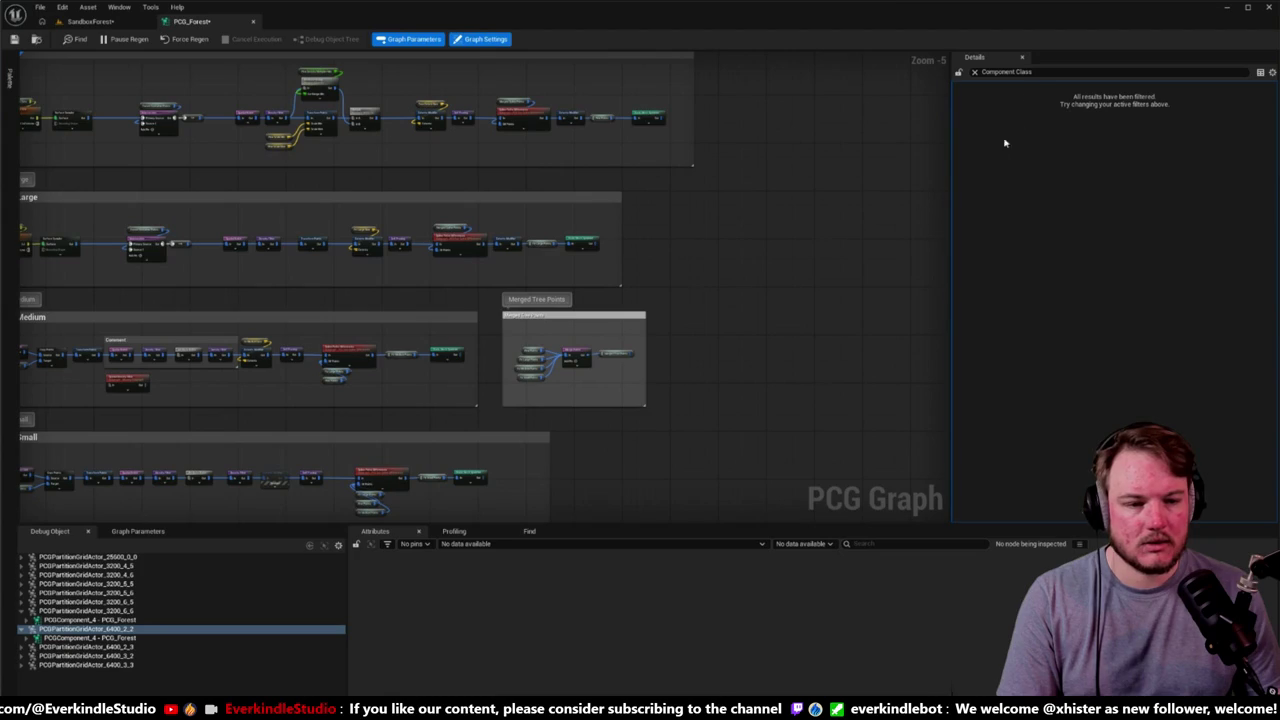
click(587, 243)
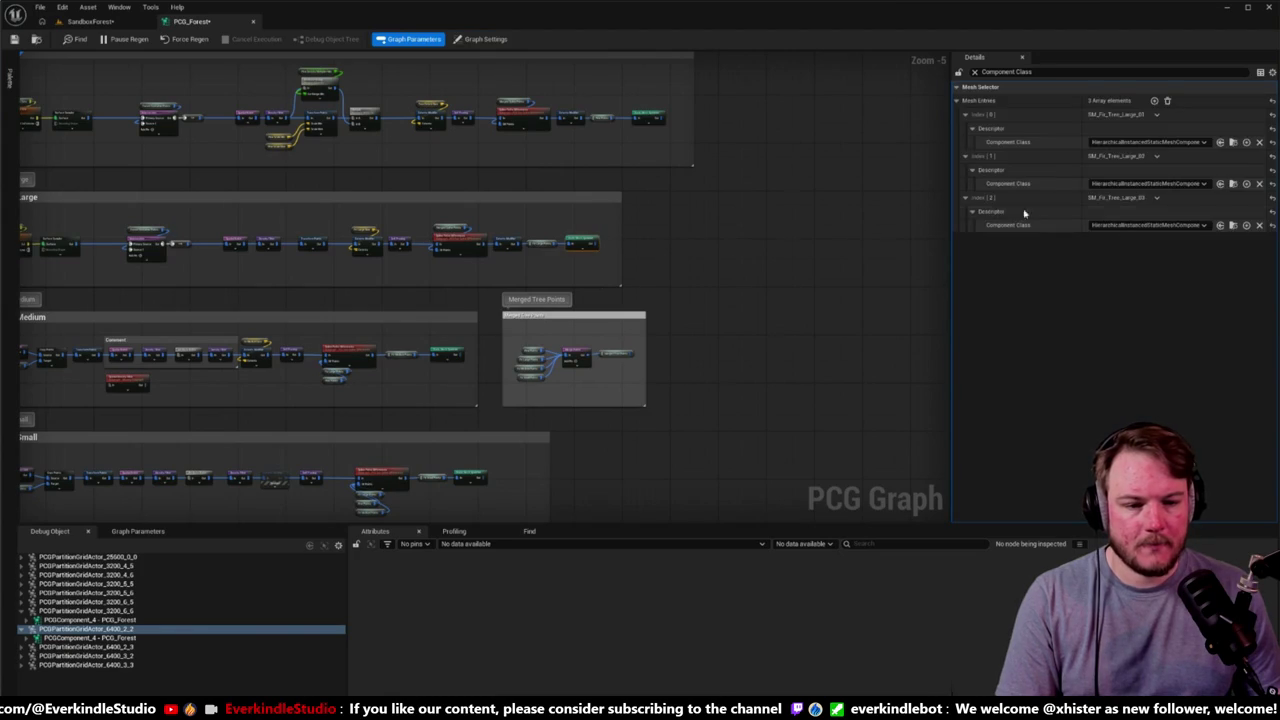
shift+click(1056, 226)
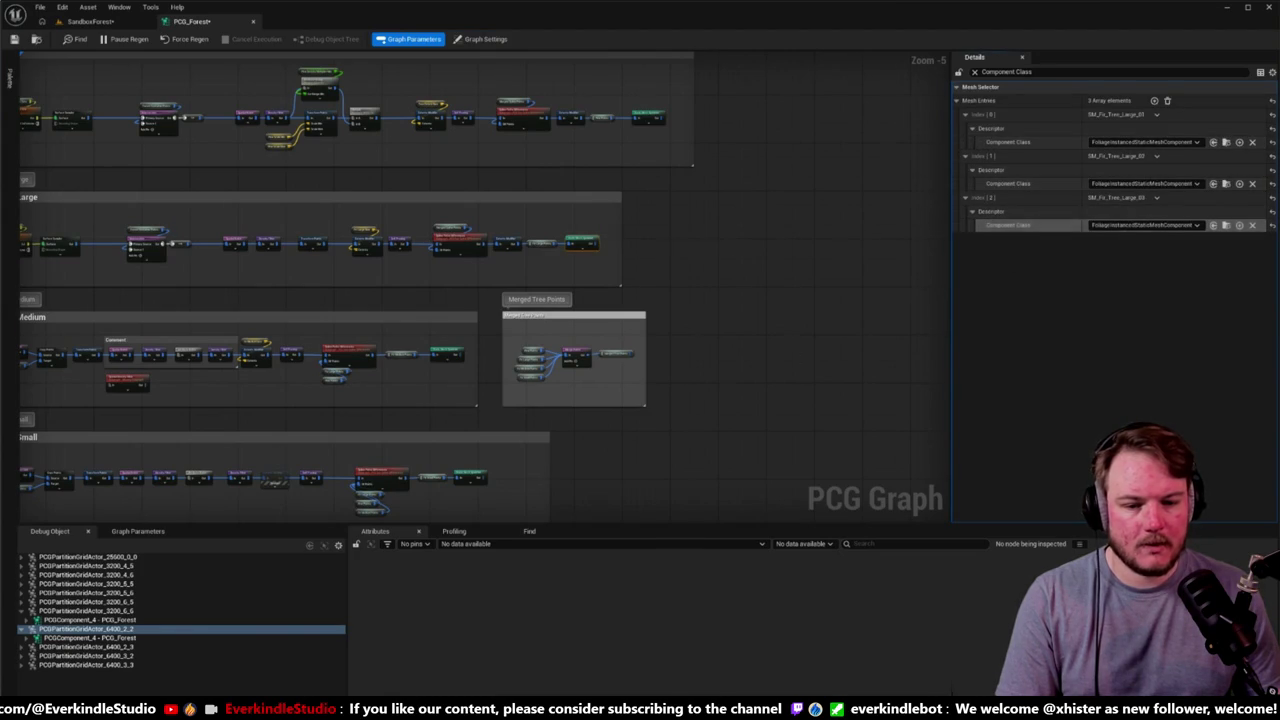
Step: Switch Fir Medium's second mesh and all three Fir Small meshes to the foliage component
drag(676, 418, 751, 334)
click(522, 279)
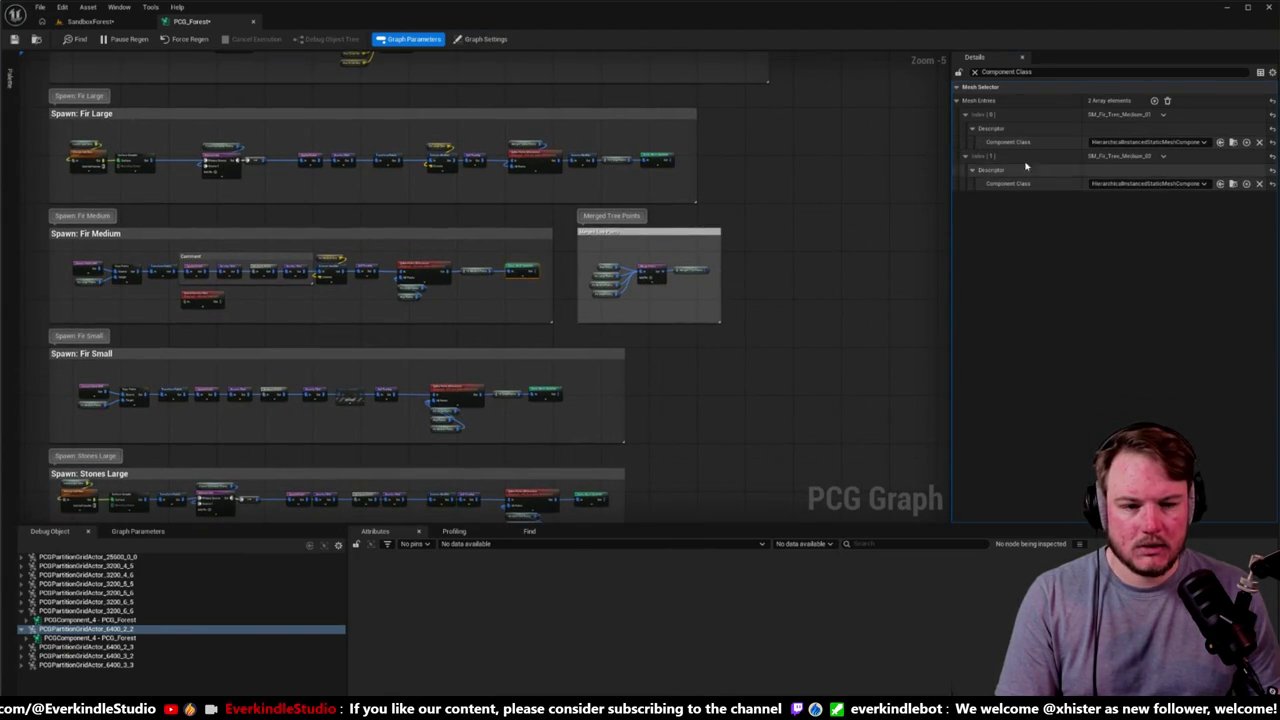
shift+click(1052, 183)
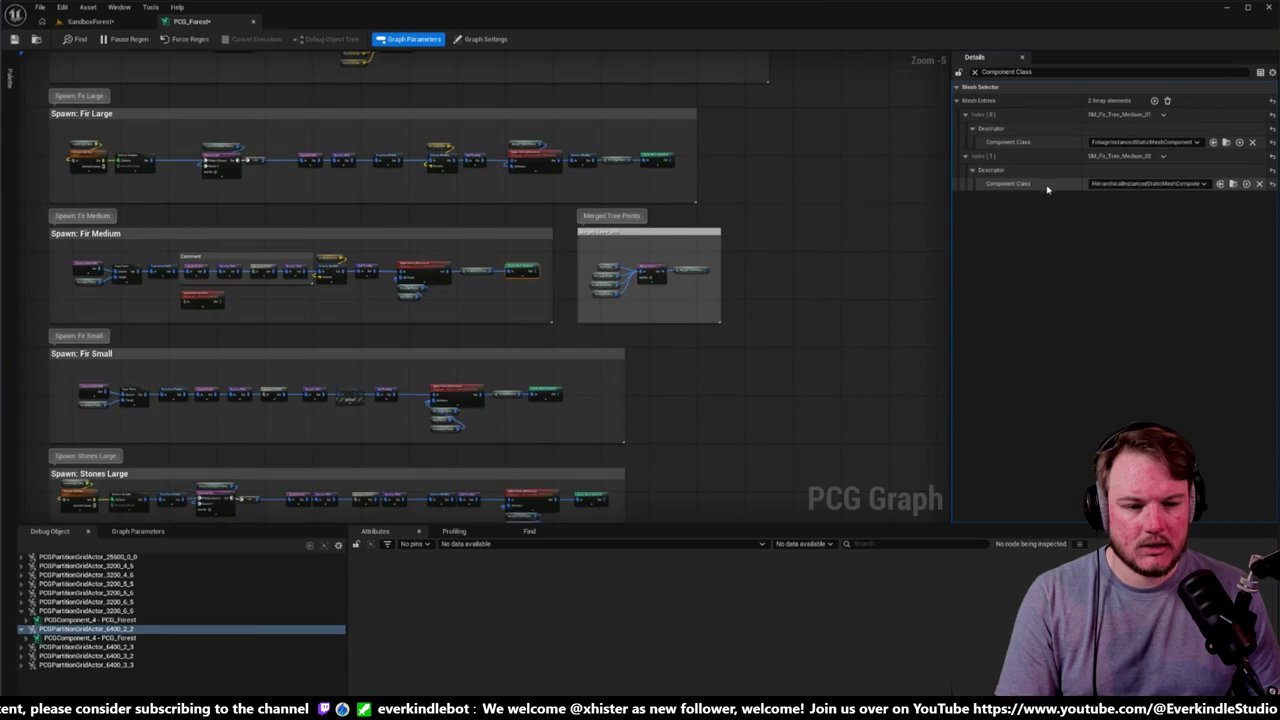
drag(571, 375, 675, 271)
click(652, 287)
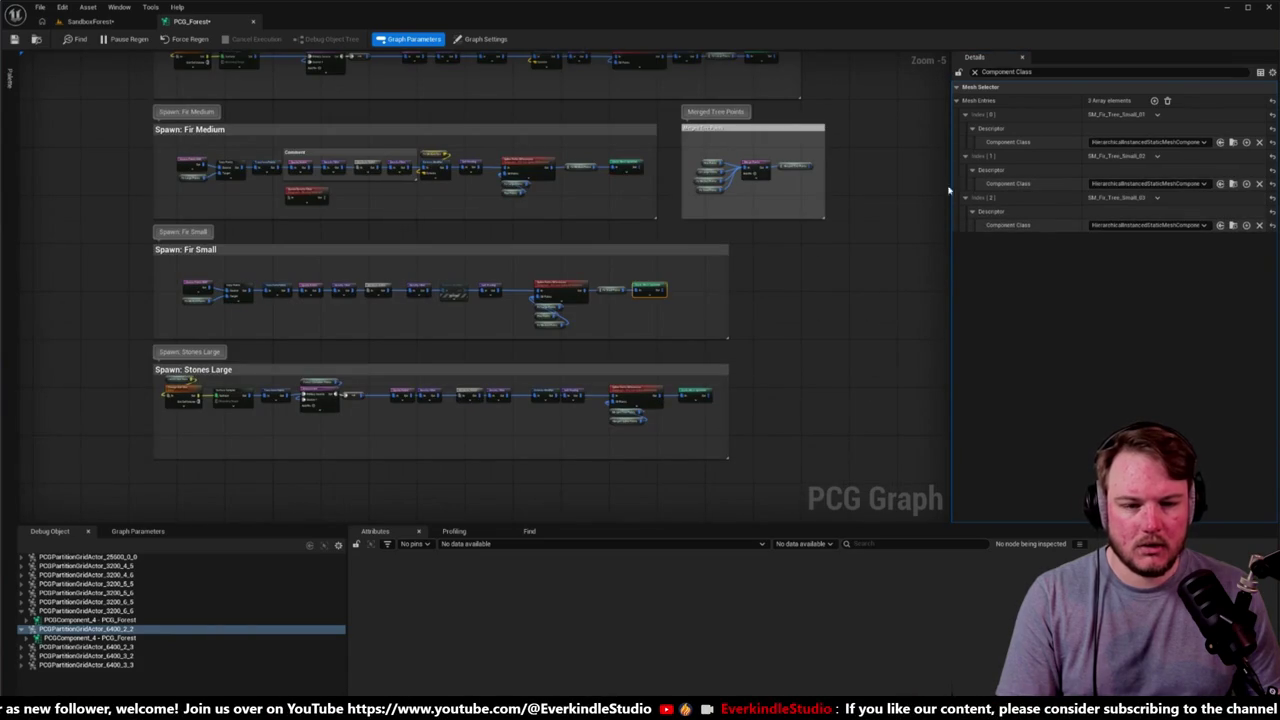
shift+click(1050, 142)
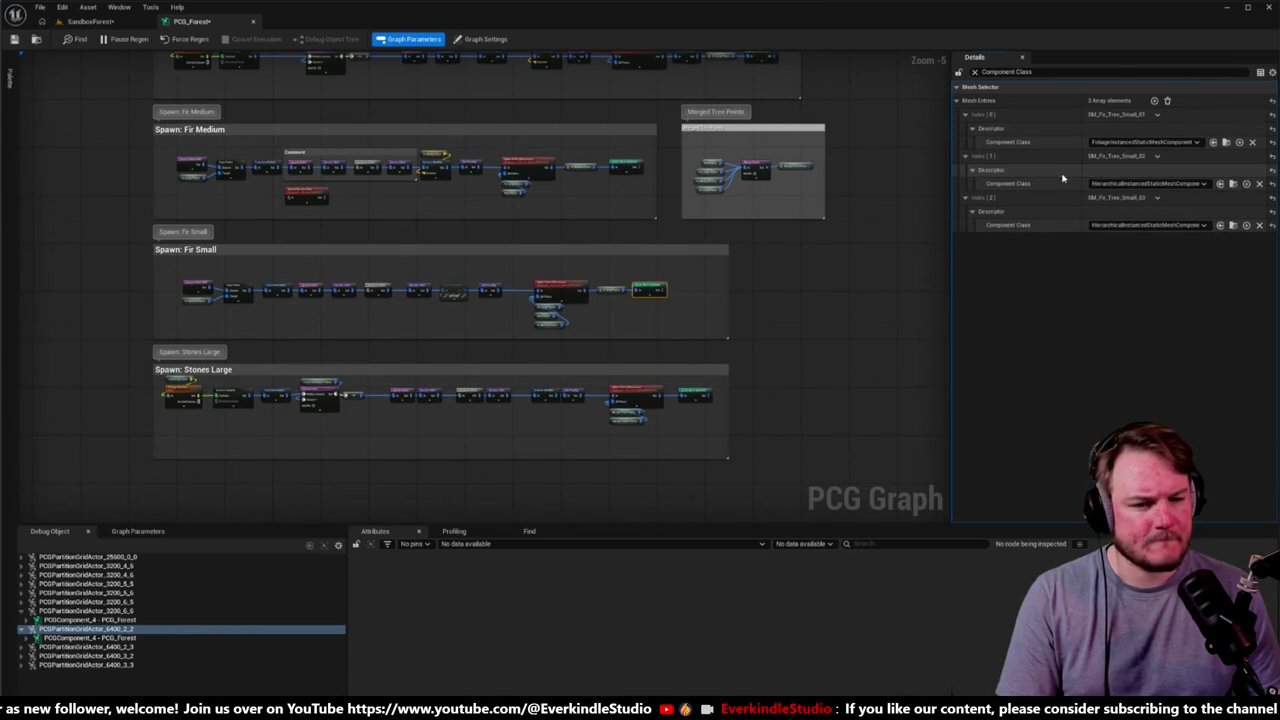
shift+click(1056, 184)
shift+click(1060, 224)
Step: Return to the SandboxForest level and fly the camera forward into the forest
mouse_move(842, 297)
mouse_down()
mouse_move(891, 219)
mouse_move(843, 280)
mouse_up()
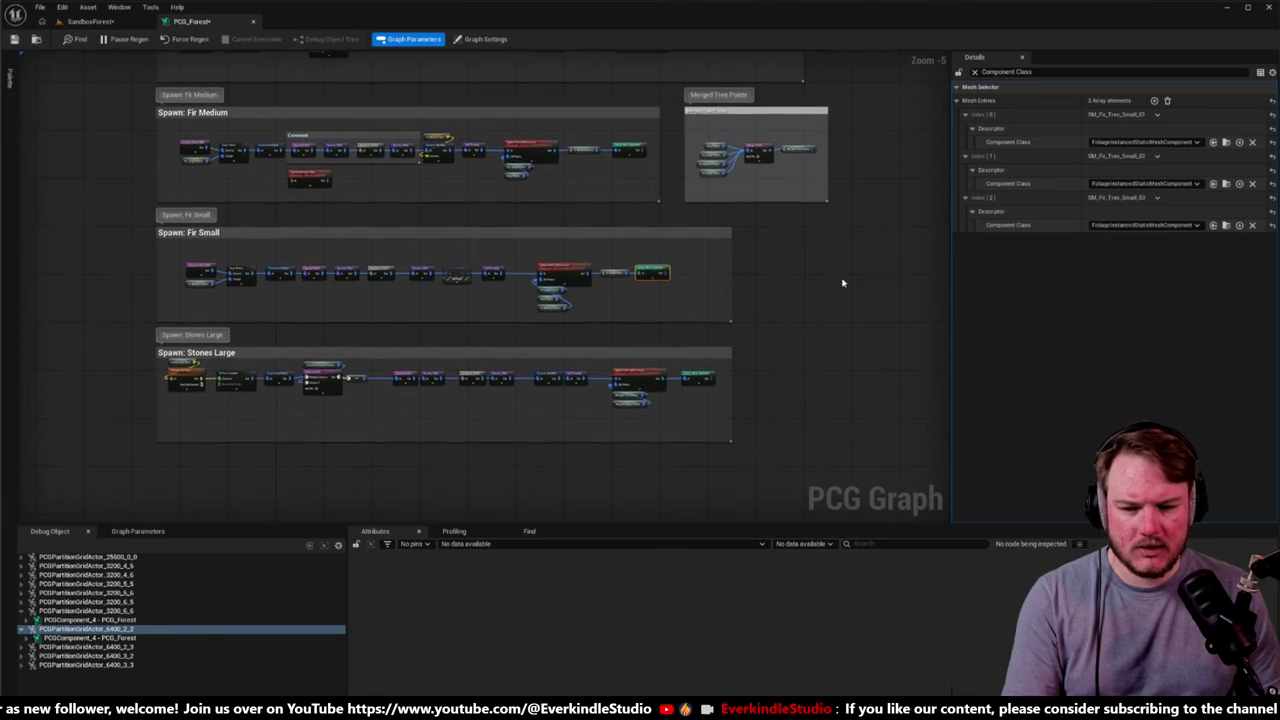
click(113, 23)
drag(580, 420, 590, 340)
mouse_move(583, 188)
mouse_down()
mouse_move(583, 160)
mouse_move(583, 188)
mouse_up()
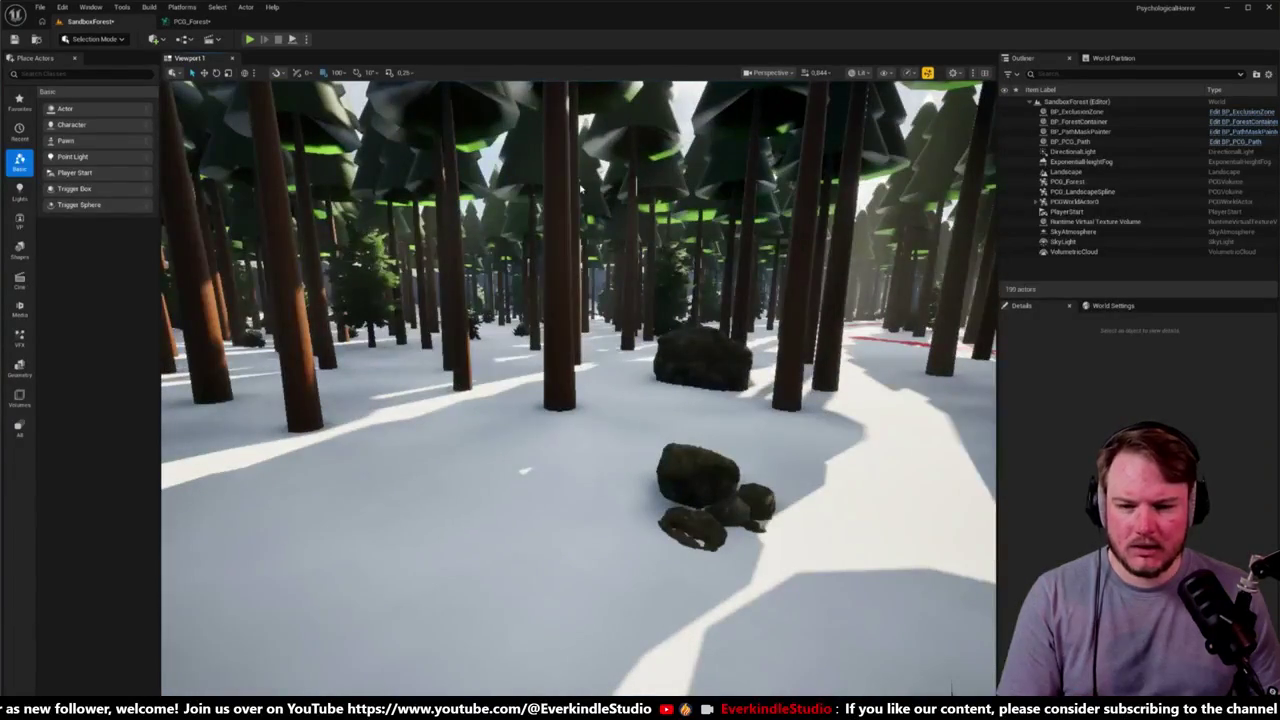
click(1068, 181)
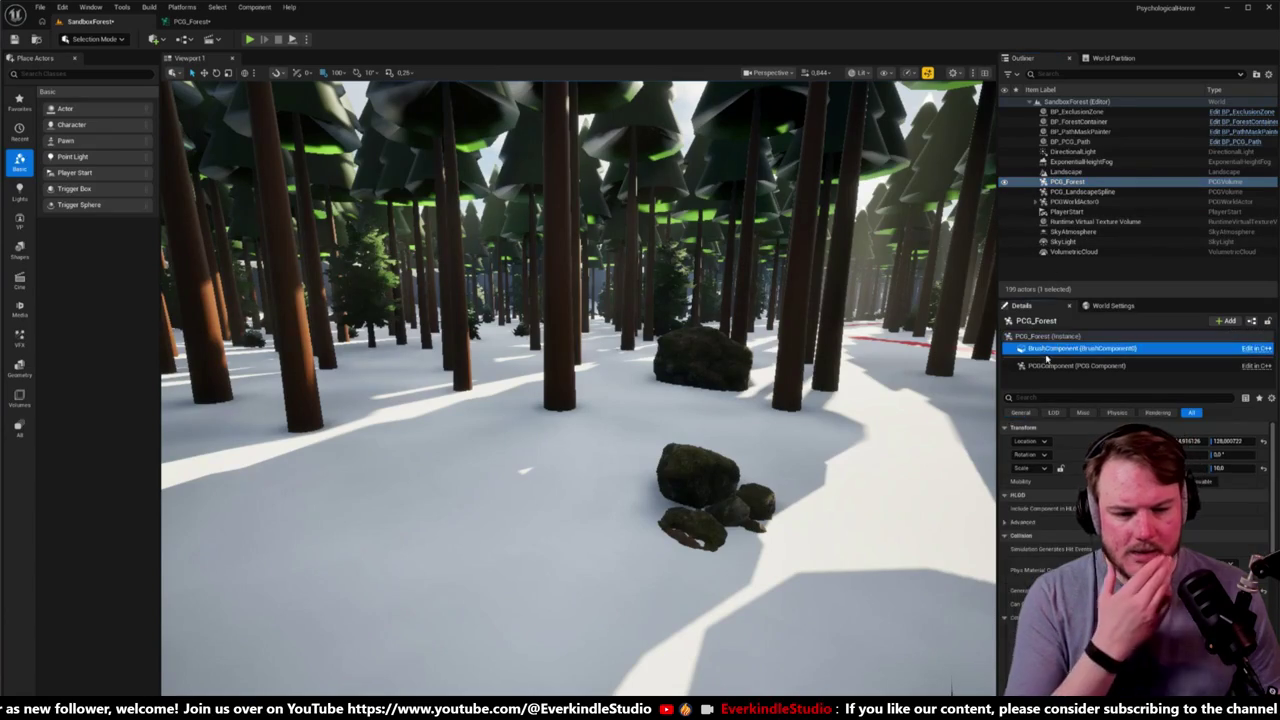
click(1050, 366)
key(Escape)
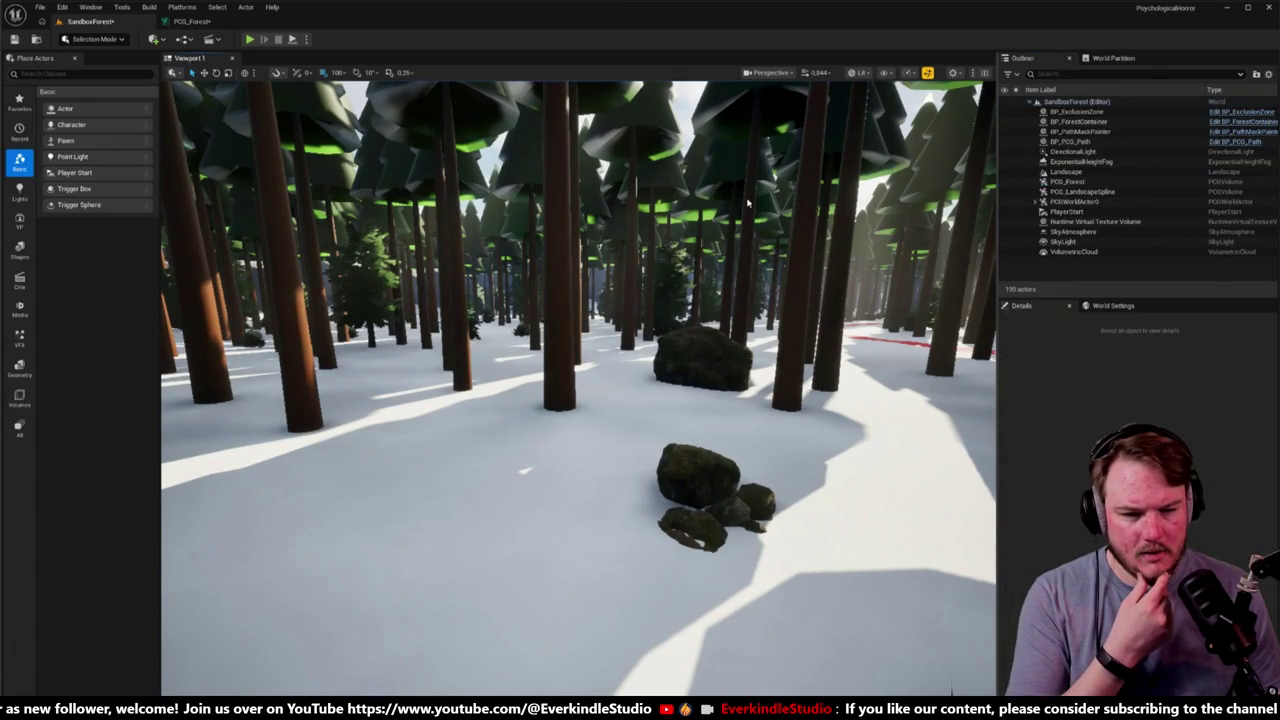
mouse_move(747, 203)
mouse_down()
mouse_move(752, 157)
mouse_move(498, 185)
mouse_up()
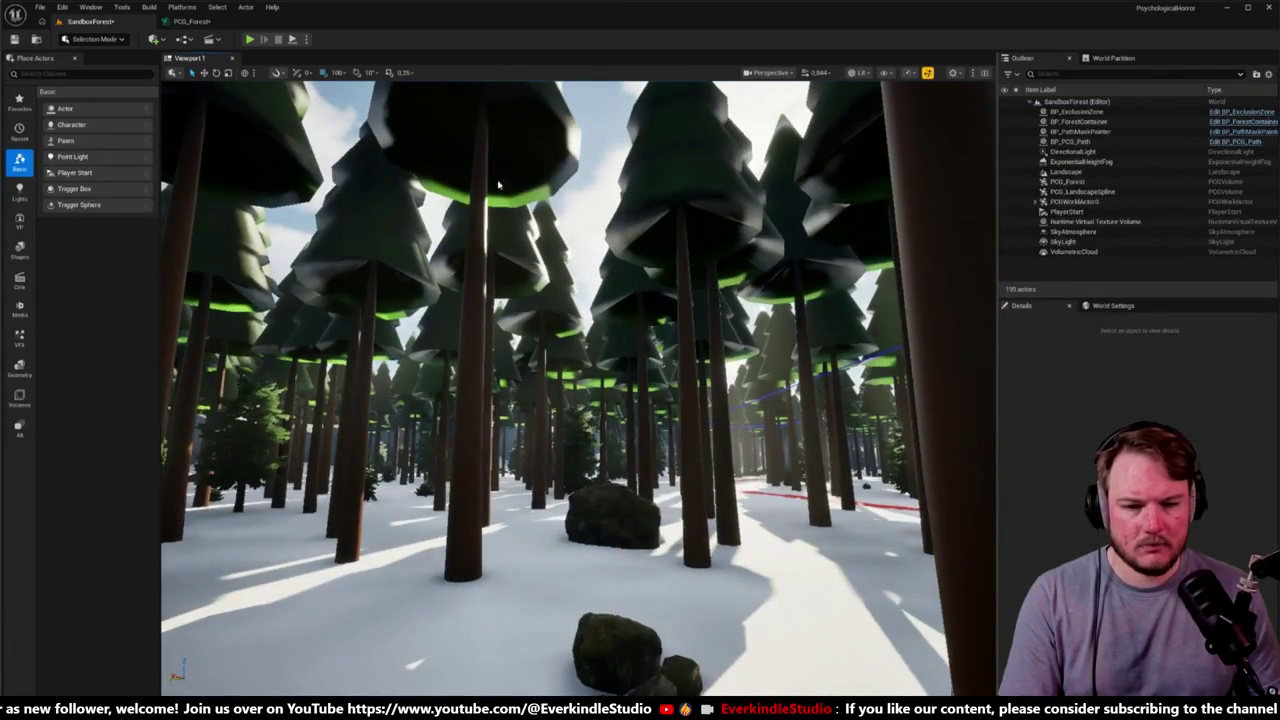
drag(593, 208, 593, 208)
click(593, 208)
click(593, 208)
key(Escape)
Step: Switch the viewport to Level of Detail Coloration > Mesh LOD Coloration and fly forward through the trees
click(777, 72)
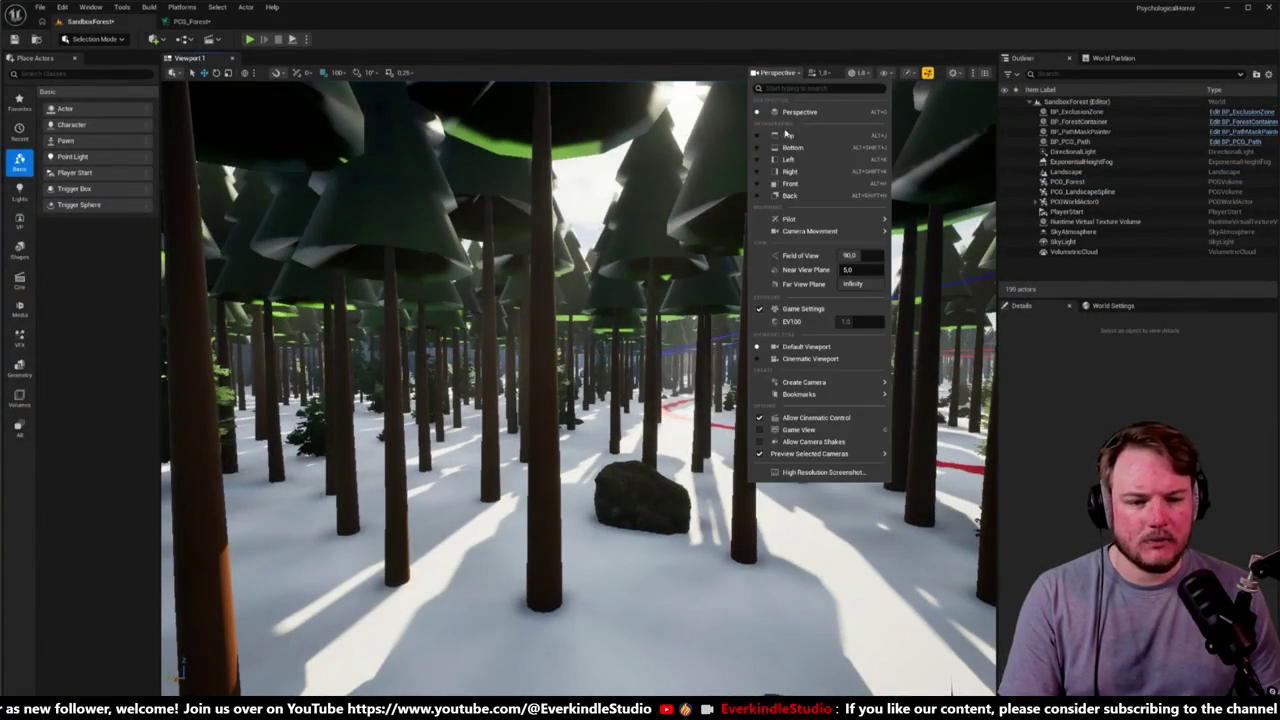
click(858, 72)
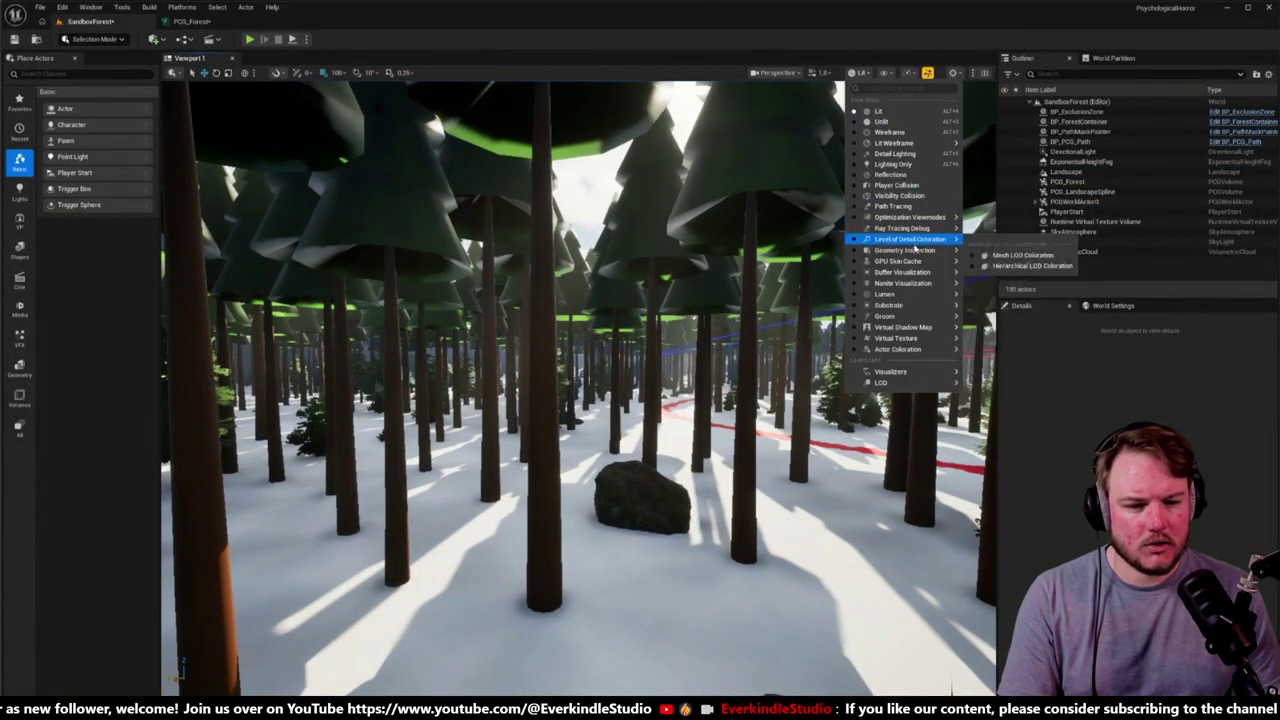
mouse_move(912, 273)
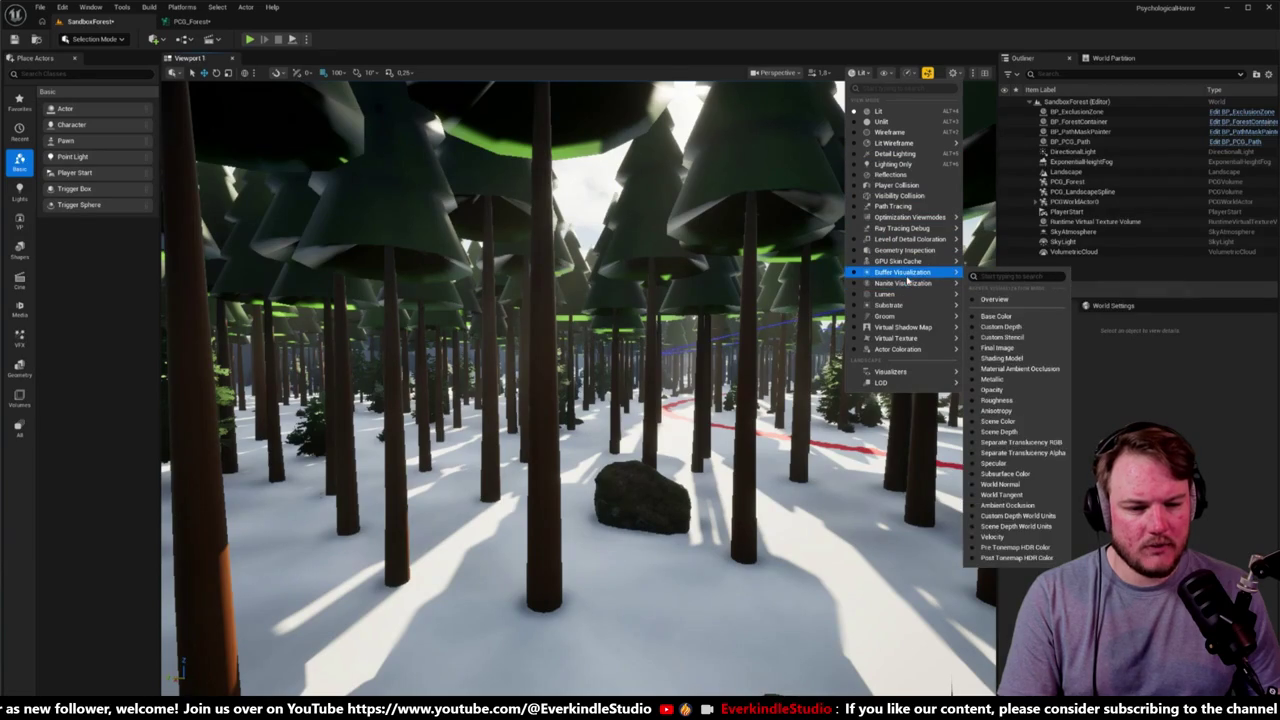
mouse_move(914, 220)
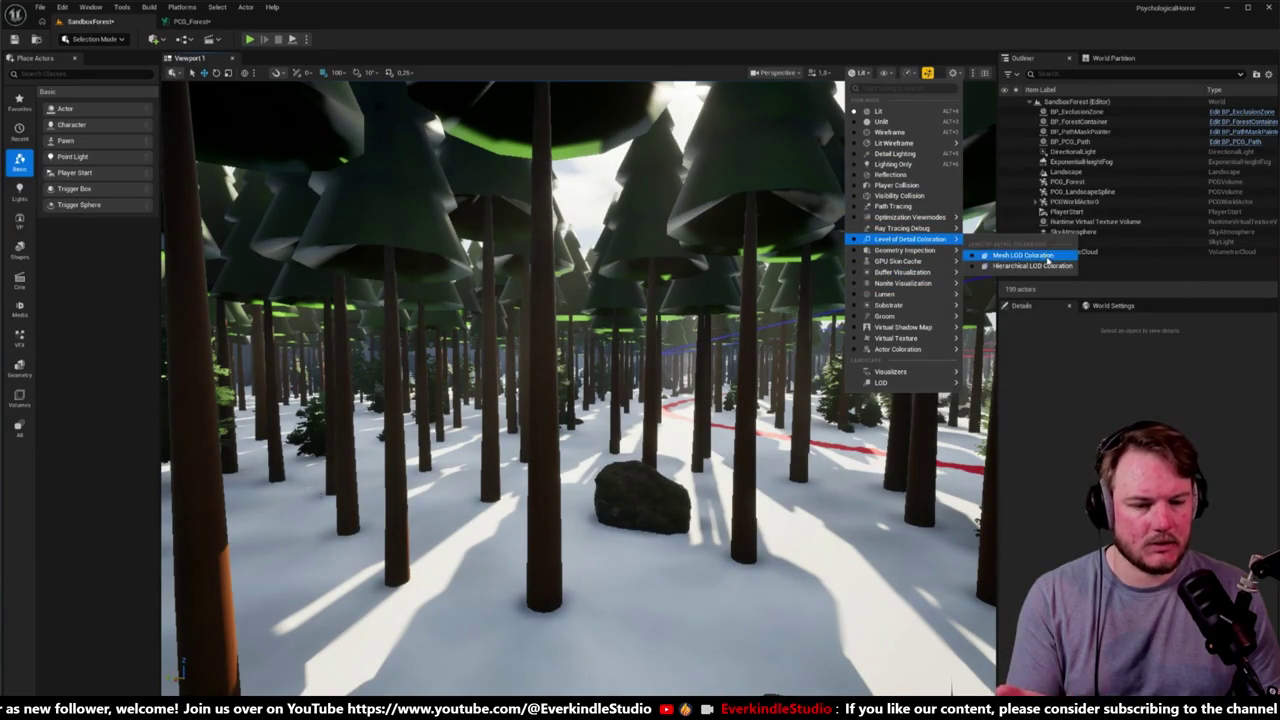
click(1047, 259)
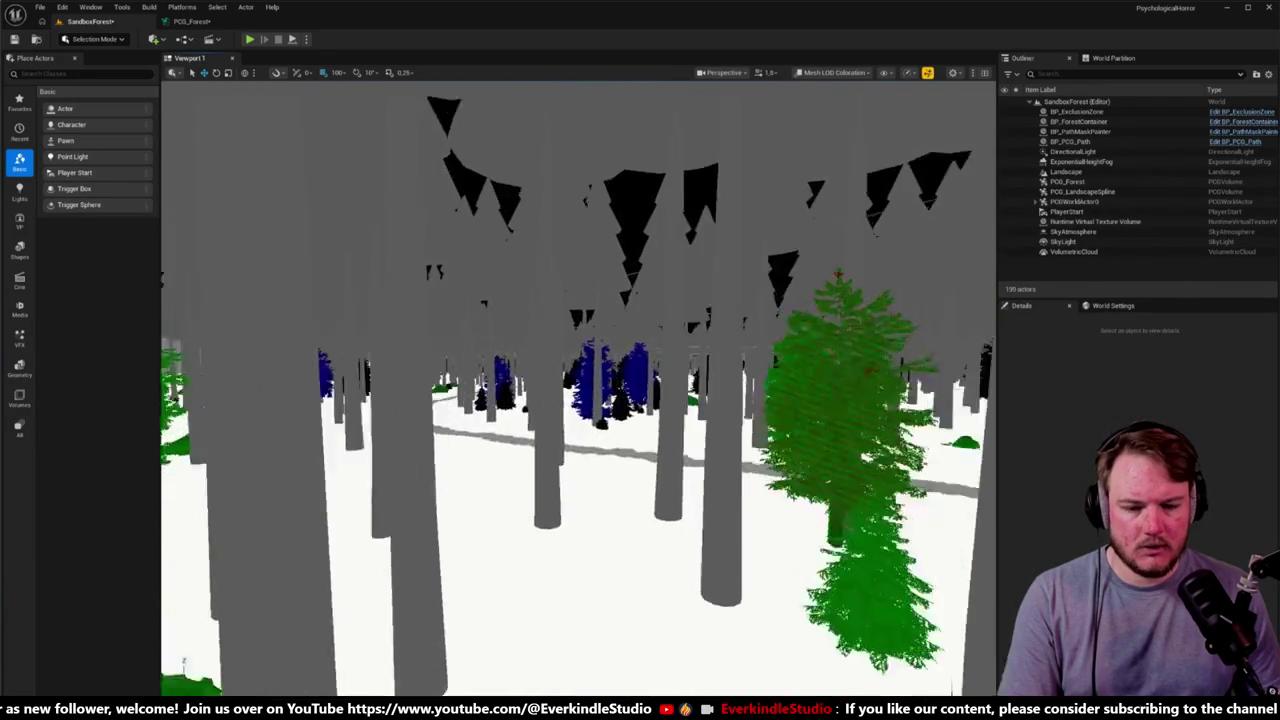
key(w)
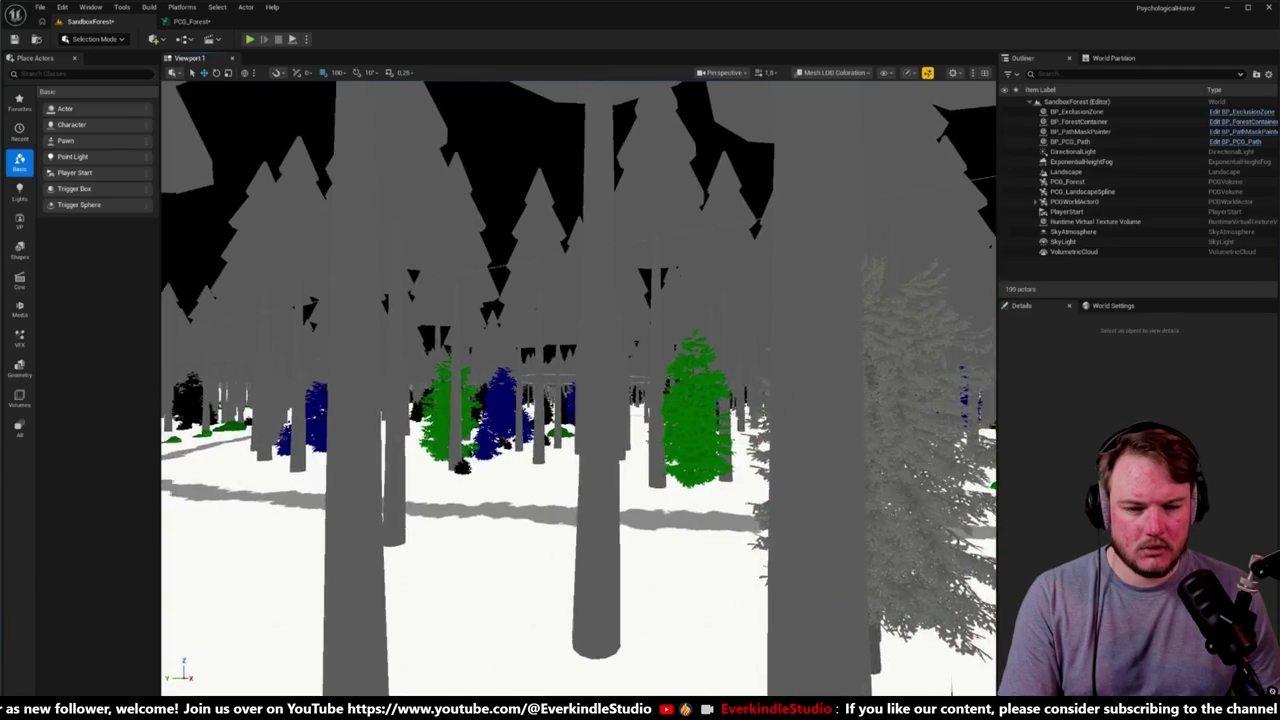
key(w)
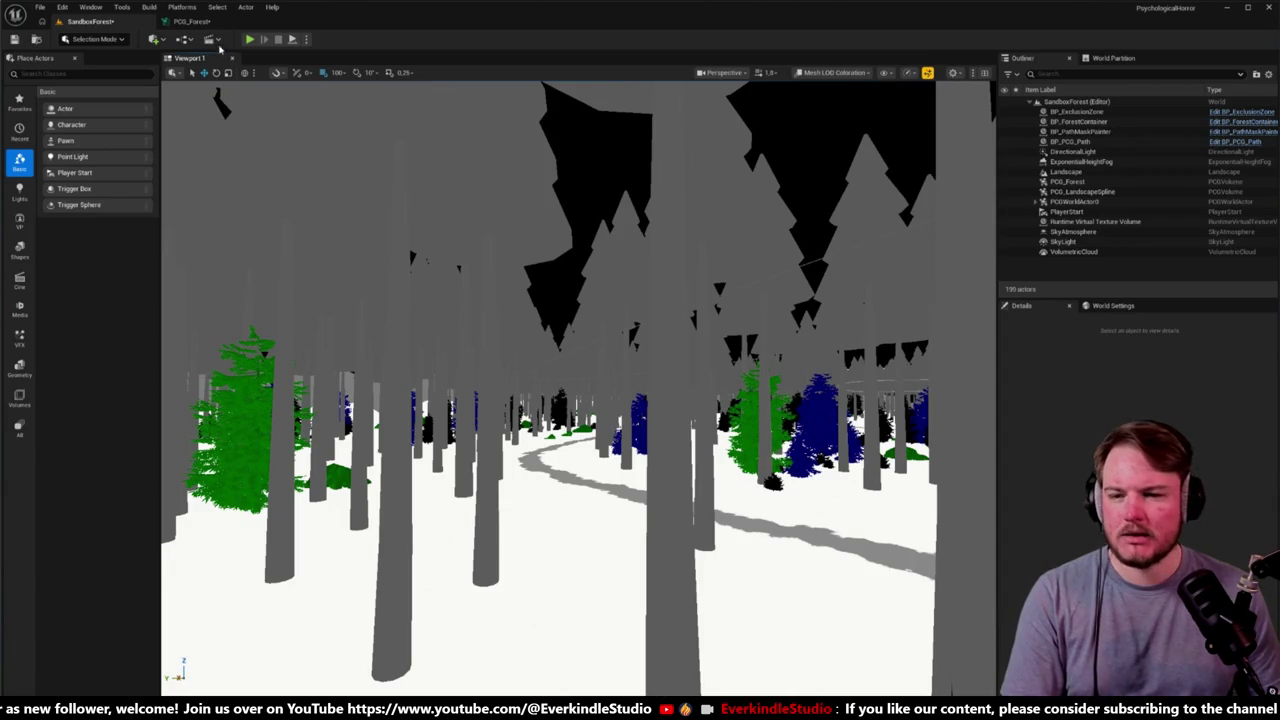
Step: Return to the PCG_Forest graph, select the Pine spawner and pan across the spawner groups
click(192, 21)
drag(645, 265, 642, 301)
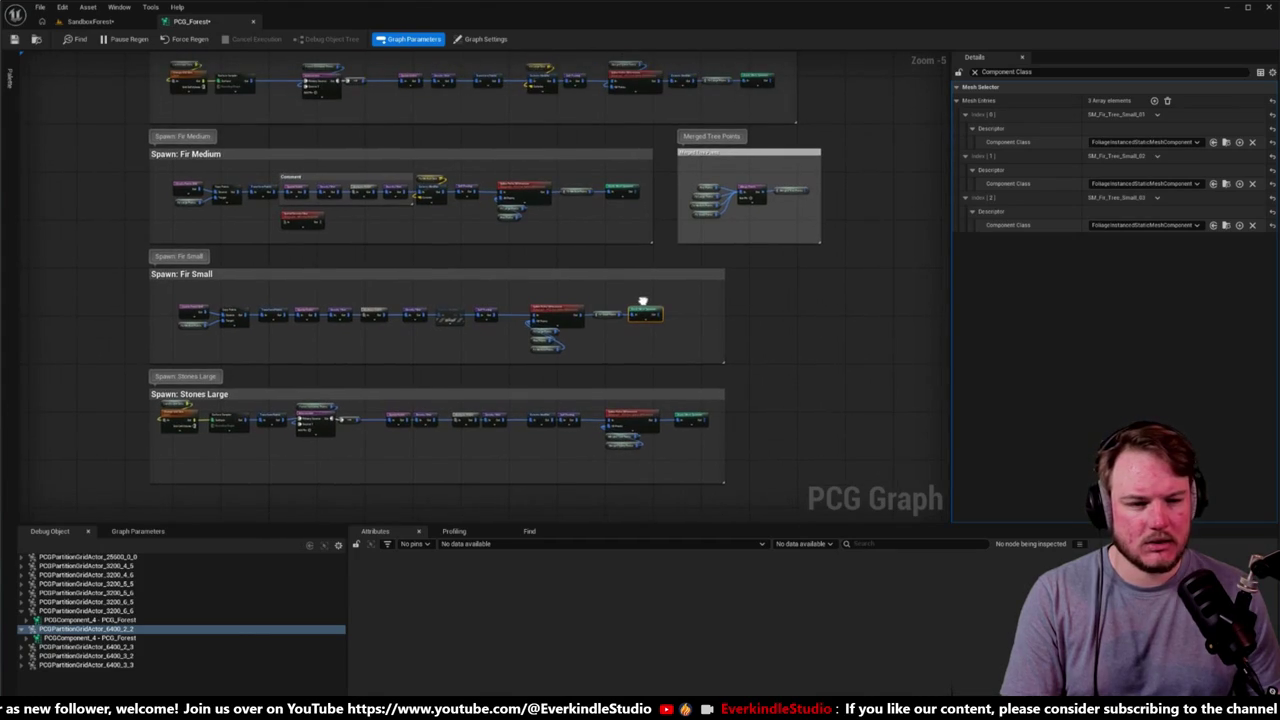
drag(729, 224, 713, 423)
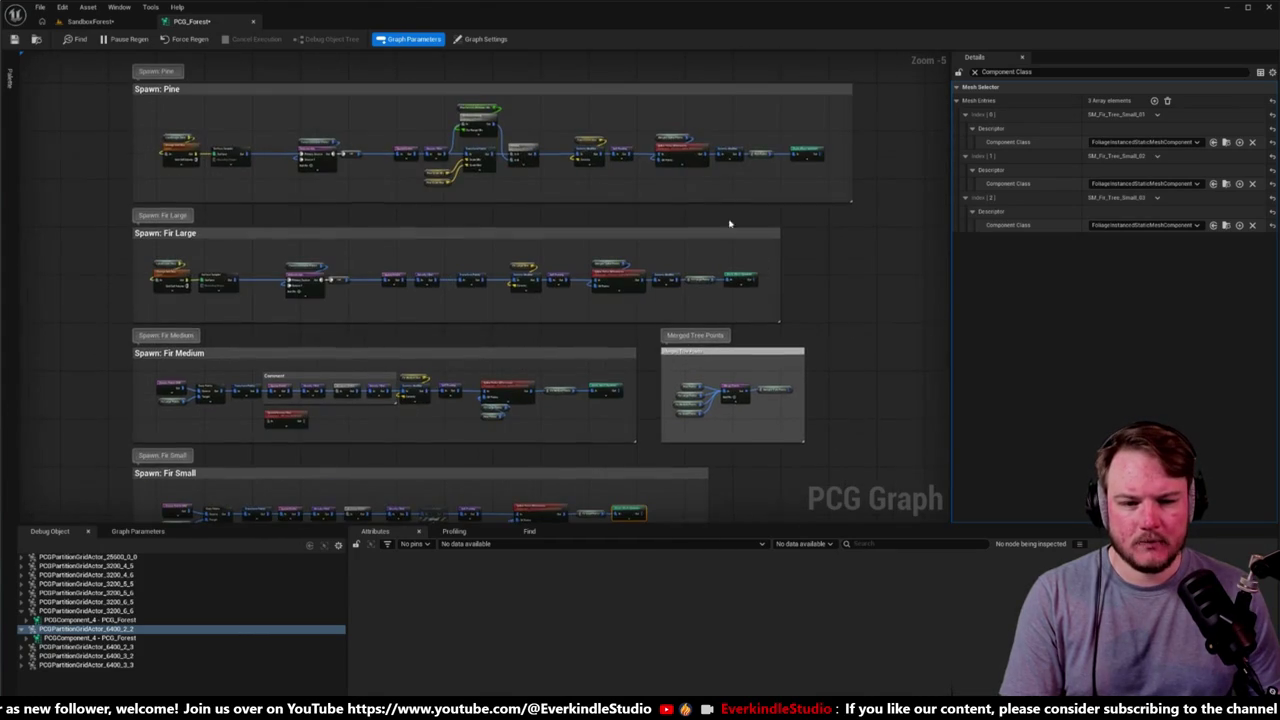
click(818, 155)
mouse_move(822, 158)
mouse_down()
mouse_move(814, 243)
mouse_move(788, 182)
mouse_up()
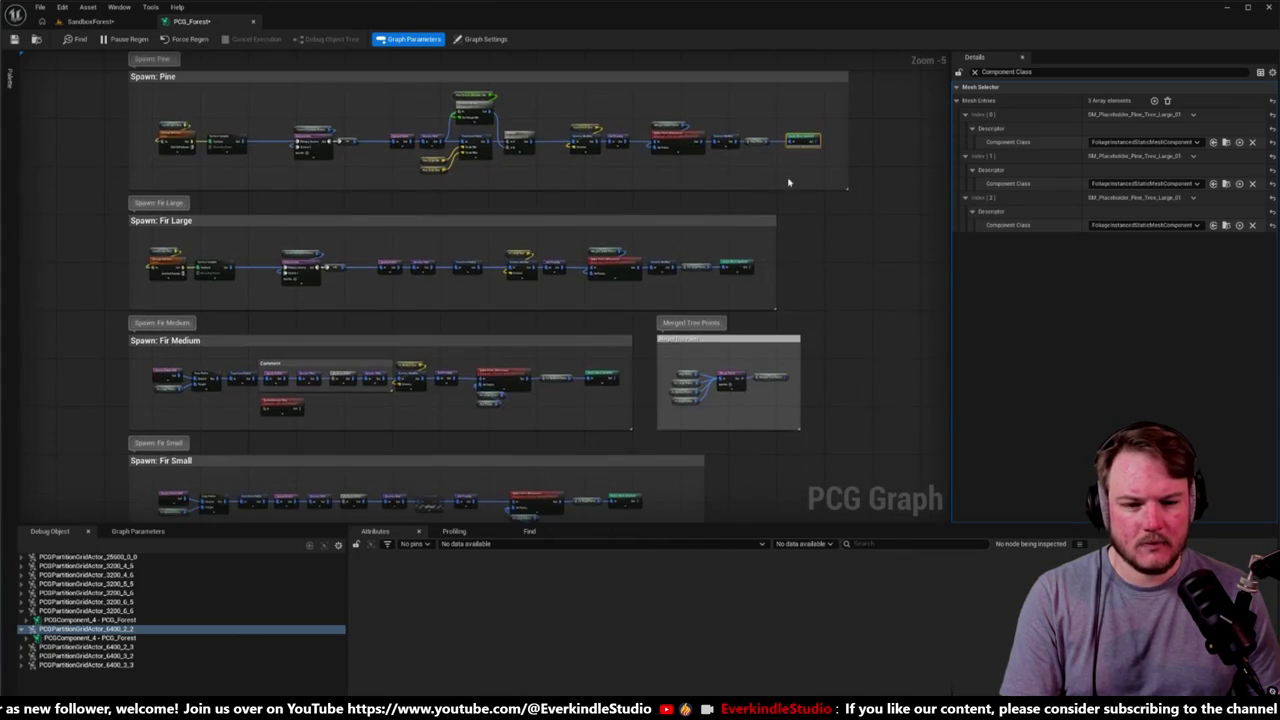
drag(742, 253, 776, 150)
Step: Select the Fir Medium spawner, then open the Content Drawer in the SandboxForest level
click(634, 262)
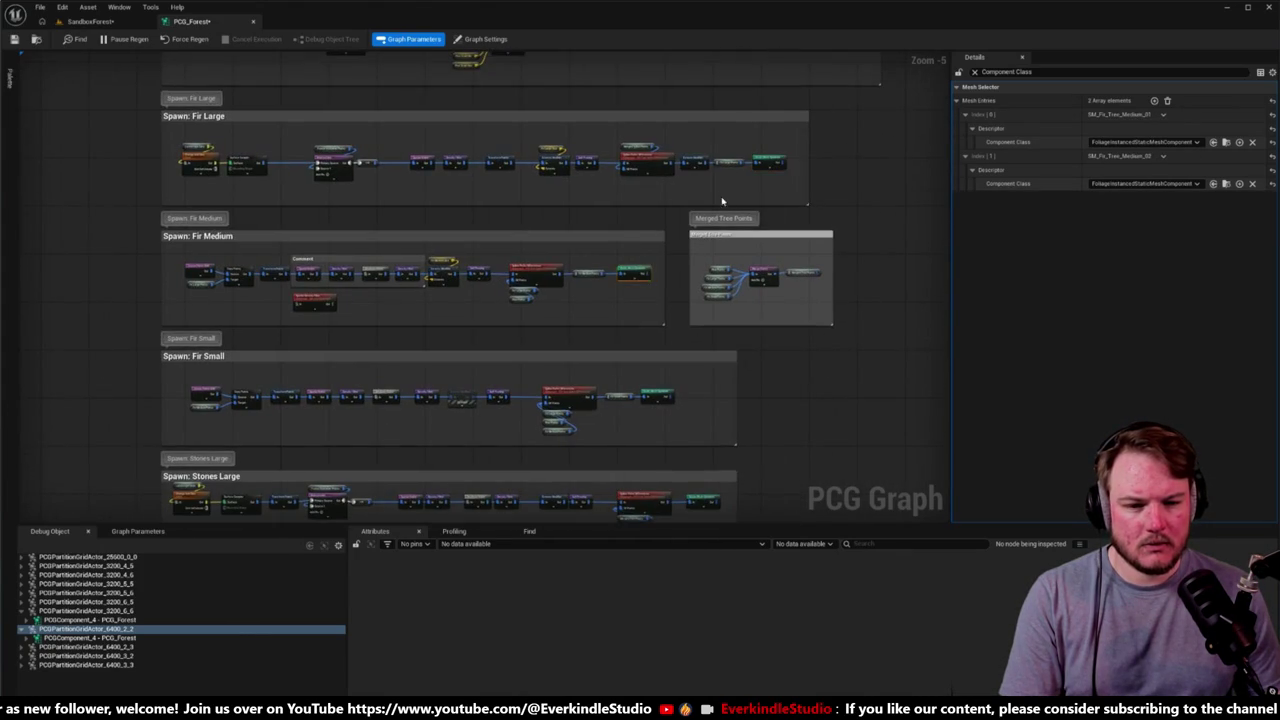
drag(634, 262, 662, 385)
click(90, 21)
key(ctrl+space)
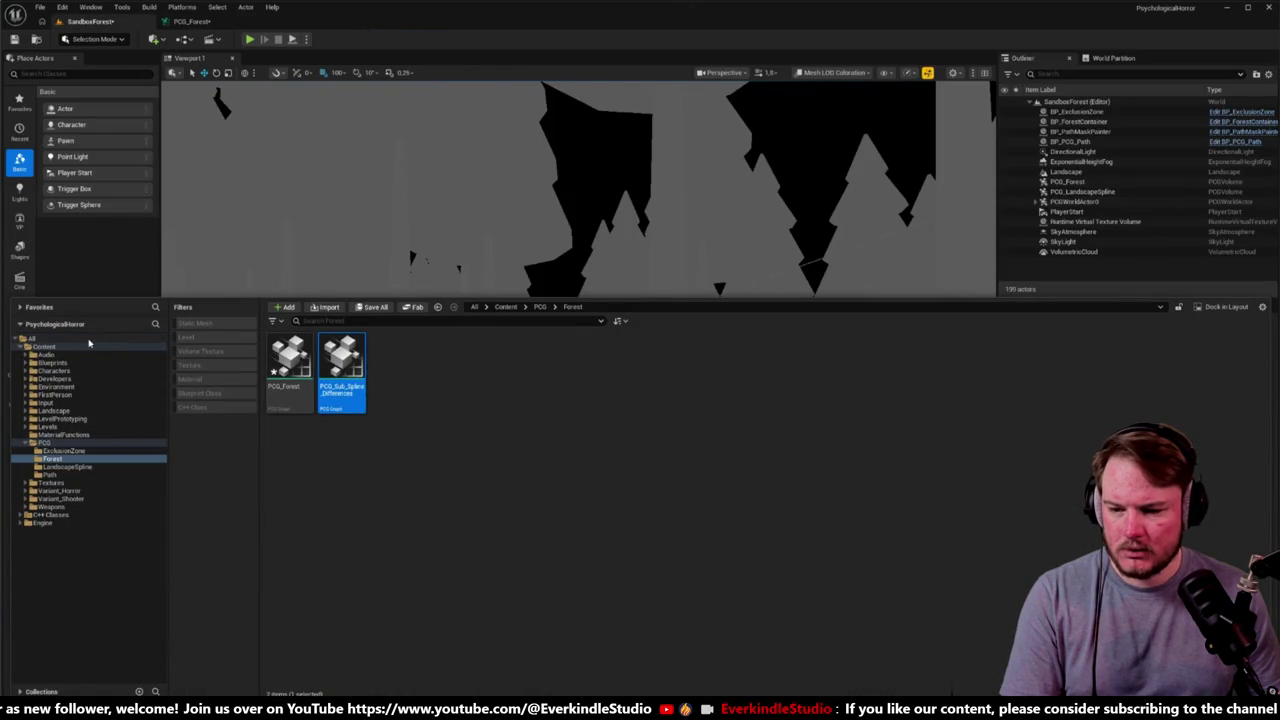
Step: Search the Content folder for 'Placeholder' and open SM_Placeholder_Fir_Tree_Large_01
click(92, 347)
click(363, 320)
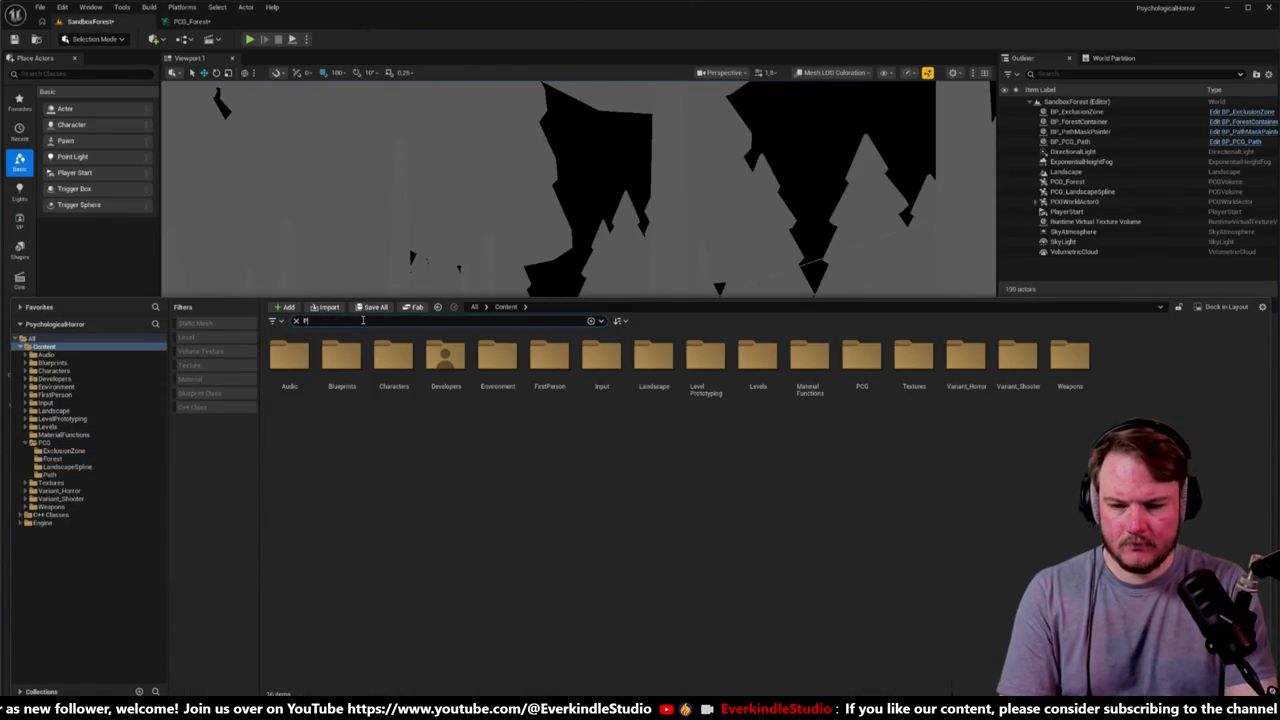
text(Placed)
text(holder)
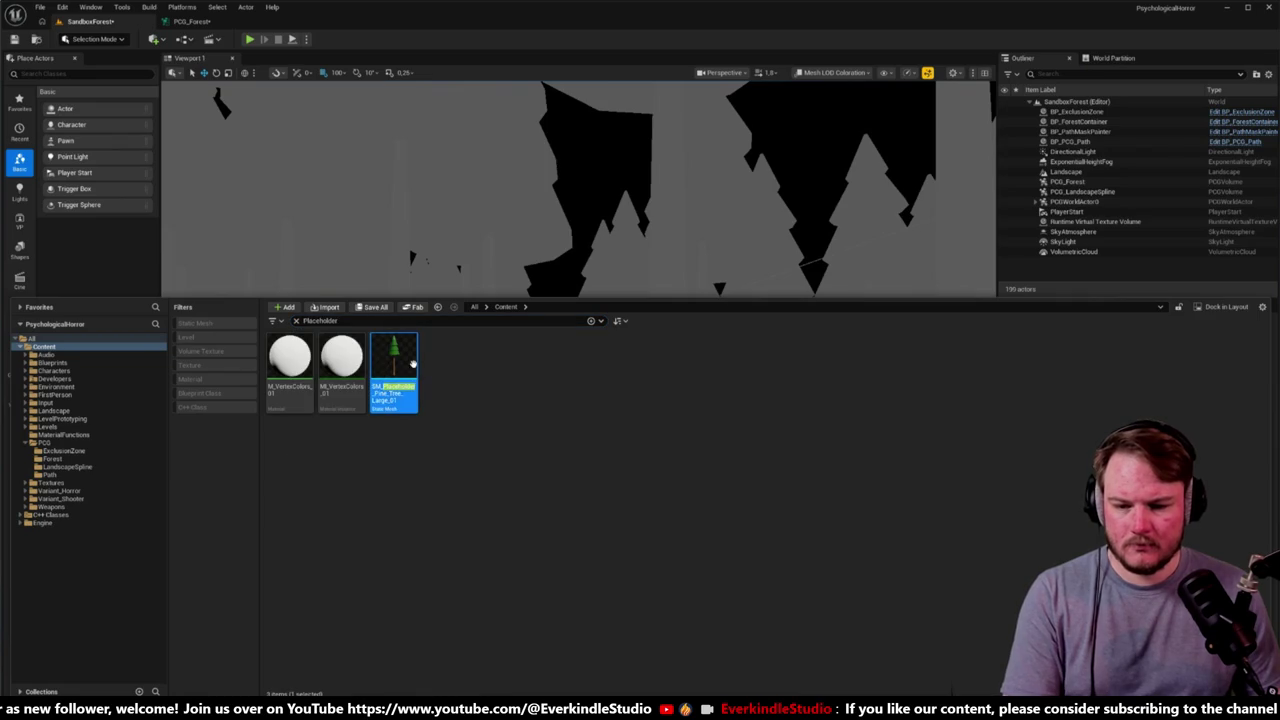
key(Return)
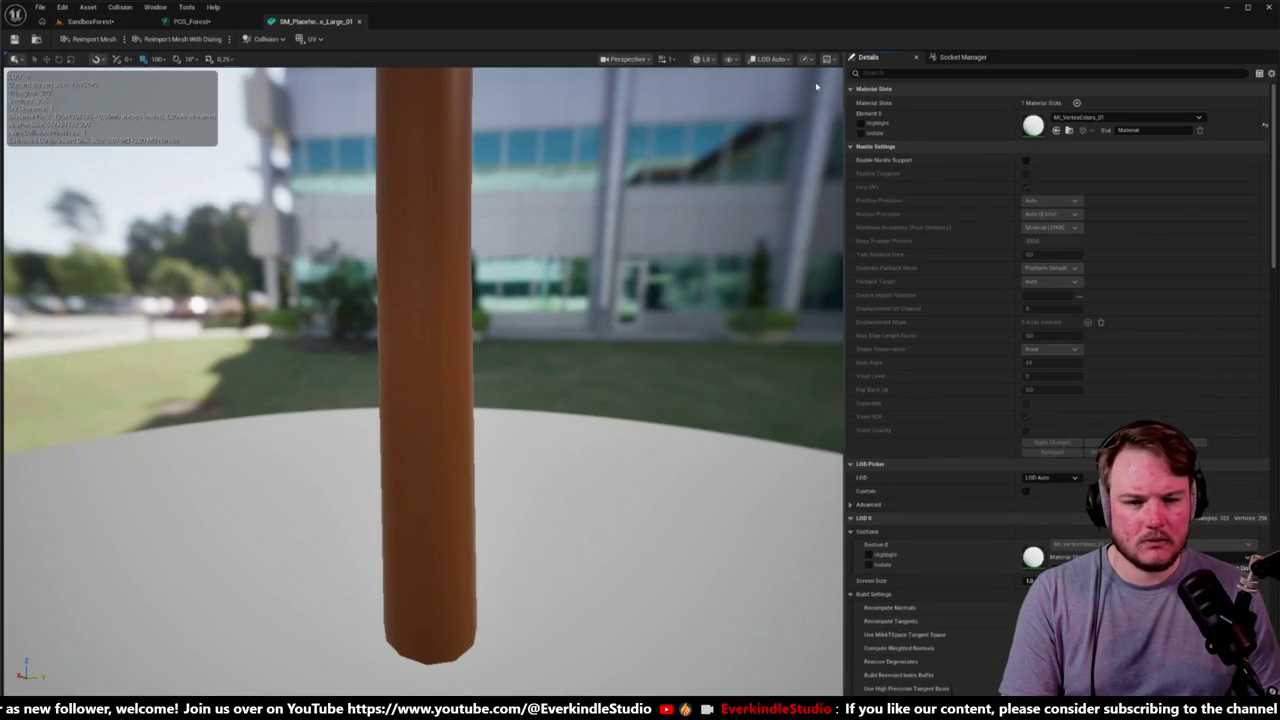
Step: Preview the mesh at LOD 0, then go back to the SandboxForest level
click(772, 60)
click(772, 99)
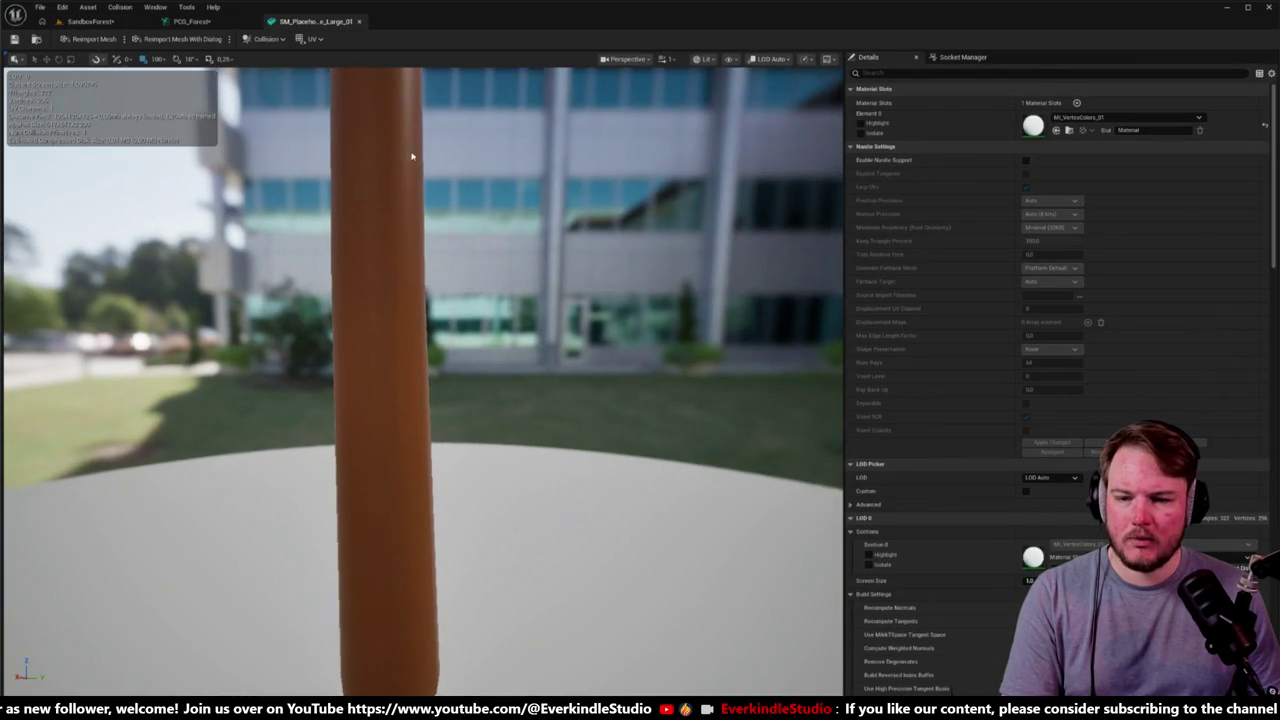
click(90, 21)
Step: Fly around the large tree and across the clearing to watch its LOD colouring change
key(w)
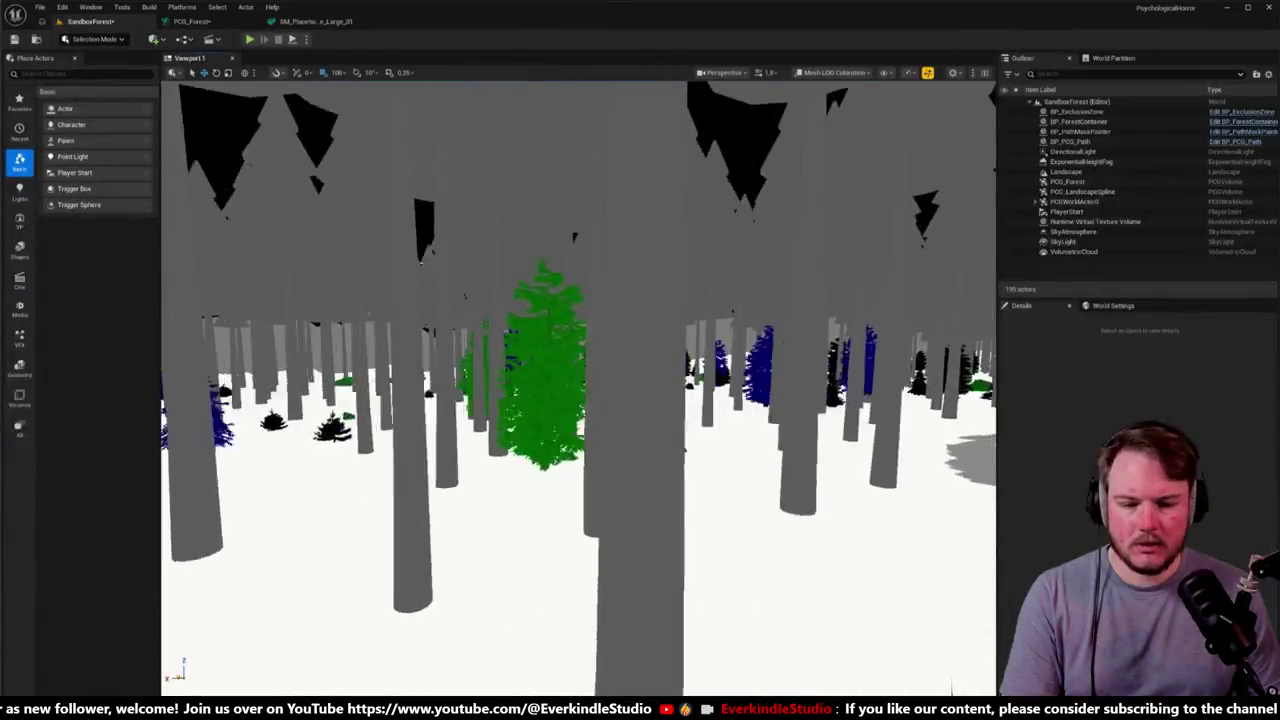
key(w)
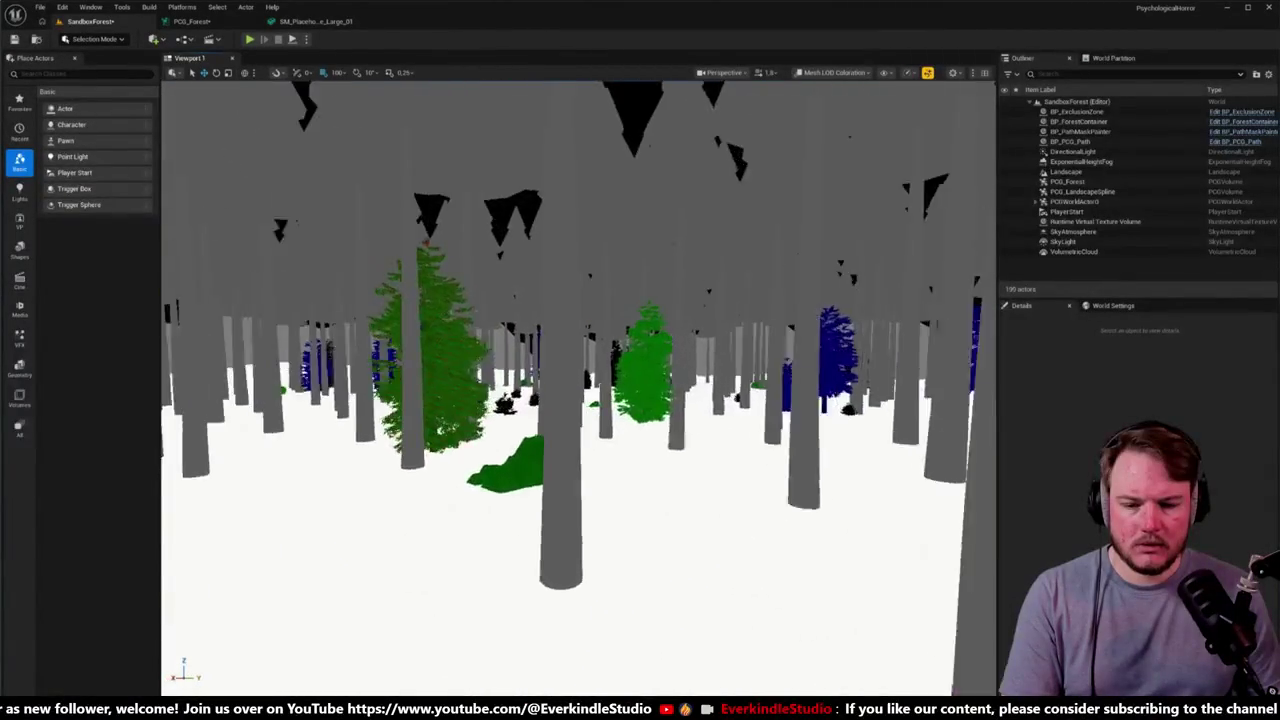
key(w)
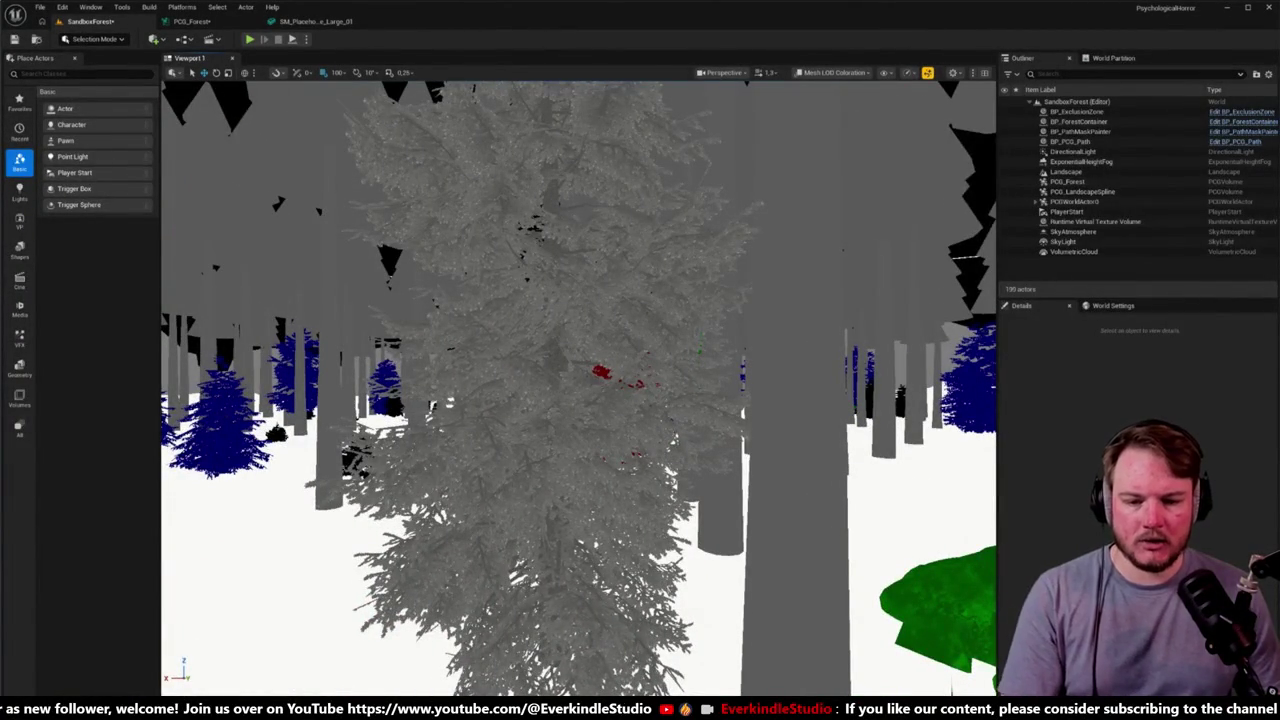
key(d)
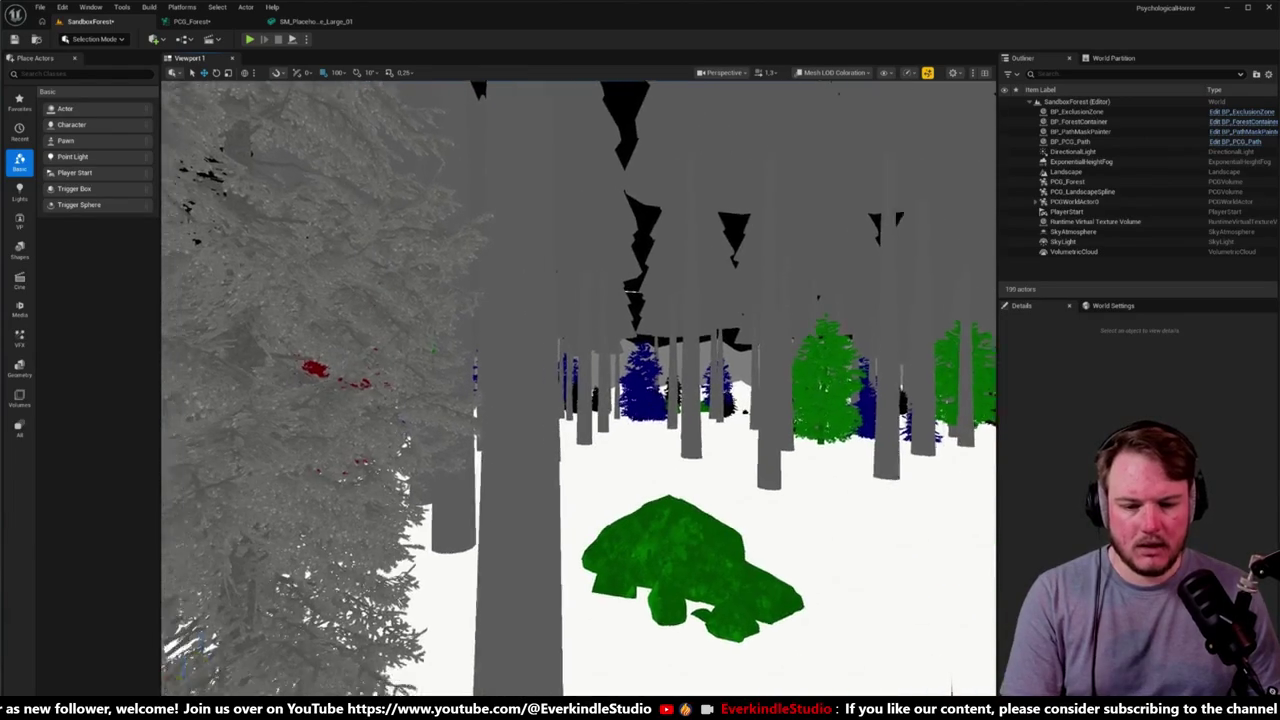
key(s)
key(a)
key(d)
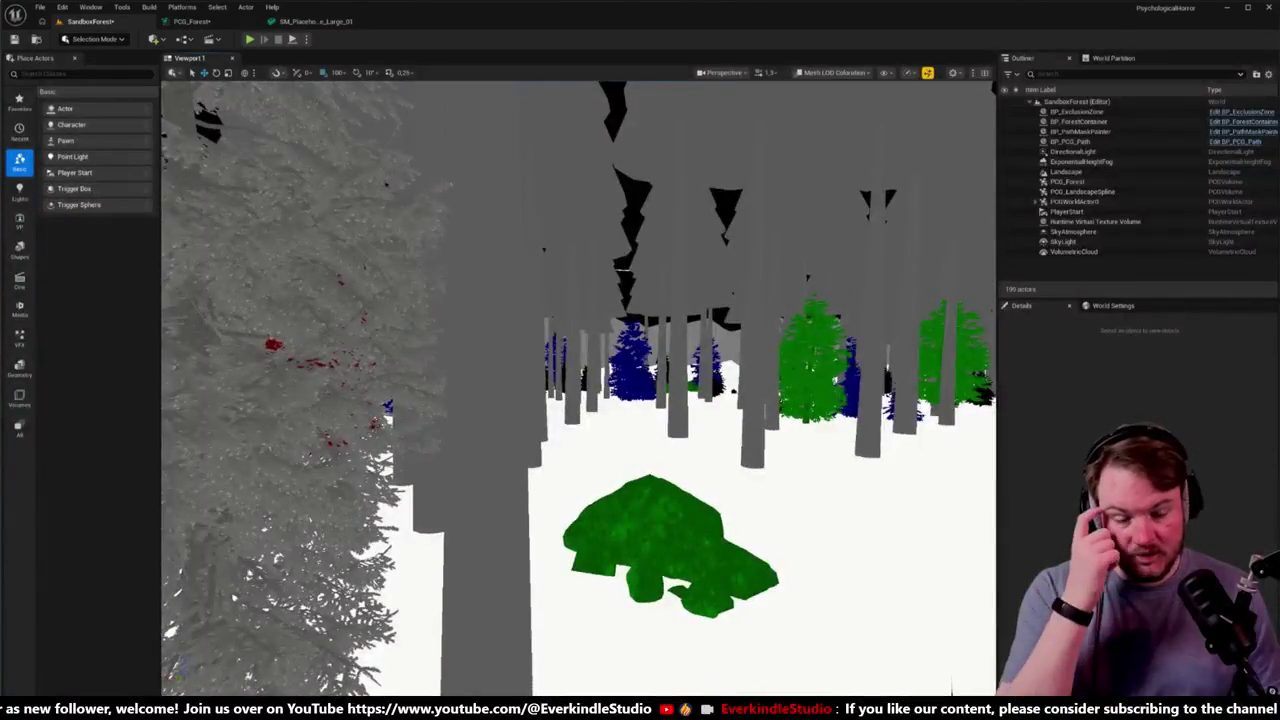
key(d)
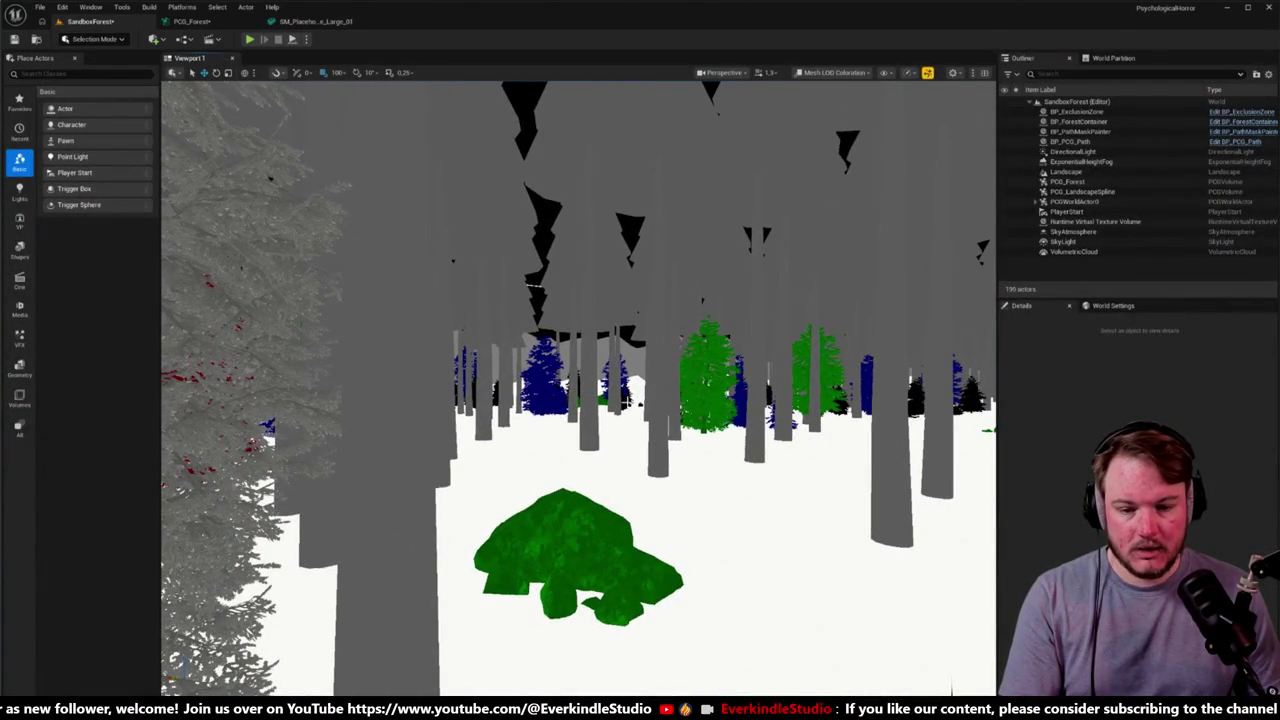
Step: Check the Pine spawner, fly toward the bush along the path, then reopen PCG_Forest
click(199, 22)
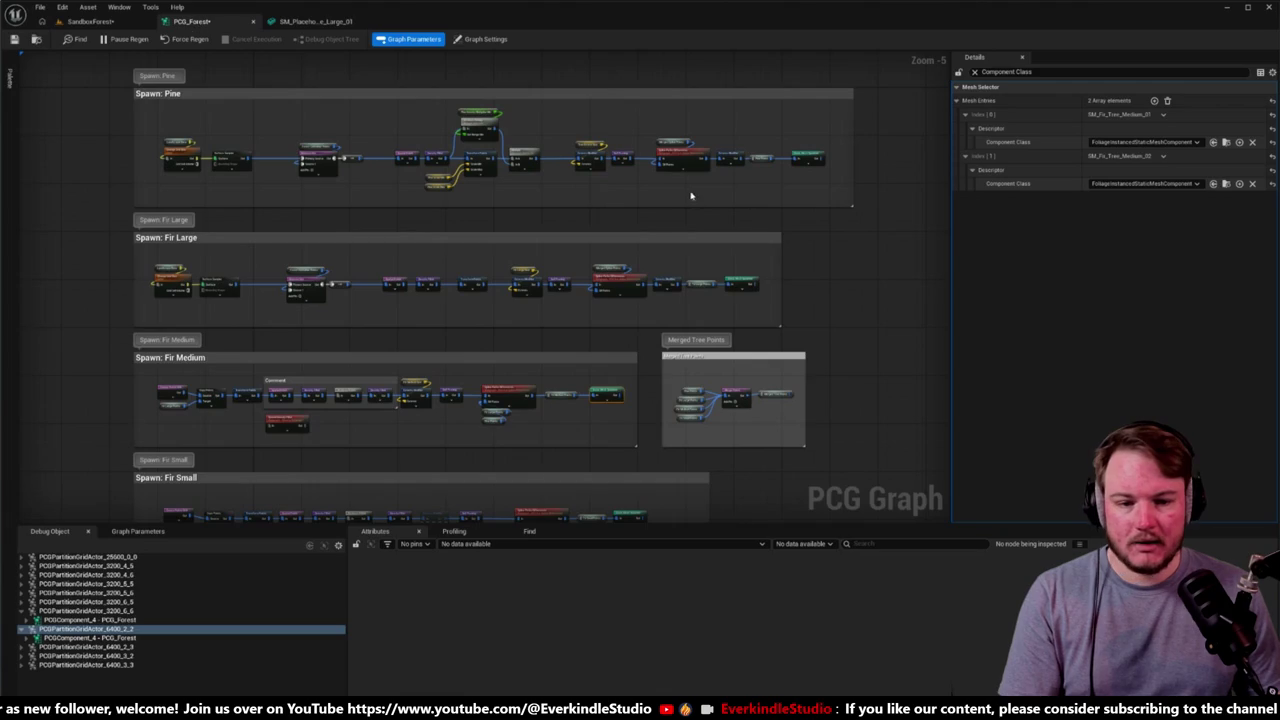
click(816, 164)
click(70, 22)
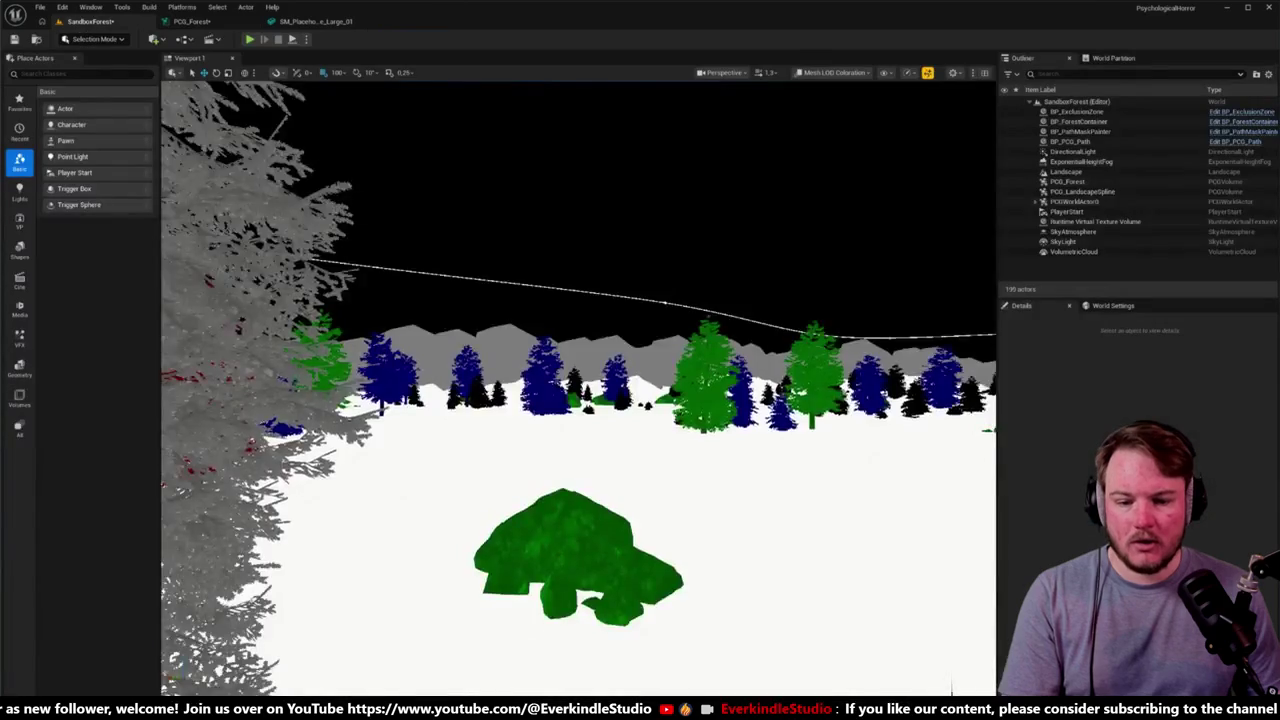
key(w)
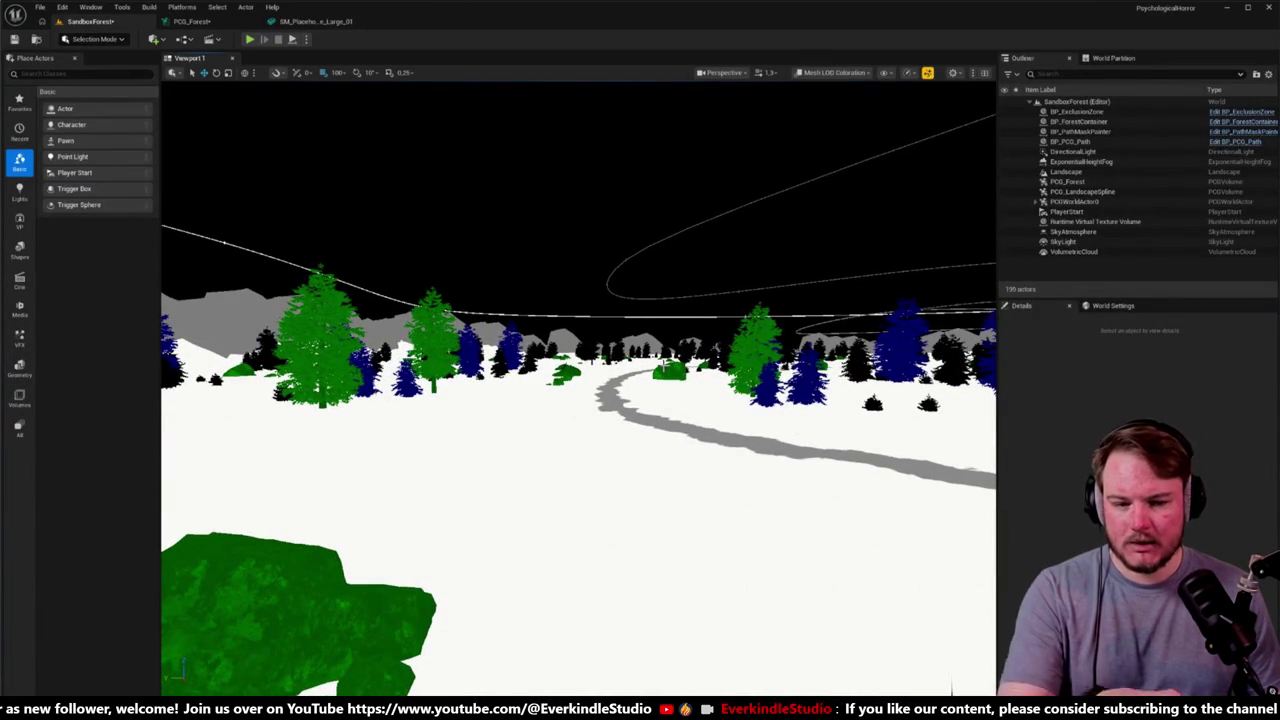
mouse_move(668, 366)
mouse_down()
mouse_move(700, 362)
mouse_move(668, 366)
mouse_move(604, 326)
mouse_move(670, 326)
mouse_up()
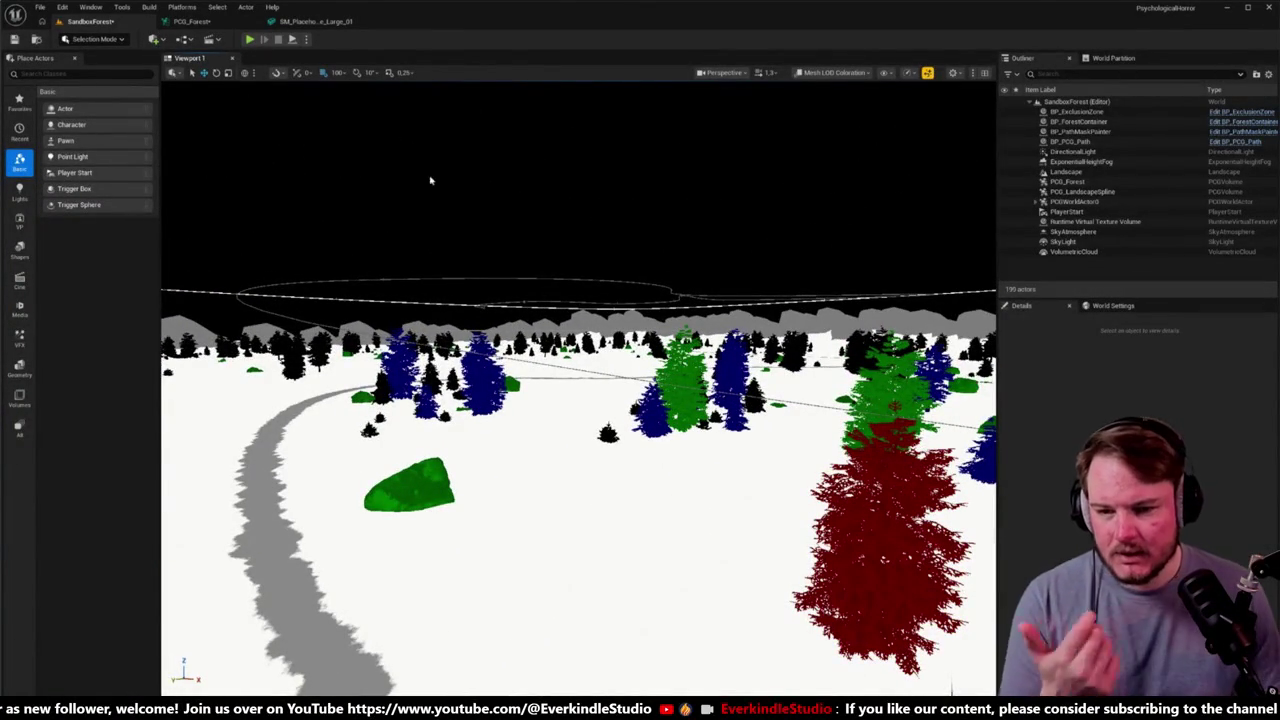
click(200, 22)
Step: Set Fir Small's three mesh entries to HierarchicalInstancedStaticMeshComponent
click(760, 260)
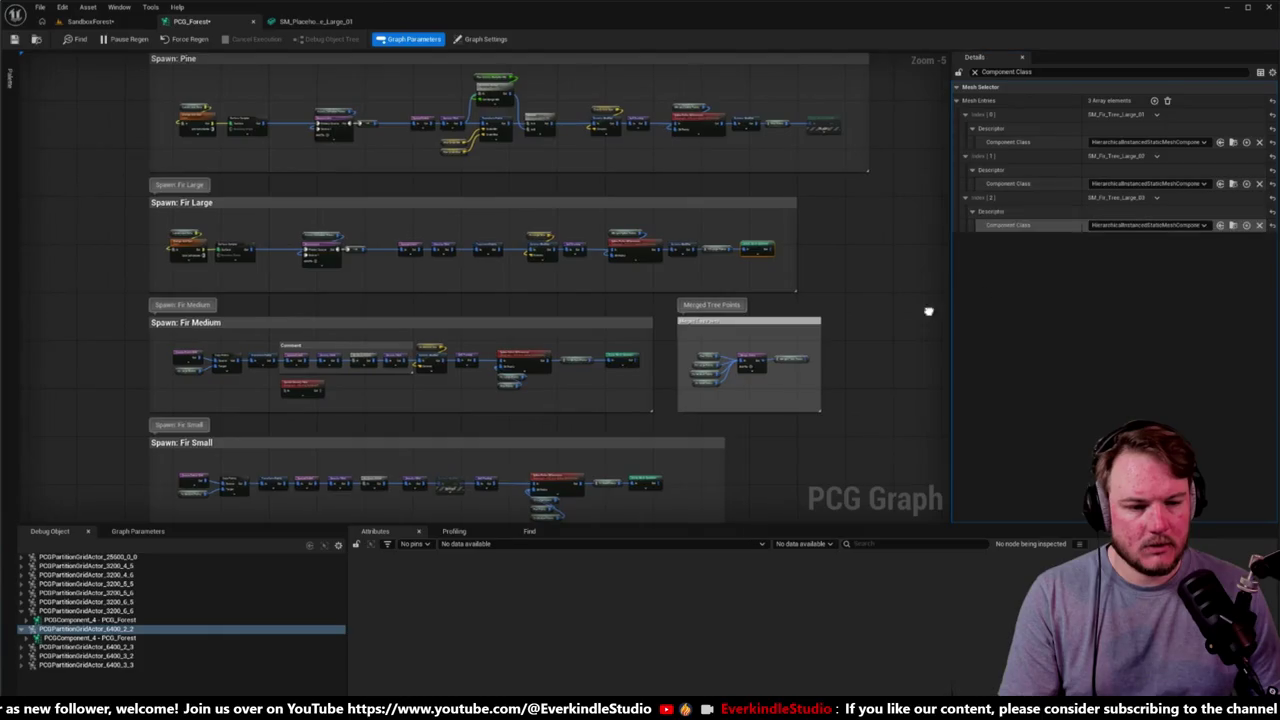
click(668, 262)
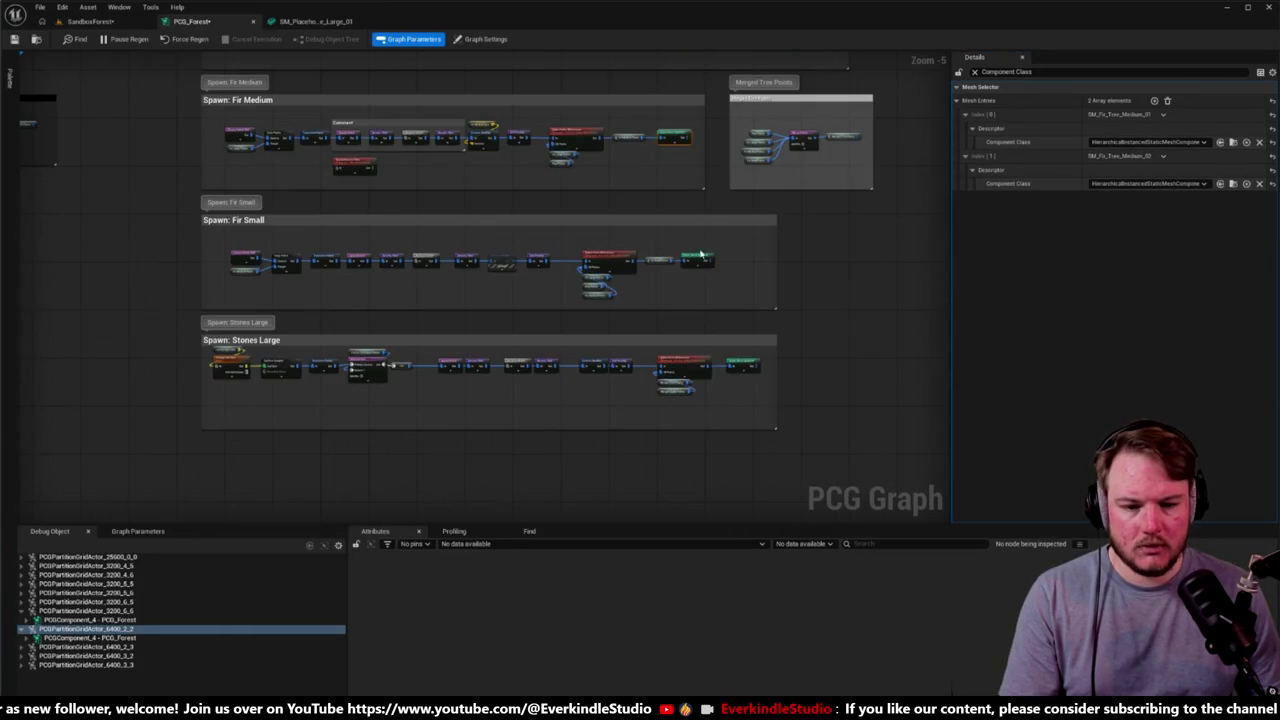
click(698, 259)
shift+click(1008, 142)
shift+click(1000, 183)
shift+click(995, 225)
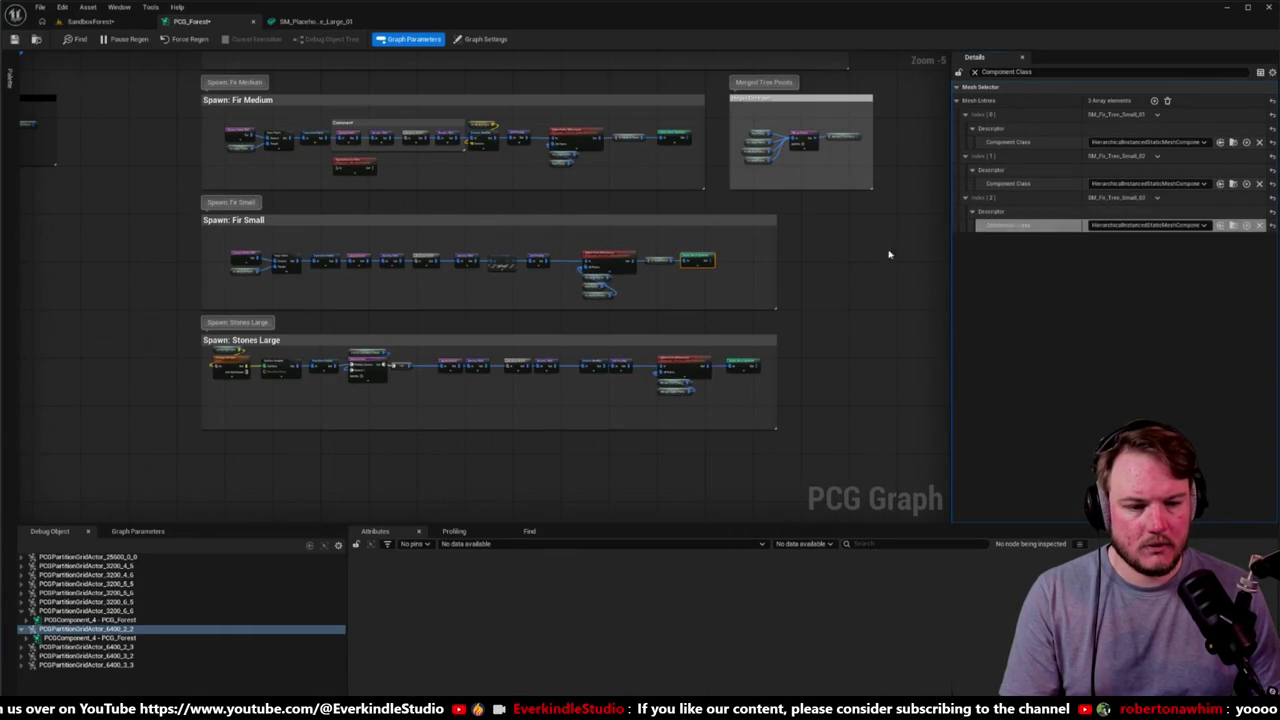
Step: Set the Pine spawner's entries to HierarchicalInstancedStaticMeshComponent, then return to SandboxForest
click(740, 148)
shift+click(1008, 142)
shift+click(1008, 183)
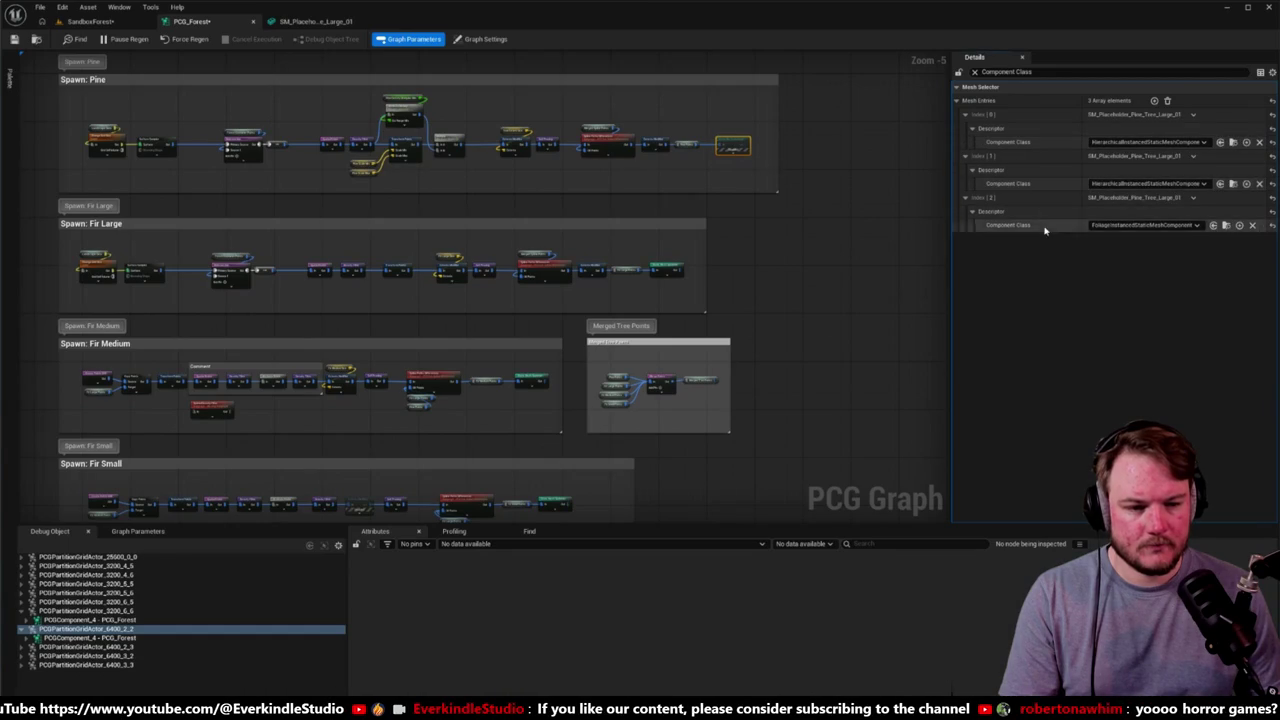
shift+click(1043, 230)
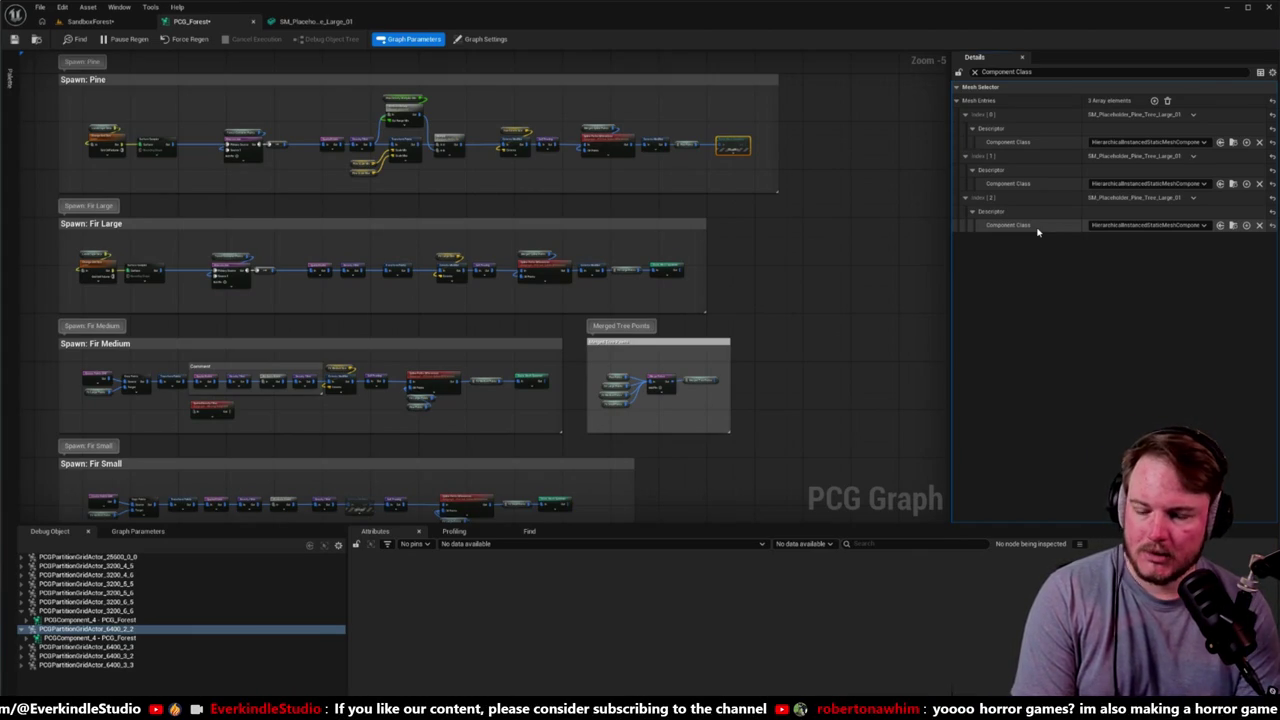
click(90, 21)
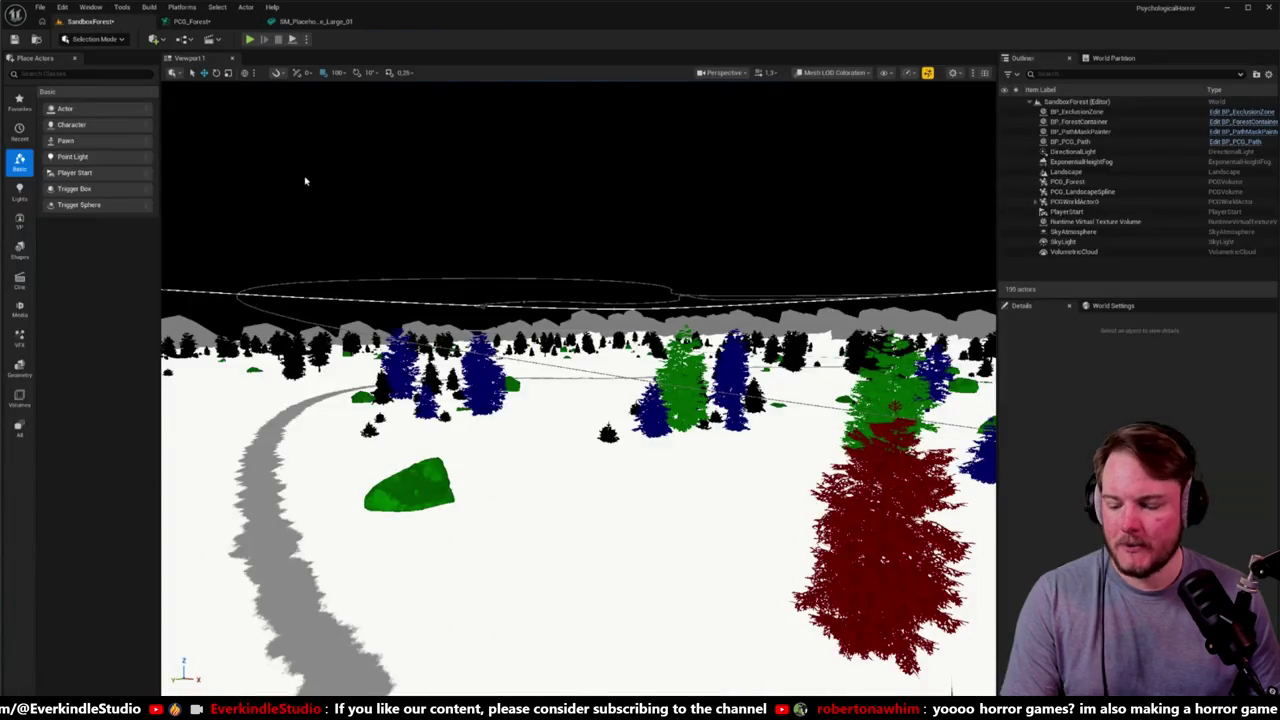
Step: Fly the camera over the forest, select the PCG_Forest volume, then reopen the PCG_Forest graph
mouse_move(306, 182)
mouse_down()
mouse_move(420, 116)
mouse_move(385, 124)
mouse_up()
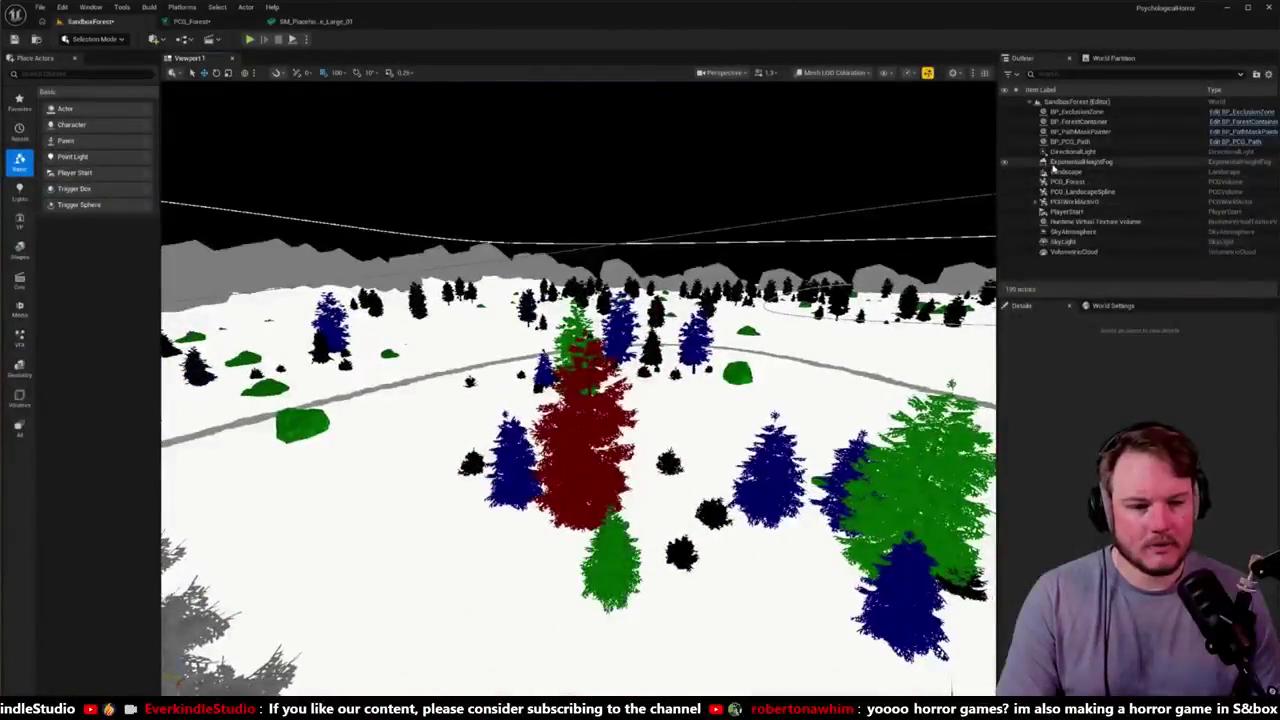
click(1067, 181)
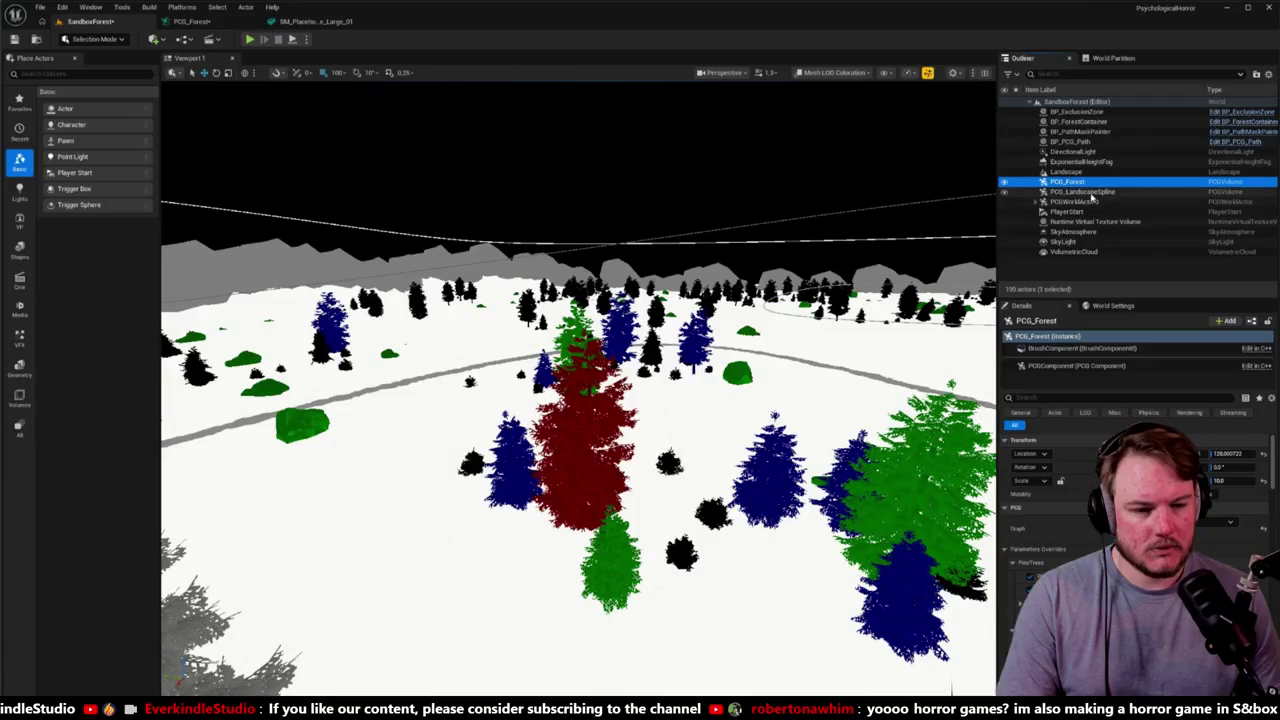
click(226, 22)
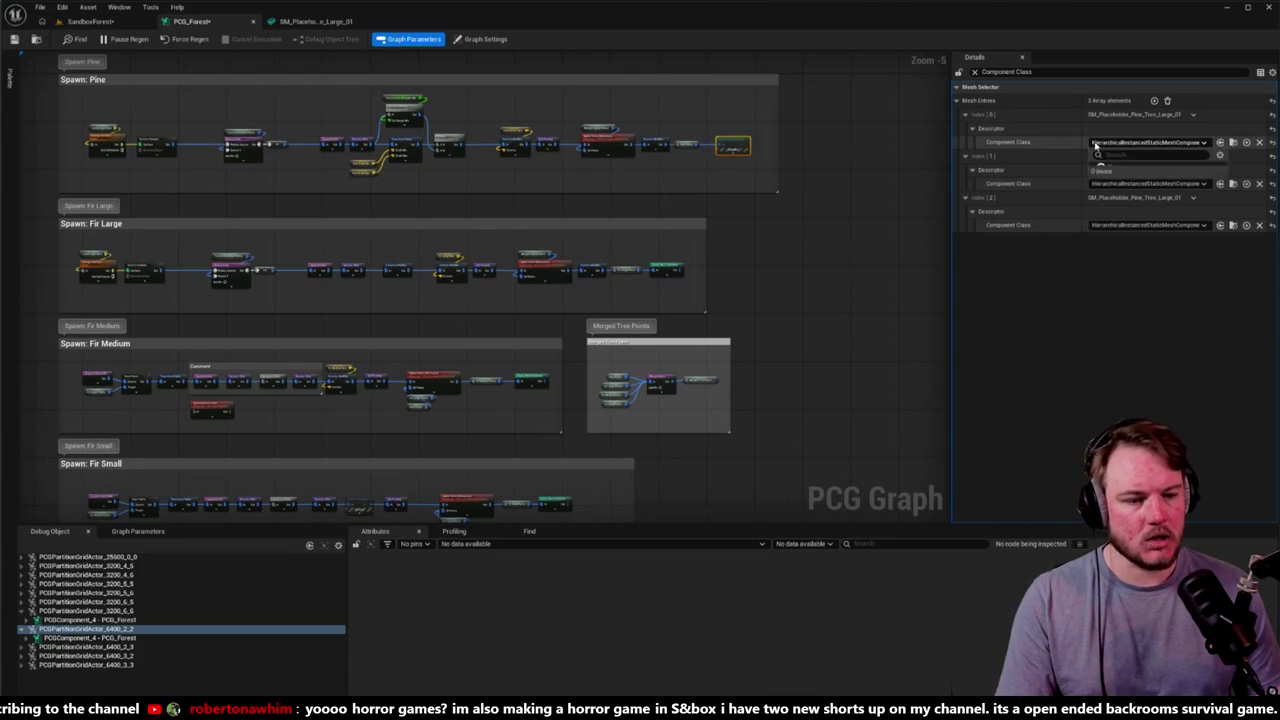
Step: Set the first Pine entry to FoliageInstancedStaticMeshComponent and paste that class into the other Pine entries
click(1095, 145)
click(1130, 200)
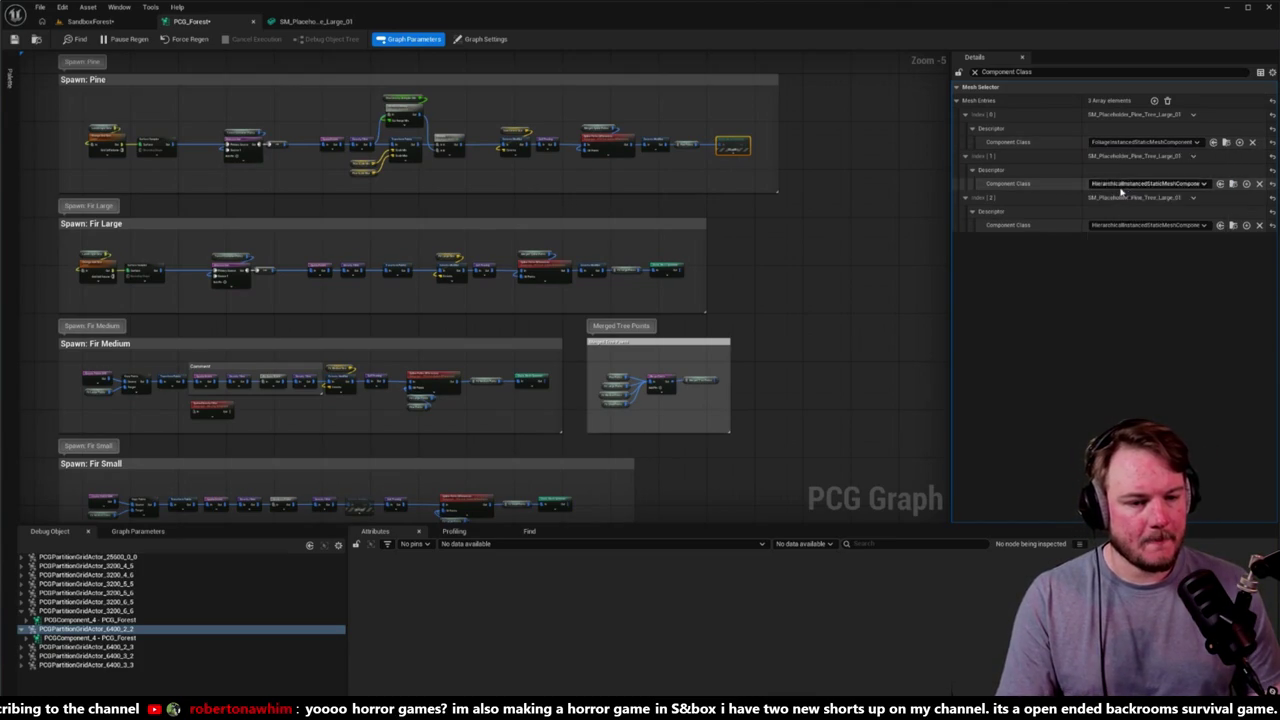
shift+right_click(1057, 145)
shift+click(1058, 184)
shift+click(1060, 225)
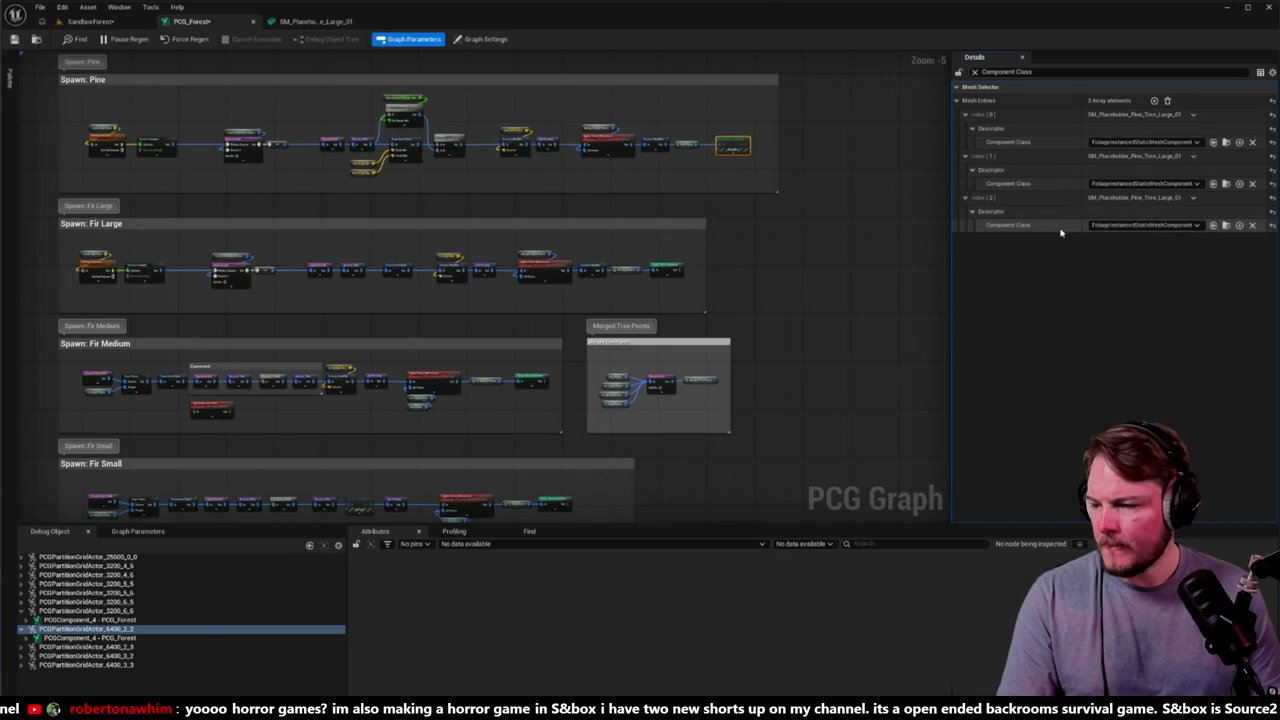
Step: Paste the foliage component class into the Fir Large, Fir Medium and Fir Small entries
drag(811, 269, 857, 248)
click(776, 255)
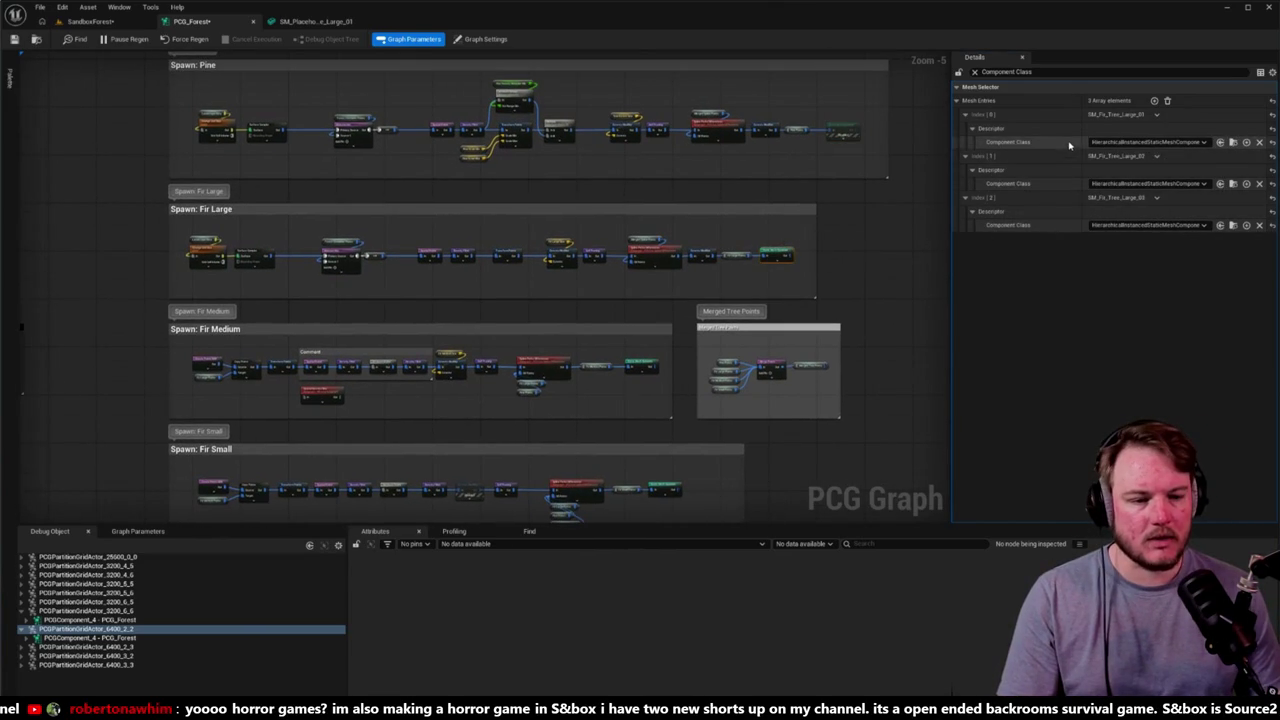
key(ctrl+v)
key(ctrl+v)
drag(736, 328, 754, 261)
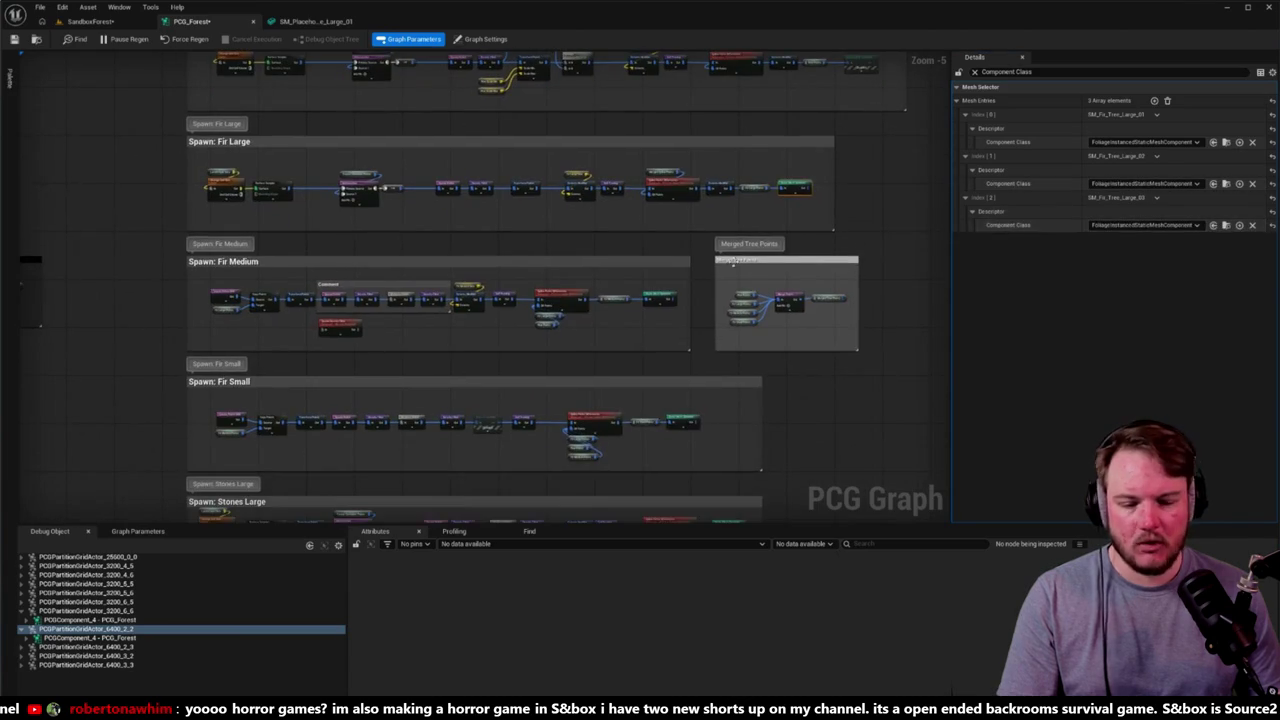
click(675, 317)
drag(680, 315, 705, 297)
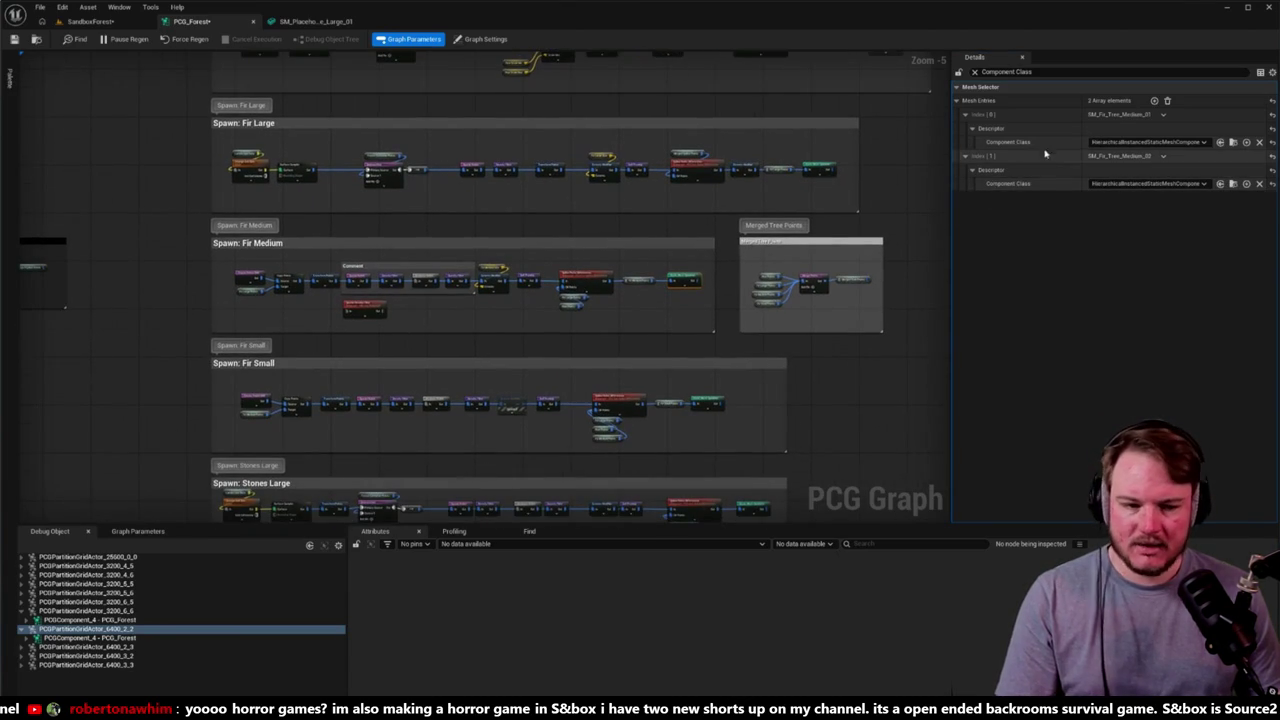
key(ctrl+v)
drag(924, 289, 896, 213)
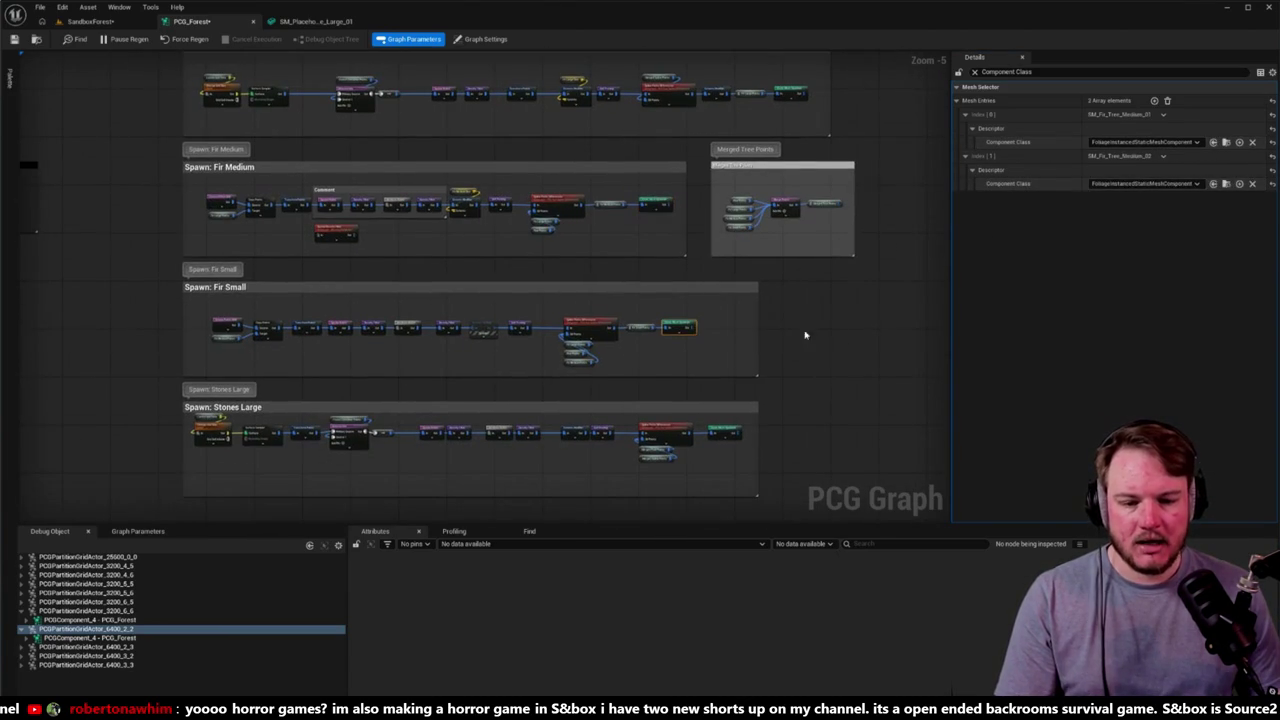
key(ctrl+v)
key(ctrl+v)
key(ctrl+v)
Step: Check the Stones Large spawner's mesh entries, deselect, and clear the Details search filter
mouse_move(851, 345)
mouse_down()
mouse_move(863, 289)
mouse_move(812, 234)
mouse_move(851, 298)
mouse_move(845, 312)
mouse_up()
click(730, 338)
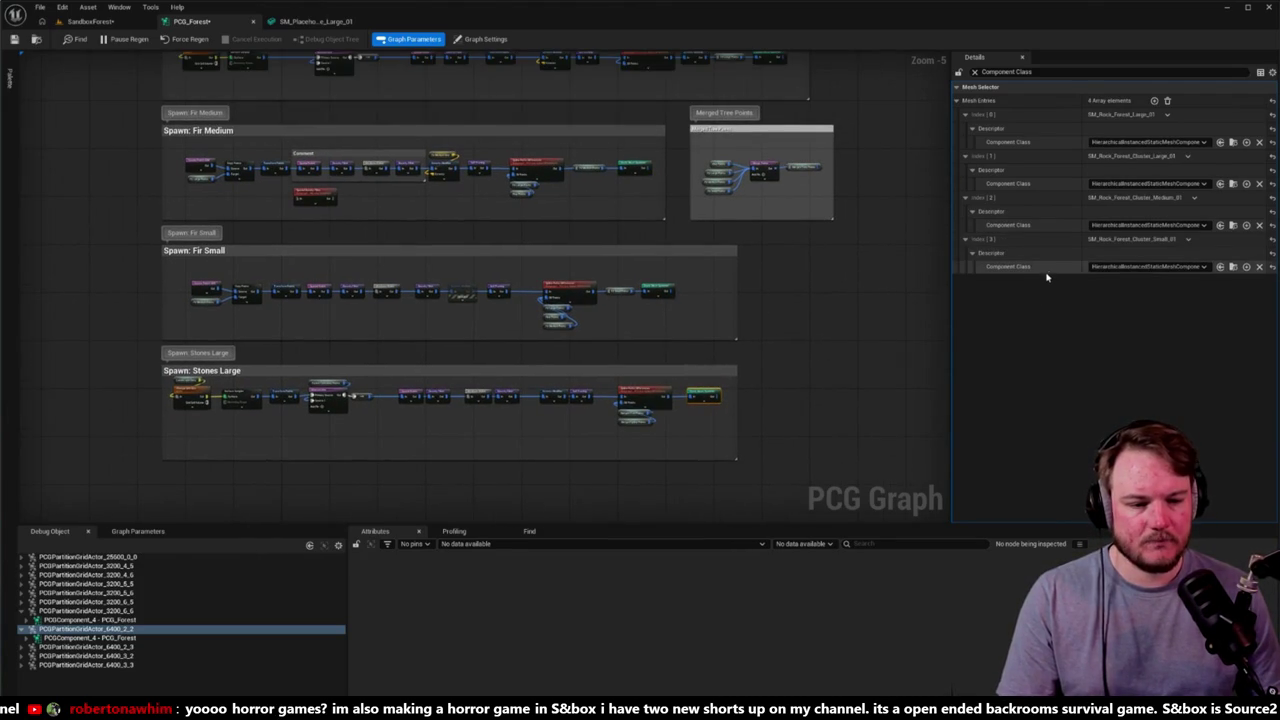
mouse_move(840, 363)
mouse_down()
mouse_move(823, 251)
mouse_move(725, 243)
mouse_up()
click(662, 257)
click(660, 158)
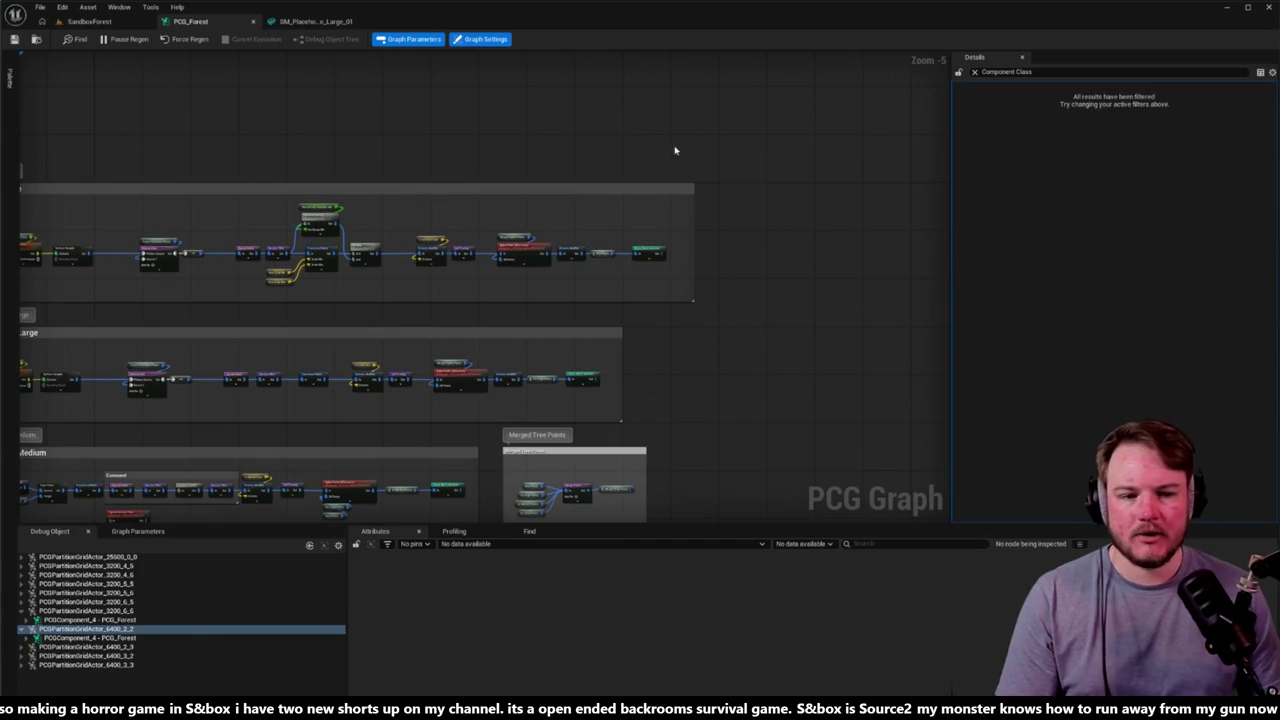
click(974, 72)
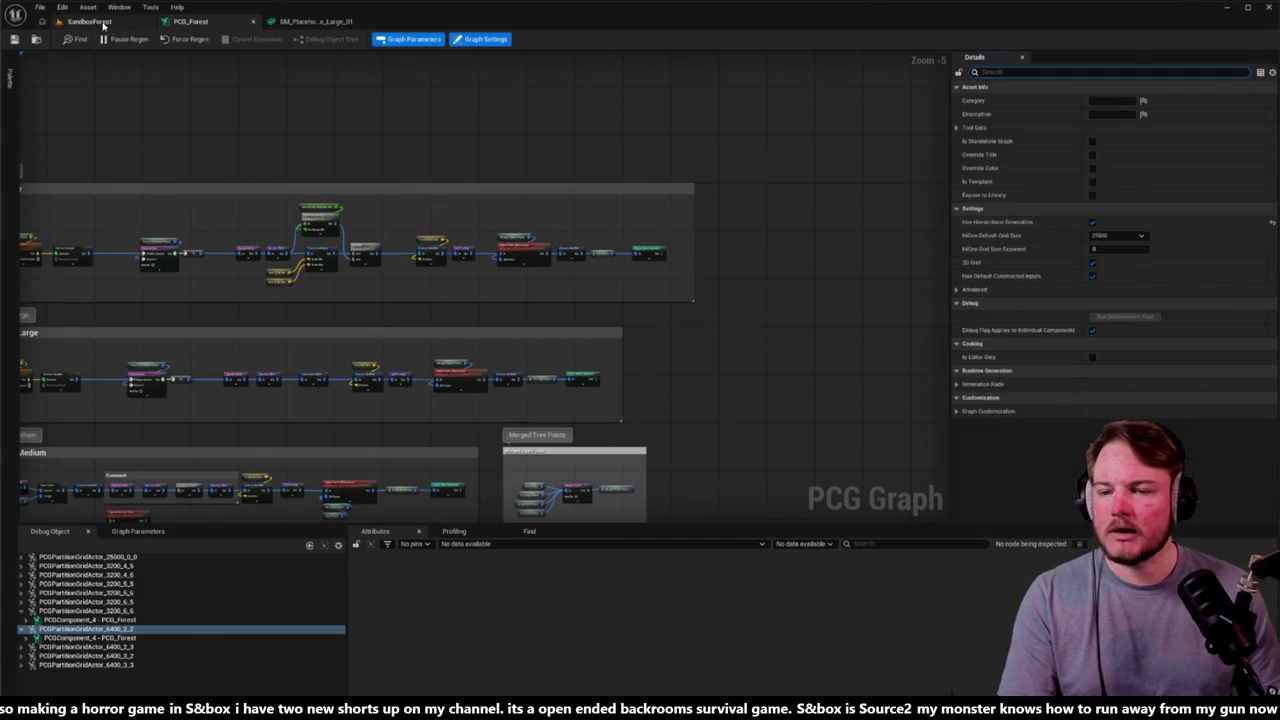
Step: Return to SandboxForest, fly close to the LOD-coloured trees, and start Play with Alt+P
click(90, 21)
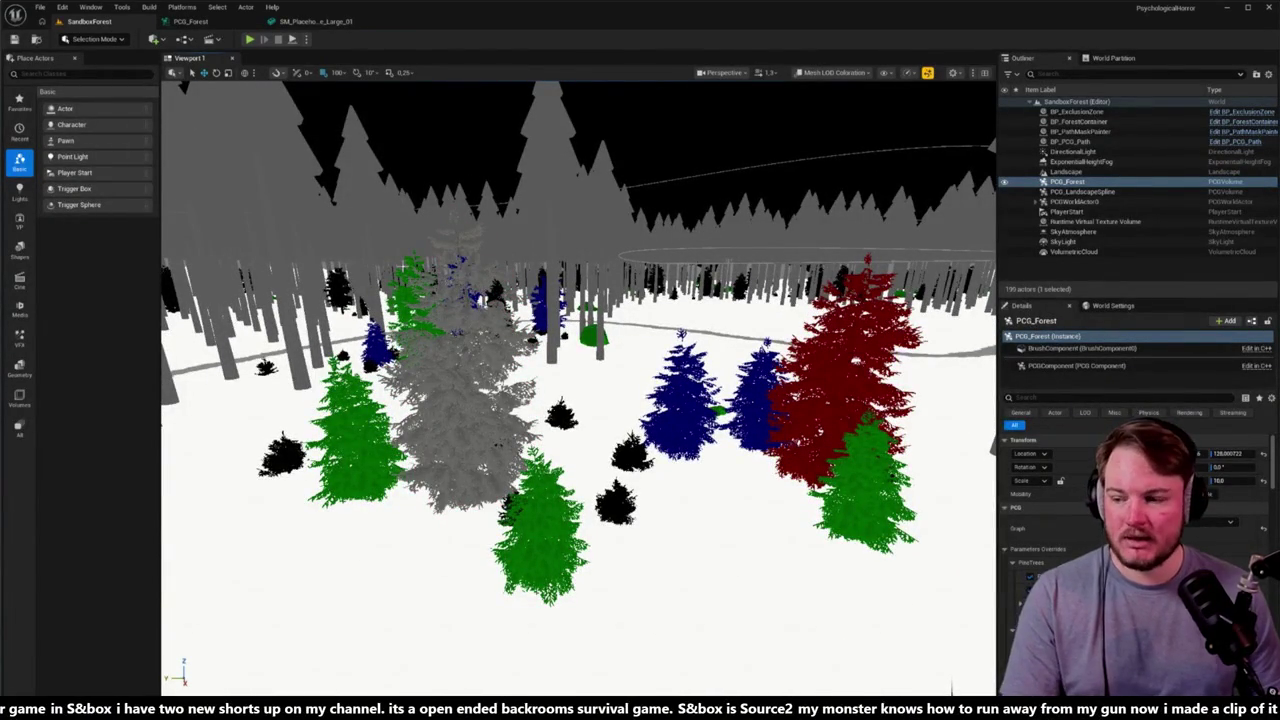
scroll(580, 390, up, 5)
scroll(580, 390, up, 5)
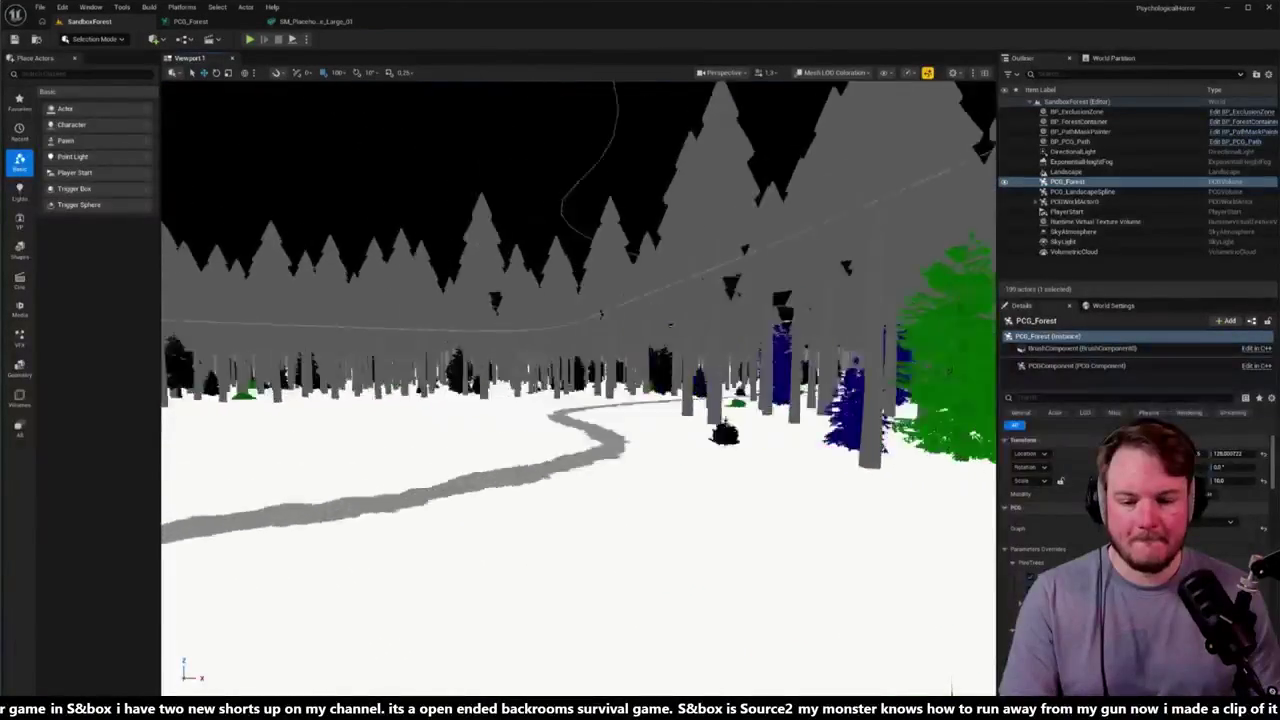
mouse_move(409, 270)
mouse_down()
mouse_move(530, 270)
mouse_move(409, 270)
mouse_up()
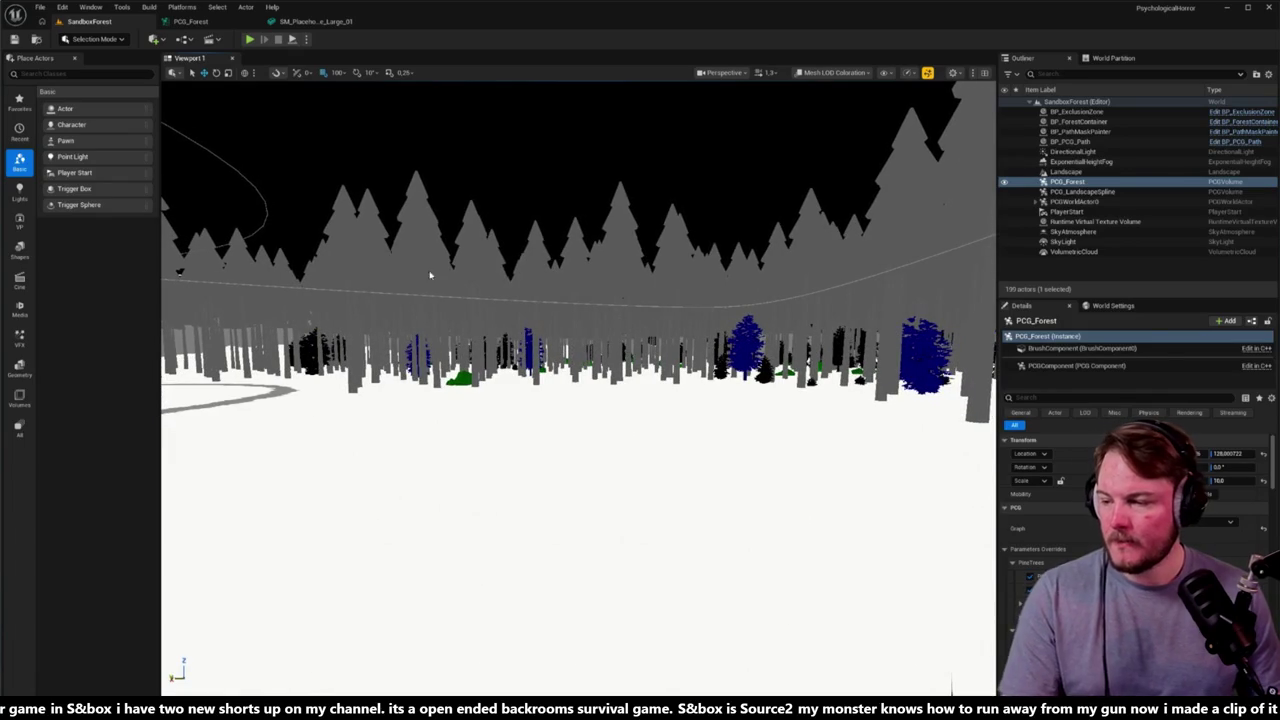
scroll(443, 288, up, 6)
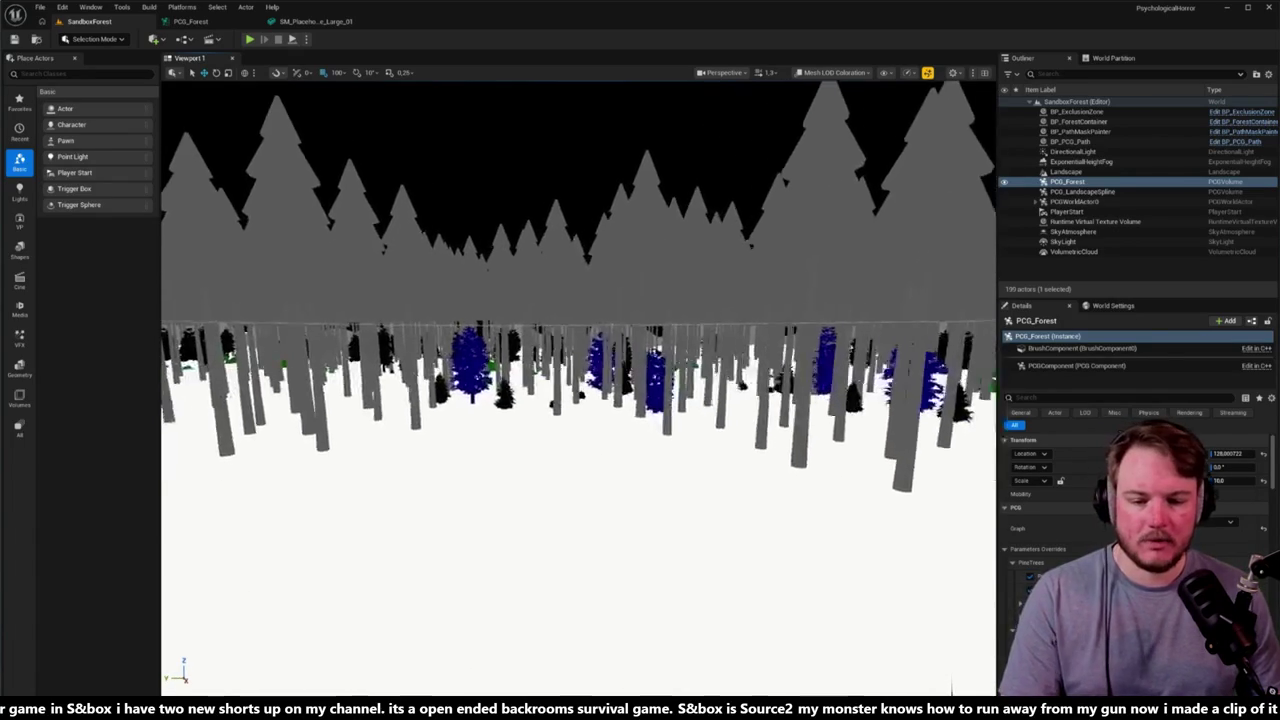
key(w)
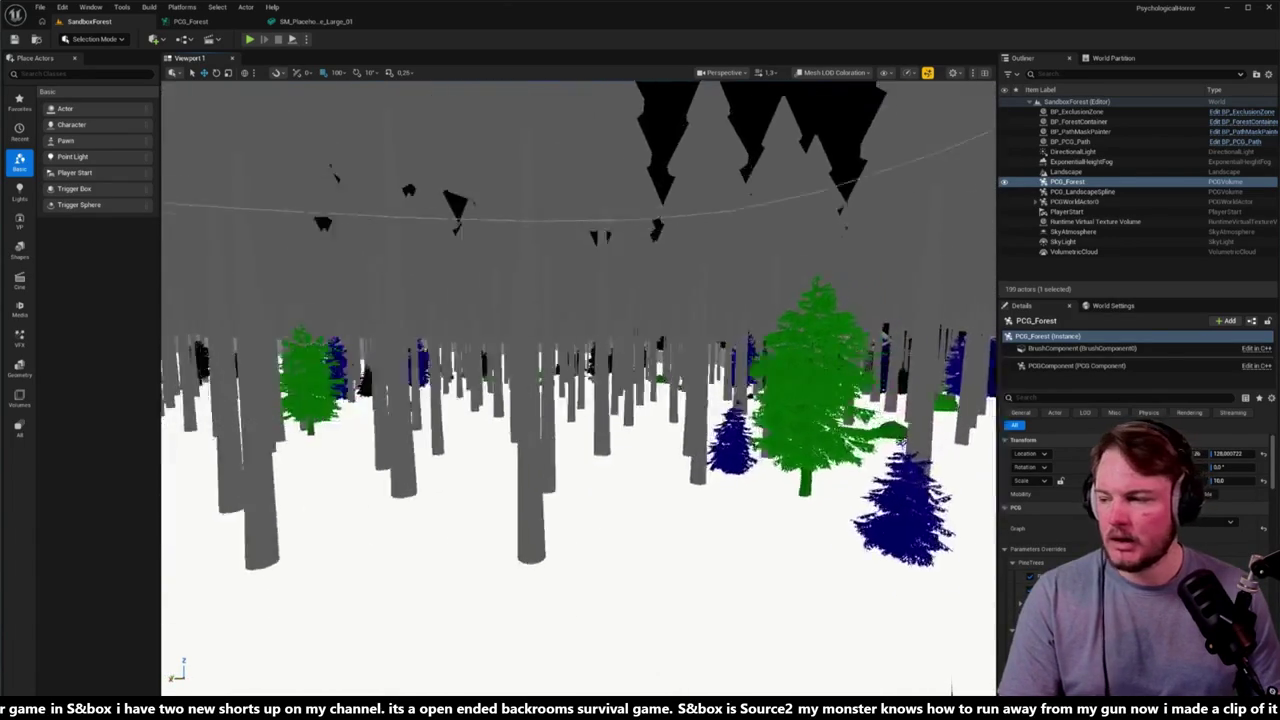
scroll(455, 293, down, 5)
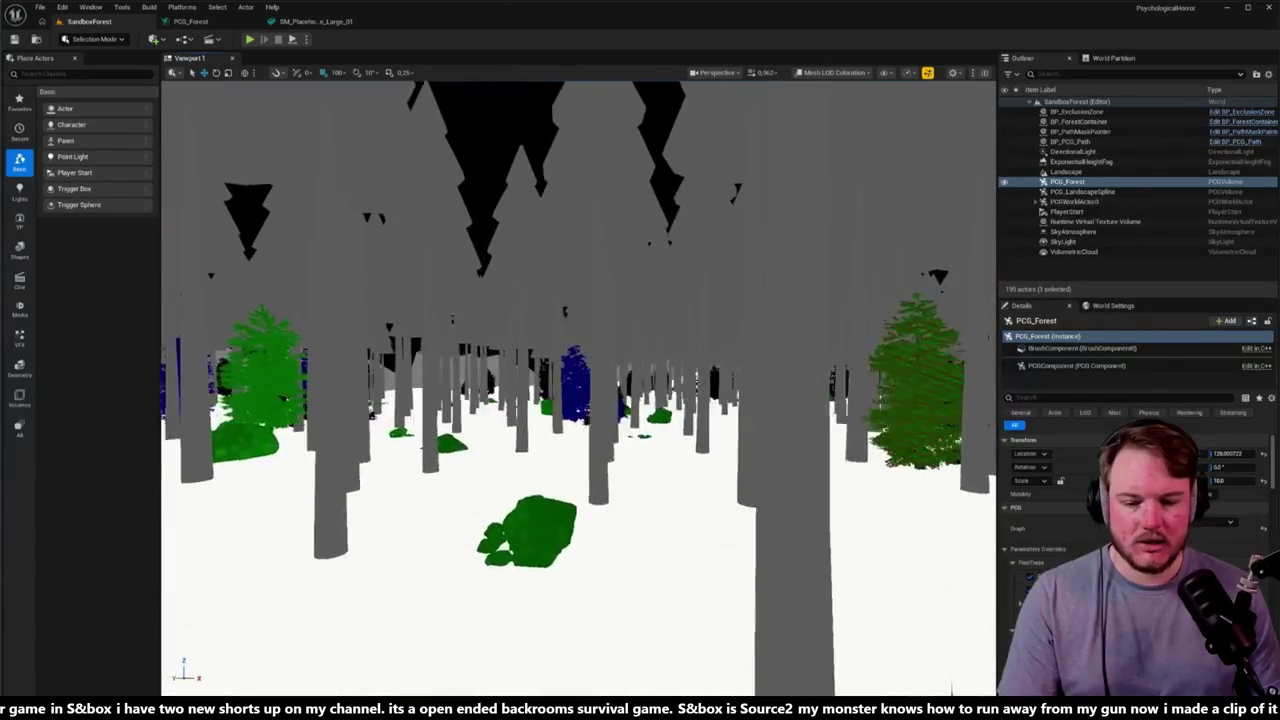
key(alt+p)
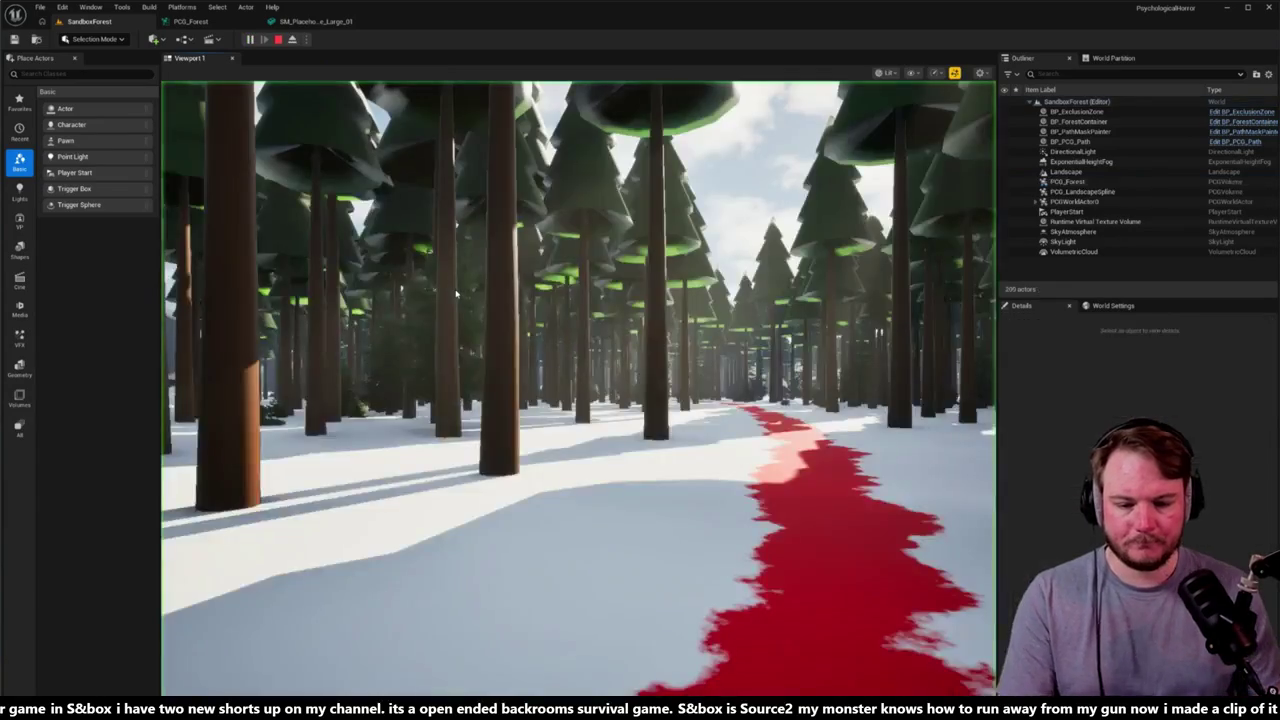
Step: Walk the player through the lit forest and back to the red path, then end the play session
key(w)
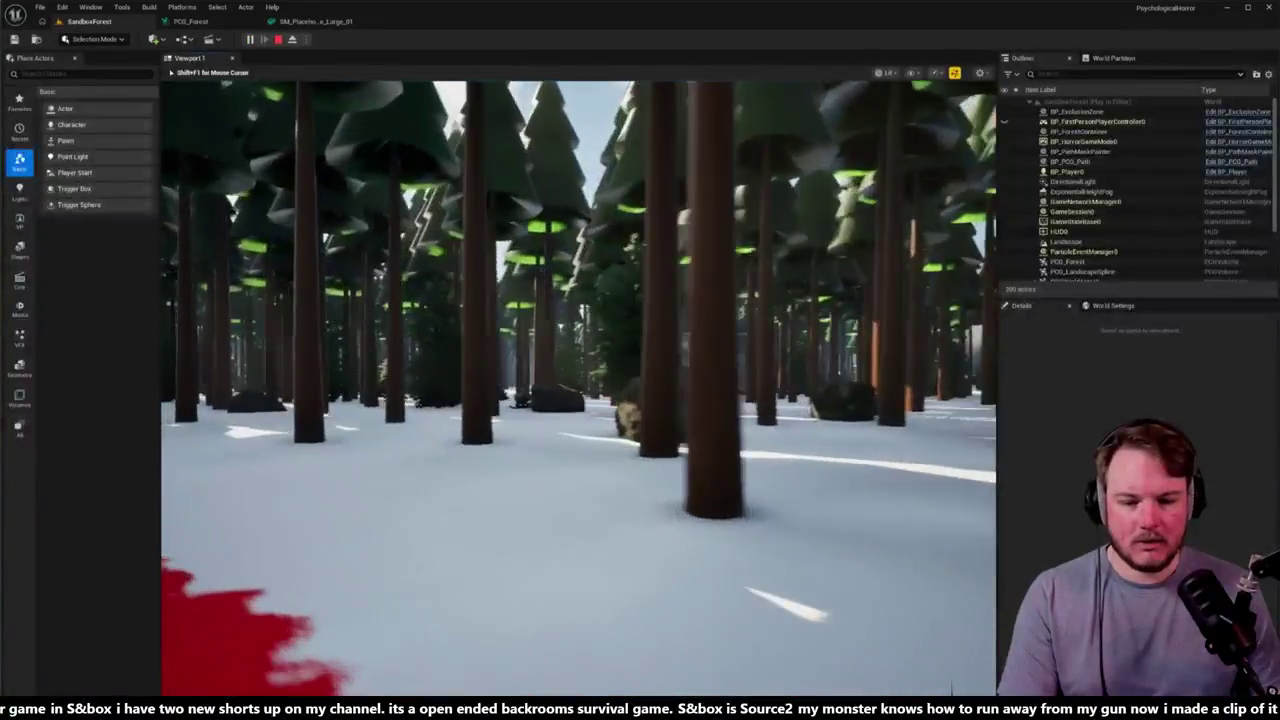
key(w)
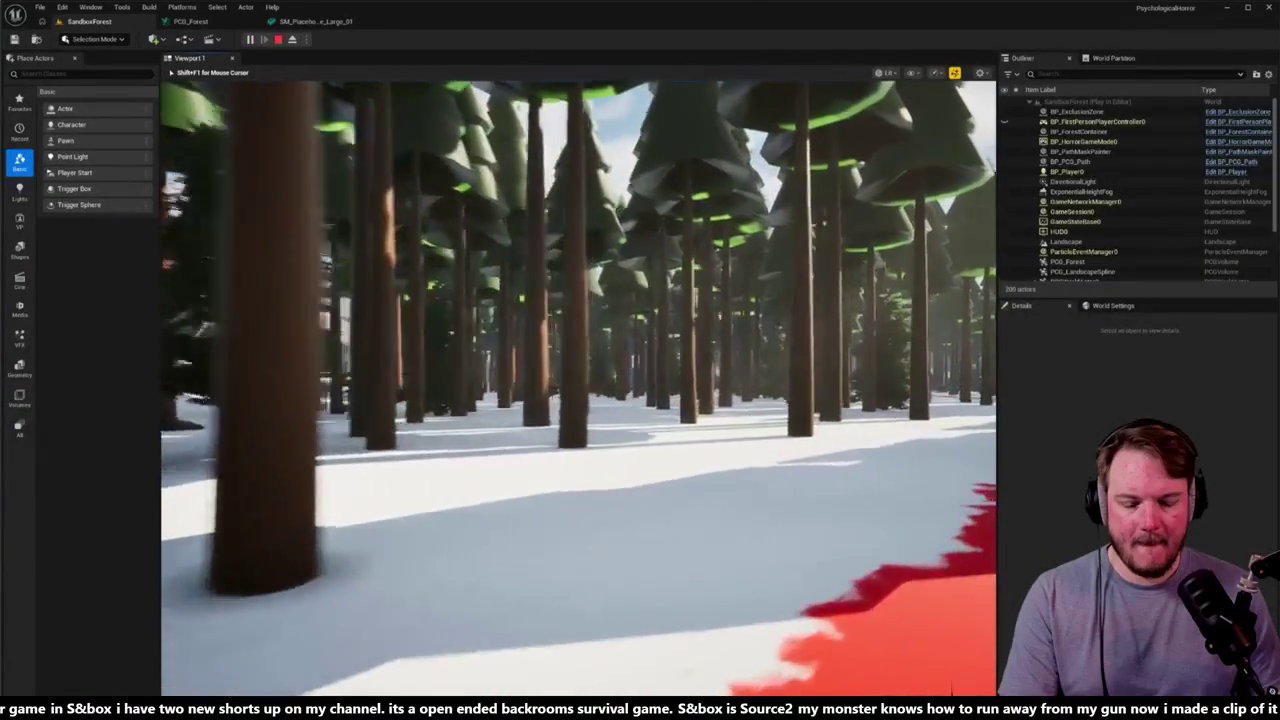
key(w)
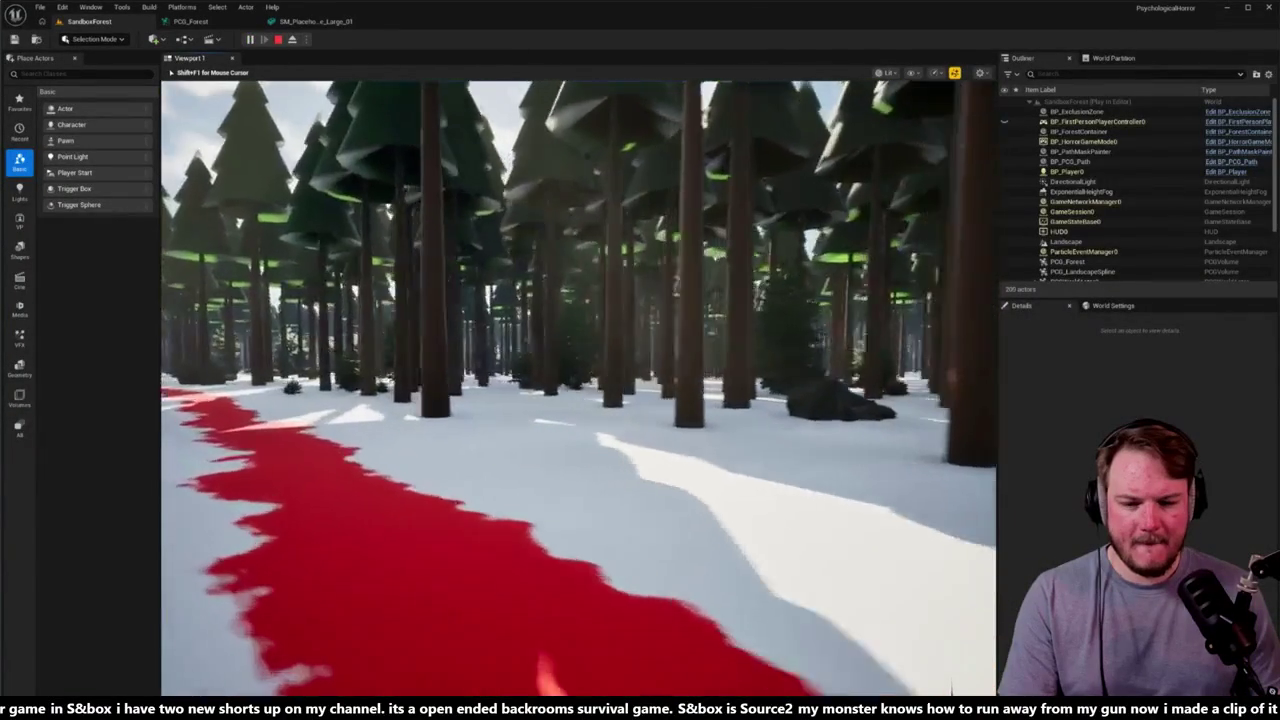
key(w)
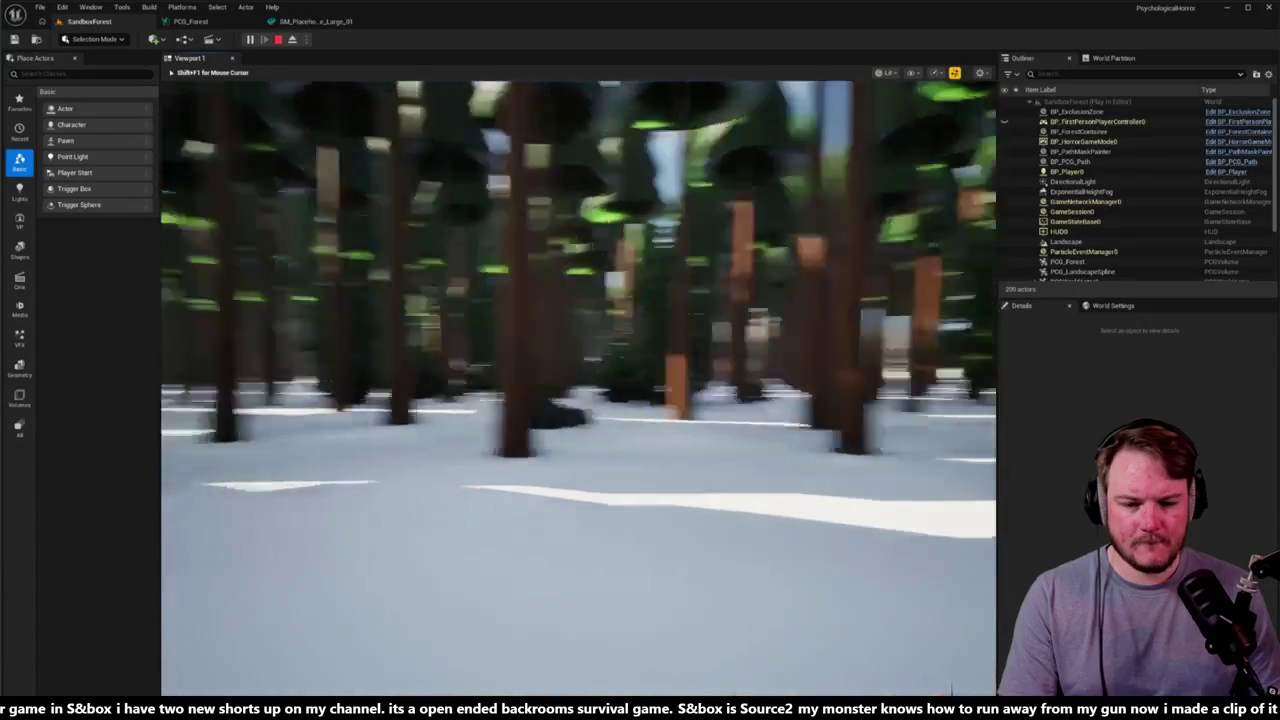
key(Escape)
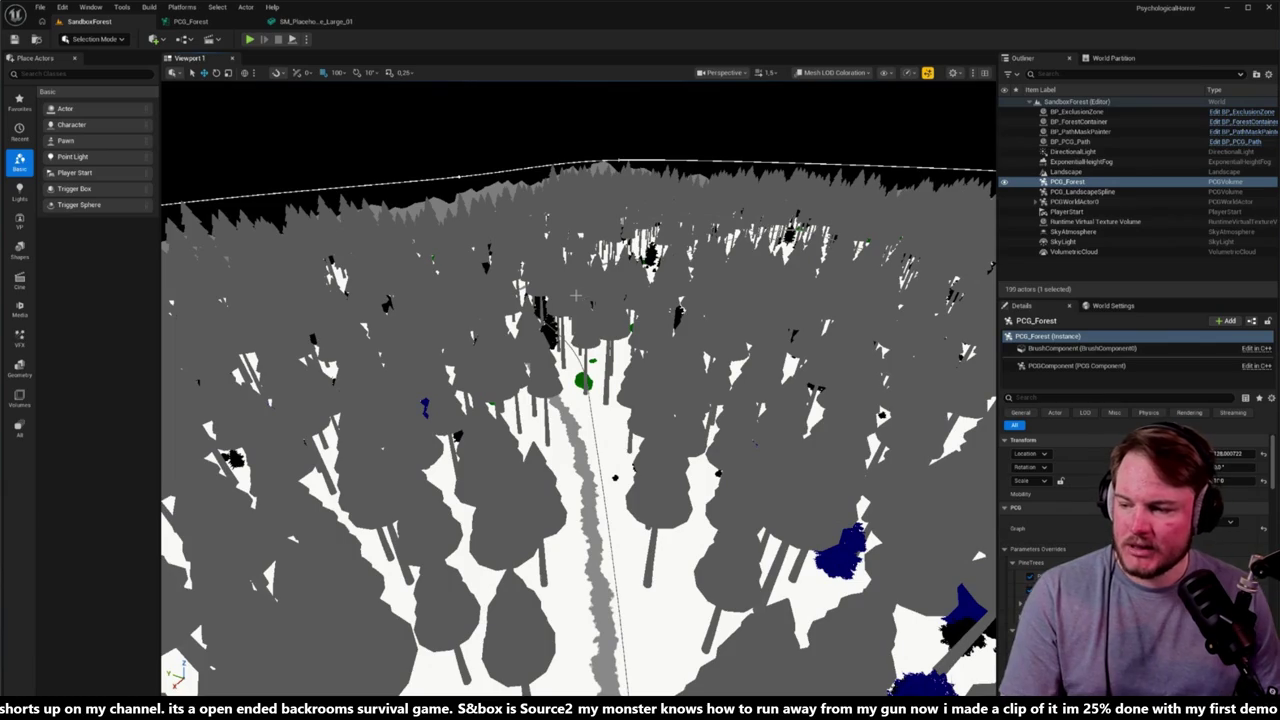
mouse_move(585, 300)
mouse_down()
mouse_move(645, 260)
mouse_move(584, 285)
mouse_up()
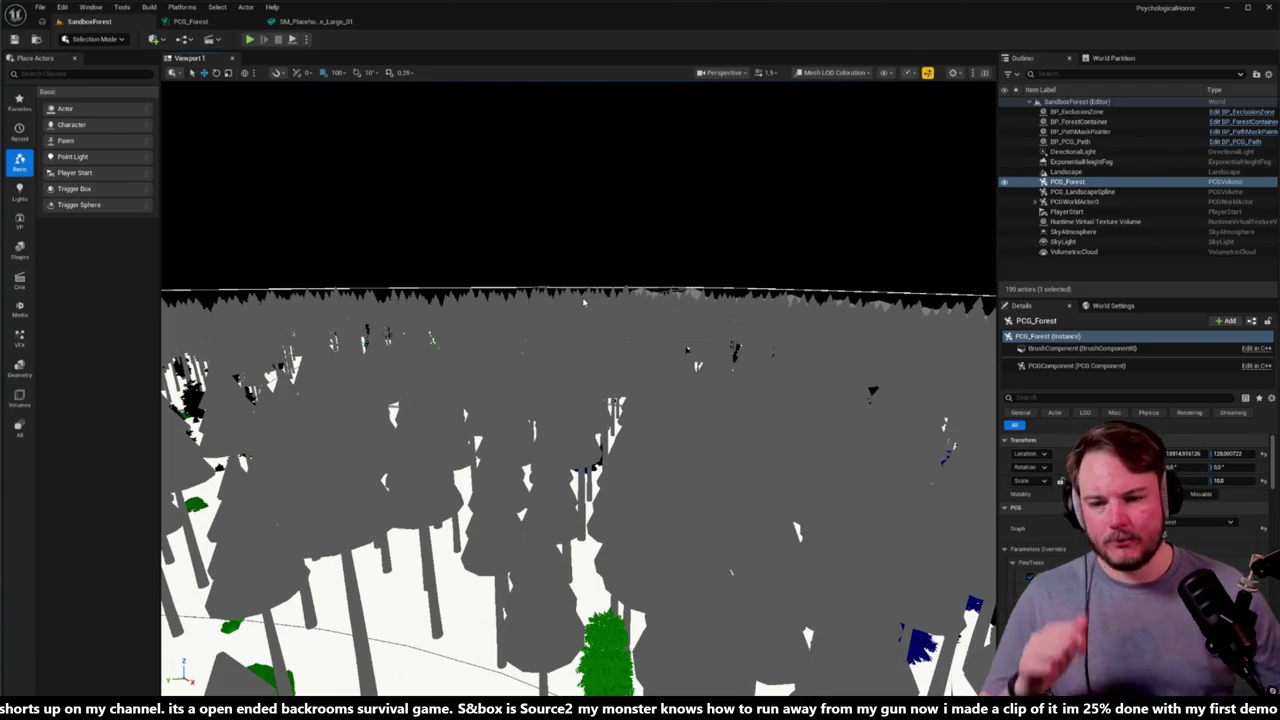
Step: Close SM_Placeholder, frame the PCG_Forest graph on its spawn groups, and open the Content Drawer
click(357, 21)
click(225, 23)
scroll(645, 280, down, 5)
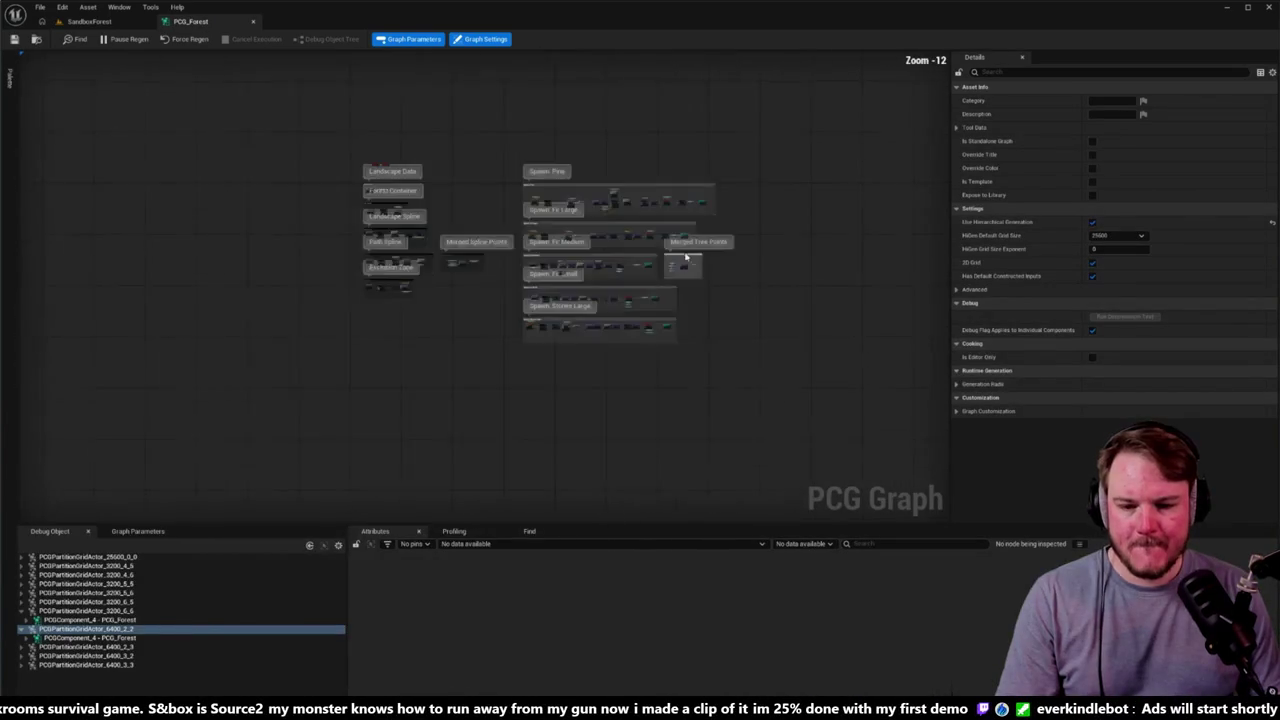
scroll(620, 335, up, 3)
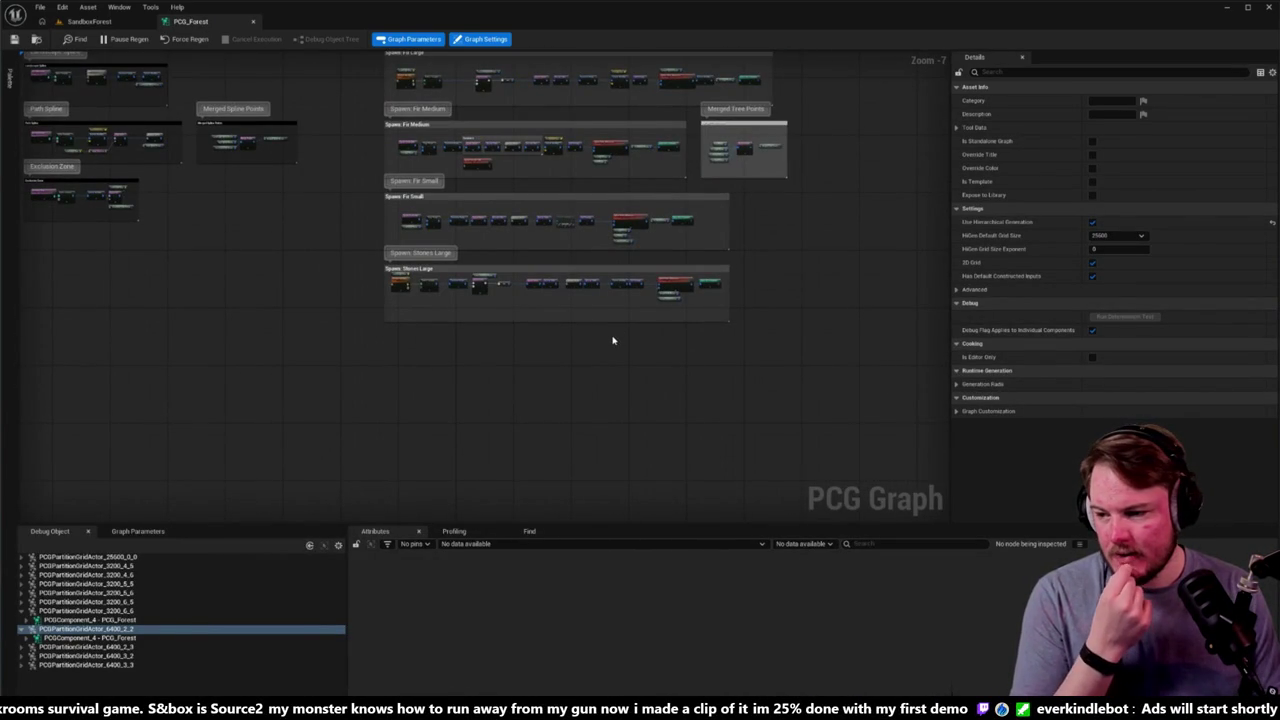
drag(613, 341, 574, 246)
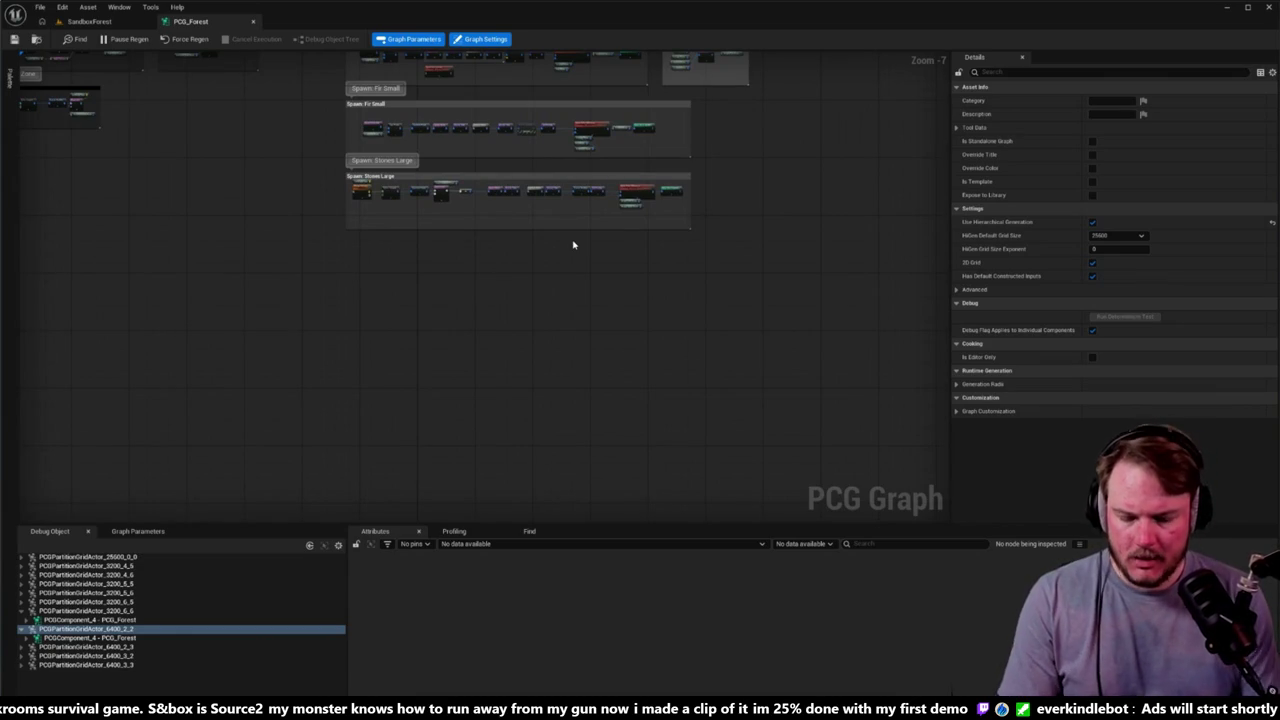
key(ctrl+space)
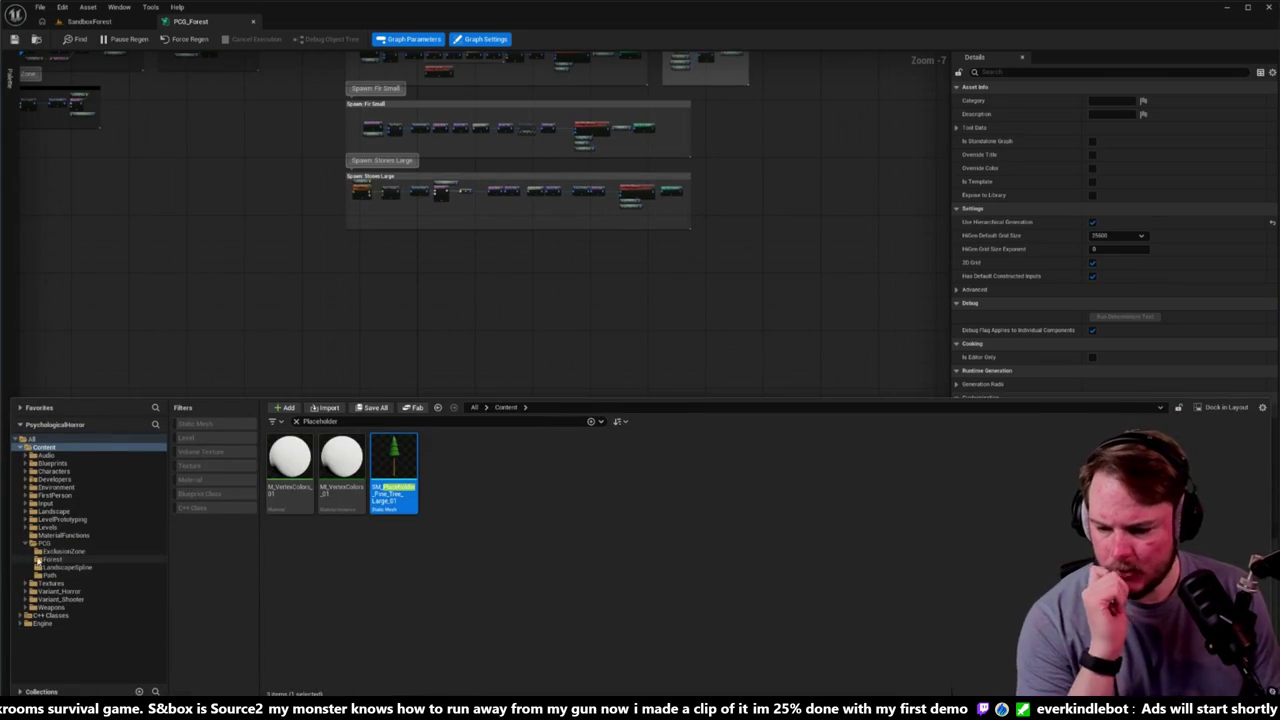
Step: Browse to Environment > Vegetation > Shrubs and clear the Placeholder search filter
click(44, 543)
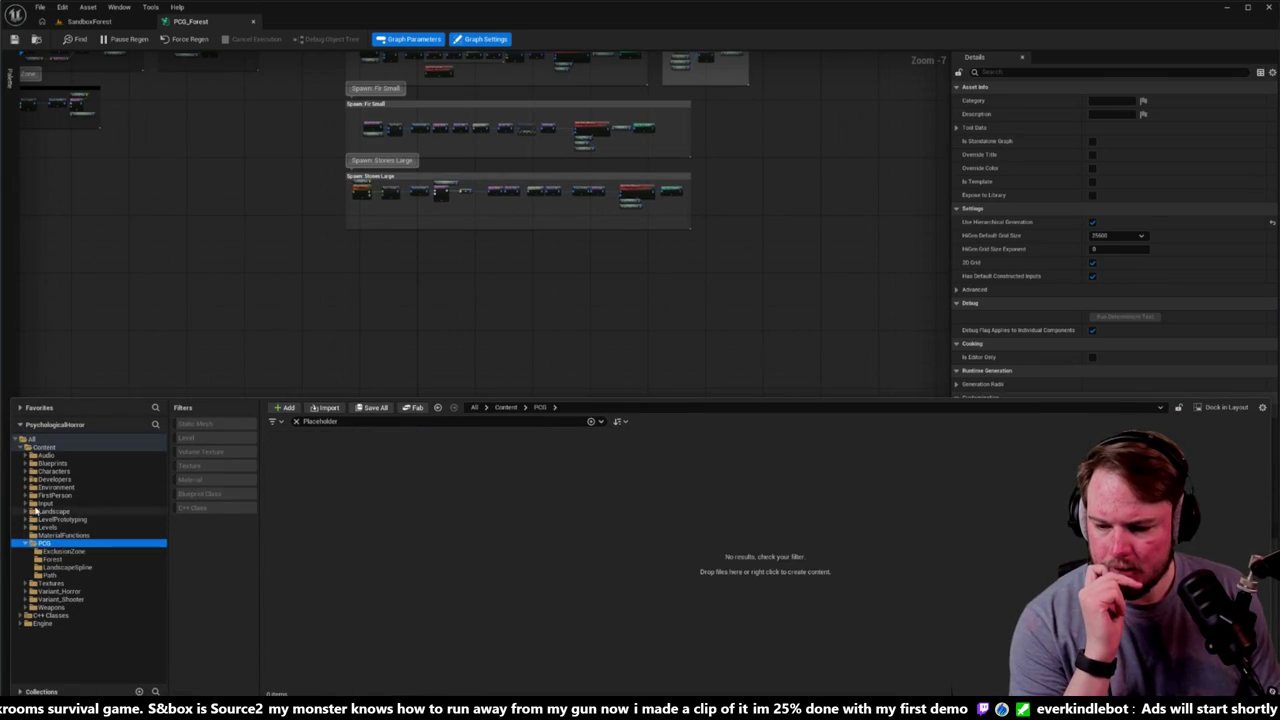
click(27, 488)
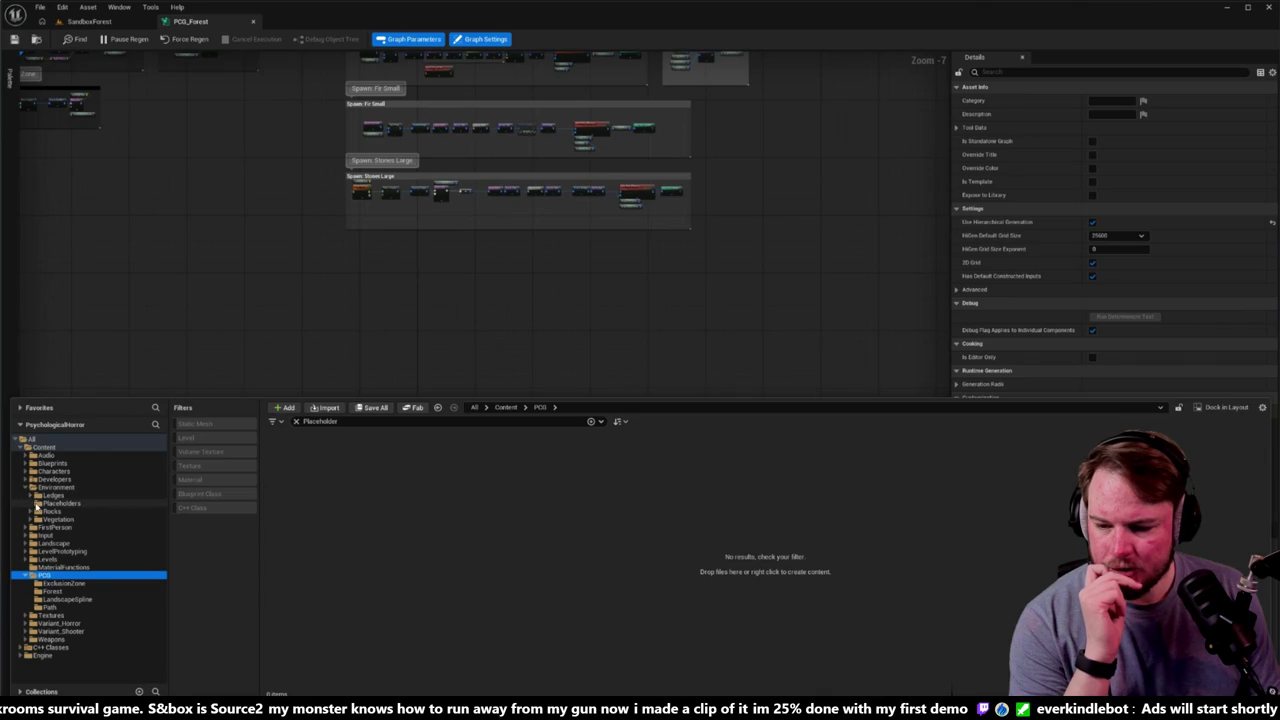
click(31, 519)
click(36, 536)
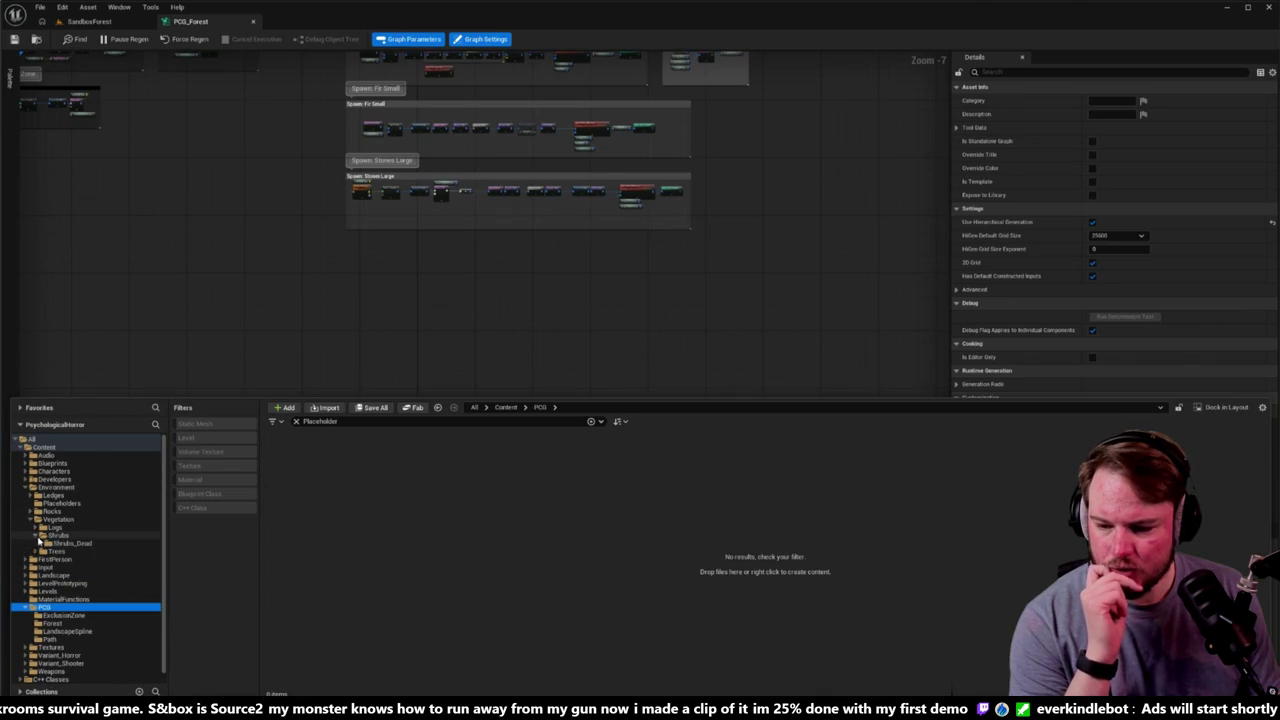
click(58, 536)
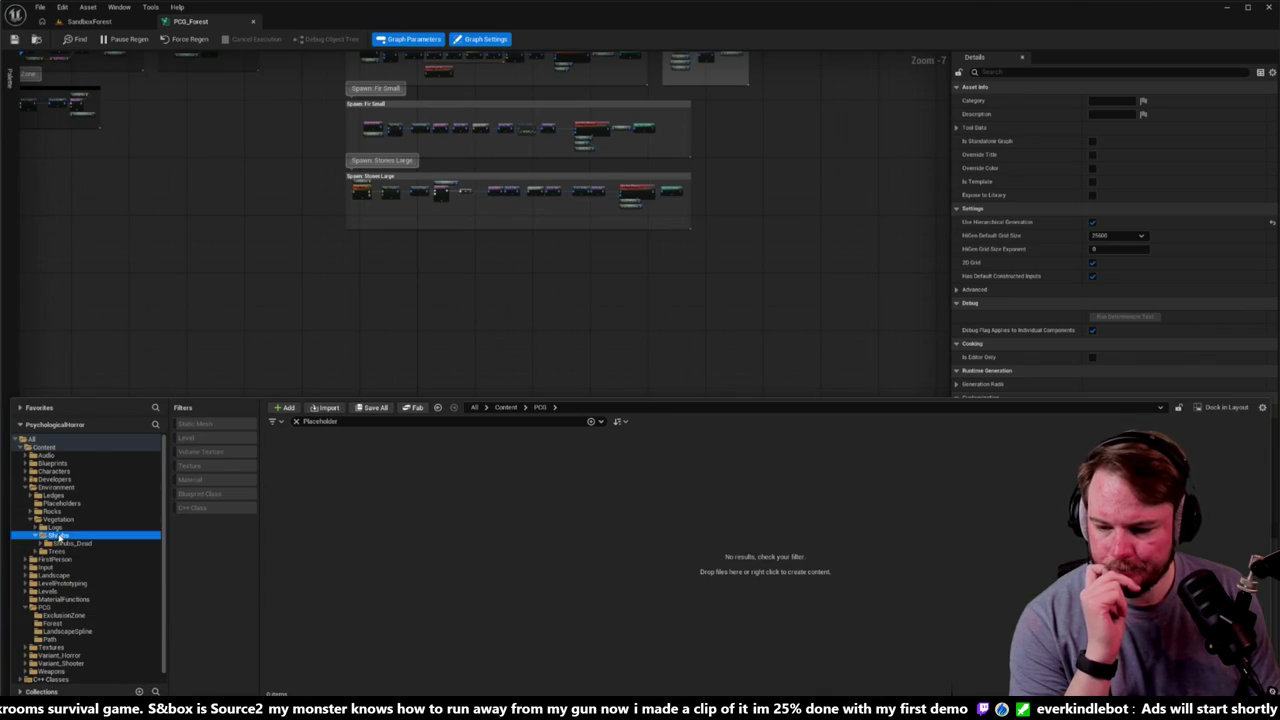
click(296, 421)
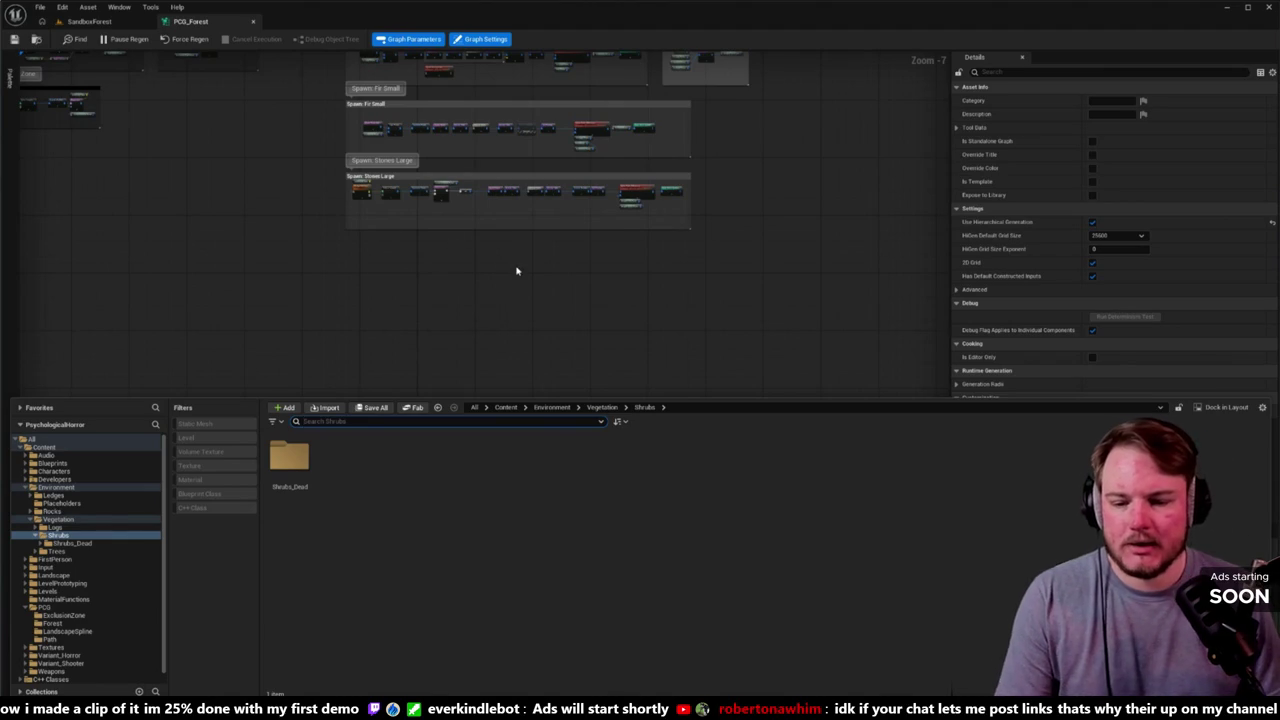
Step: Review the Shrubs_Dead meshes, hide the drawer, select Spawn: Fir Small, and maximize Paint
click(397, 334)
key(ctrl+space)
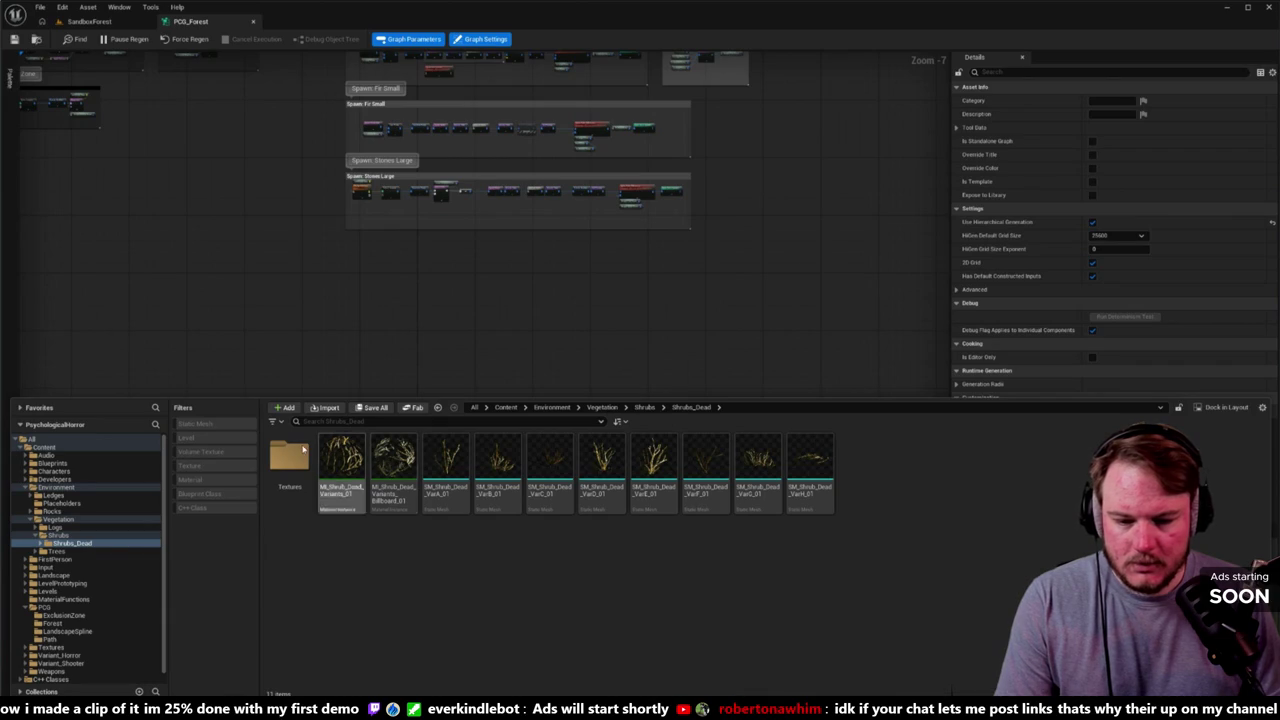
key(ctrl+space)
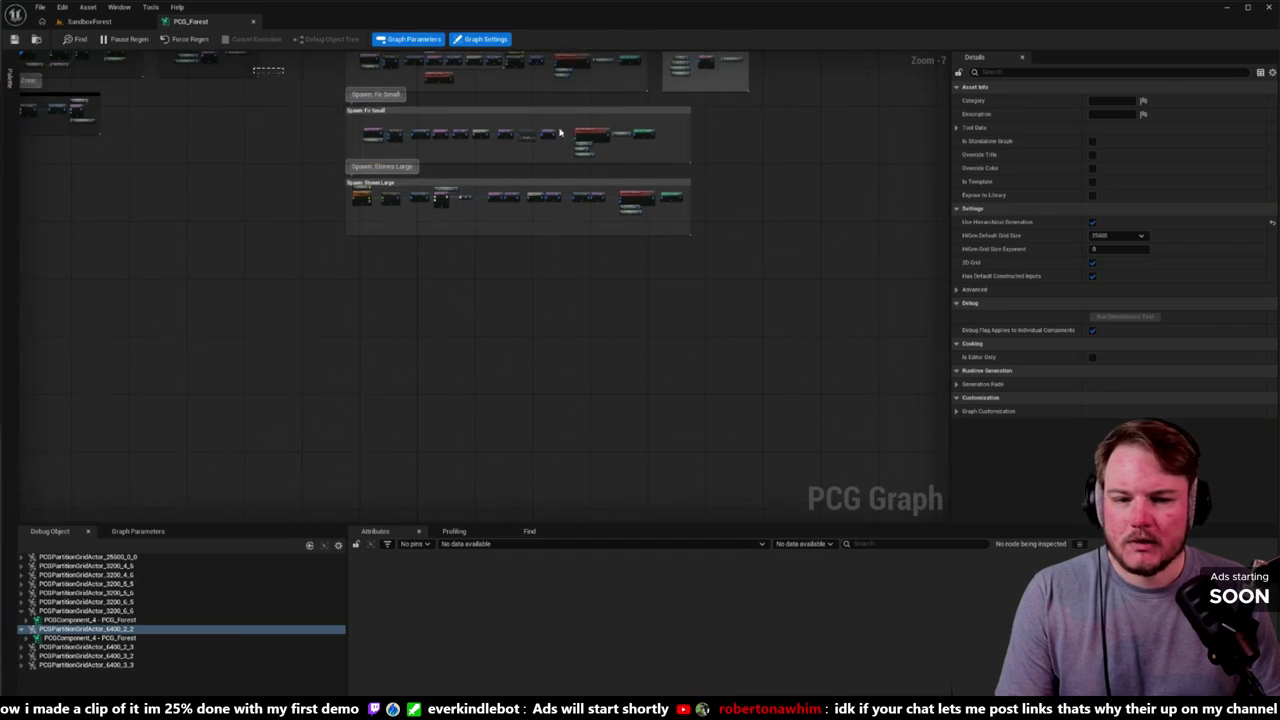
click(394, 107)
double_click(158, 88)
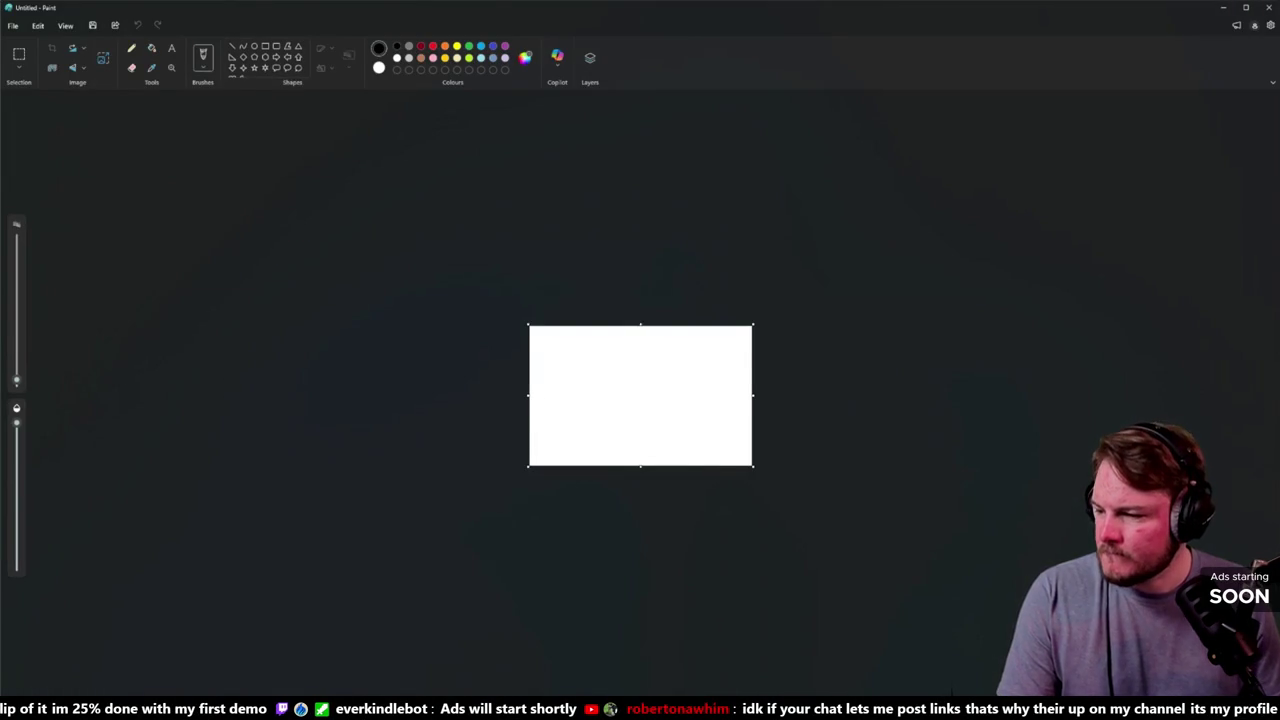
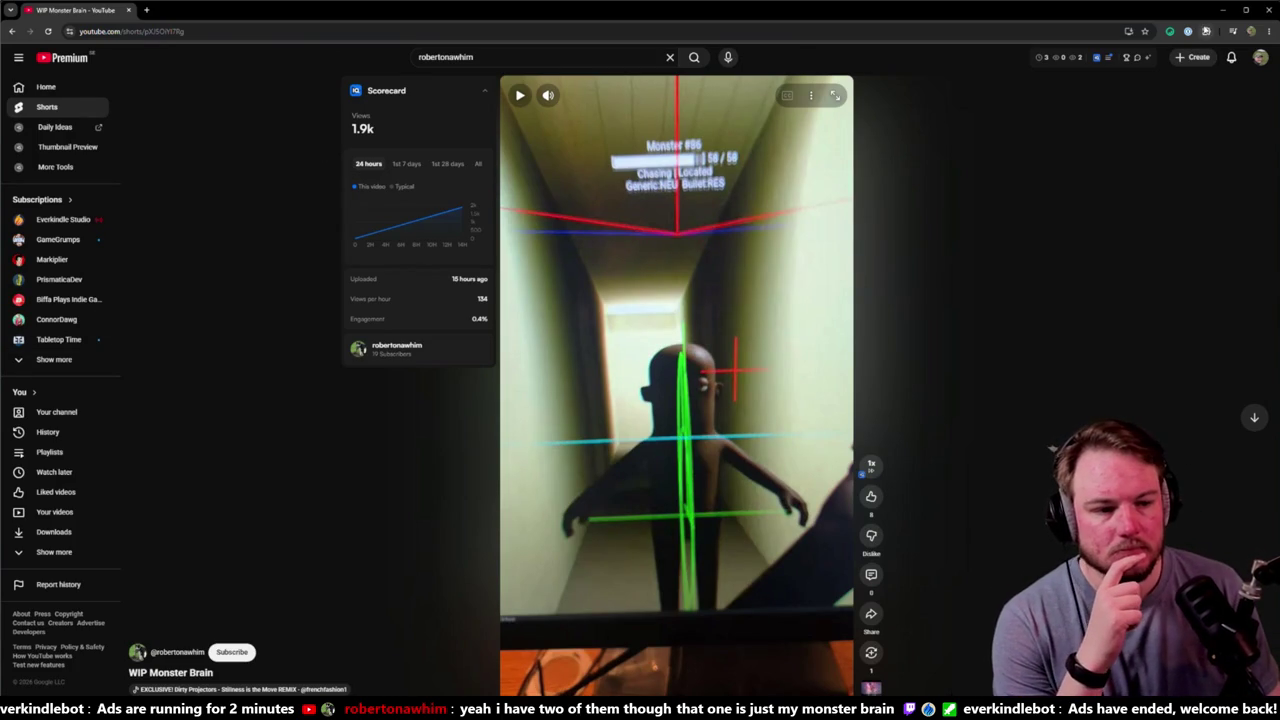
Step: Resume and then pause the WIP Monster Brain Short, then return to the channel's Shorts grid
click(1207, 31)
click(1066, 346)
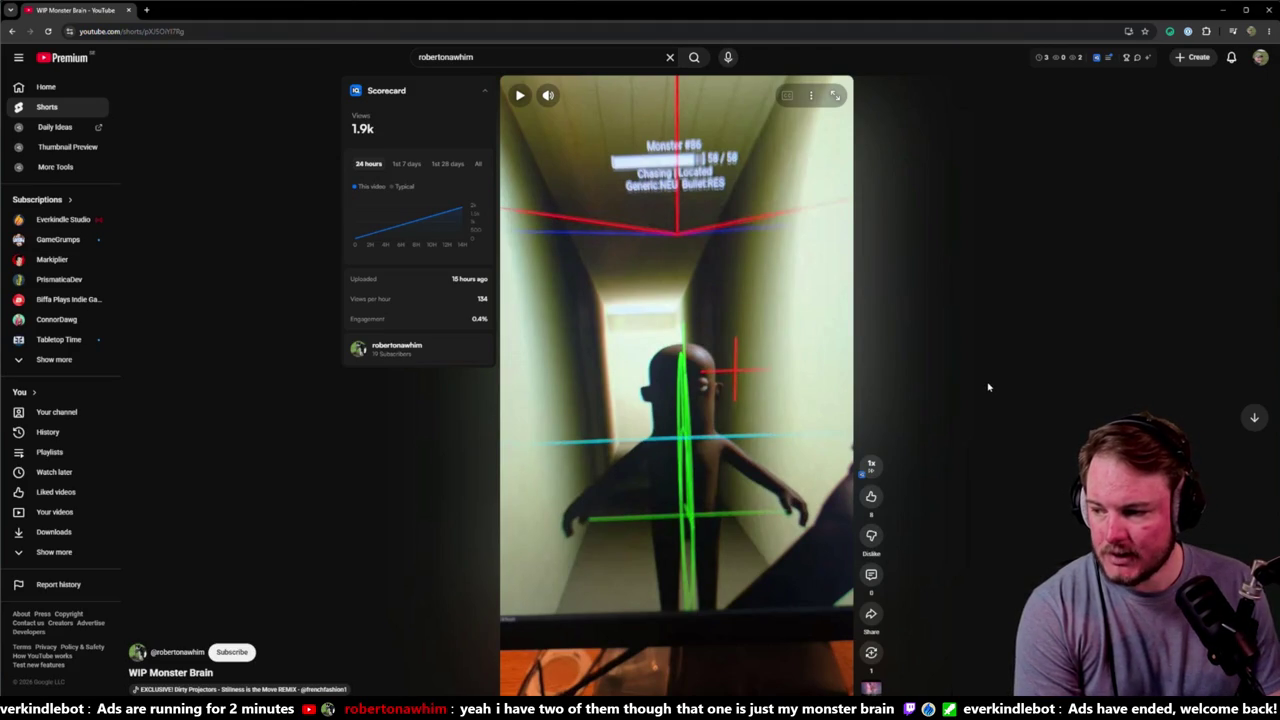
click(781, 347)
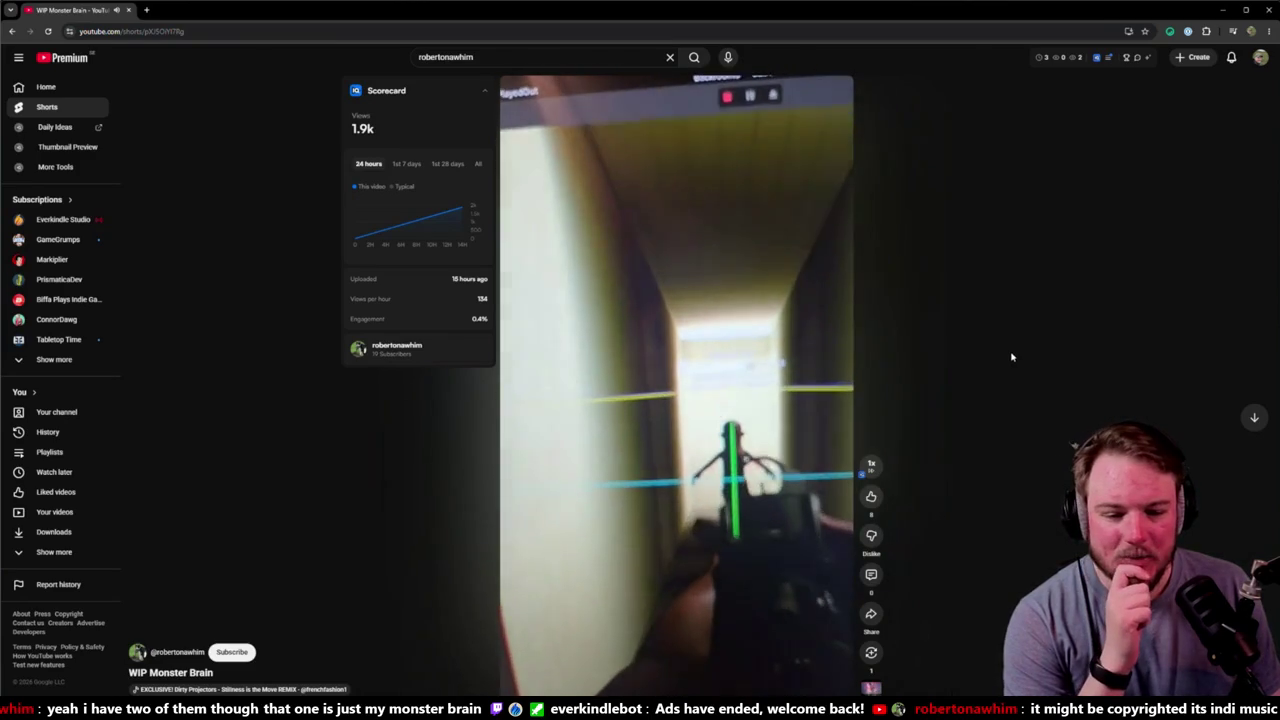
mouse_move(778, 355)
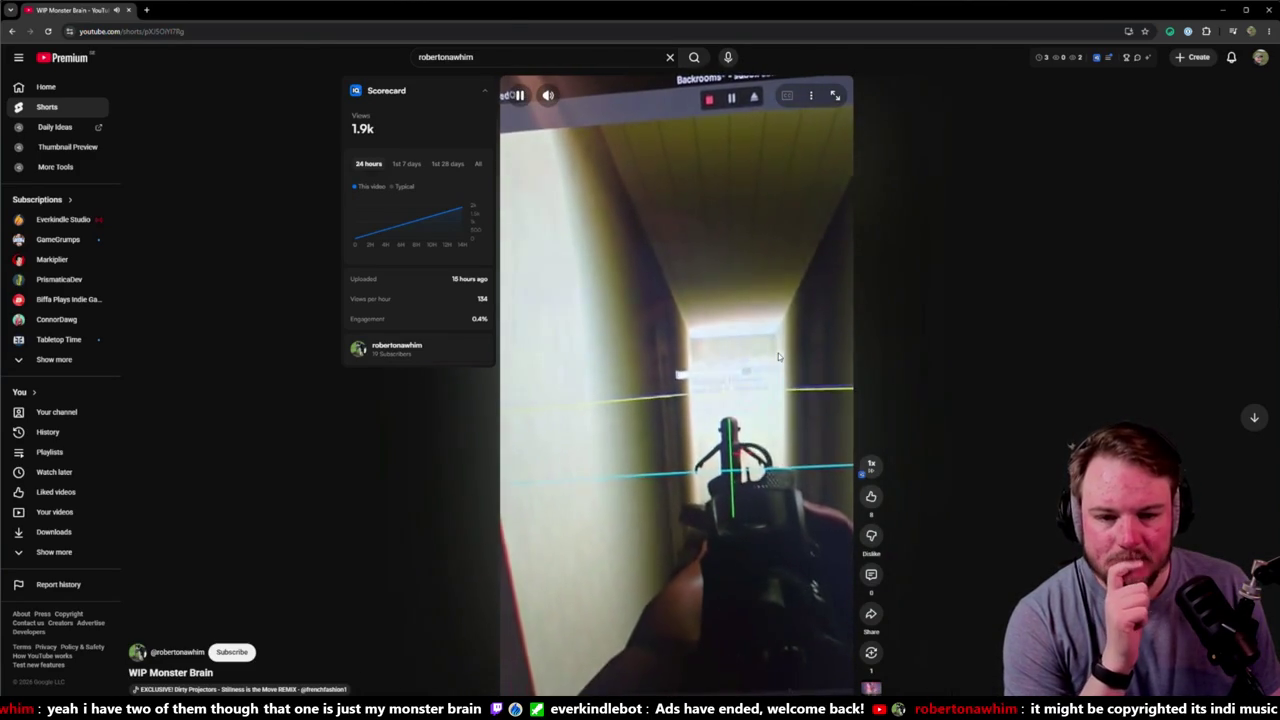
key(space)
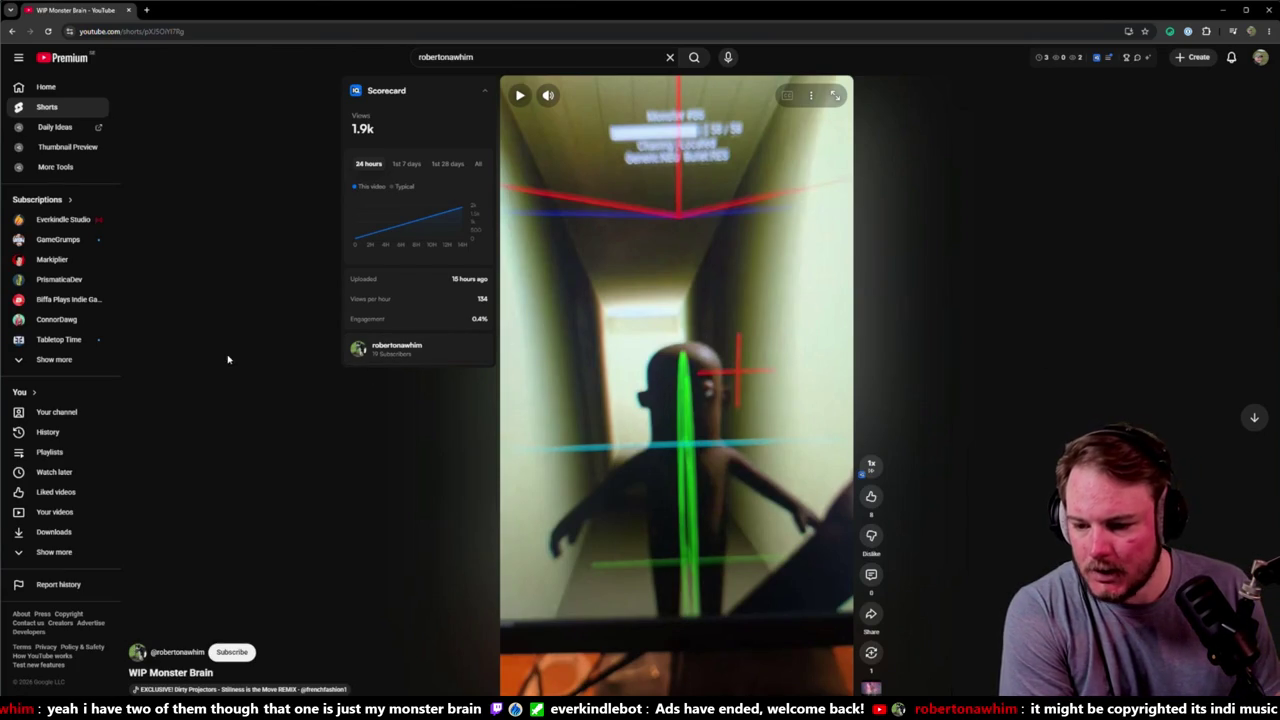
key(alt+Left)
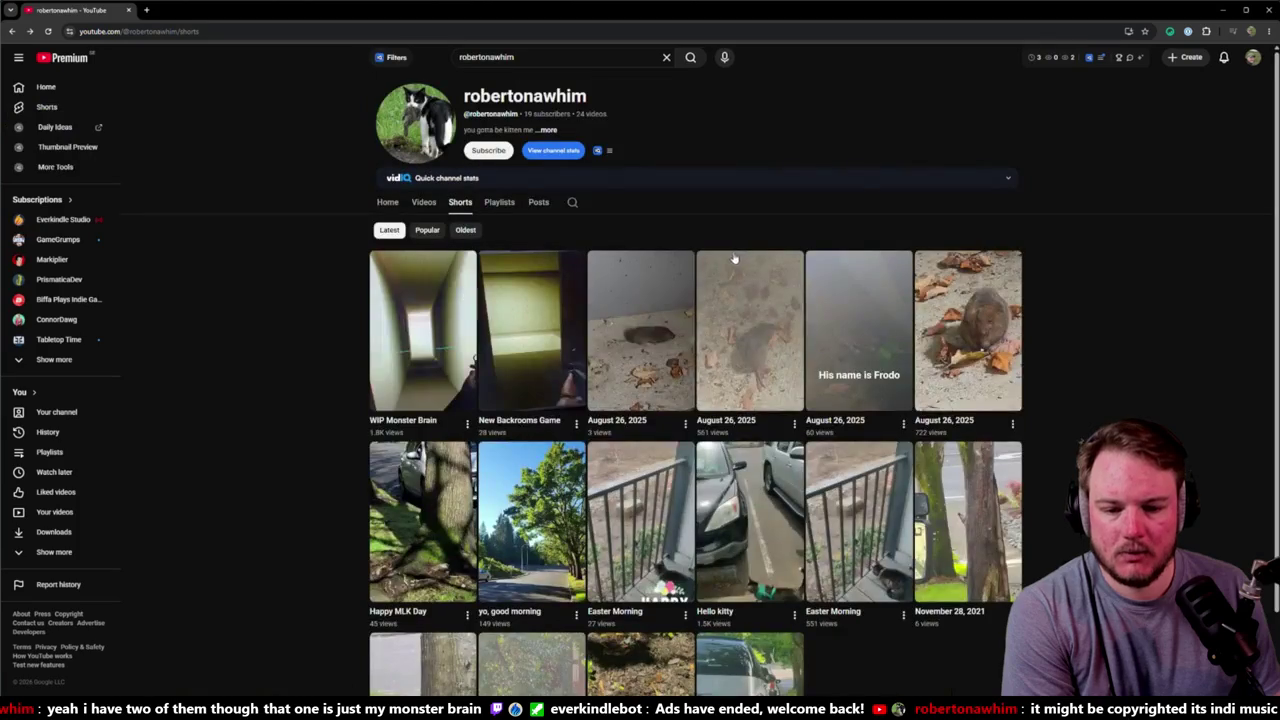
Step: Open the New Backrooms Game Short, start it playing, and skim ahead through its playback
click(550, 316)
click(662, 307)
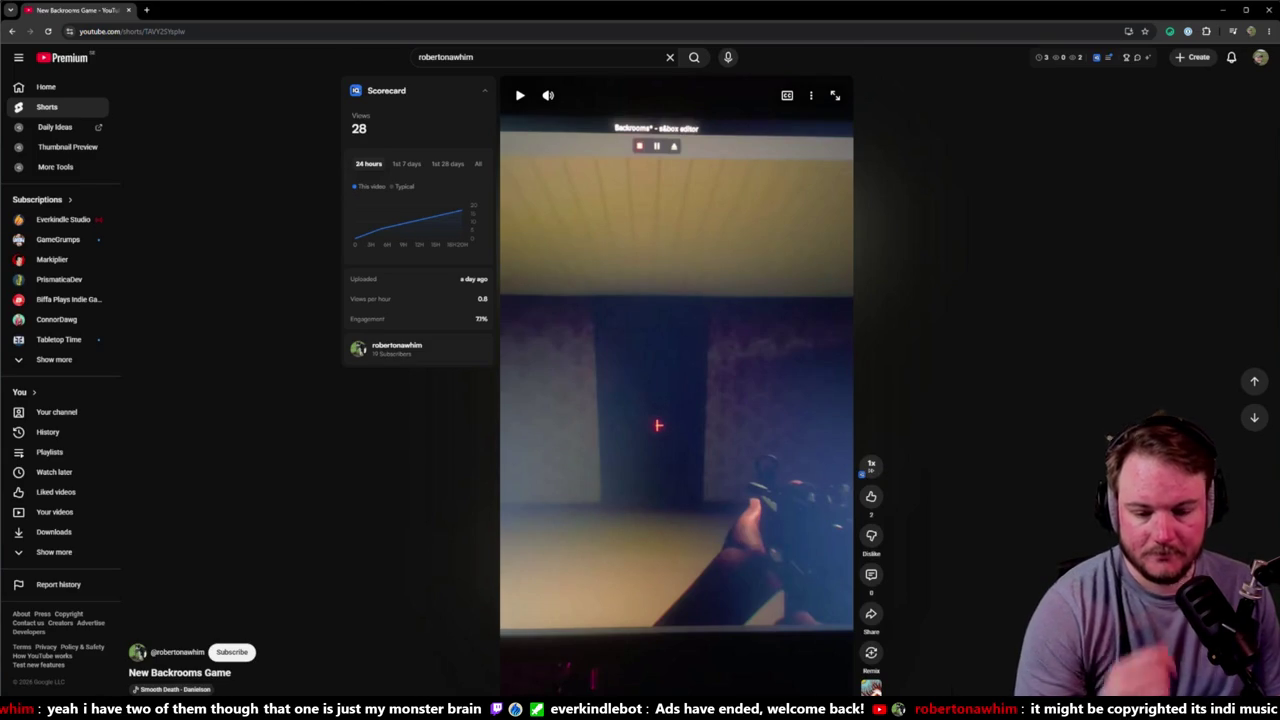
click(735, 300)
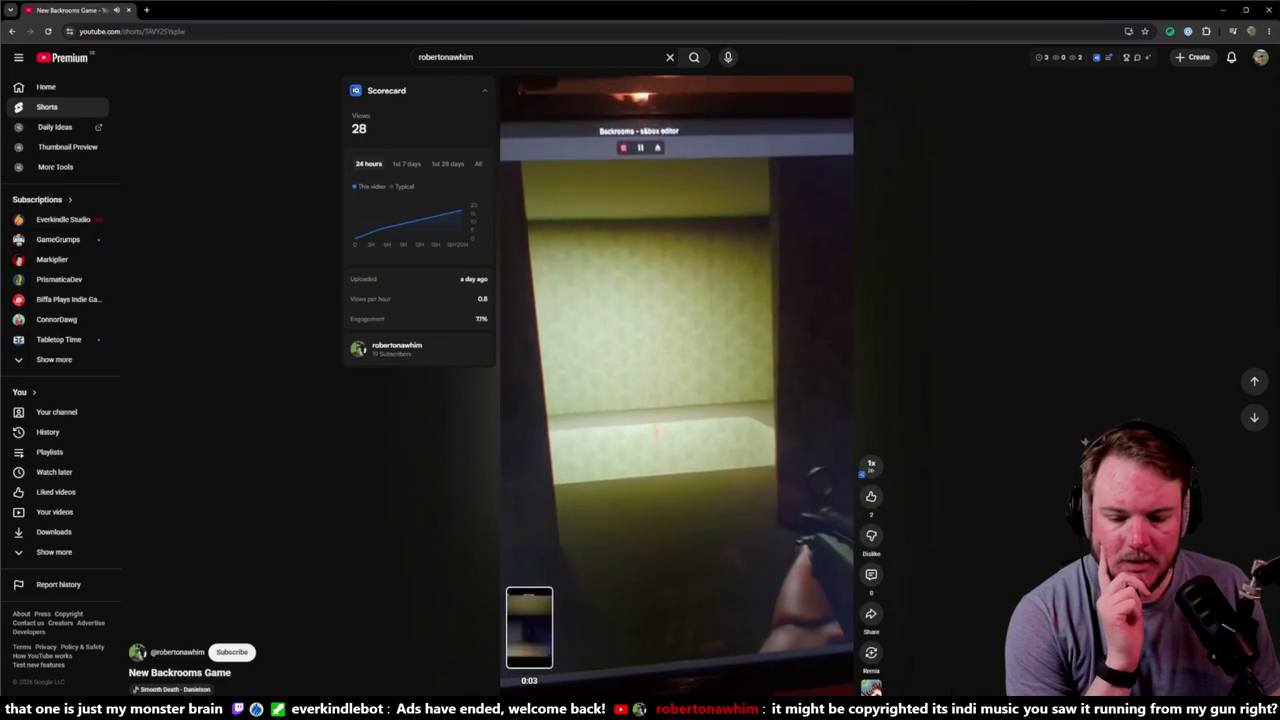
drag(529, 685, 135, 690)
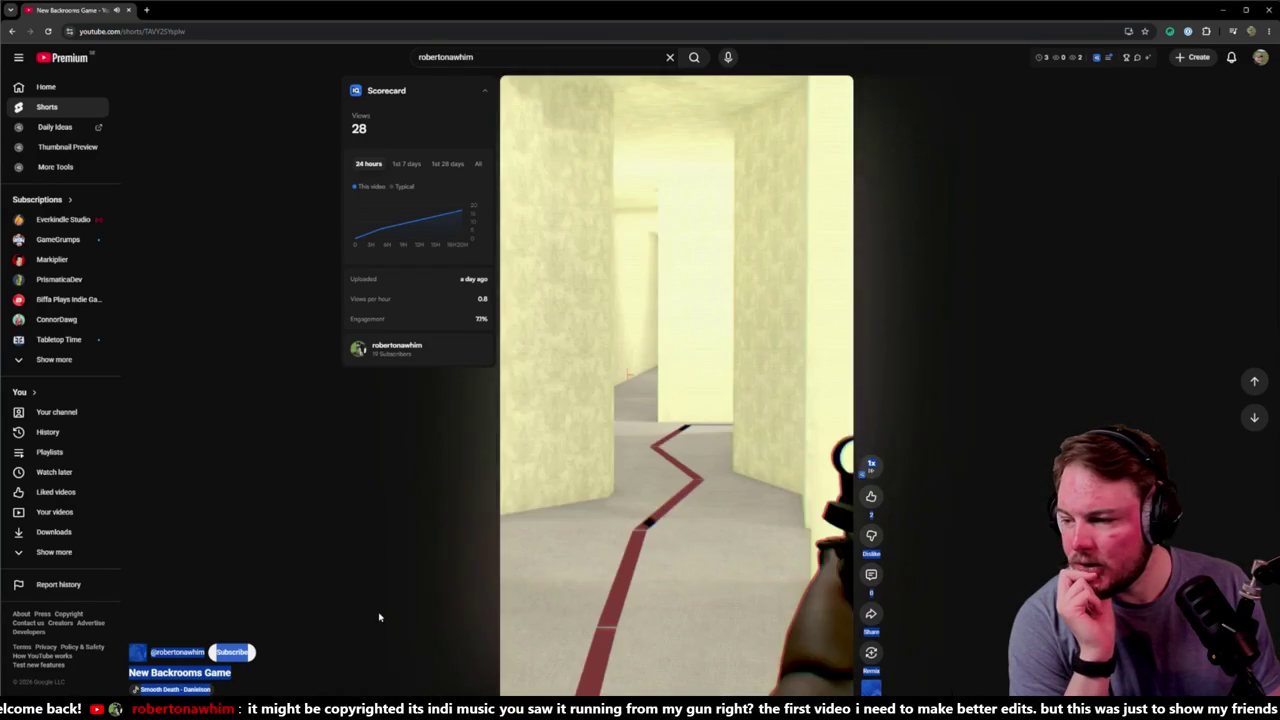
mouse_move(703, 551)
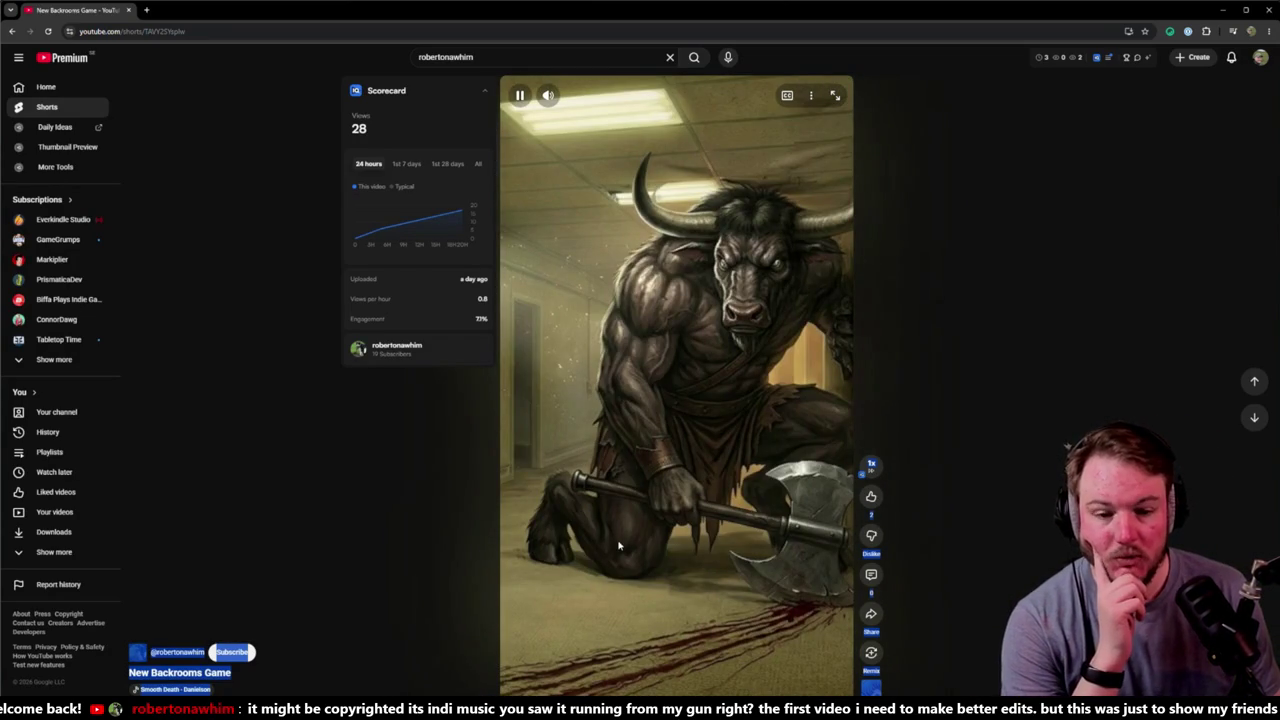
Step: Pause the New Backrooms Game Short, return to the Shorts grid, and reopen WIP Monster Brain
click(533, 436)
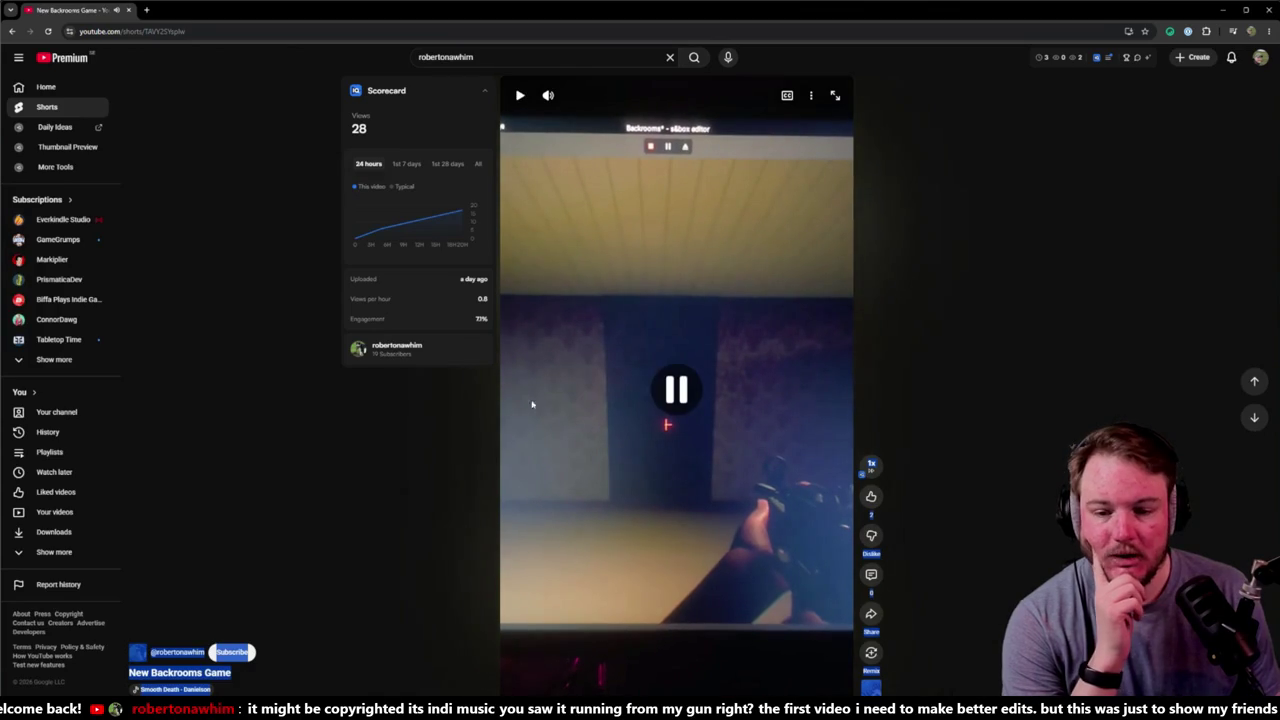
key(alt+Left)
click(470, 418)
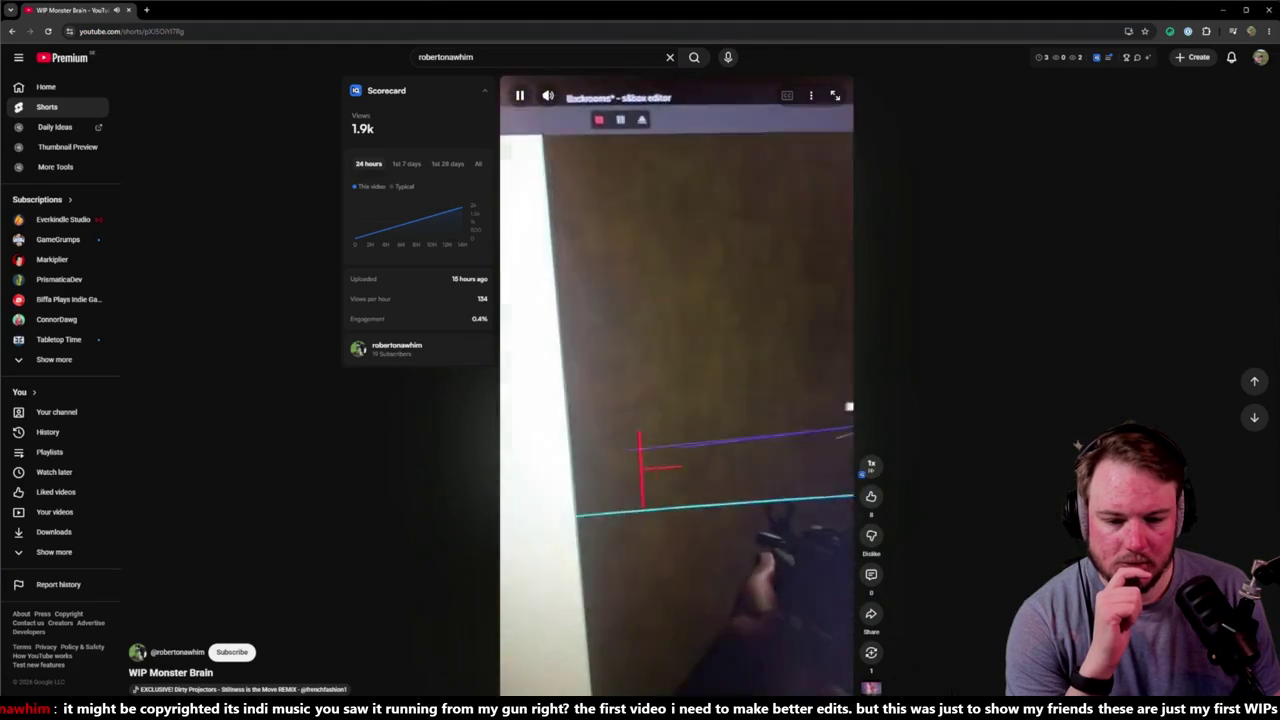
Step: Pause the WIP Monster Brain Short and switch to the blank Paint window
key(space)
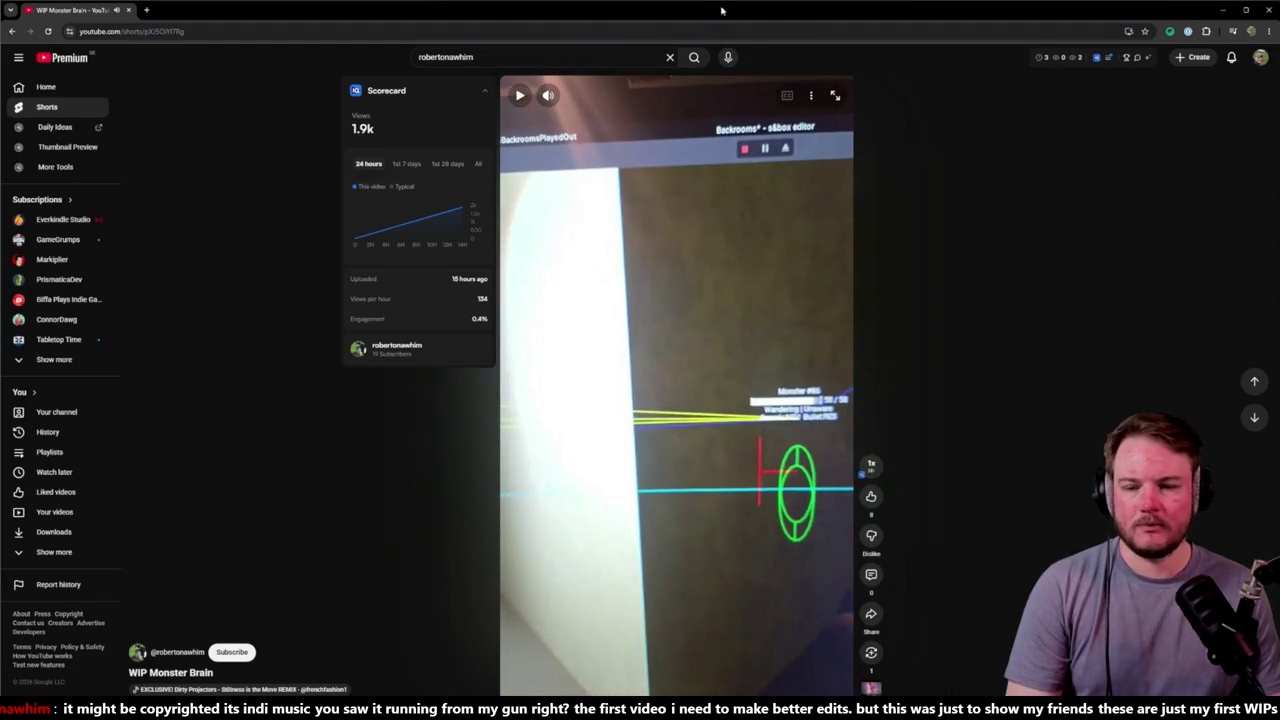
key(alt+Tab)
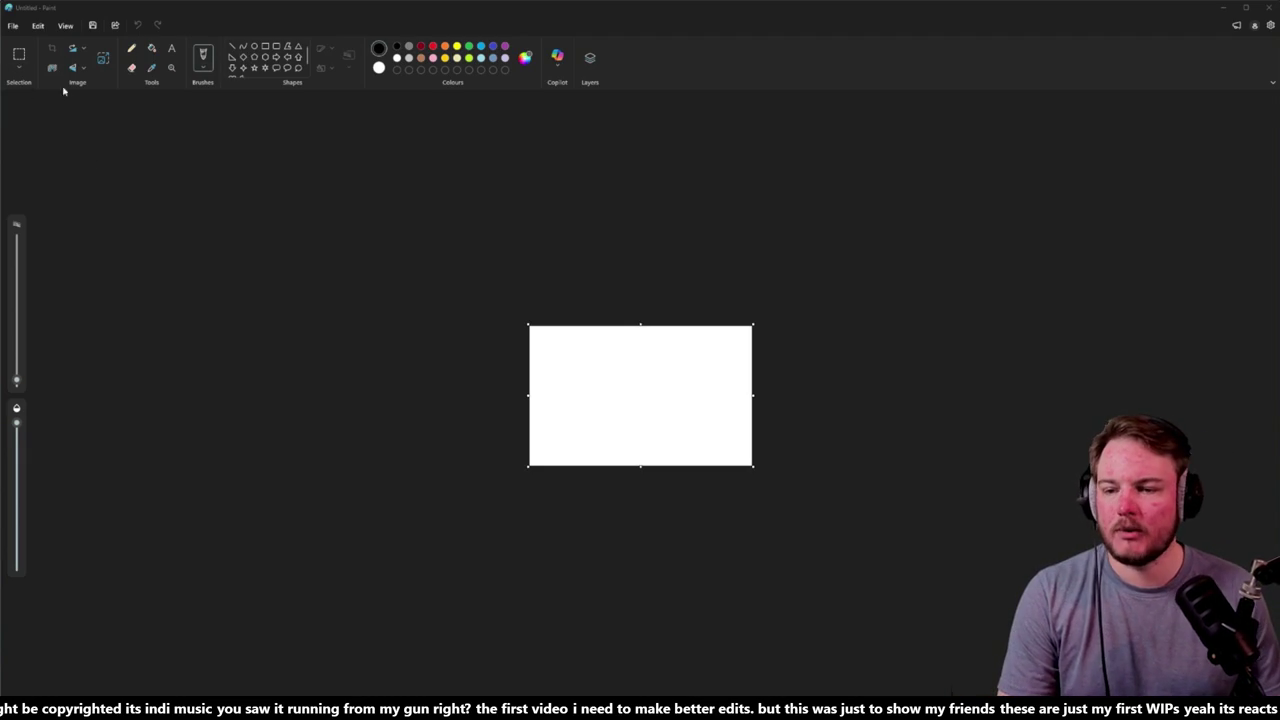
Step: Start a new Paint canvas and fill it entirely with black using the Fill bucket
scroll(665, 391, up, 5)
click(663, 390)
scroll(663, 390, down, 2)
click(13, 25)
click(27, 43)
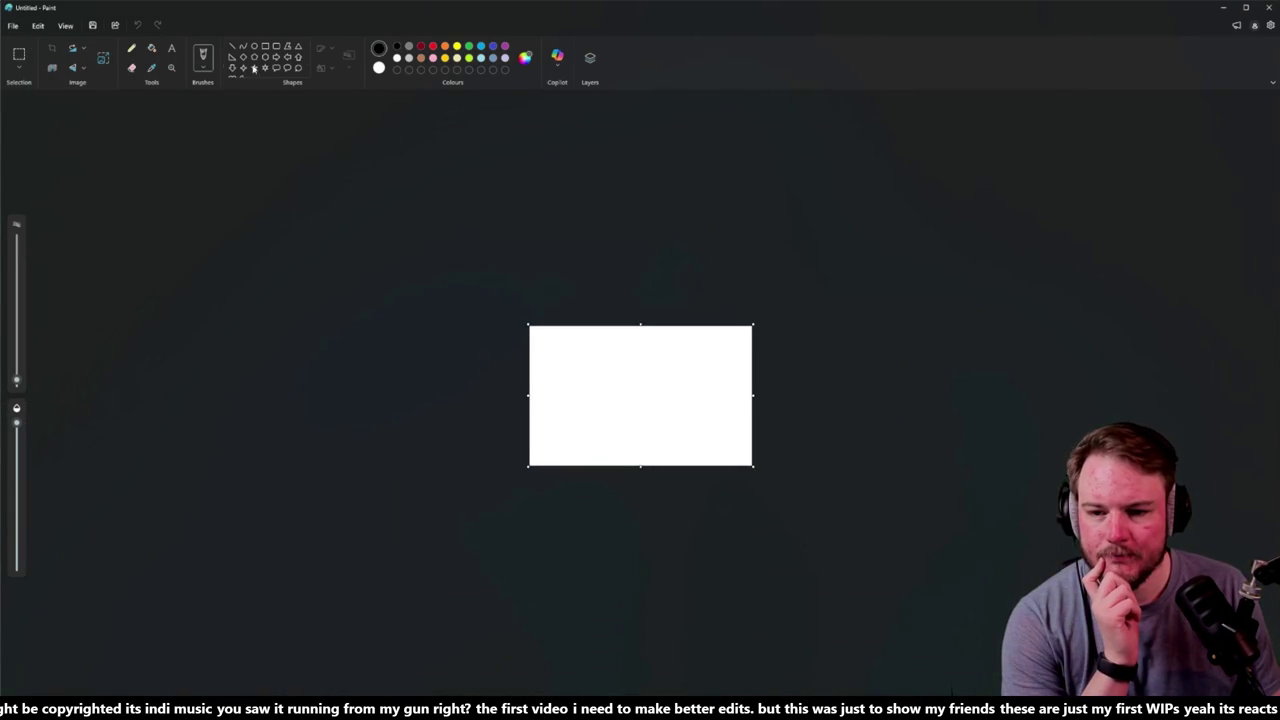
click(152, 49)
click(638, 352)
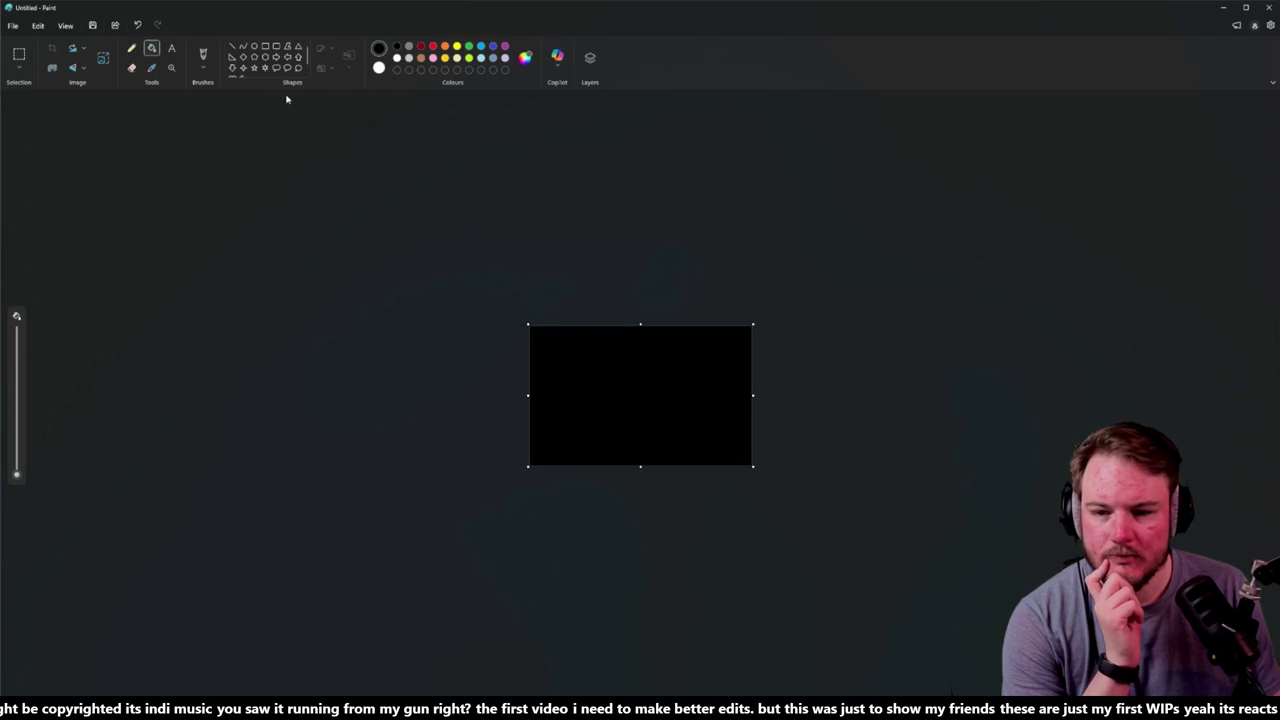
Step: Switch to the brush with white as the colour, try a wavy stroke, and undo it
click(203, 55)
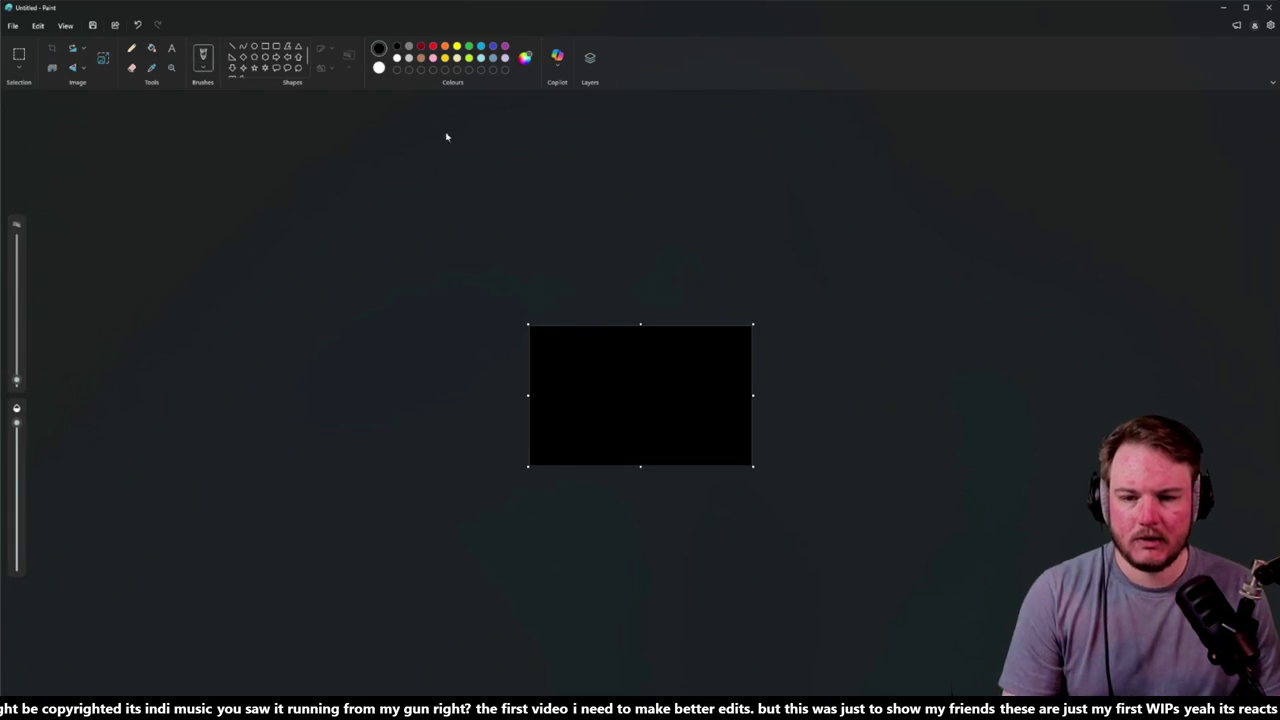
click(379, 68)
scroll(628, 388, up, 5)
drag(530, 280, 565, 450)
key(ctrl+z)
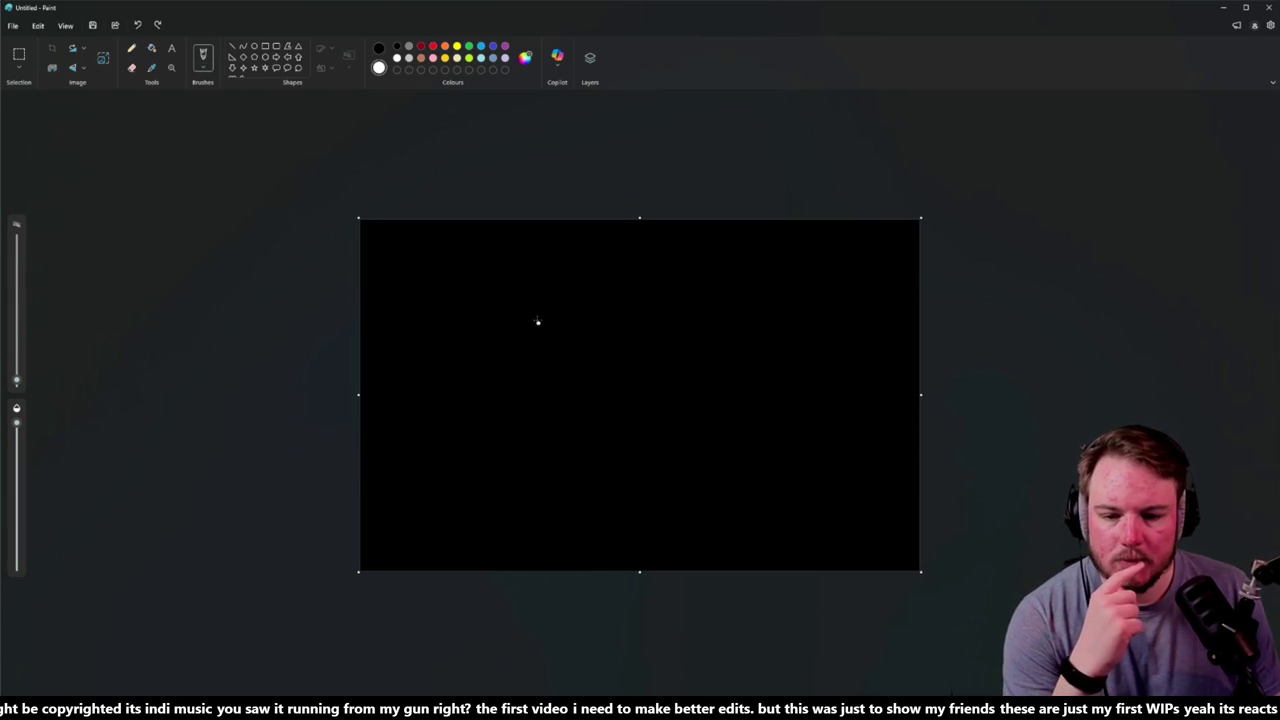
Step: Draw white loops, a red diagonal line, white outlines on both sides, and a jagged white edge
drag(487, 313, 518, 293)
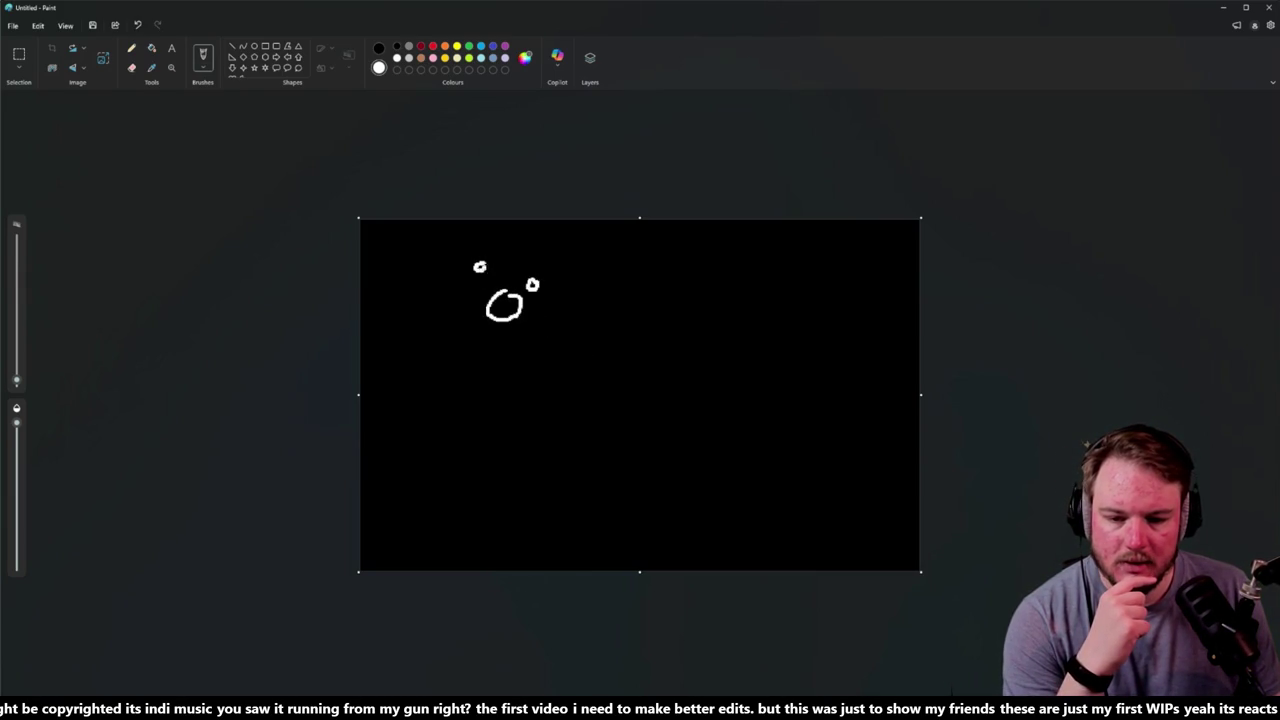
mouse_move(790, 379)
mouse_down()
mouse_move(762, 378)
mouse_move(813, 392)
mouse_move(796, 378)
mouse_up()
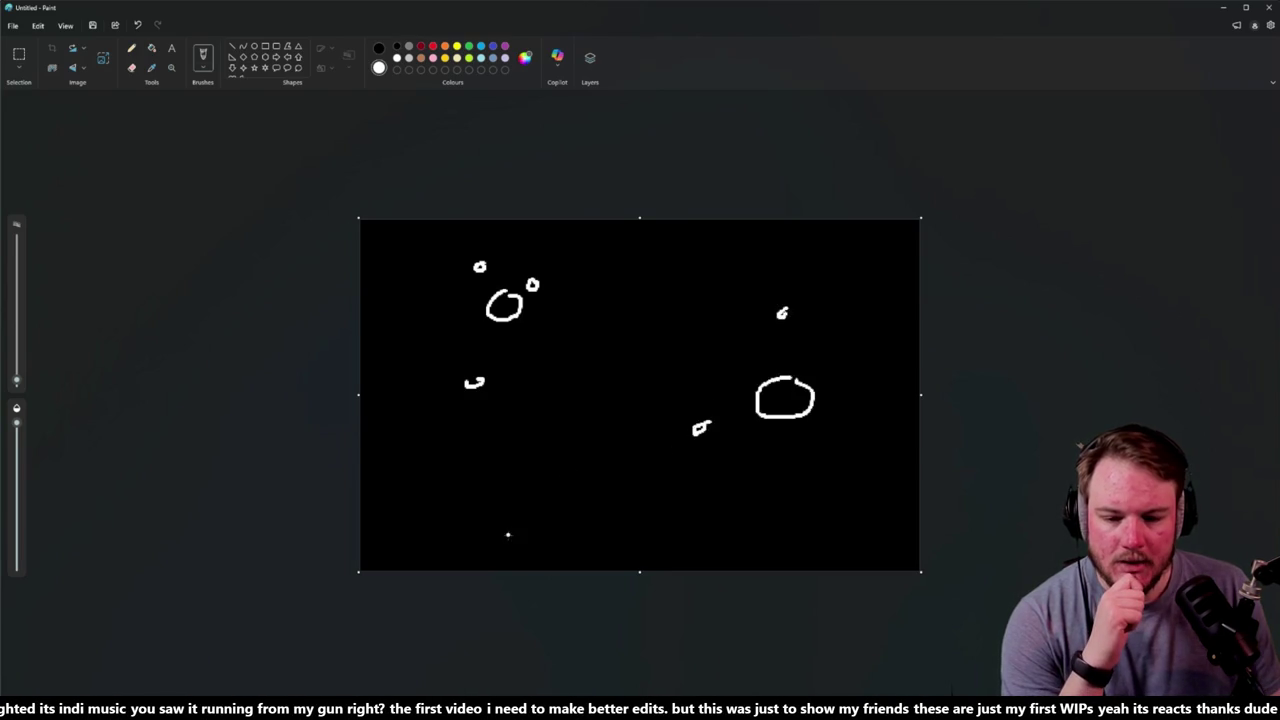
click(433, 47)
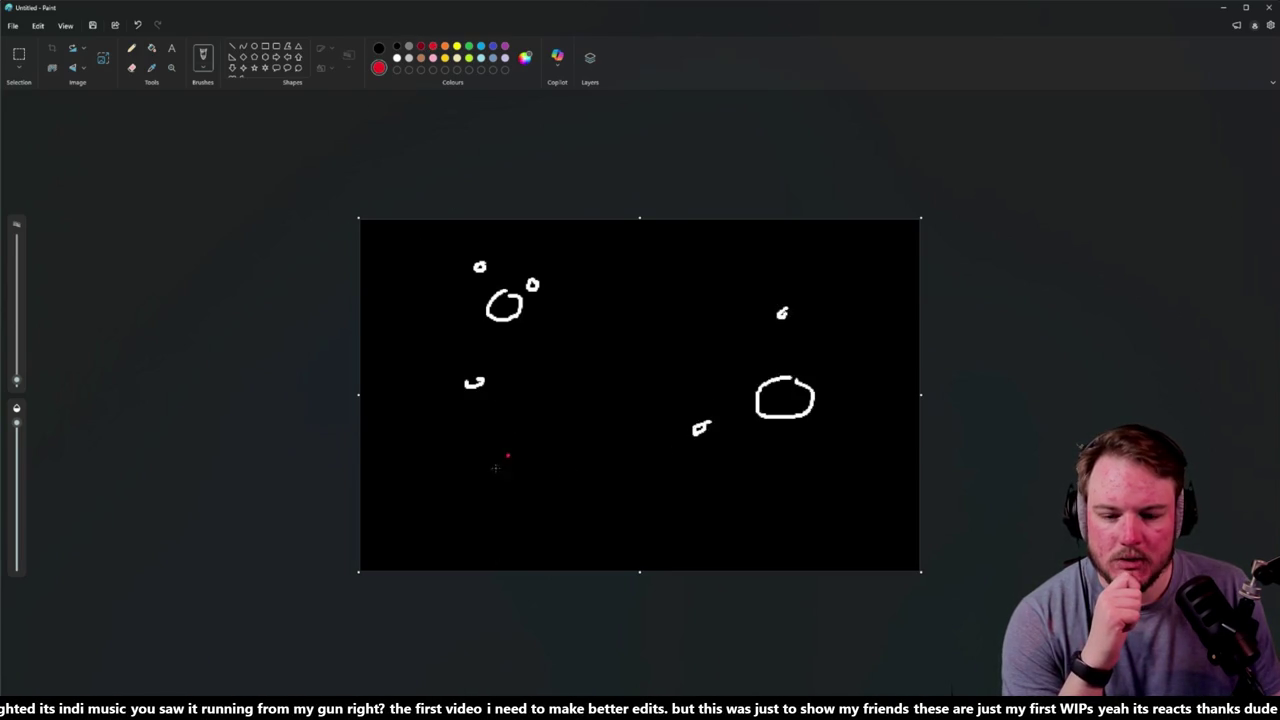
mouse_move(485, 530)
mouse_down()
mouse_move(560, 428)
mouse_move(641, 362)
mouse_move(716, 249)
mouse_up()
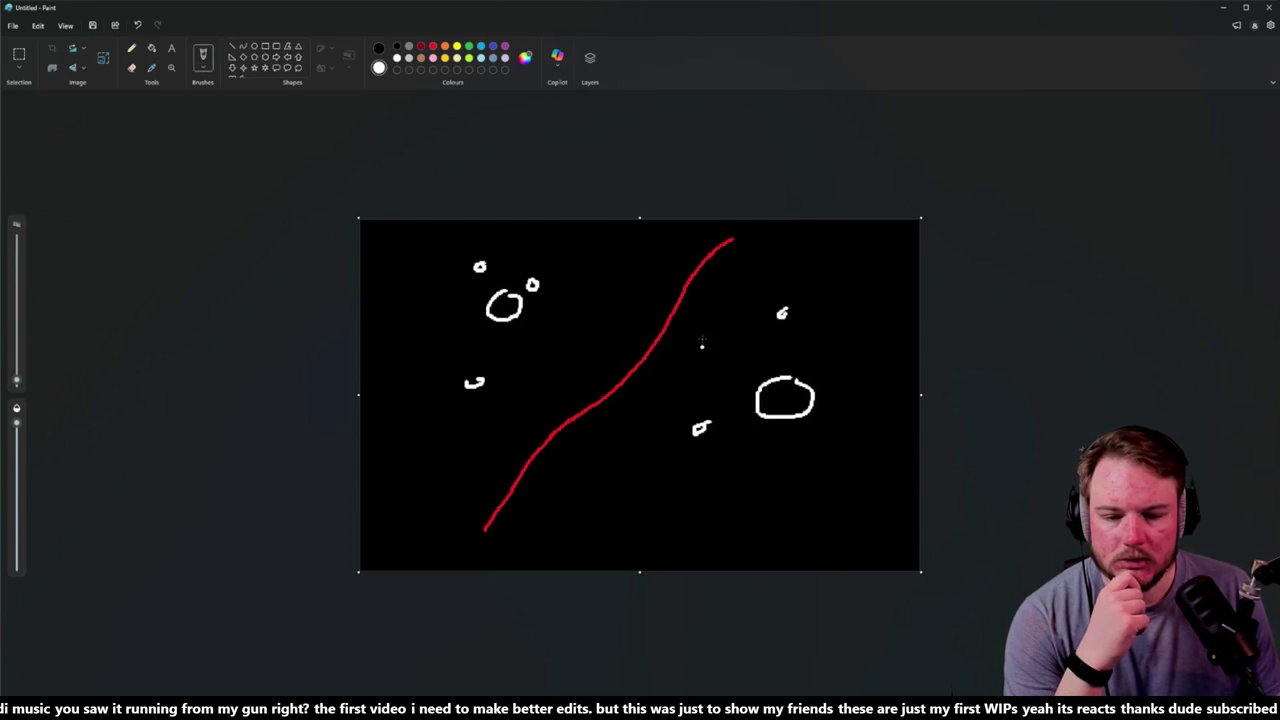
mouse_move(698, 305)
mouse_down()
mouse_move(590, 511)
mouse_move(762, 489)
mouse_move(868, 452)
mouse_move(857, 336)
mouse_move(798, 276)
mouse_move(701, 306)
mouse_up()
mouse_move(604, 300)
mouse_down()
mouse_move(486, 452)
mouse_move(438, 462)
mouse_move(436, 265)
mouse_move(525, 237)
mouse_move(597, 272)
mouse_up()
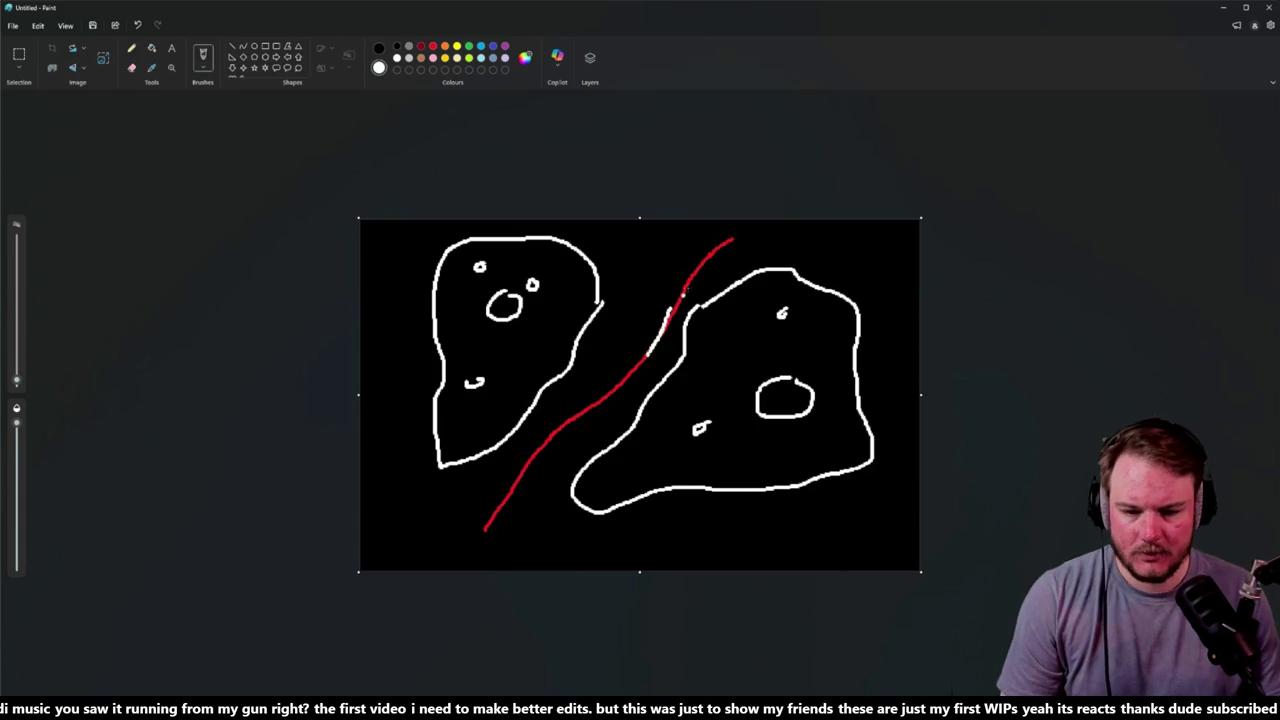
mouse_move(721, 234)
mouse_down()
mouse_move(692, 252)
mouse_move(647, 364)
mouse_move(592, 394)
mouse_up()
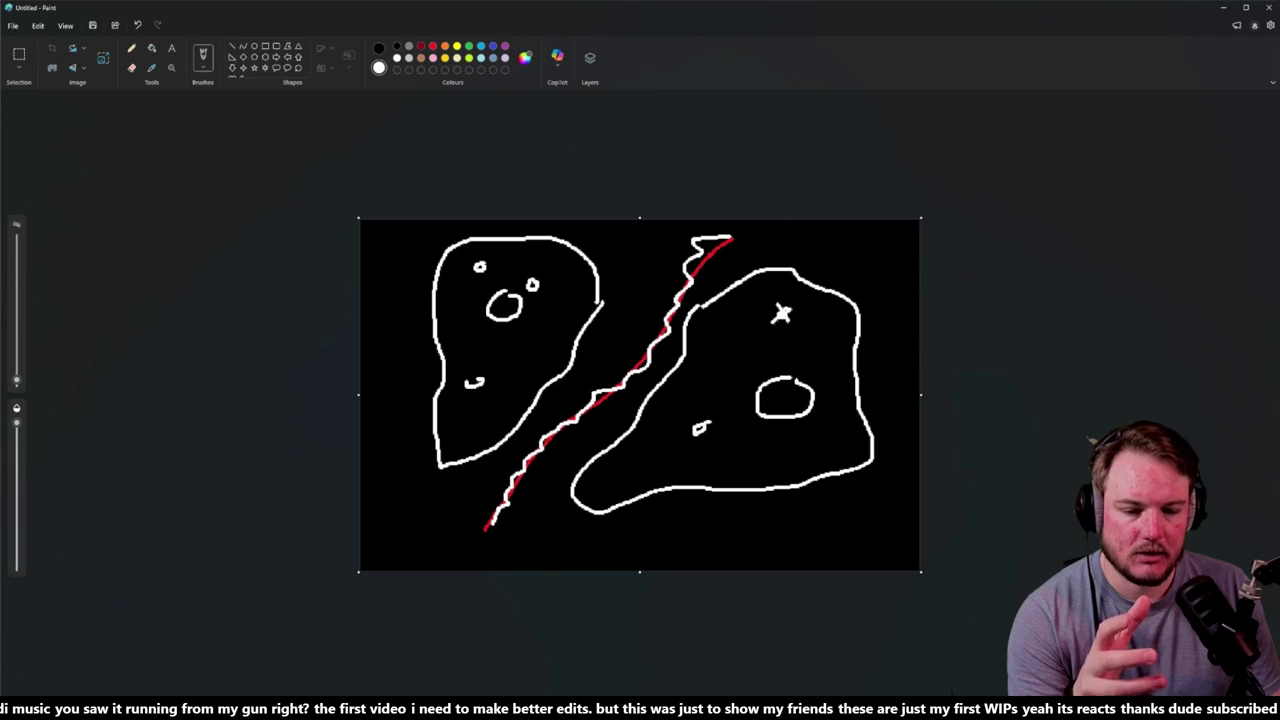
Step: Sprinkle small white dots around the star and in the right region
click(778, 296)
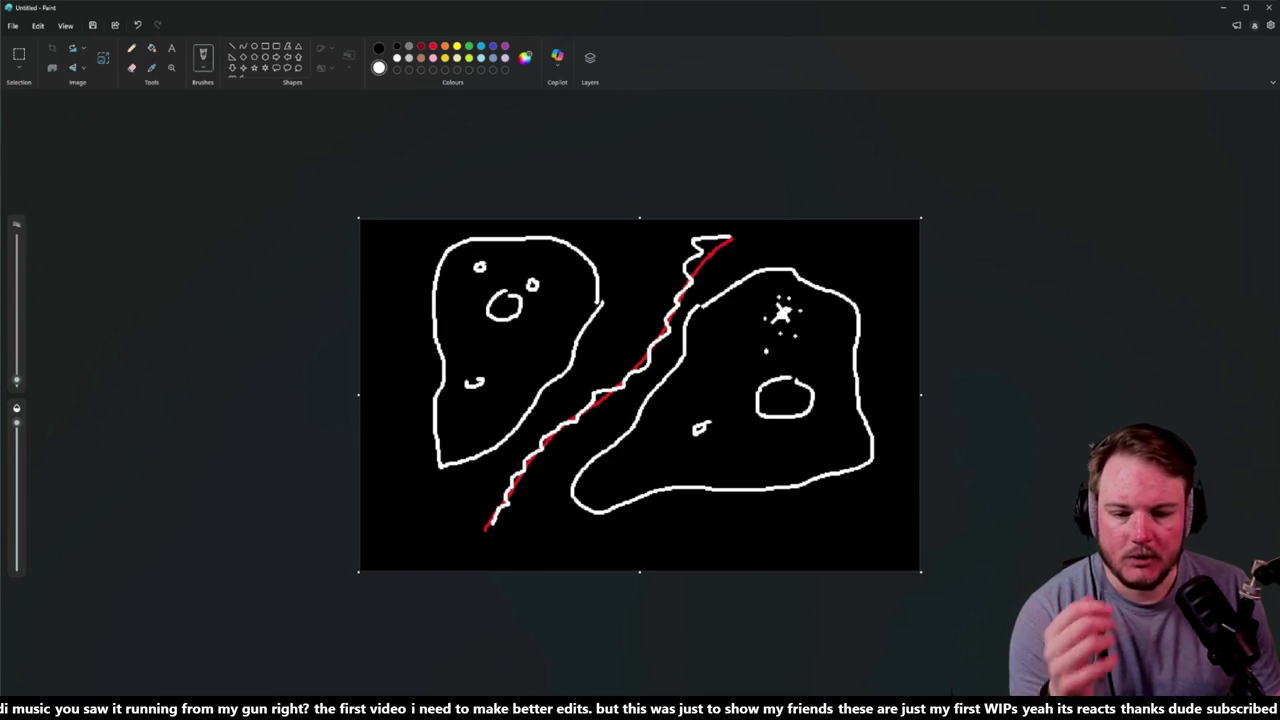
click(777, 371)
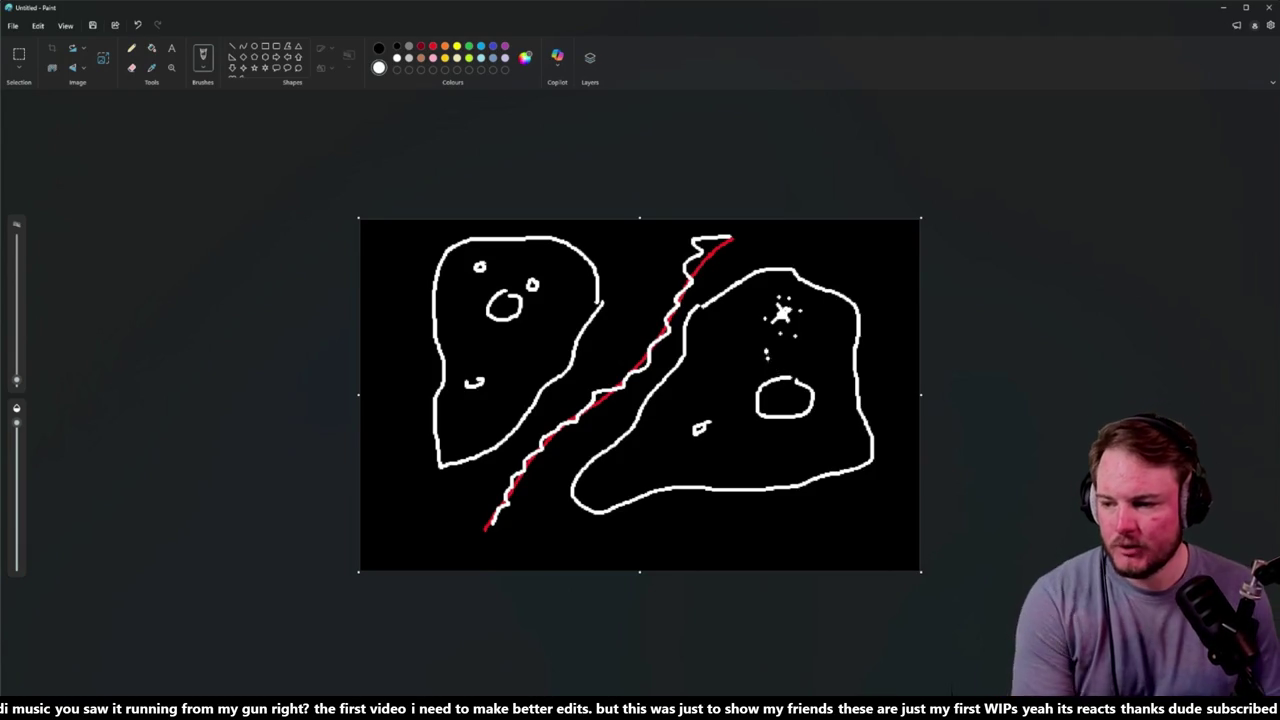
click(766, 357)
click(868, 271)
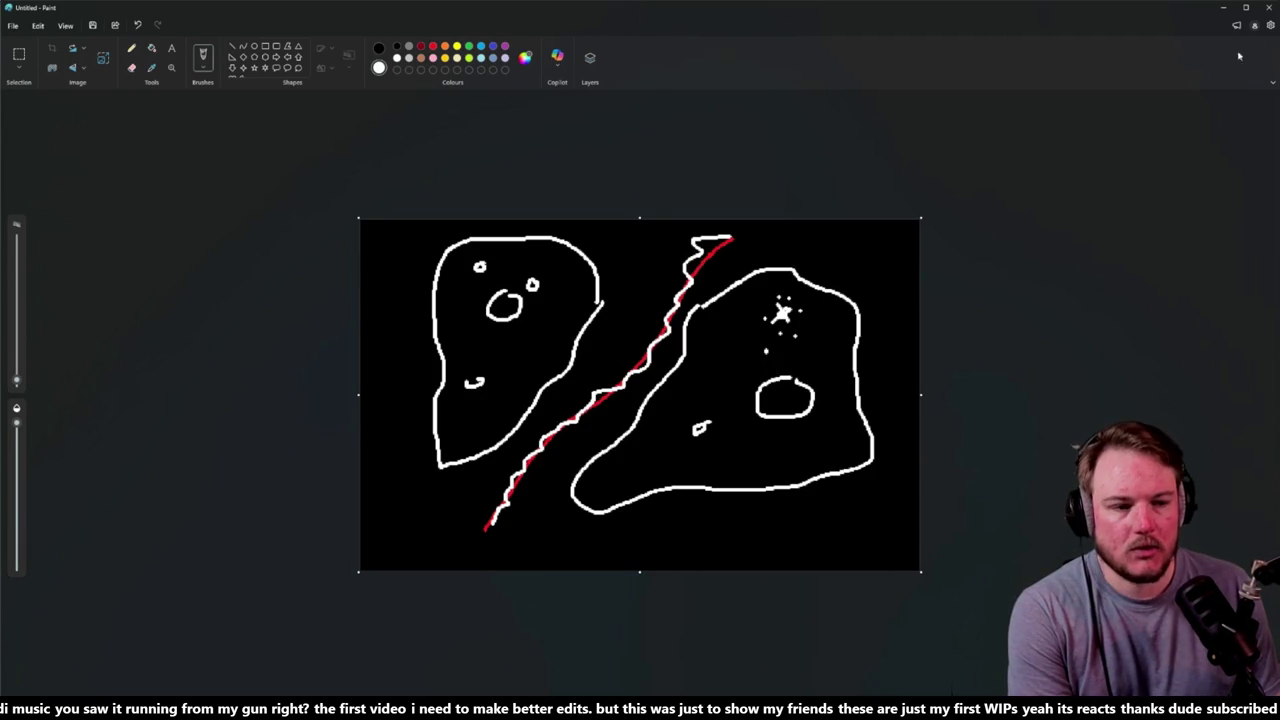
Step: Close Paint and discard the unsaved drawing
click(1271, 8)
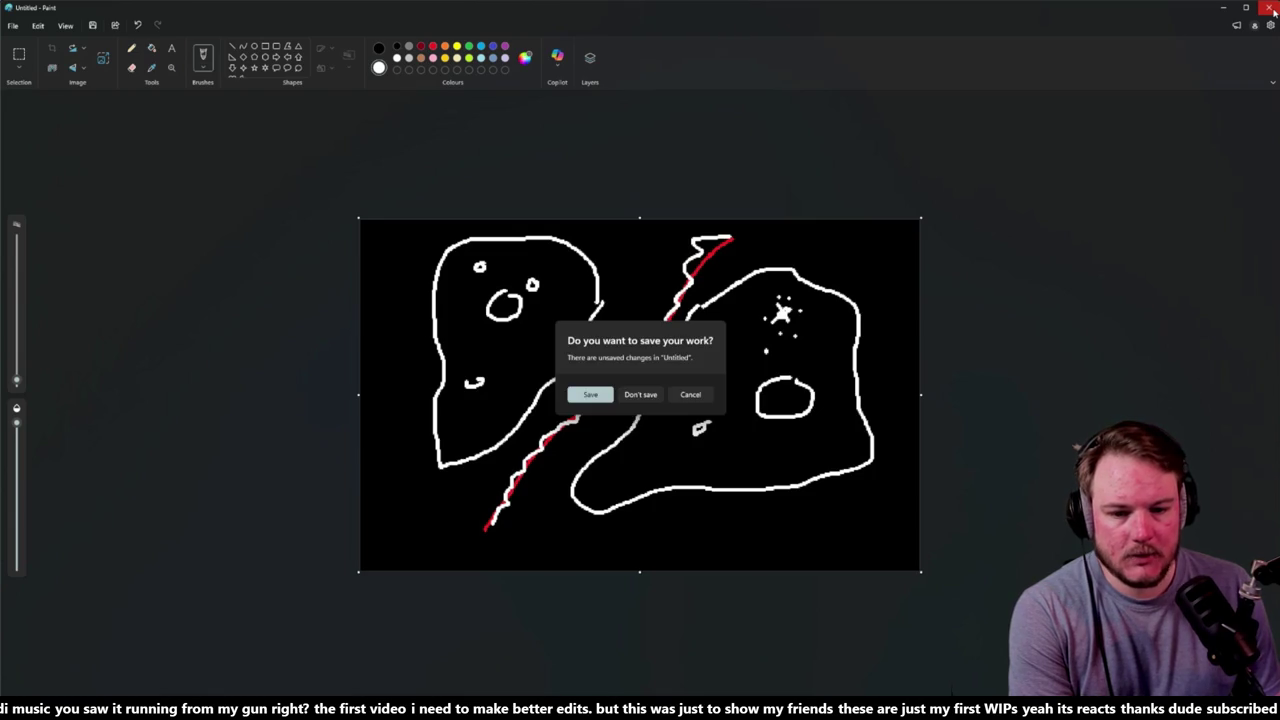
click(649, 402)
scroll(463, 337, down, 3)
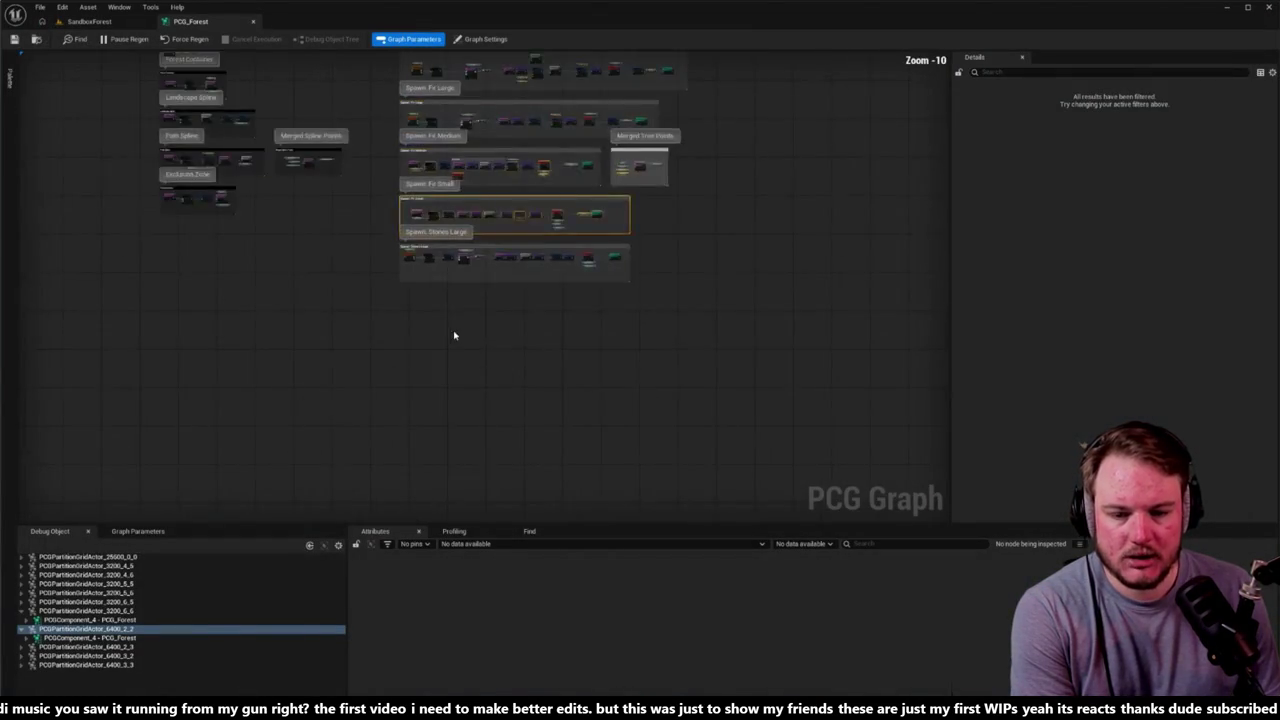
Step: Select the opening nodes of the Spawn: Pine chain and paste a copy of them
scroll(420, 323, up, 5)
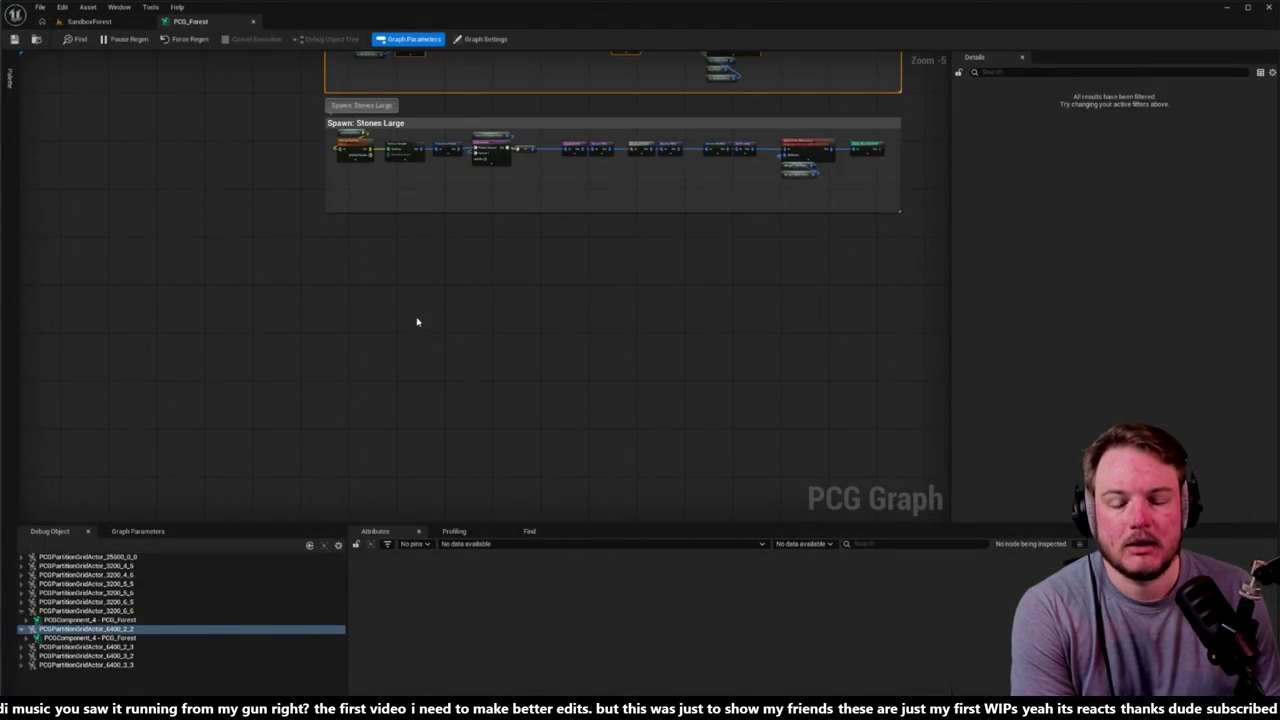
mouse_move(411, 372)
mouse_down()
mouse_move(306, 306)
mouse_move(294, 163)
mouse_up()
scroll(343, 214, up, 2)
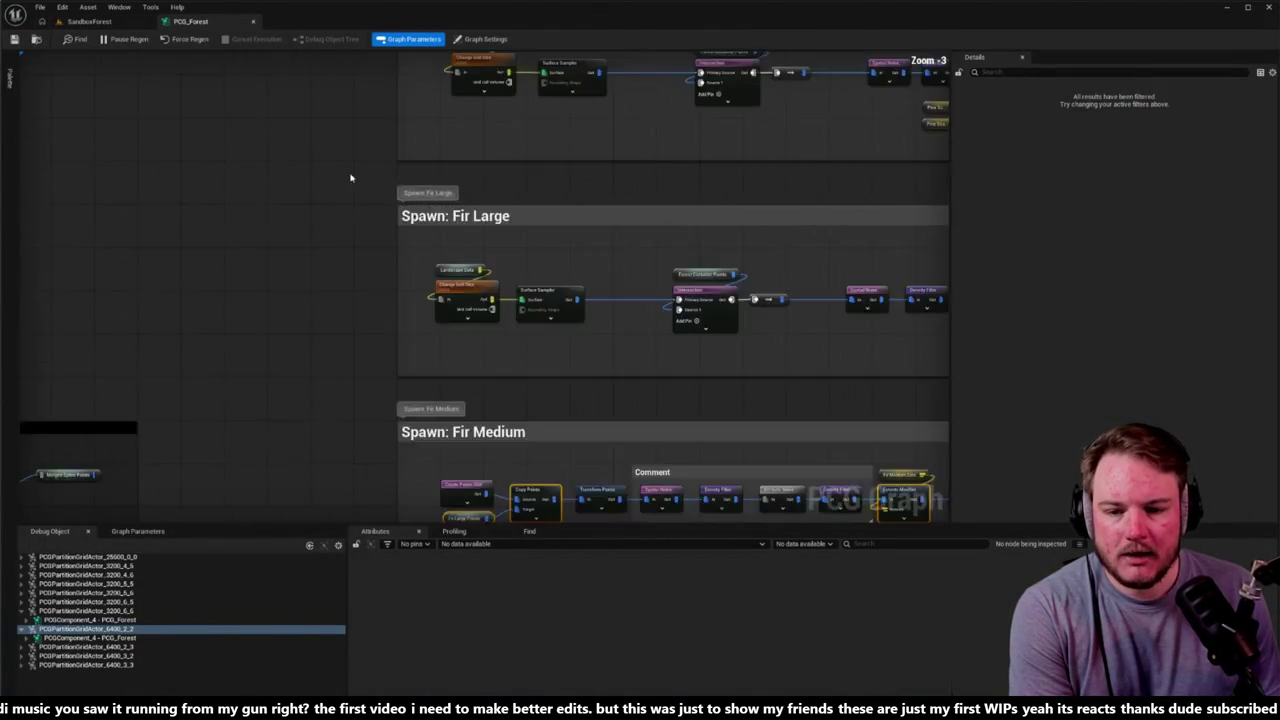
drag(252, 254, 134, 251)
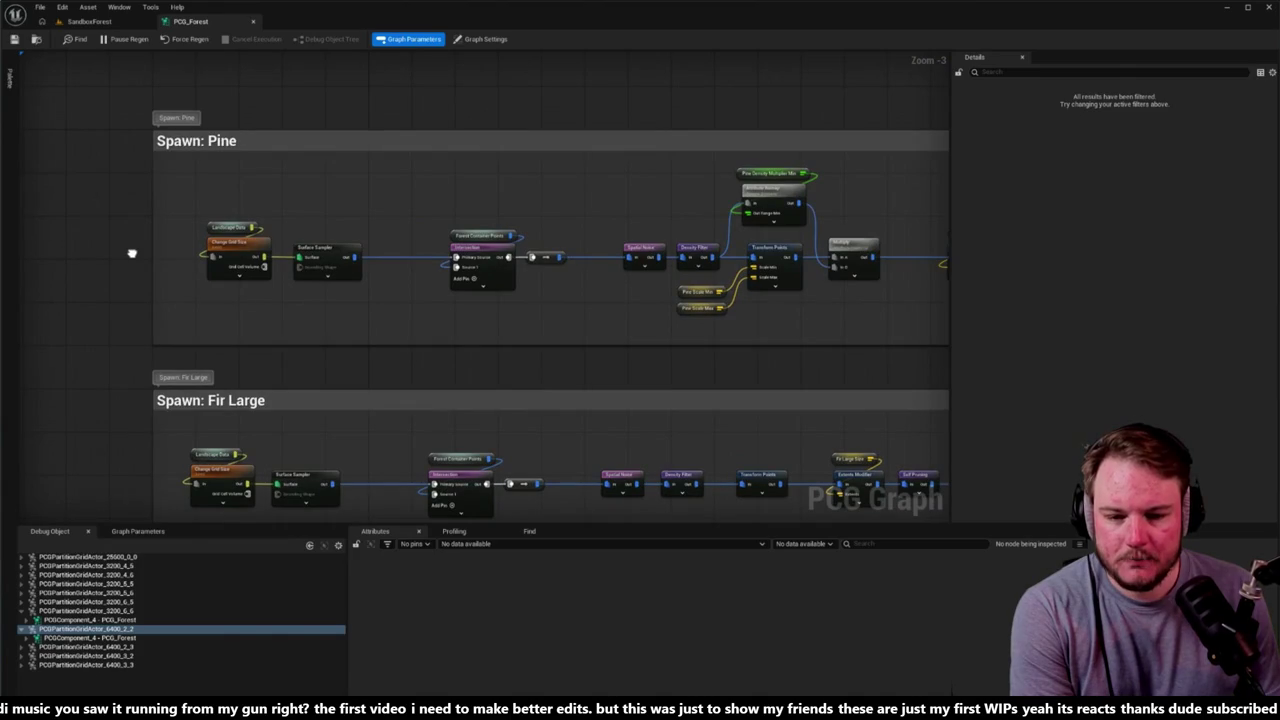
mouse_move(208, 198)
mouse_down()
mouse_move(345, 255)
mouse_move(696, 272)
mouse_up()
drag(498, 363, 544, 163)
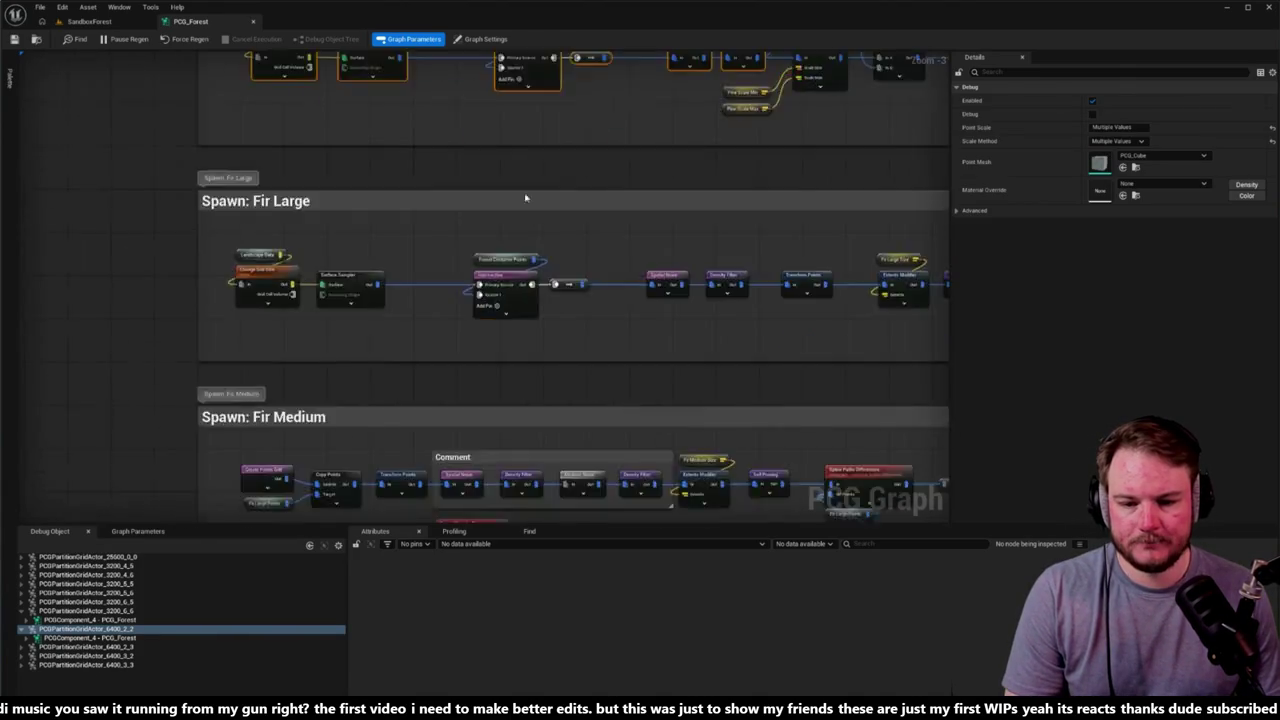
key(f)
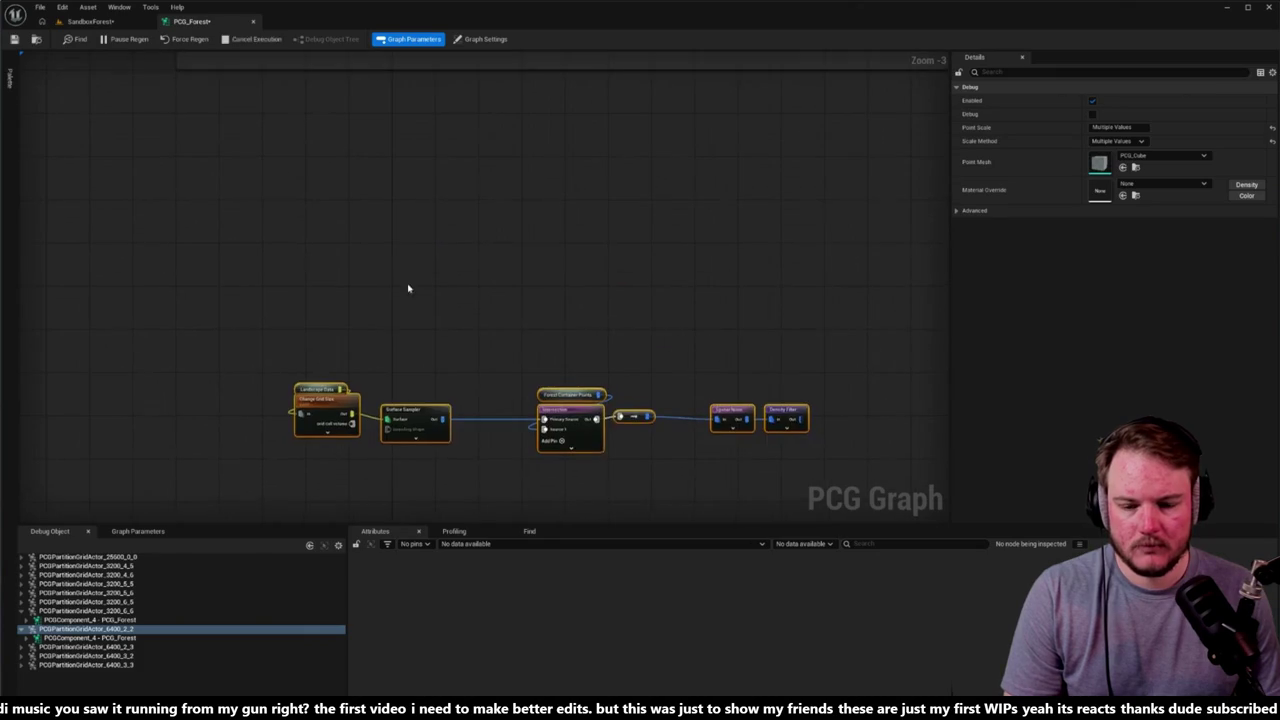
drag(360, 229, 405, 370)
scroll(405, 370, up, 4)
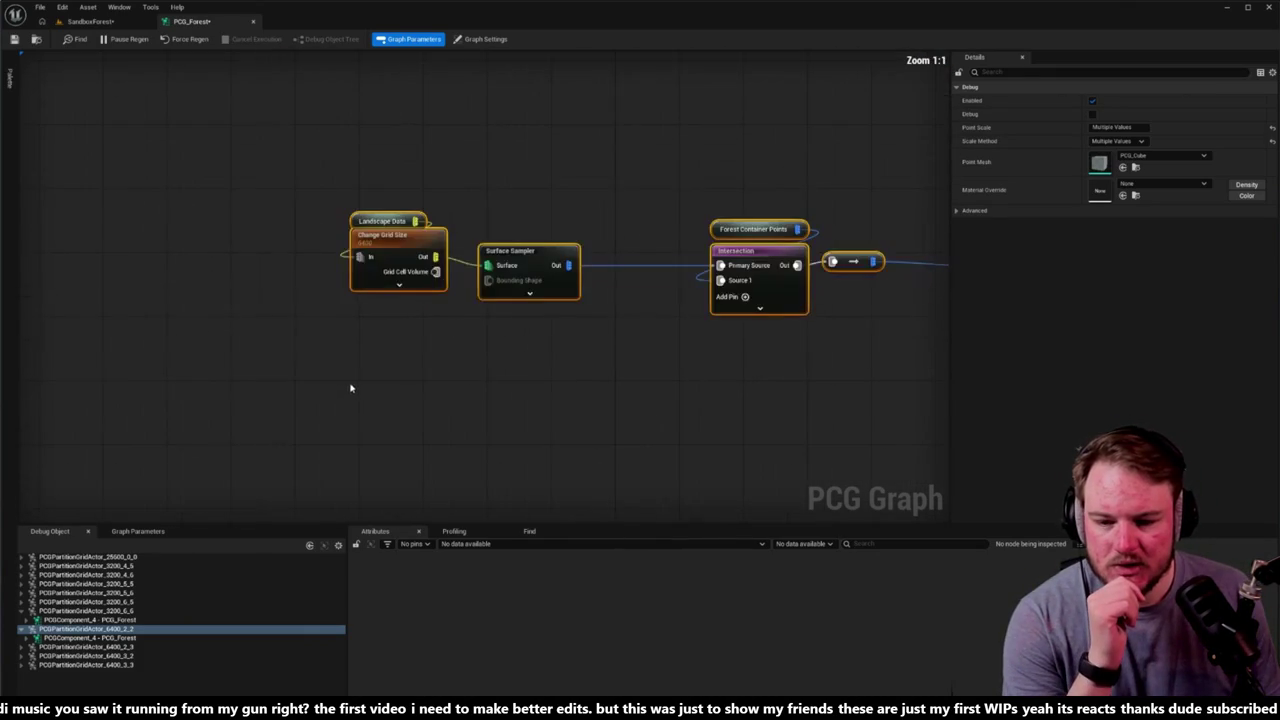
Step: Set the pasted Change Grid Size node's grid size to 1600
click(367, 252)
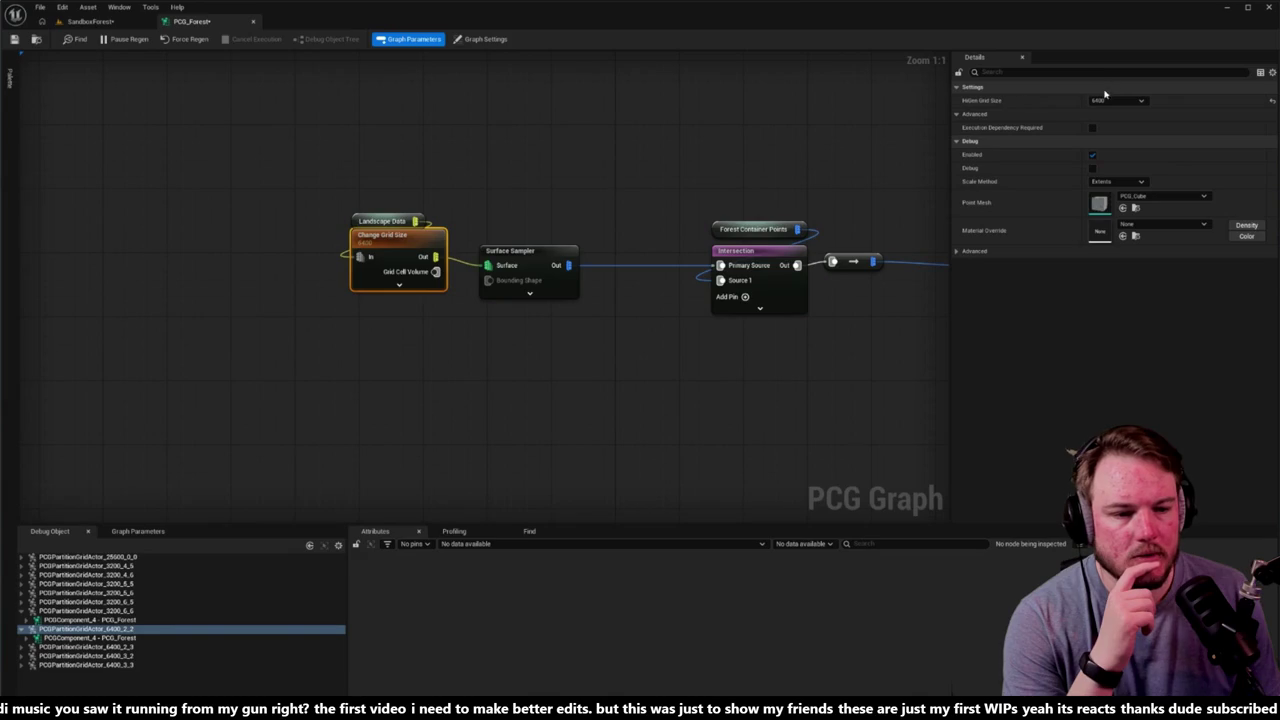
click(1143, 102)
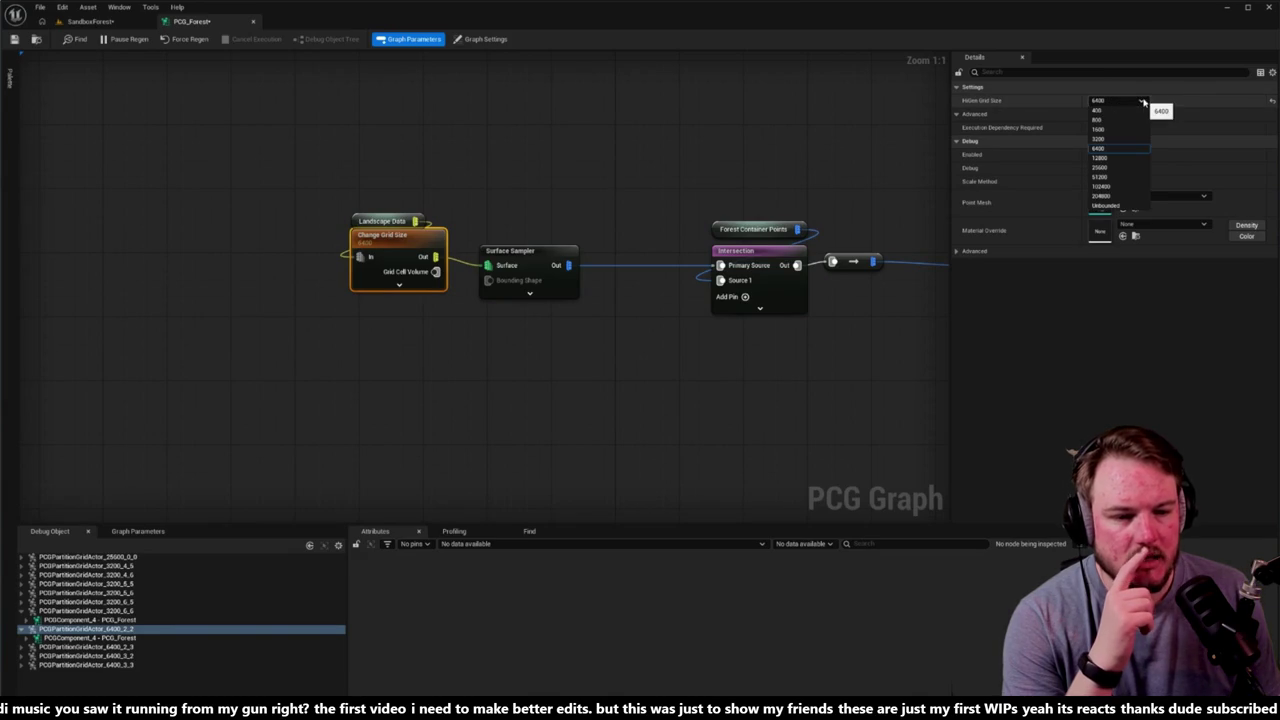
click(857, 151)
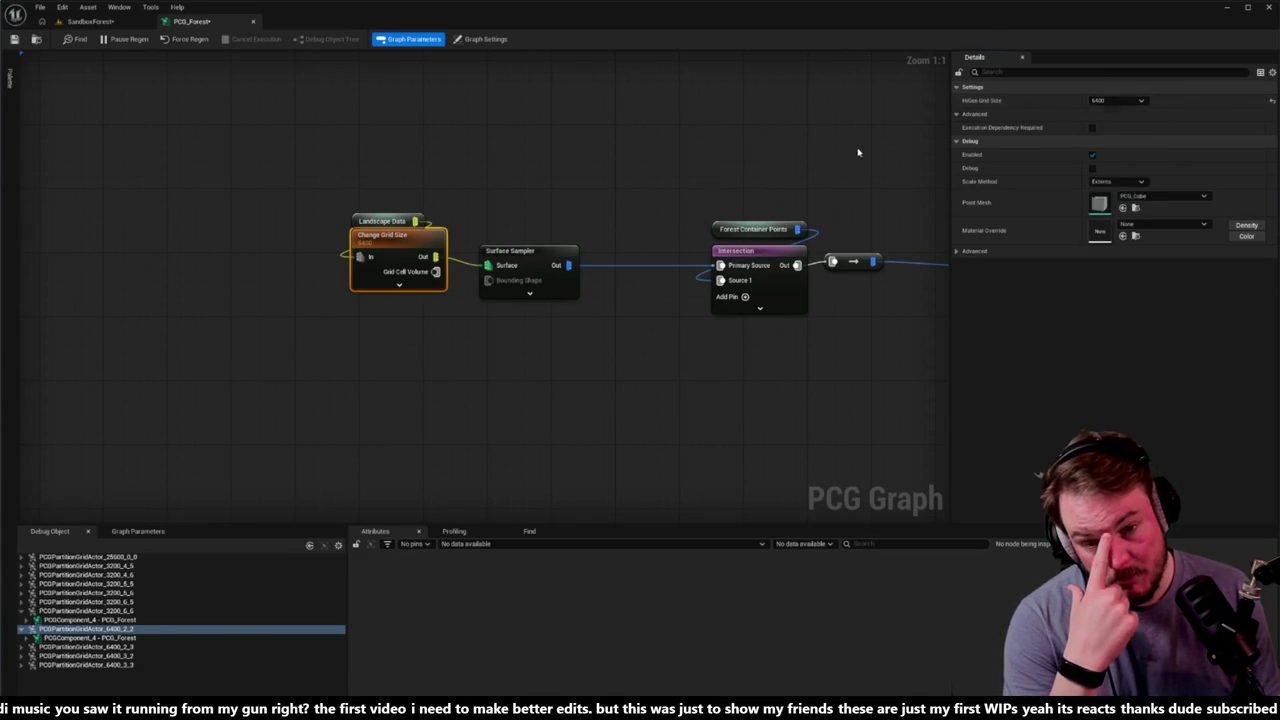
scroll(278, 265, down, 5)
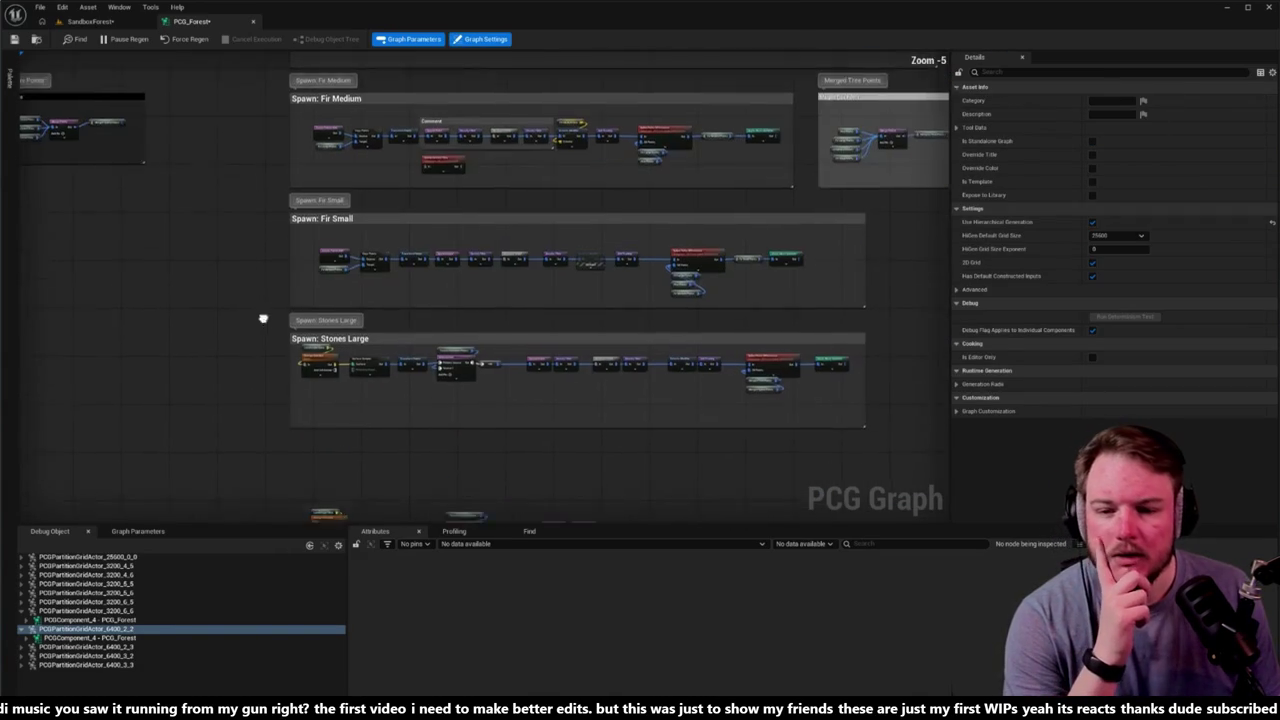
scroll(327, 245, up, 5)
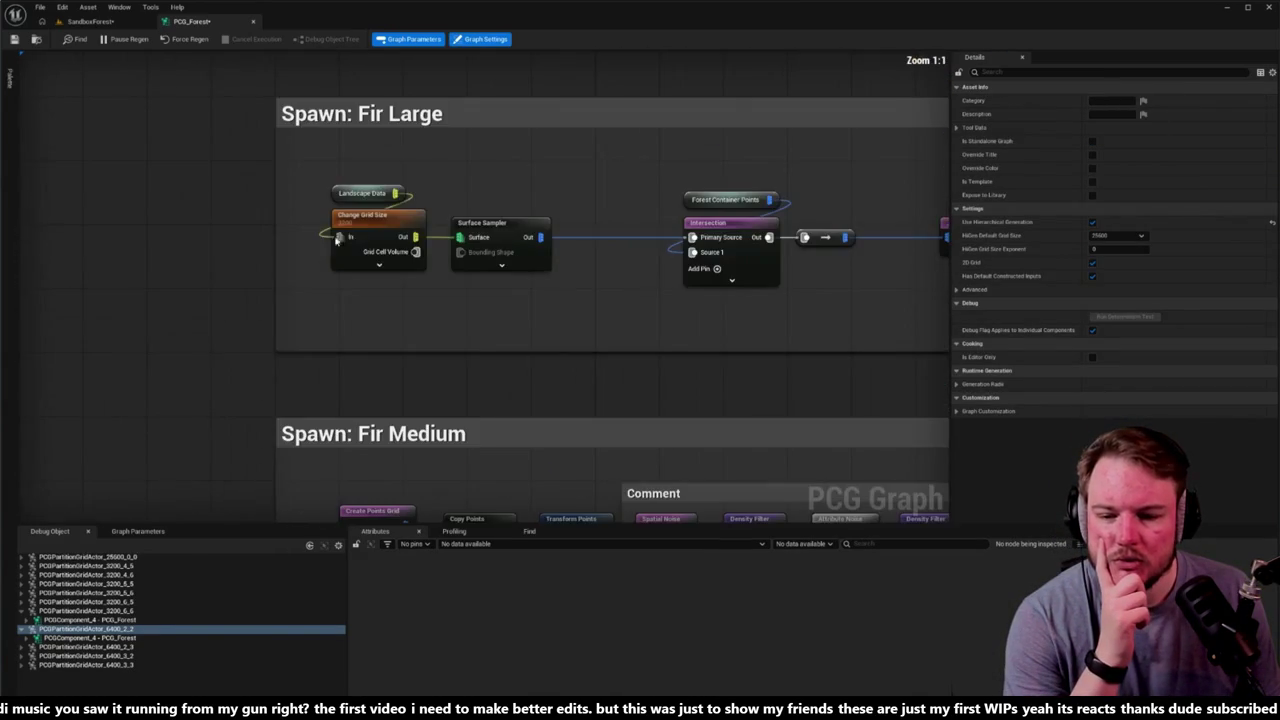
scroll(280, 363, down, 5)
scroll(380, 383, up, 4)
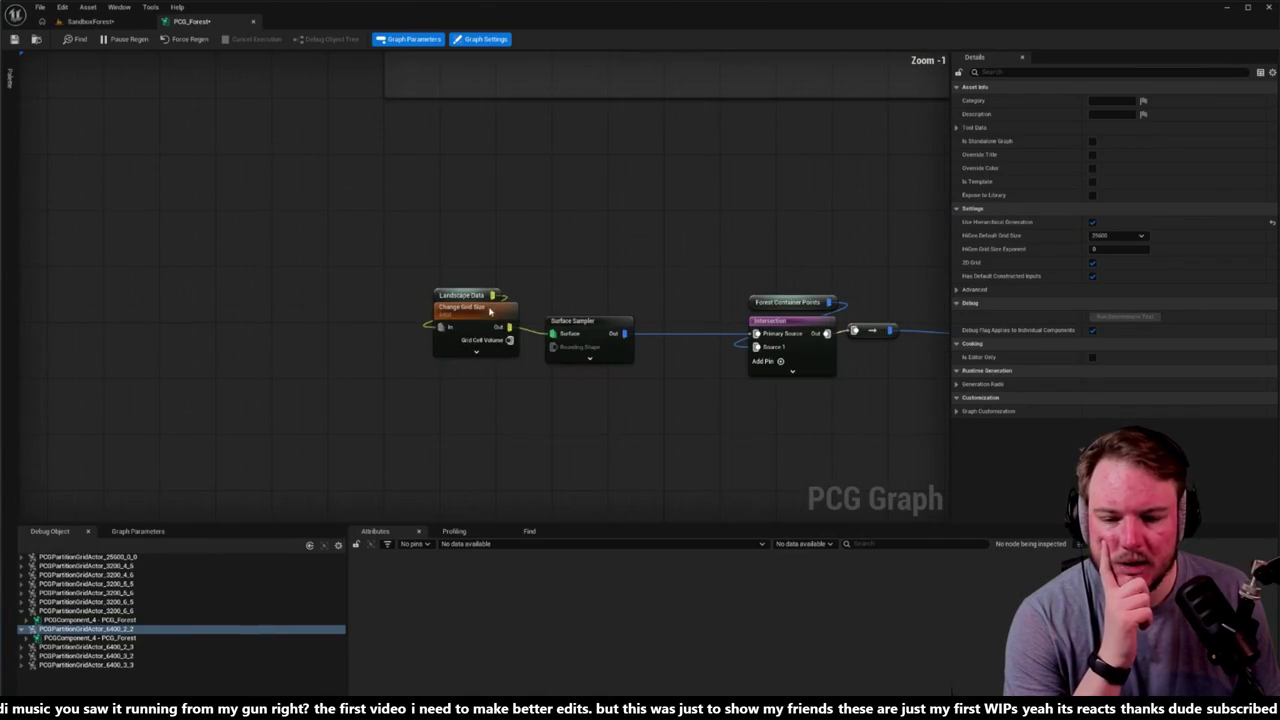
click(488, 320)
click(1140, 101)
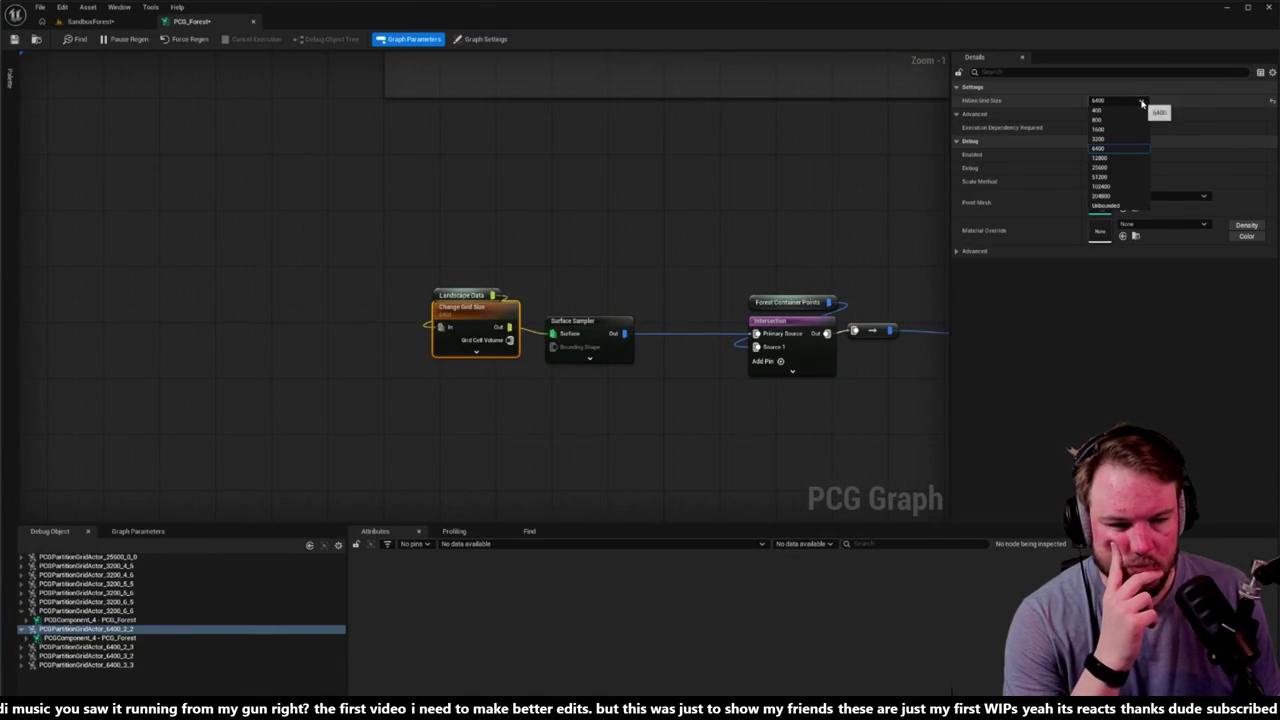
click(1130, 134)
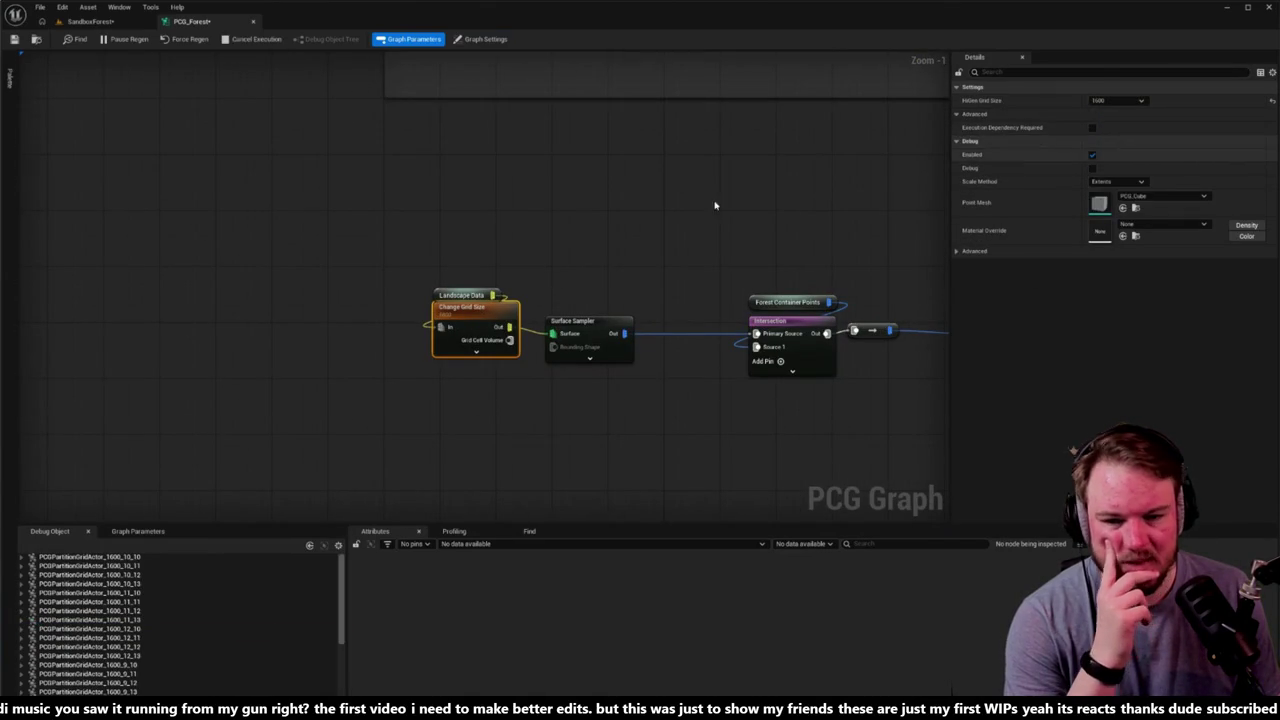
click(506, 206)
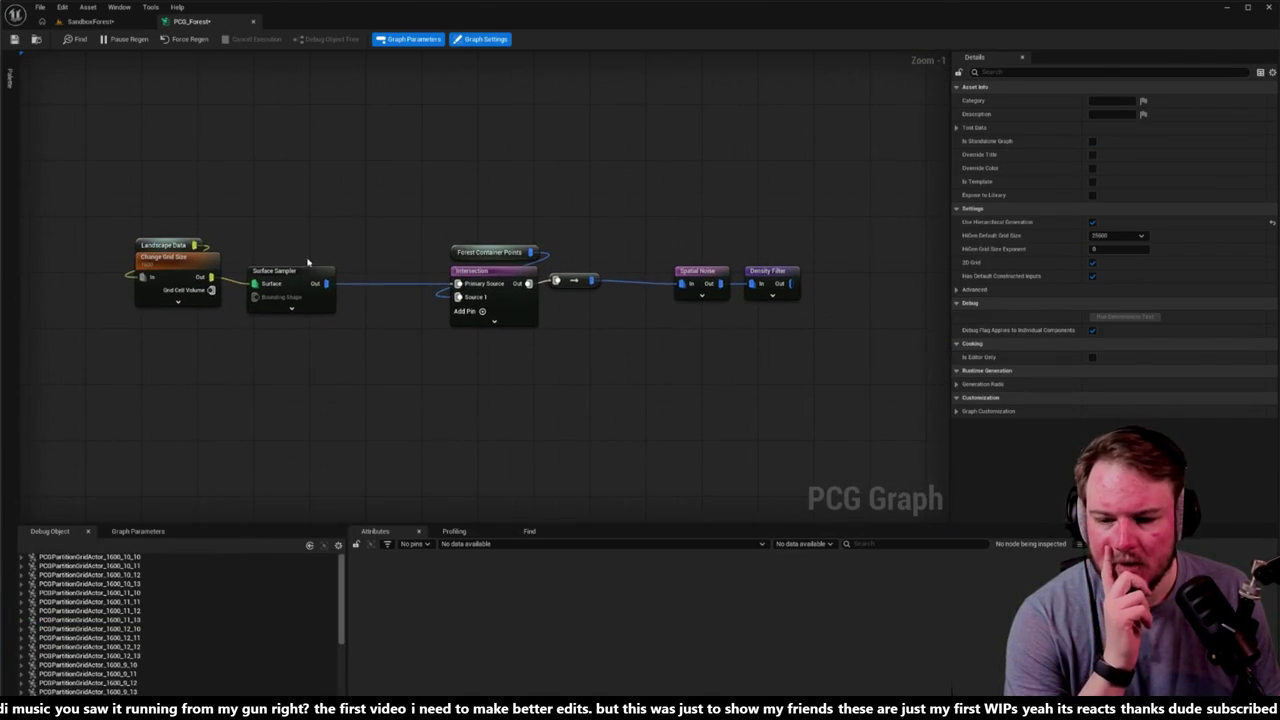
click(300, 275)
right_click(620, 208)
Step: Add a Debug node to the graph by searching 'debug'
text(du)
key(BackSpace)
text(ebug)
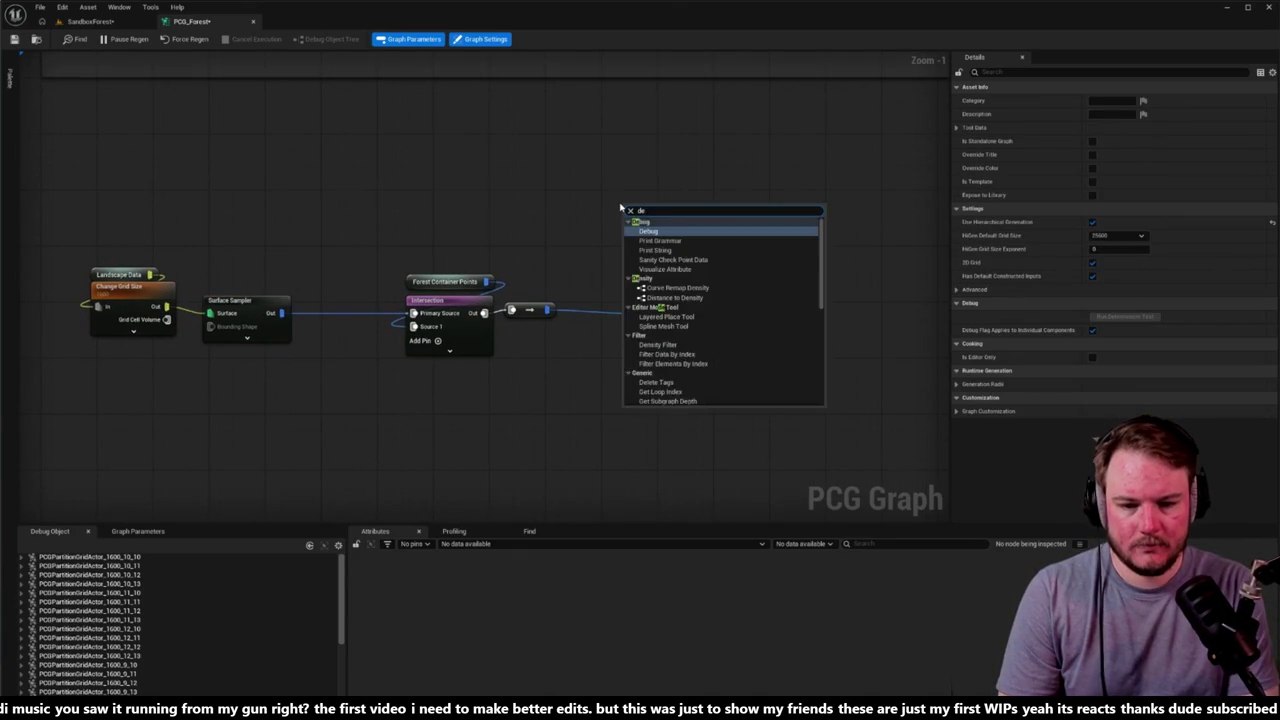
key(Return)
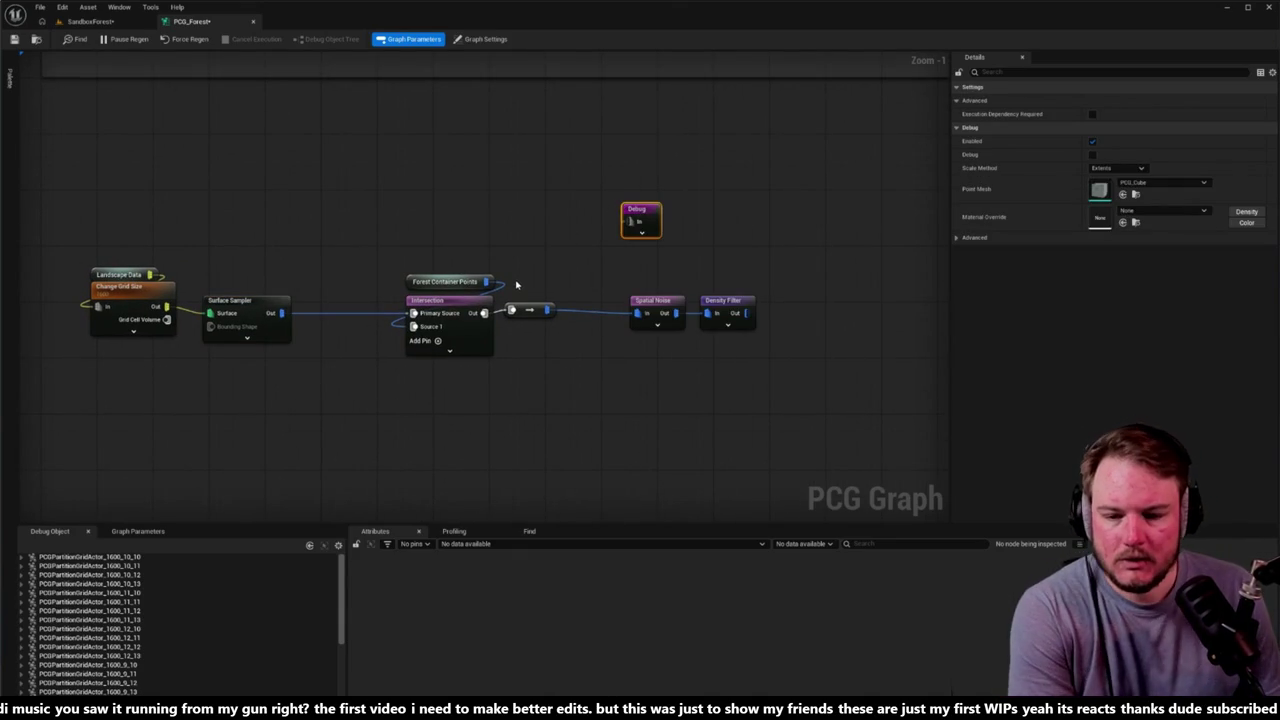
Step: Wire the chain's output into the Debug node, inspect it, and view the SandboxForest level
drag(547, 310, 621, 223)
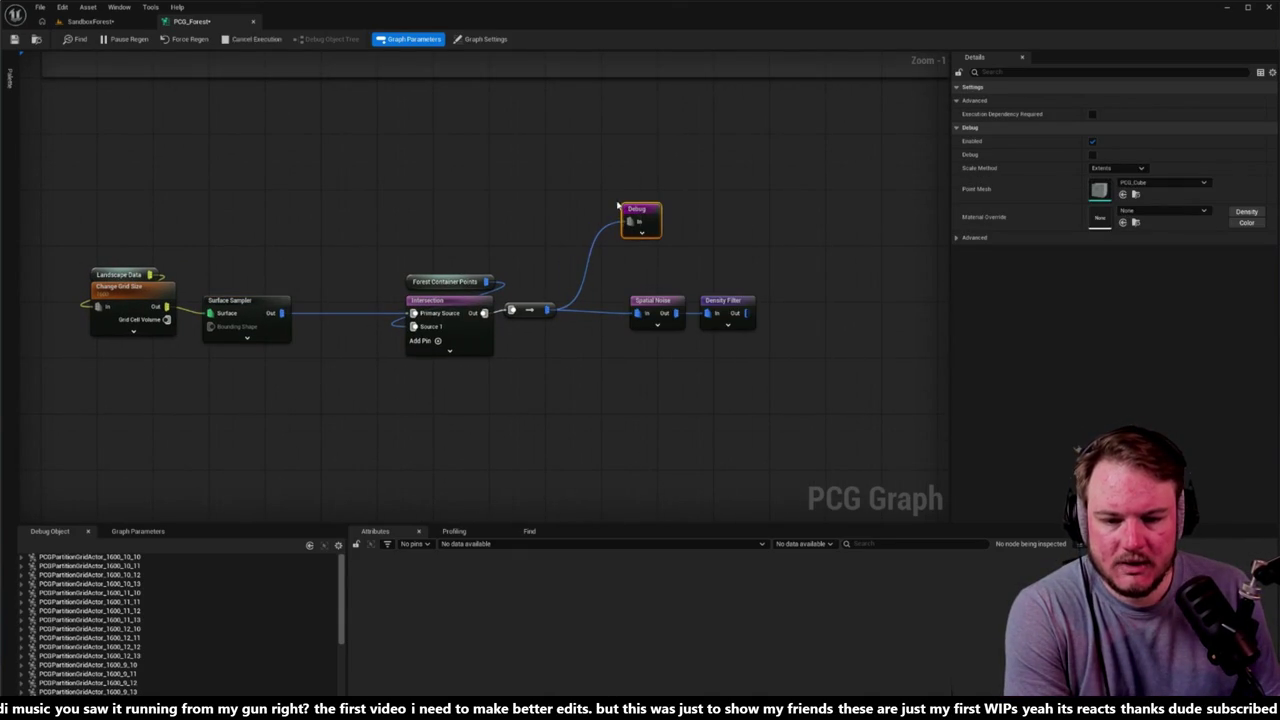
key(a)
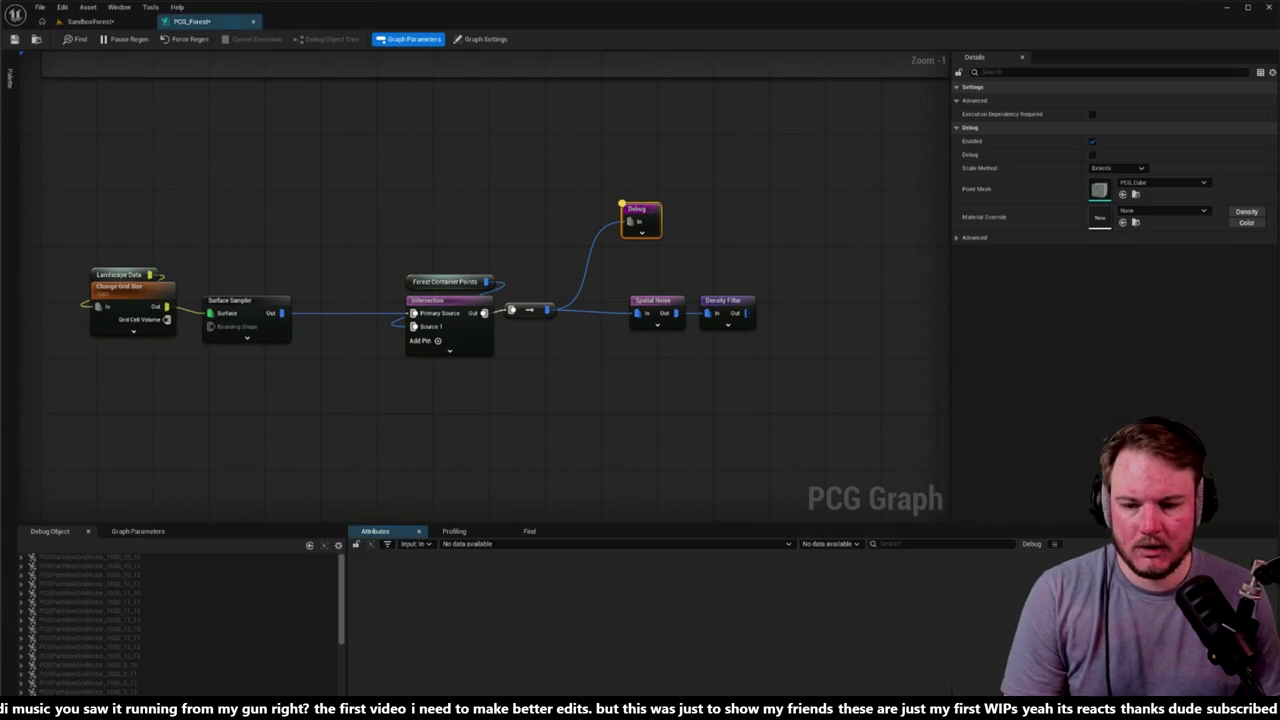
drag(371, 209, 337, 209)
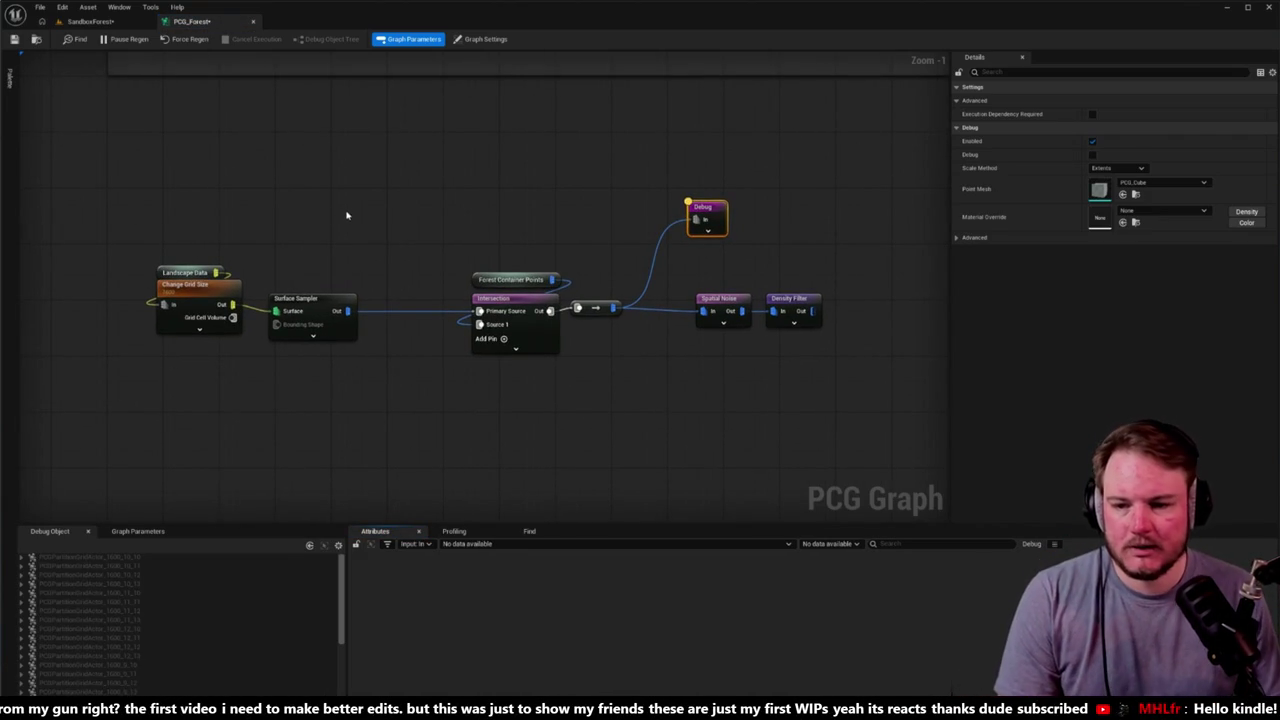
click(92, 21)
mouse_move(550, 240)
mouse_down()
mouse_move(550, 360)
mouse_move(550, 240)
mouse_up()
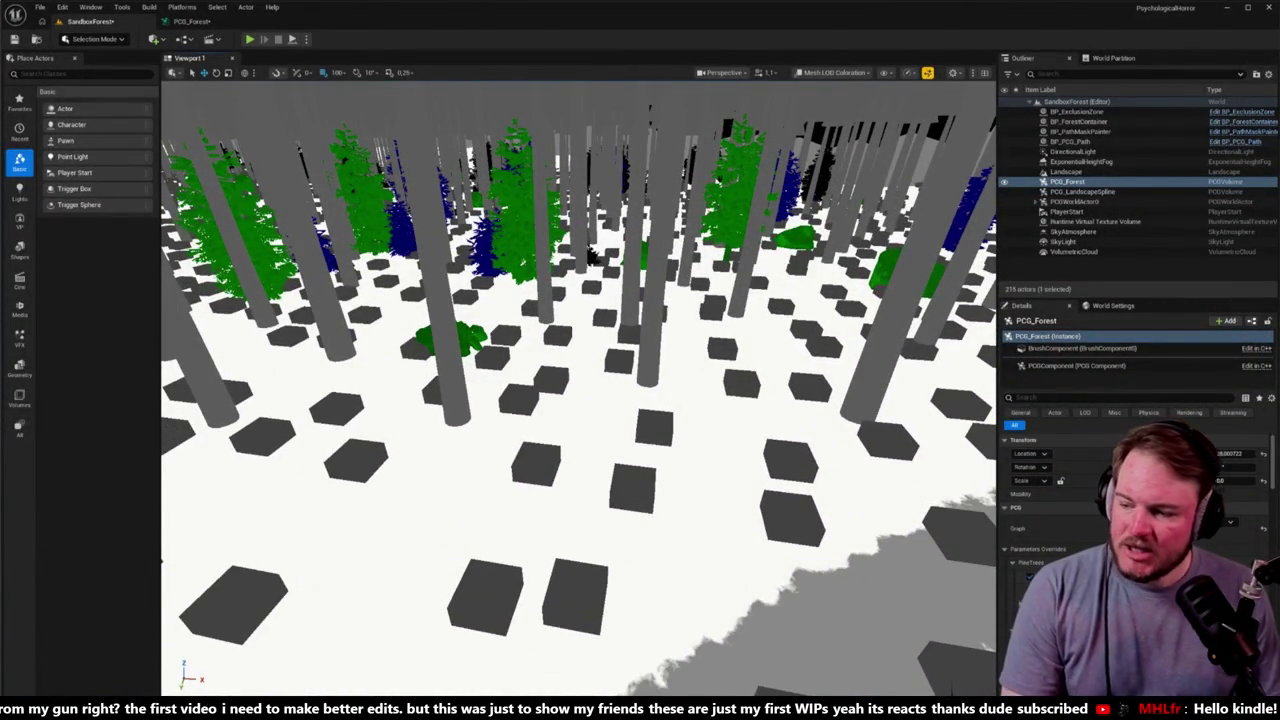
Step: Fly through the snowy forest in Lit view checking the debug points, then reopen PCG_Forest
mouse_move(582, 242)
mouse_down()
mouse_move(572, 272)
mouse_move(622, 257)
mouse_move(587, 267)
mouse_move(599, 262)
mouse_up()
key(alt+4)
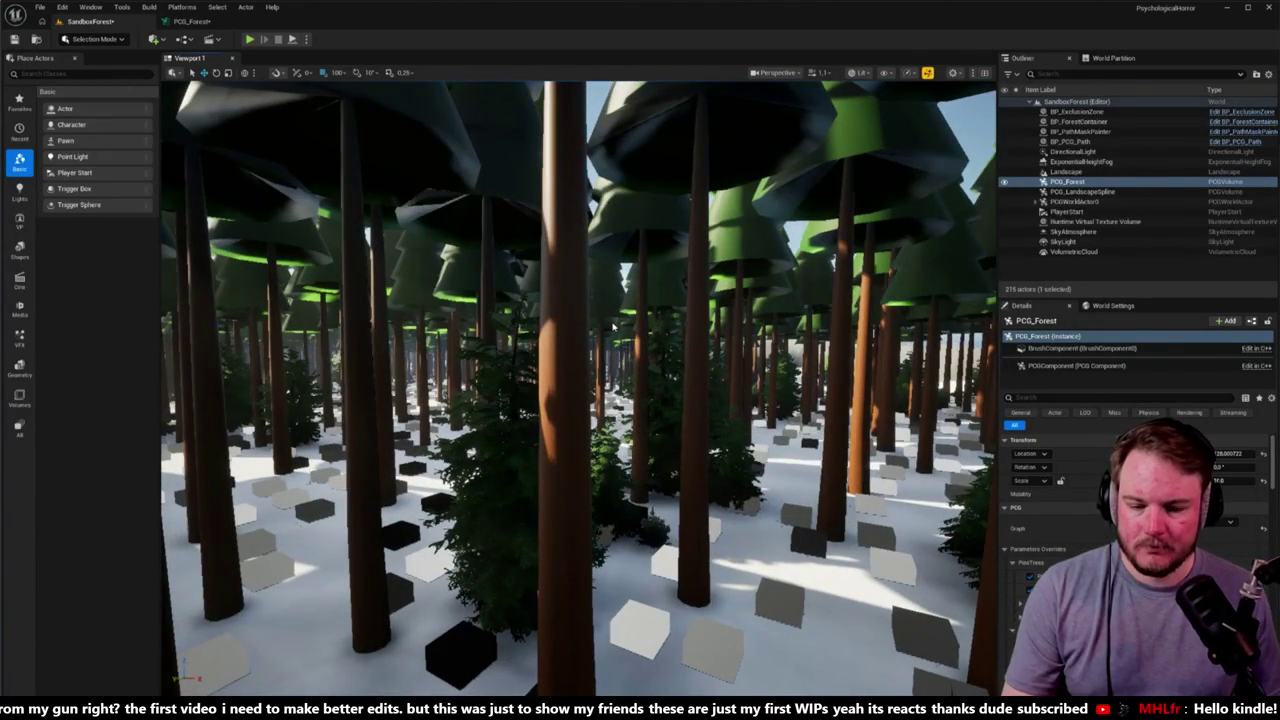
drag(599, 262, 597, 262)
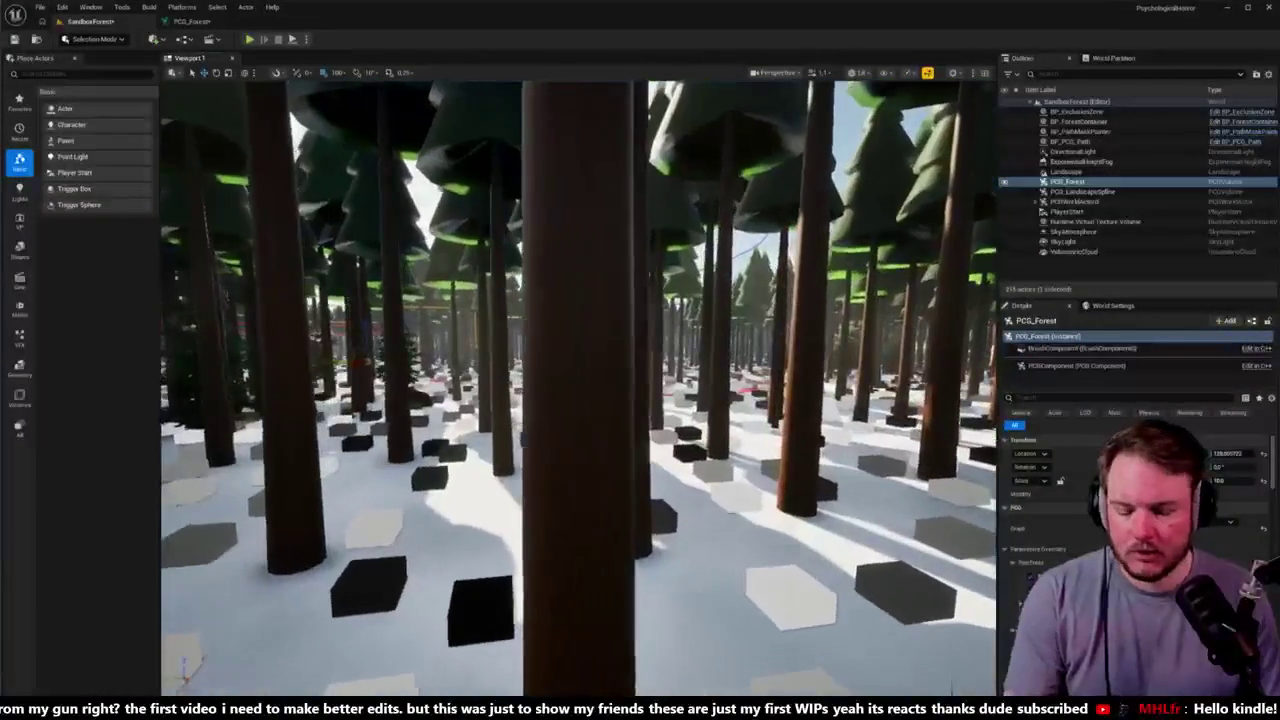
drag(724, 343, 724, 343)
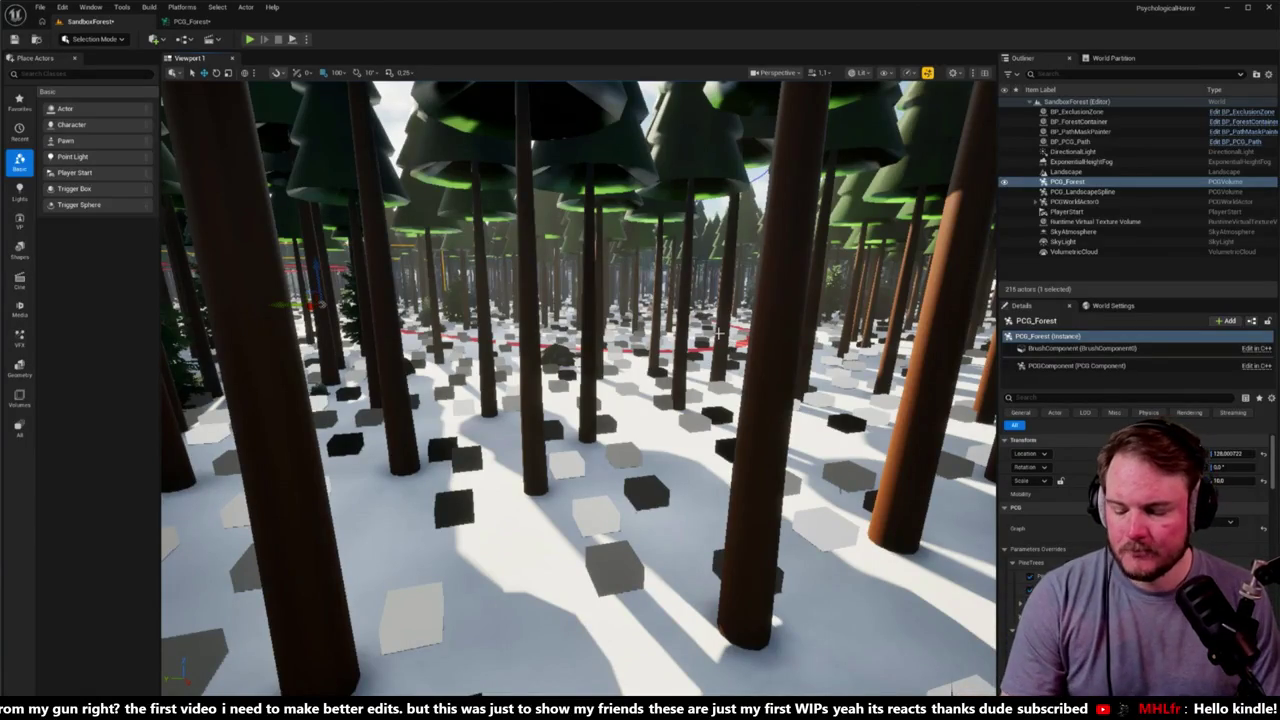
drag(781, 328, 710, 332)
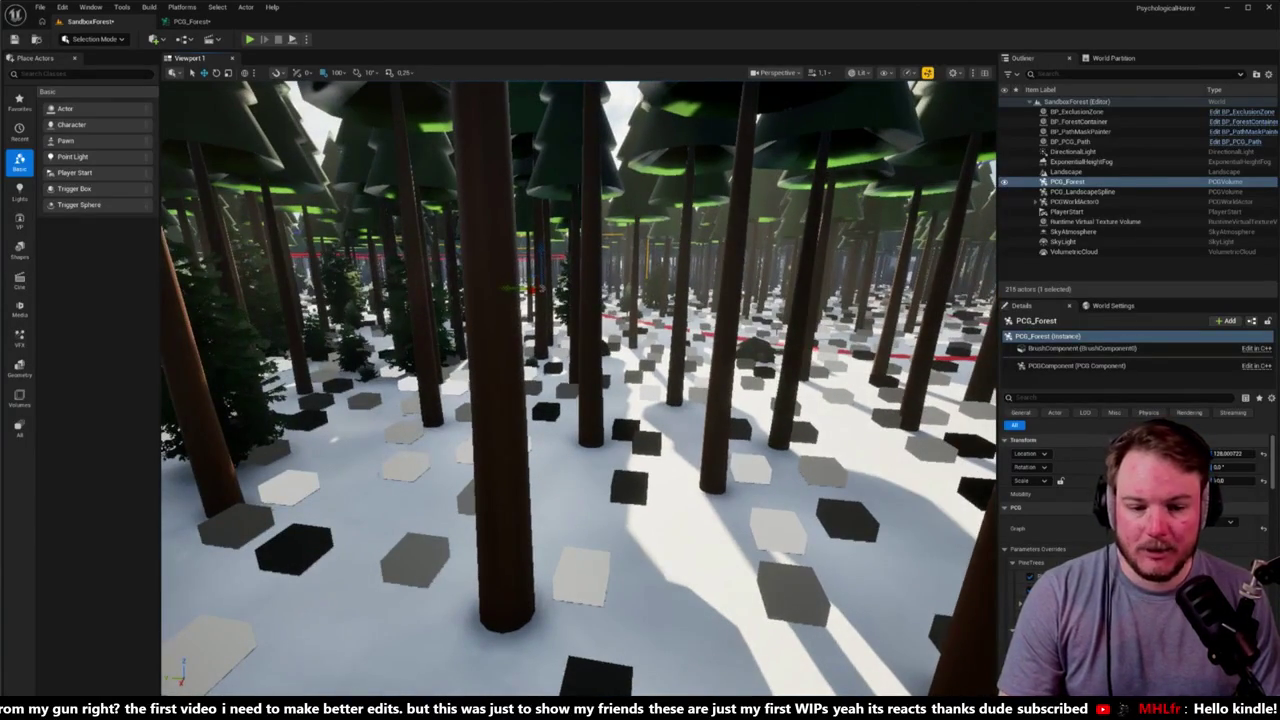
double_click(1255, 568)
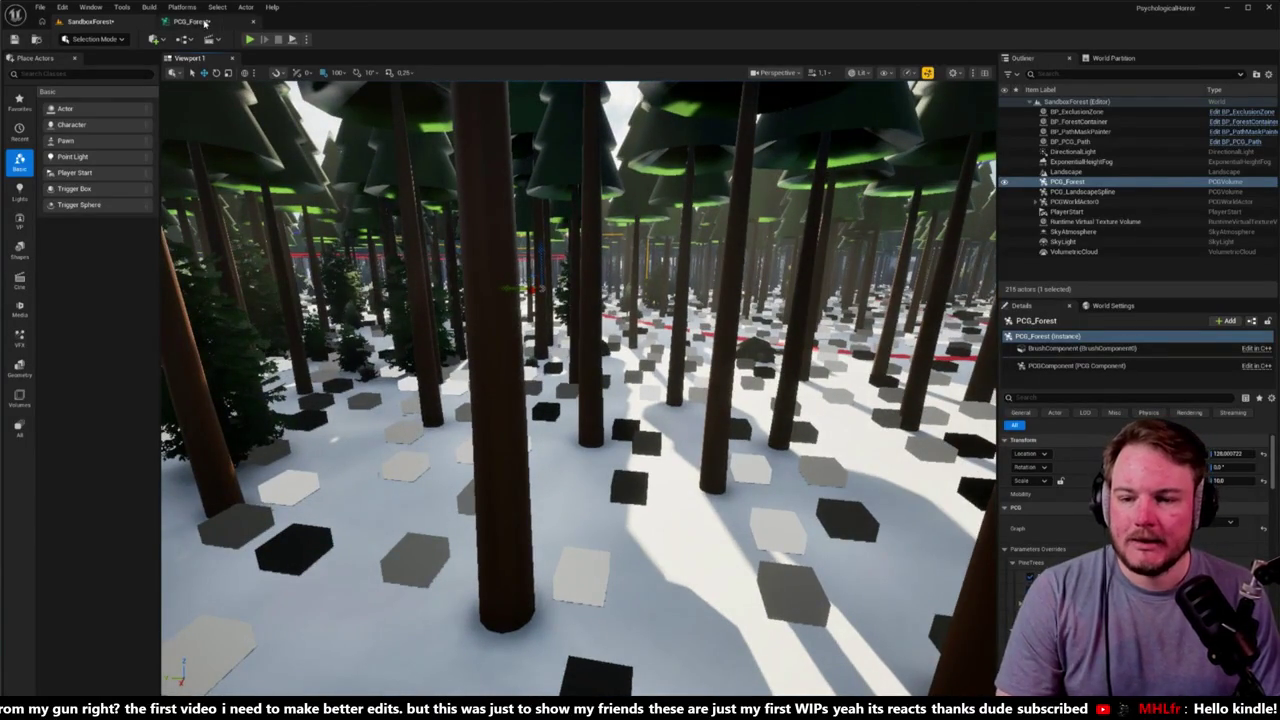
Step: Feed the Density Filter output into the Debug node, select the Fir spawners, and check the level
mouse_move(504, 238)
mouse_down()
mouse_move(586, 223)
mouse_move(560, 240)
mouse_up()
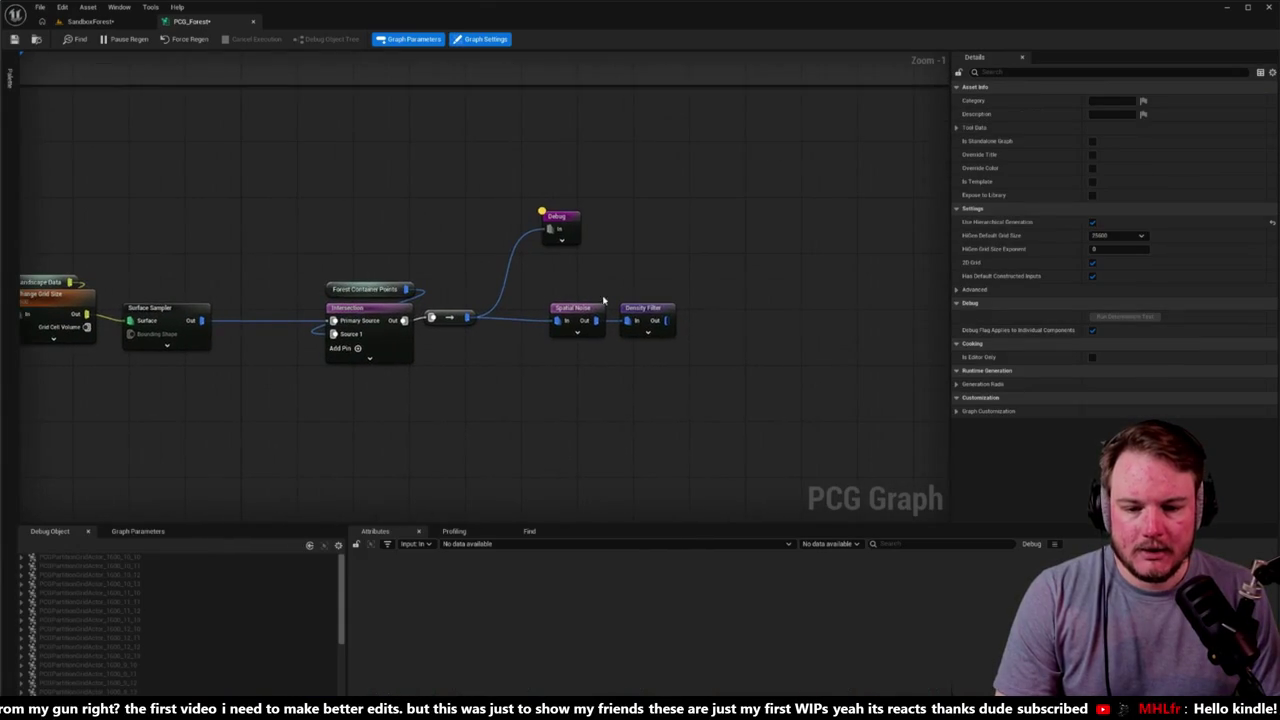
mouse_move(666, 320)
mouse_down()
mouse_move(548, 228)
mouse_move(802, 200)
mouse_move(600, 297)
mouse_up()
scroll(531, 349, down, 6)
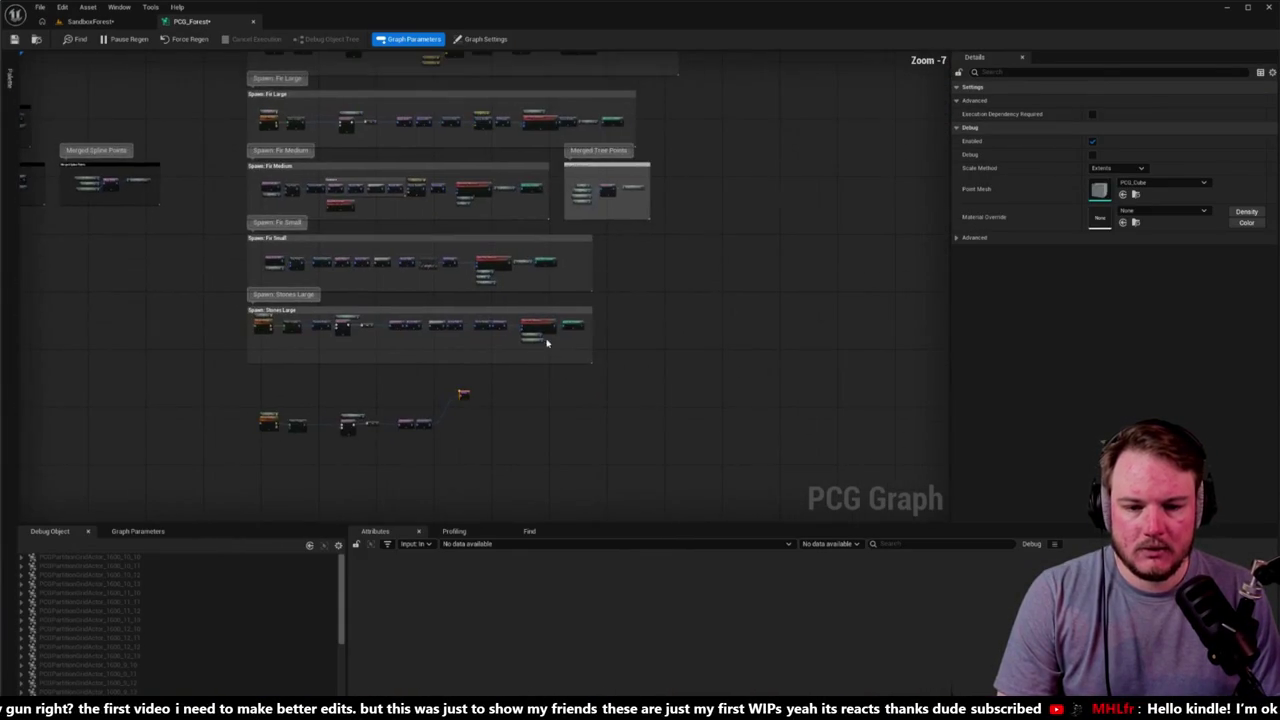
click(632, 169)
click(591, 243)
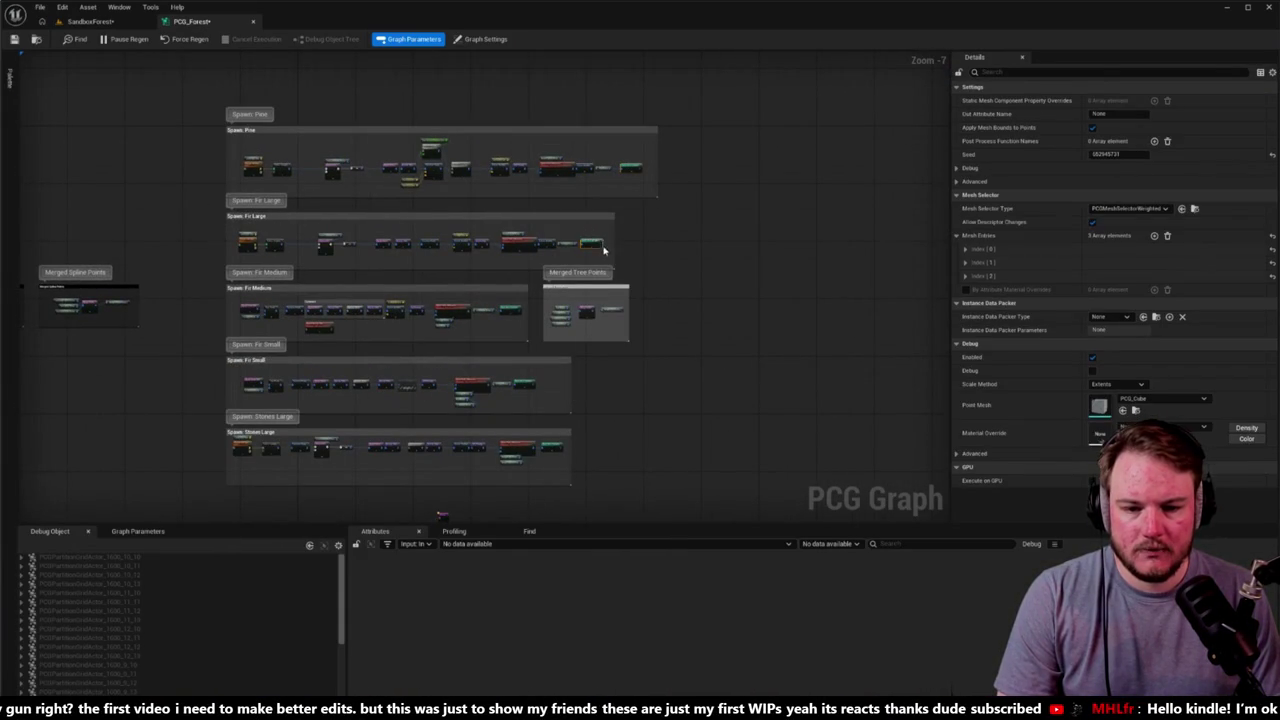
shift+click(515, 312)
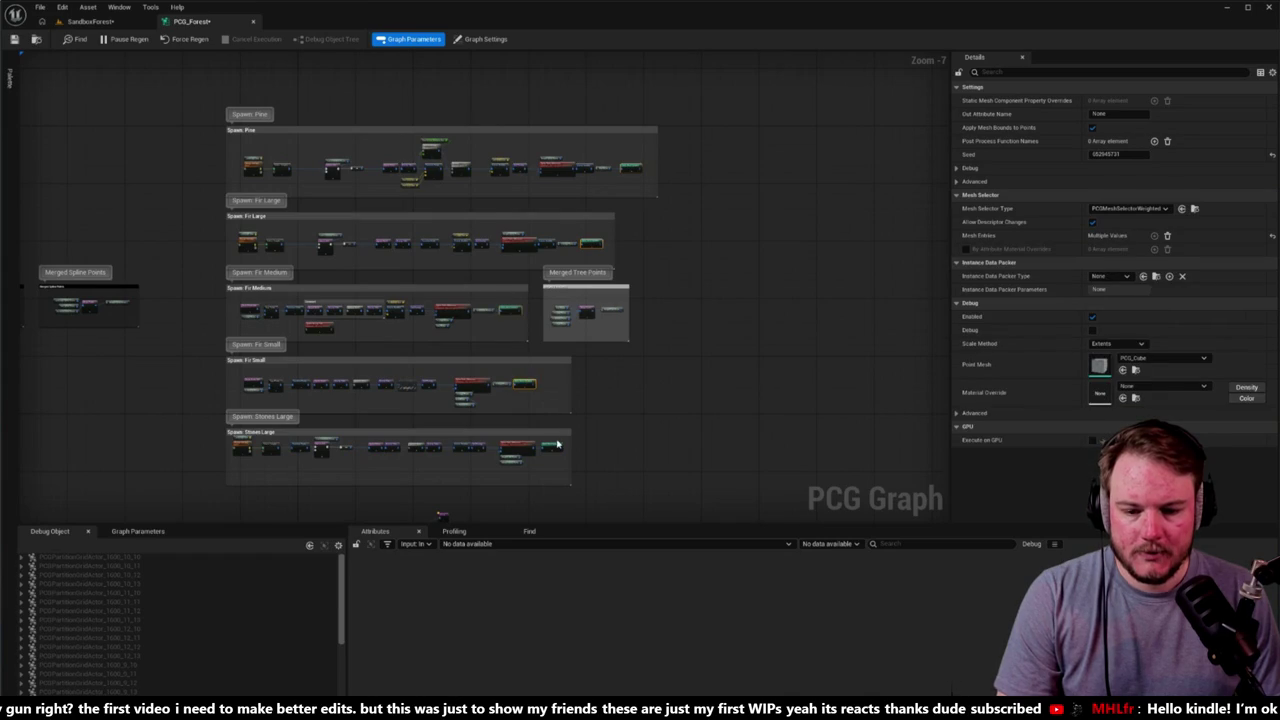
scroll(534, 271, up, 1)
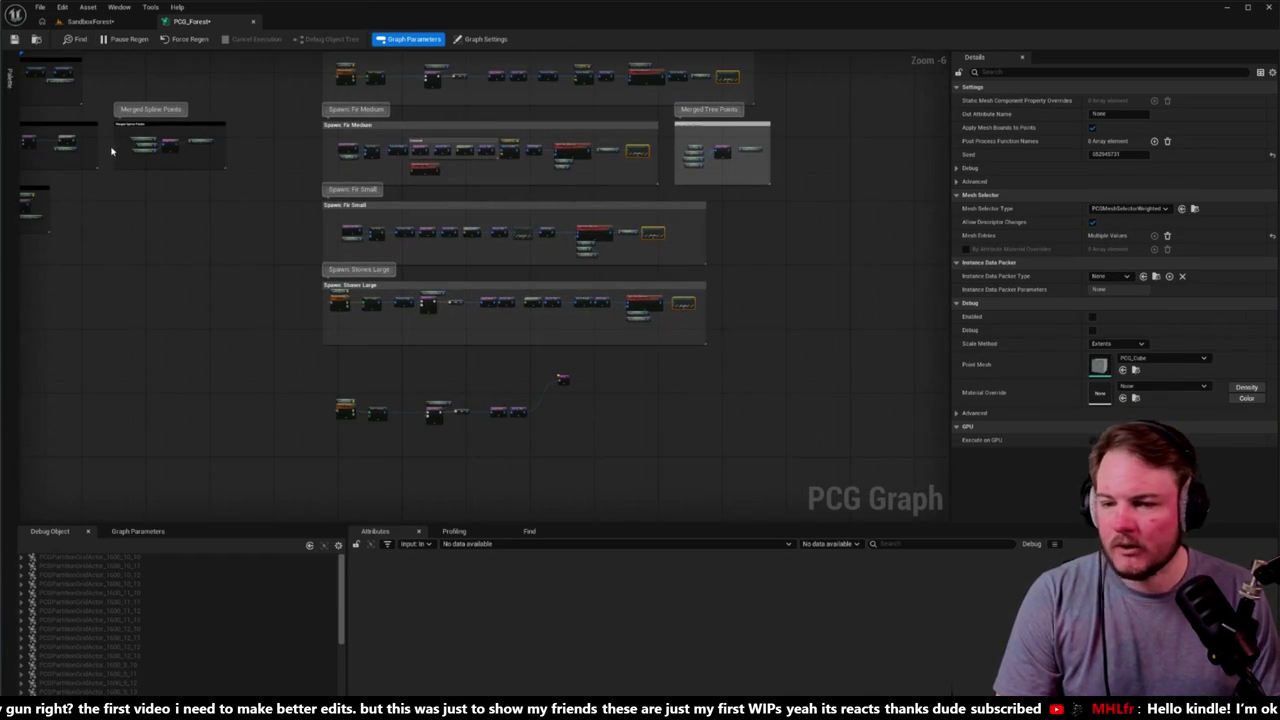
click(105, 21)
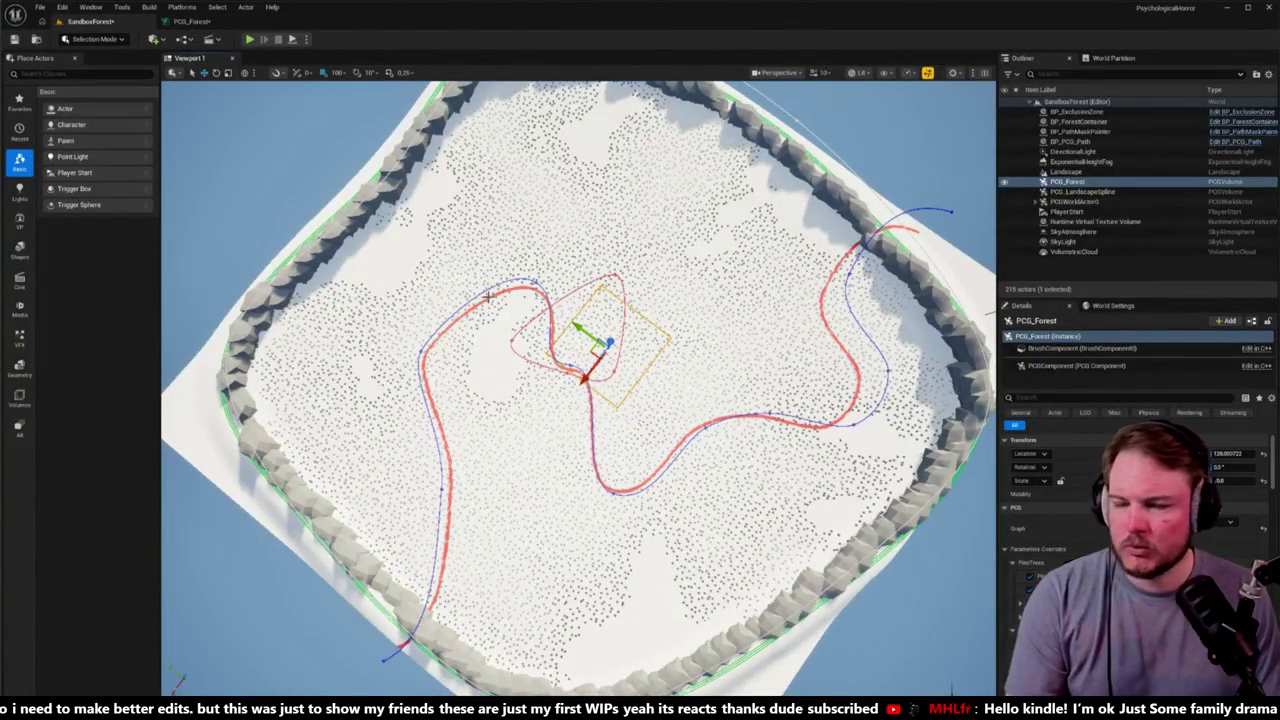
Step: Select the Spatial Noise, Density Filter and reroute nodes, then return to SandboxForest
click(191, 21)
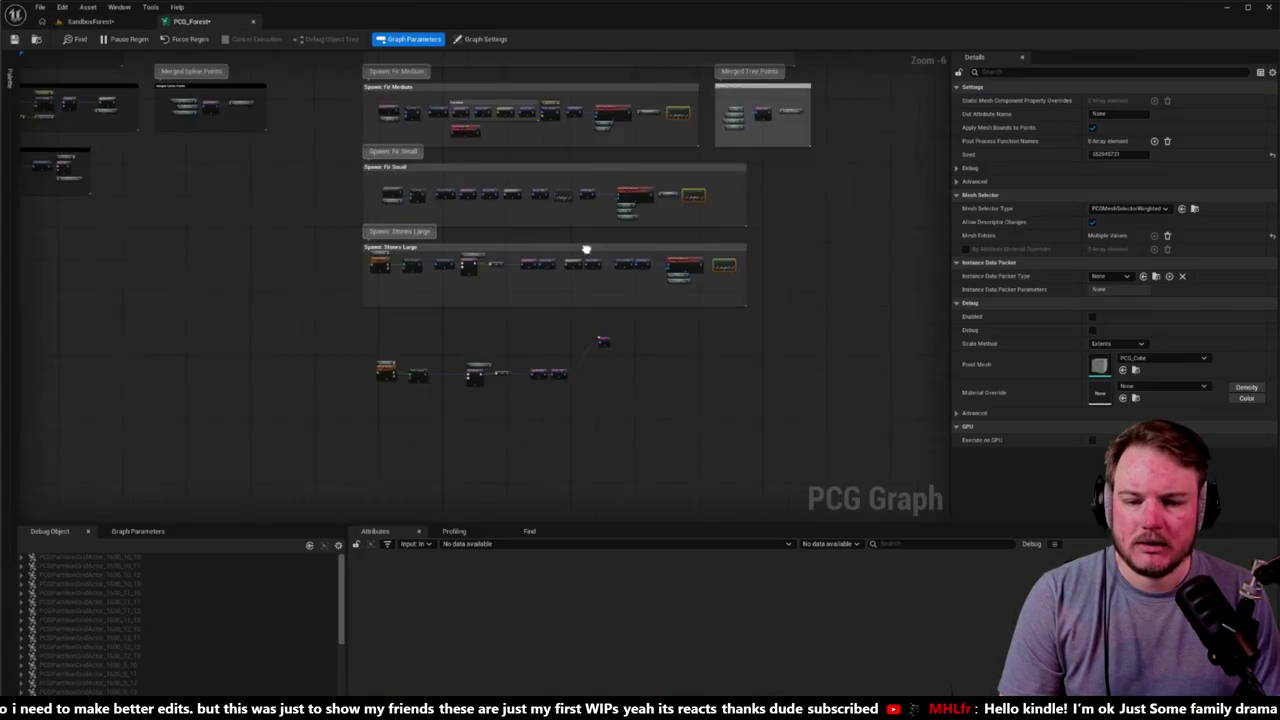
scroll(577, 362, up, 3)
click(570, 312)
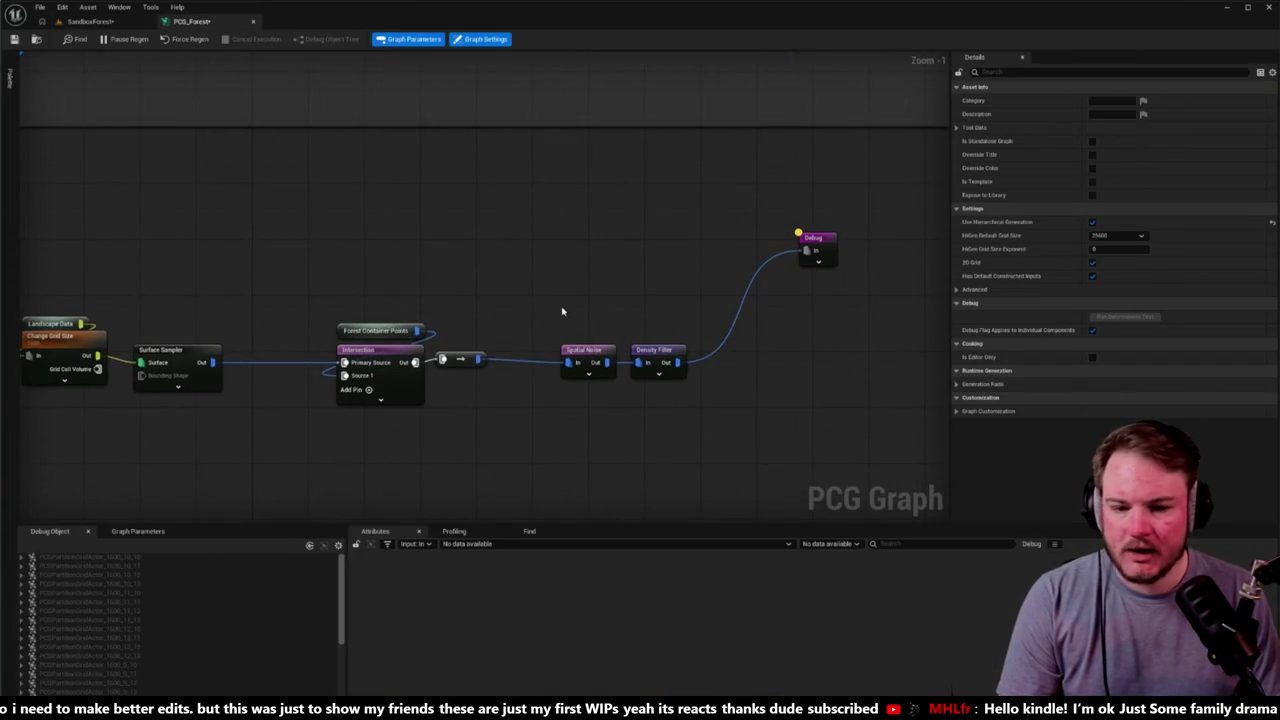
drag(524, 284, 654, 358)
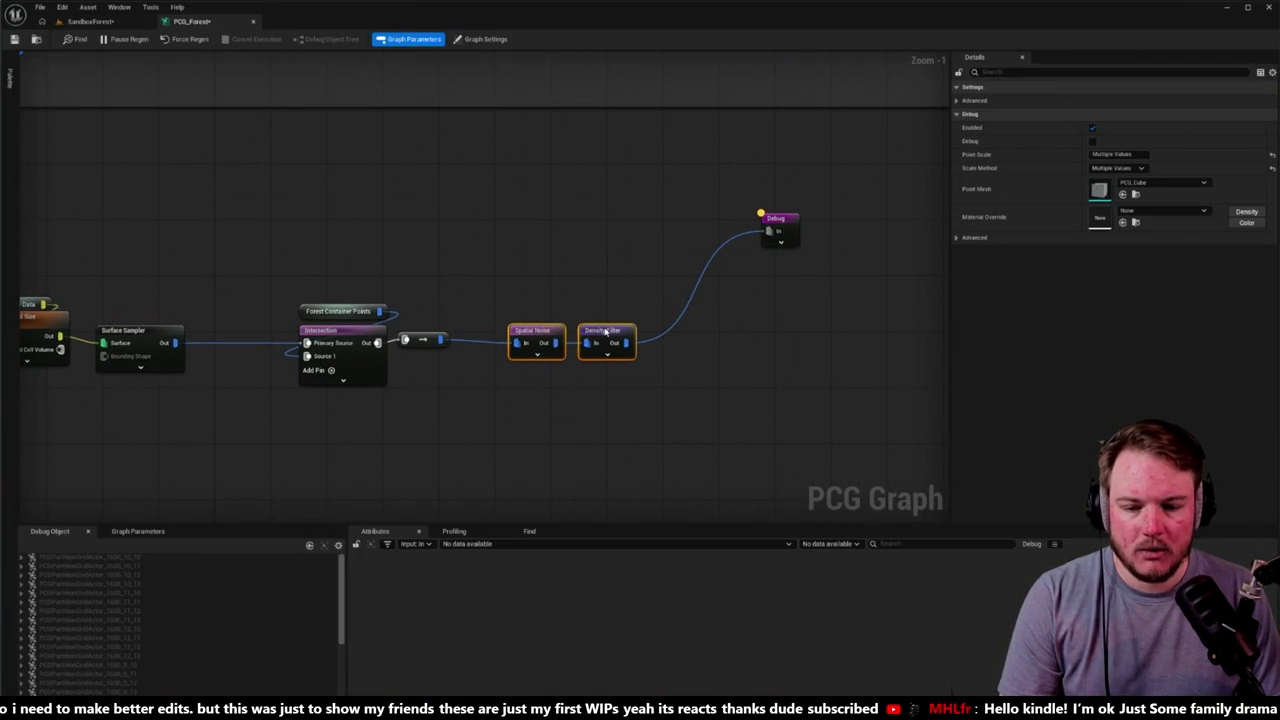
mouse_move(437, 332)
mouse_down()
mouse_move(436, 344)
mouse_move(548, 347)
mouse_move(675, 333)
mouse_move(571, 289)
mouse_up()
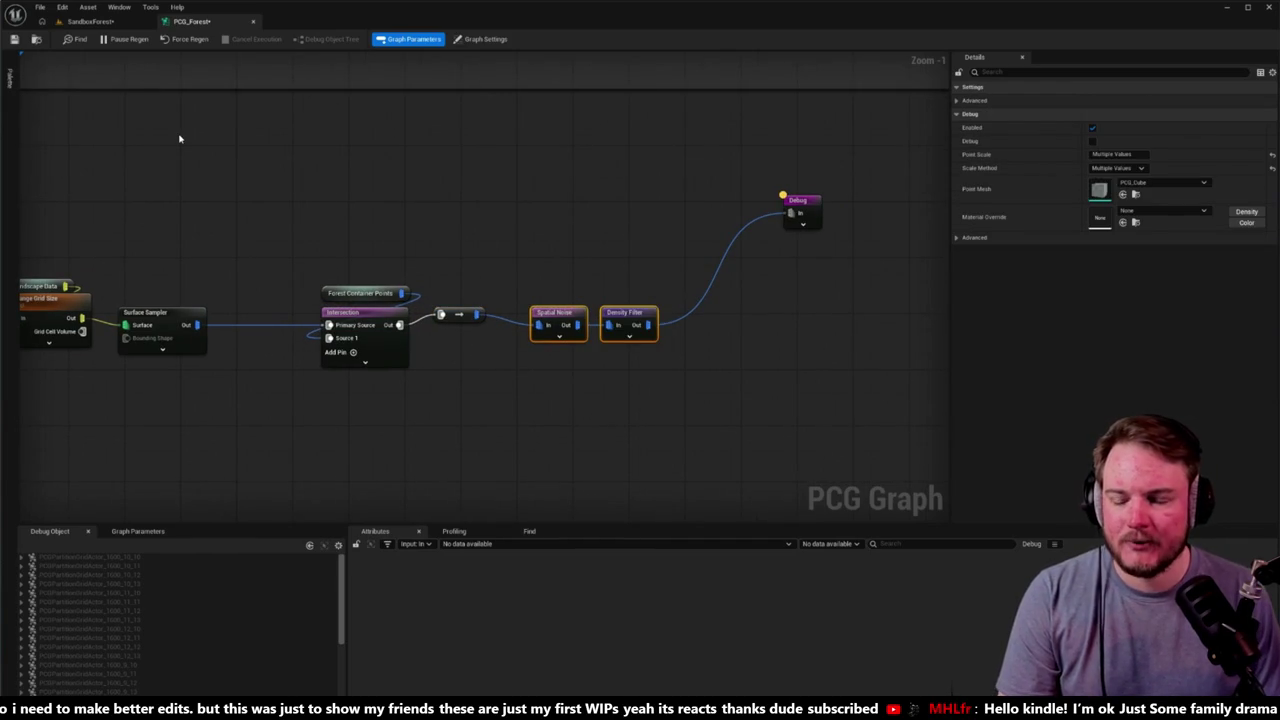
drag(592, 263, 585, 273)
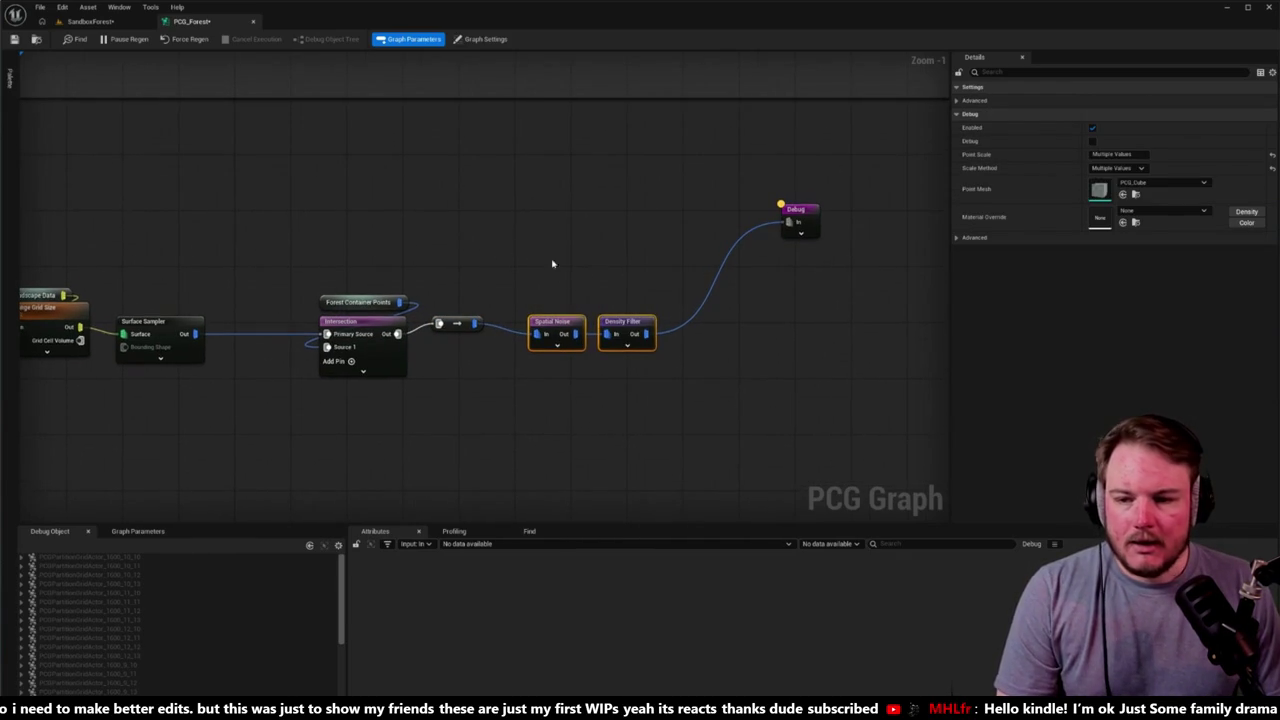
click(95, 21)
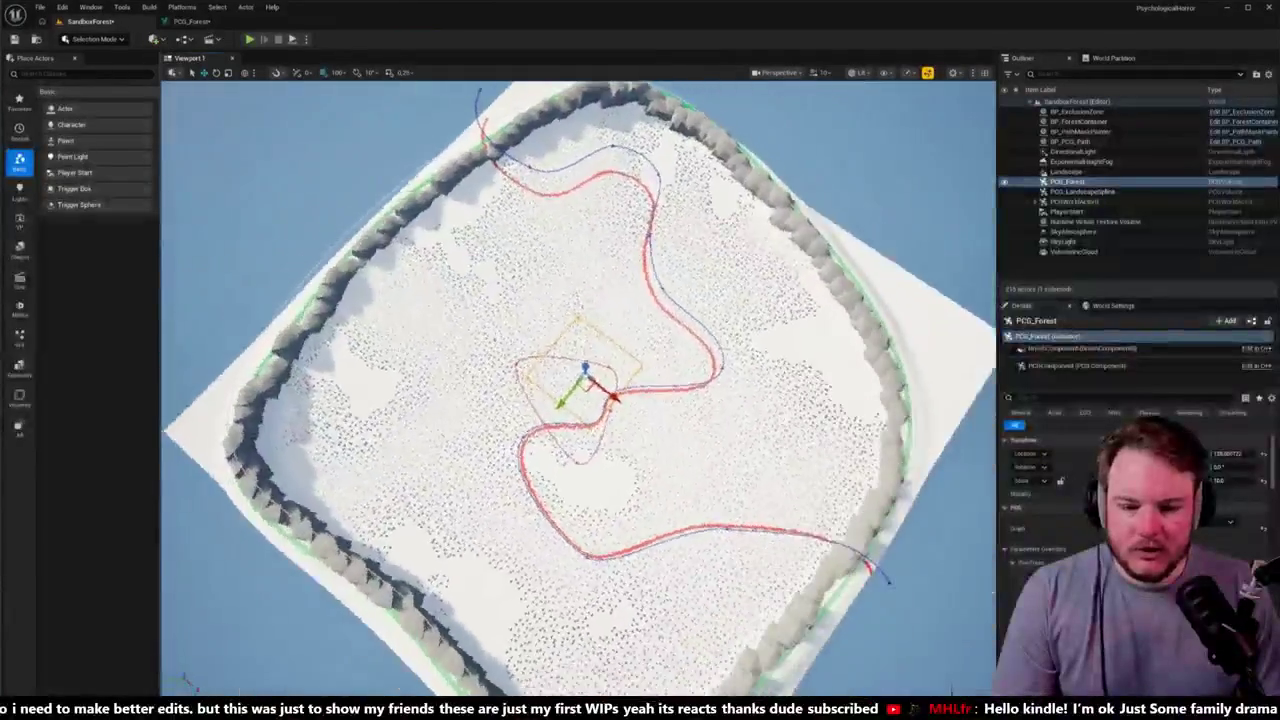
Step: Float the PCG_Forest graph in an enlarged window and set the Spatial Noise seed to 371403743
click(192, 21)
drag(192, 21, 695, 169)
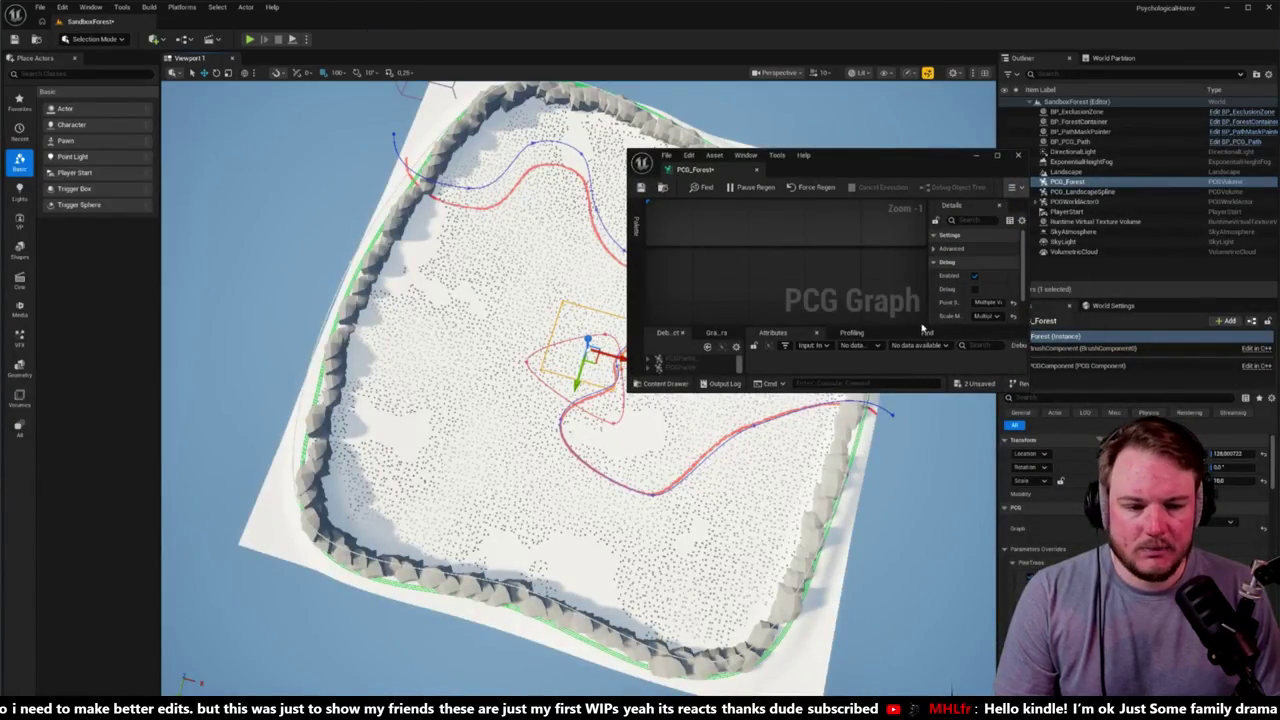
drag(1023, 386, 1274, 651)
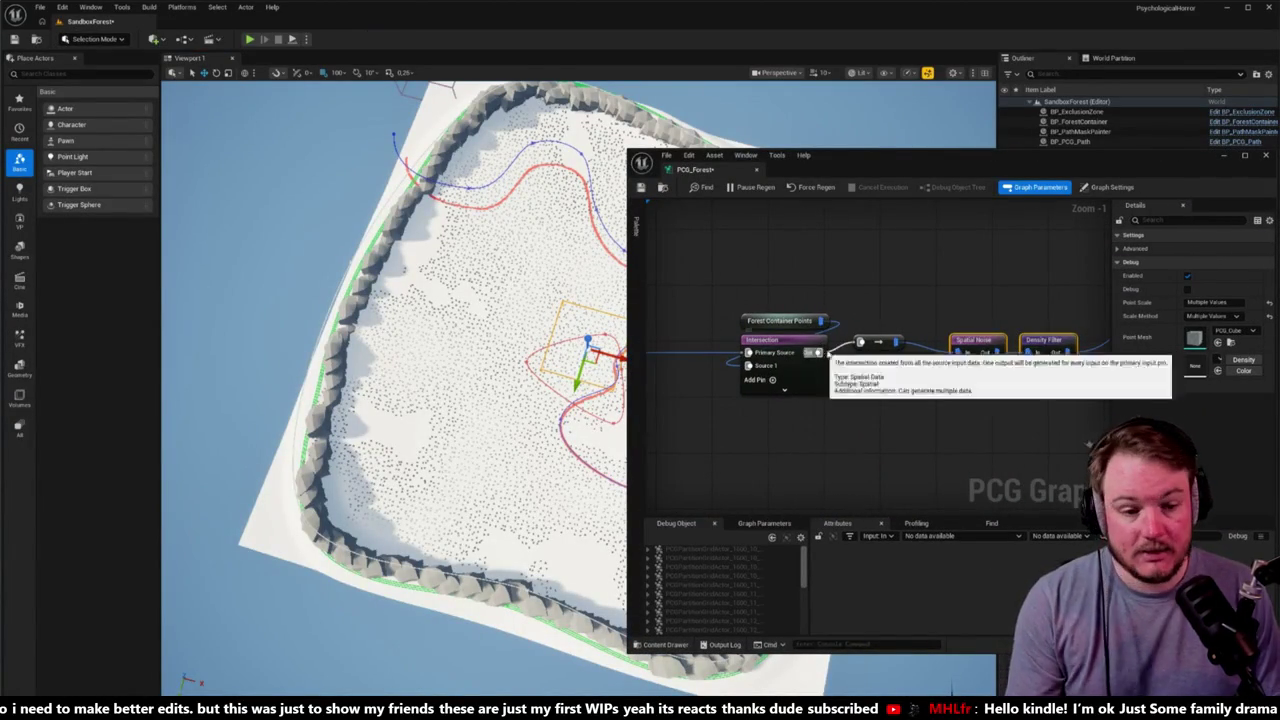
click(975, 340)
drag(1200, 356, 1230, 356)
Step: Look down on the forest and resize the graph window to show Spatial Noise and Density Filter
mouse_move(400, 400)
mouse_down()
mouse_move(370, 370)
mouse_move(400, 400)
mouse_move(420, 390)
mouse_up()
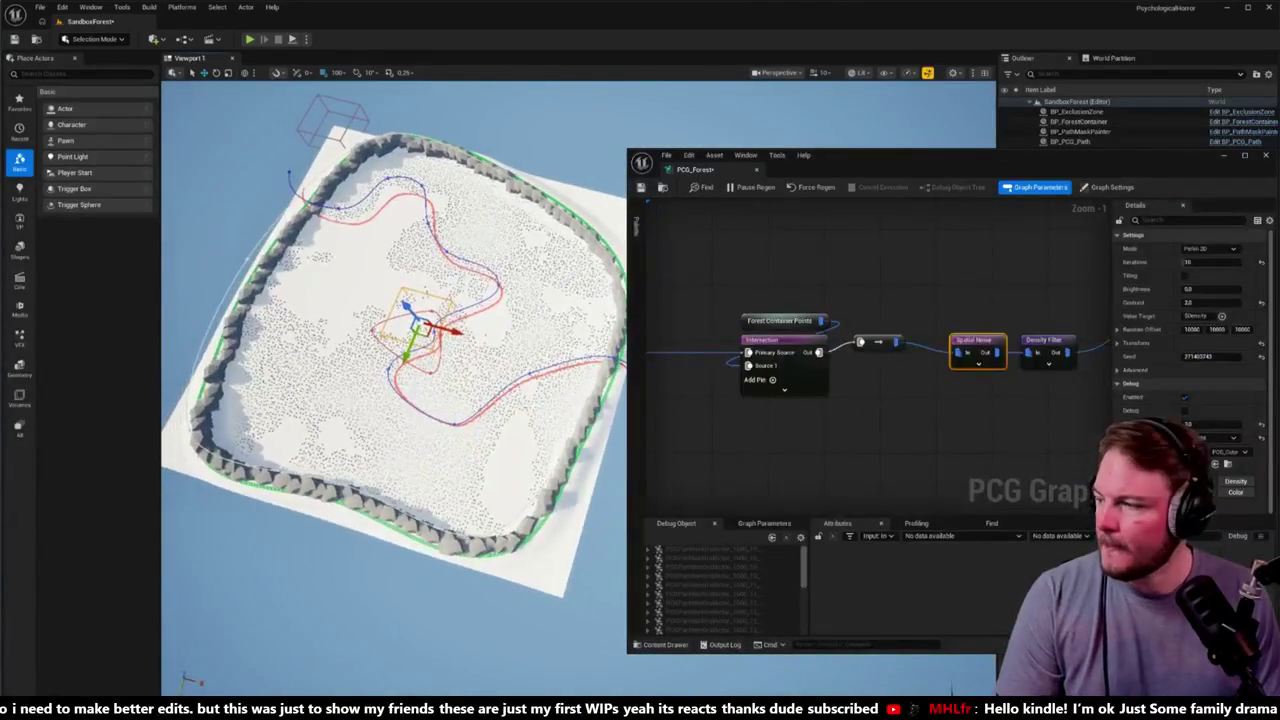
drag(628, 303, 719, 303)
mouse_move(1006, 149)
mouse_down()
mouse_move(1010, 257)
mouse_move(977, 121)
mouse_up()
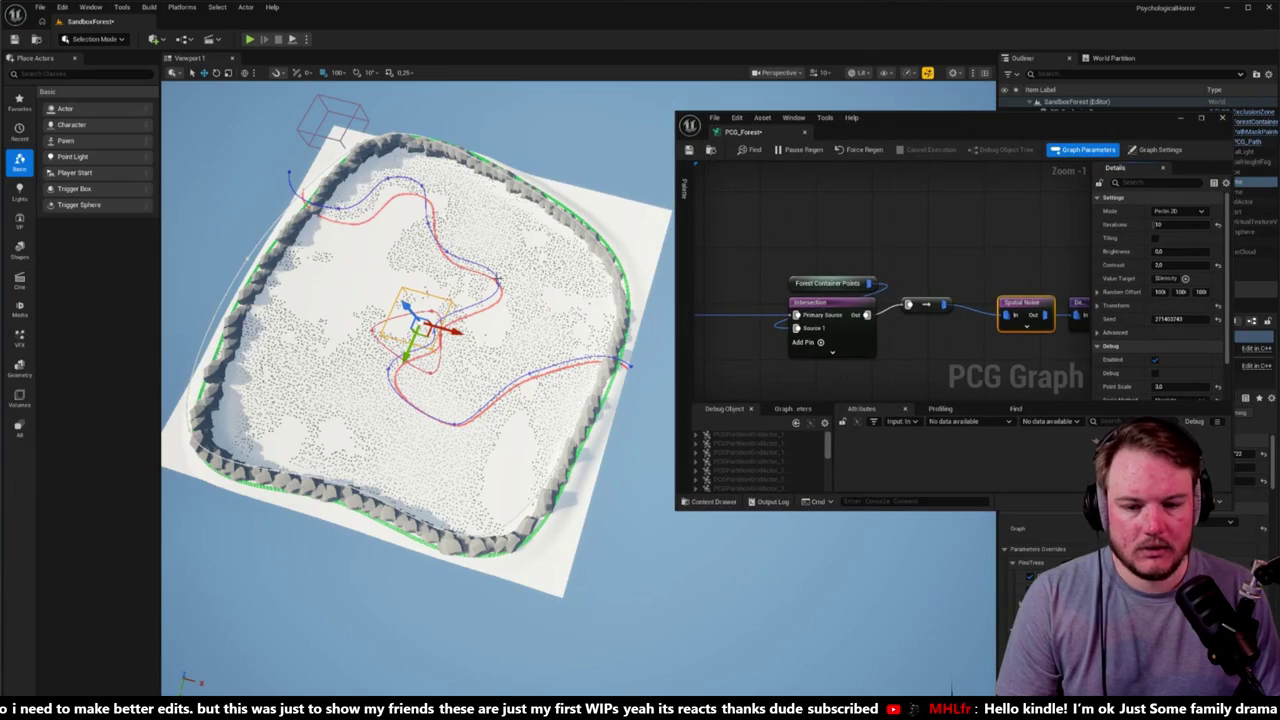
scroll(482, 283, up, 2)
drag(993, 251, 856, 222)
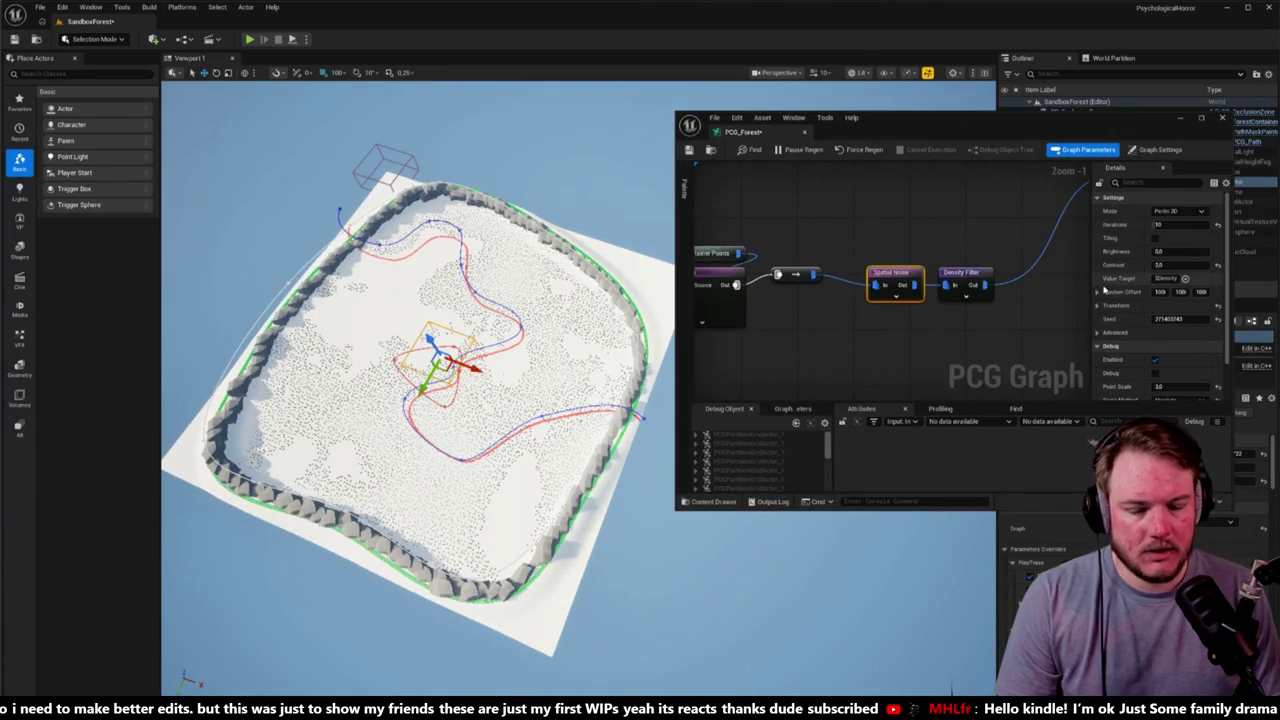
drag(1072, 128, 905, 115)
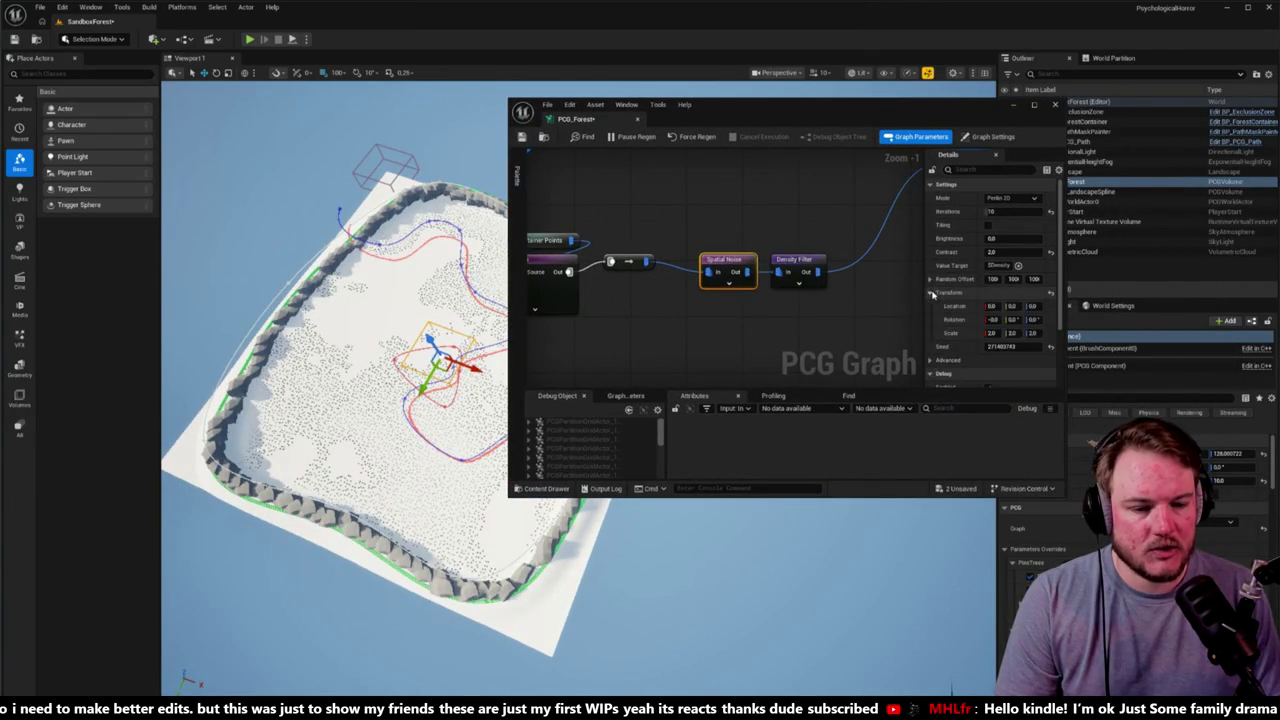
Step: Set the Spatial Noise transform scale to 16 on all axes and focus the level on the PCG volume
click(931, 292)
scroll(990, 285, down, 2)
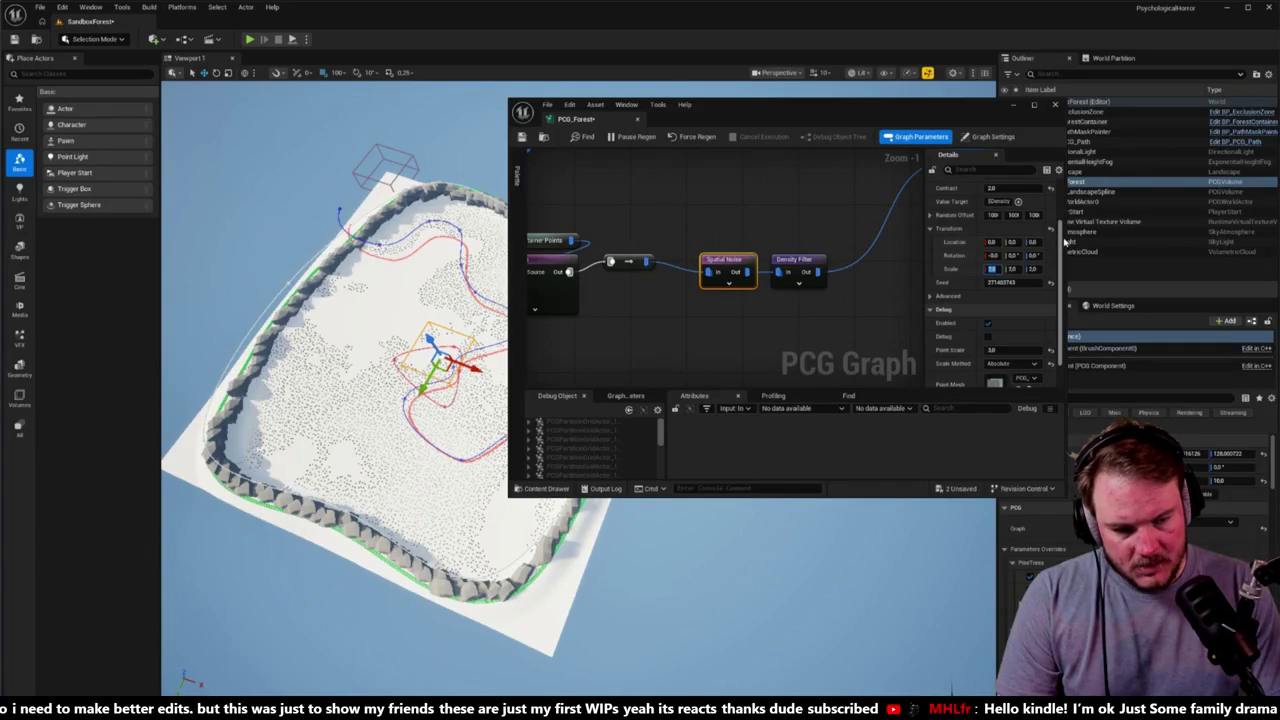
key(Tab)
key(Tab)
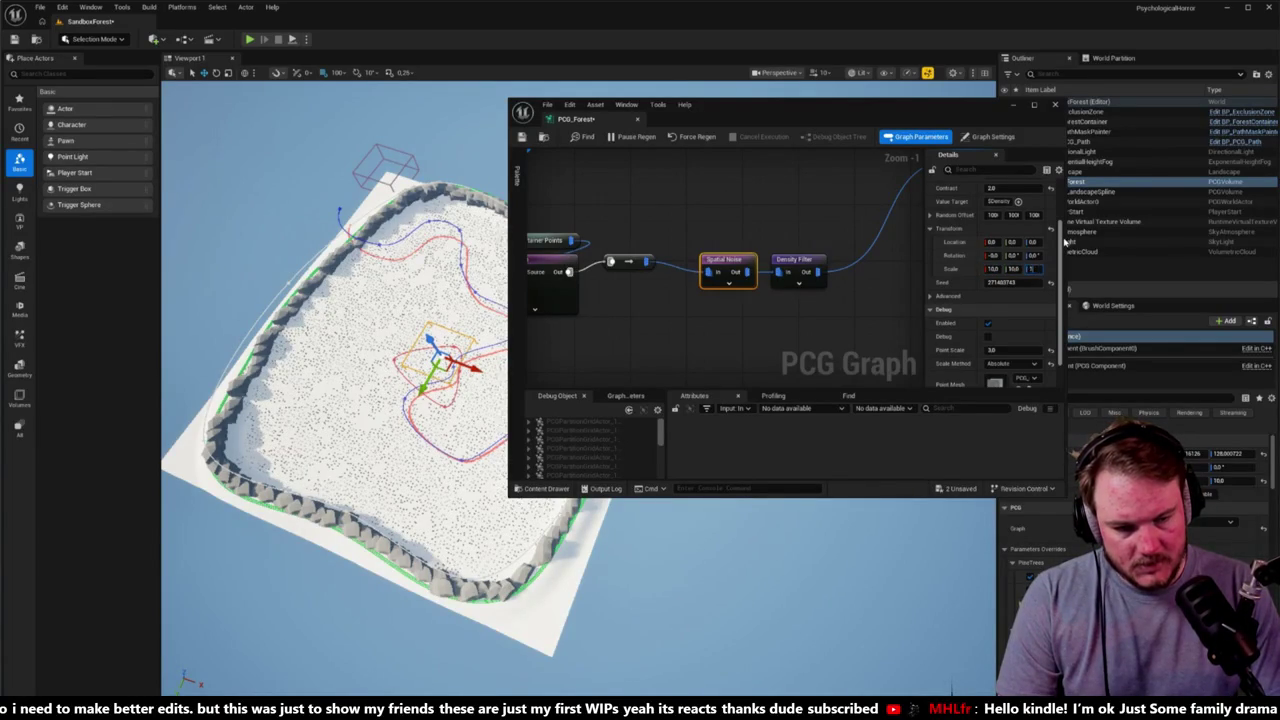
key(f)
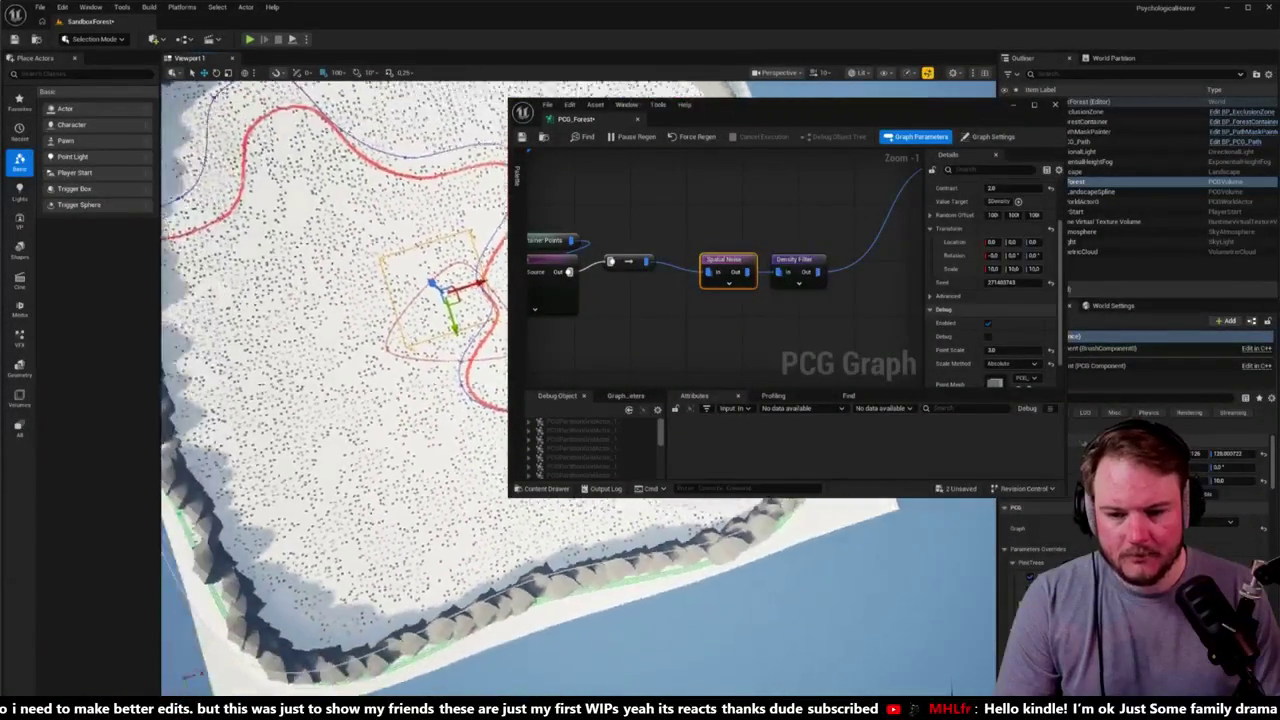
Step: Lower the Density Filter upper bound to 0.735607
click(795, 262)
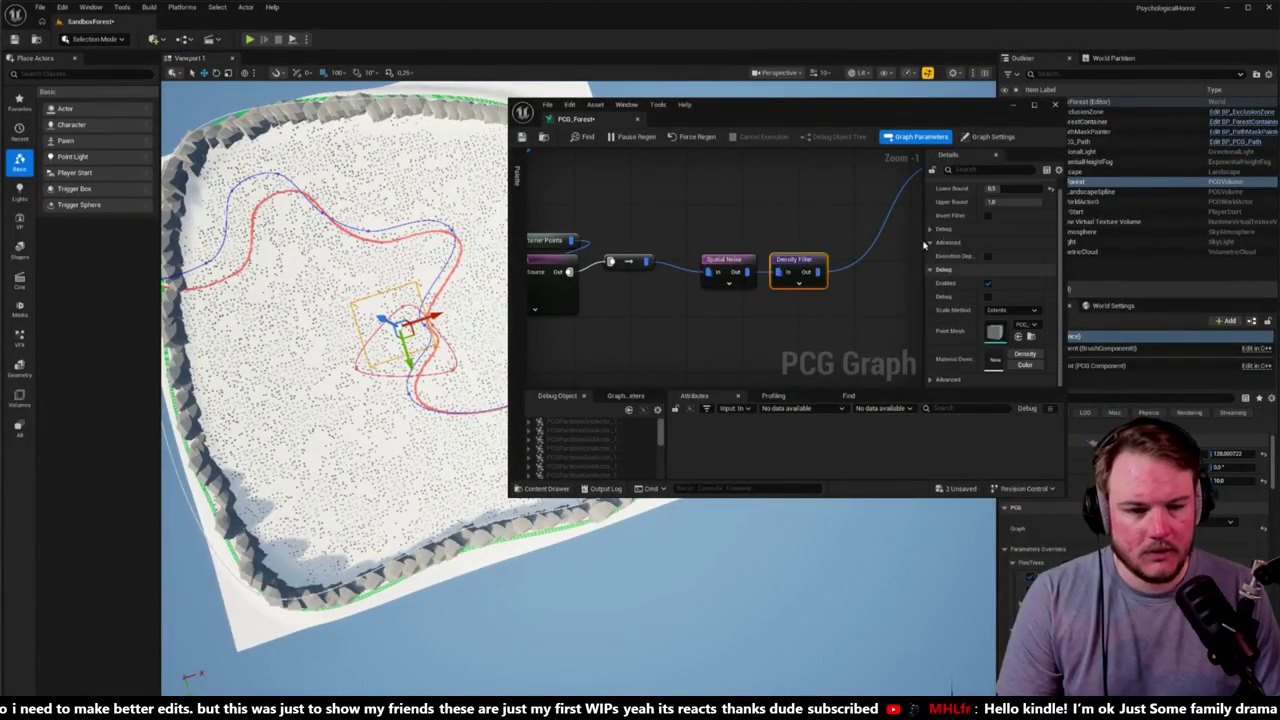
drag(1012, 202, 1002, 202)
click(1010, 202)
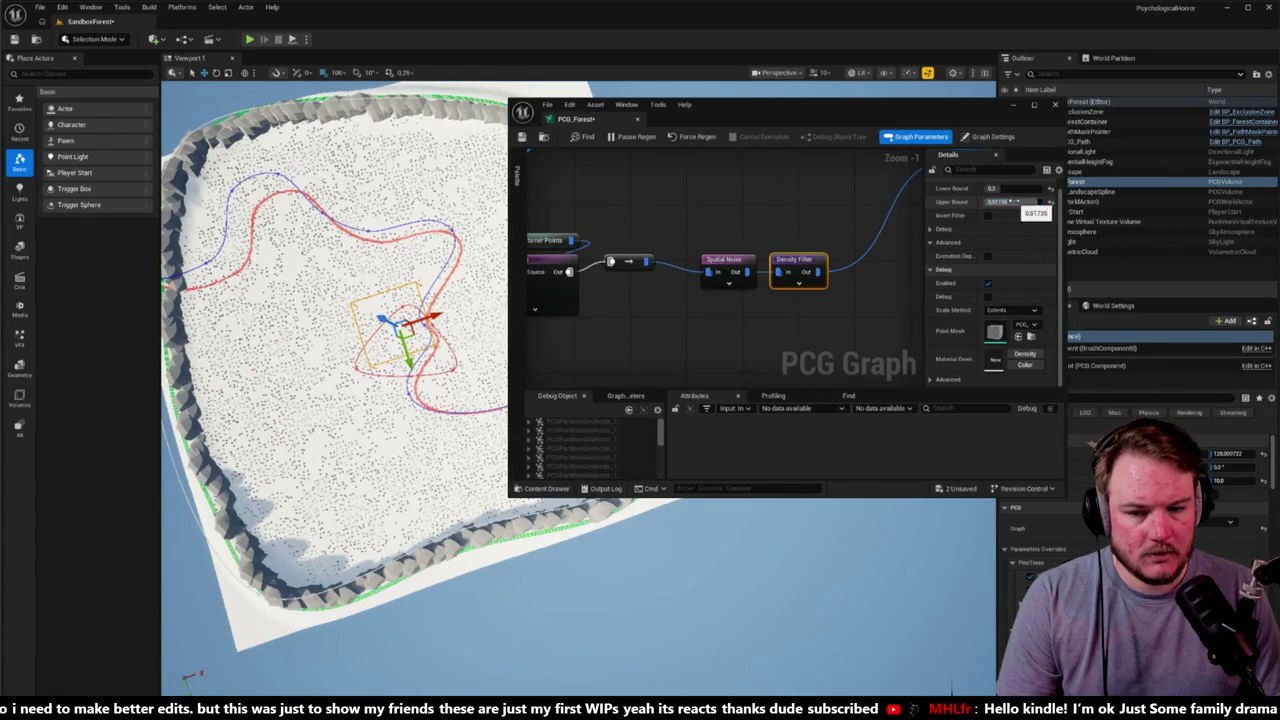
drag(1018, 202, 1013, 202)
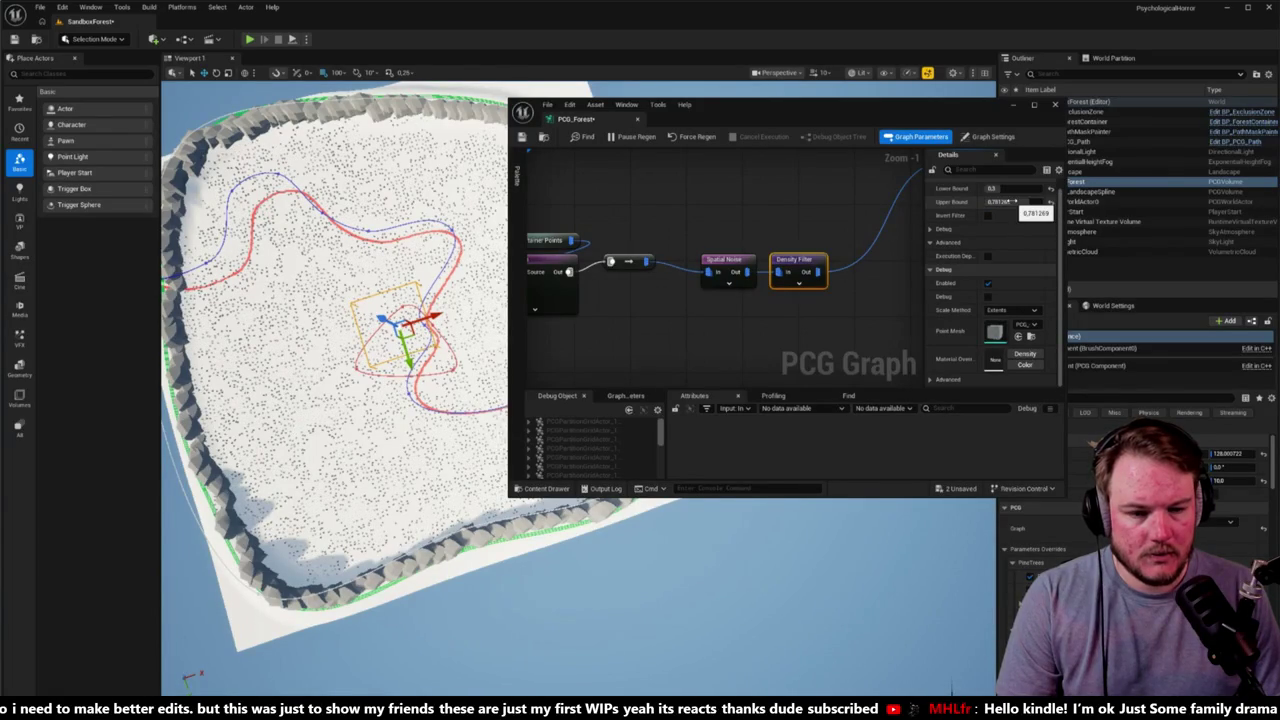
click(1013, 202)
text(0.735607)
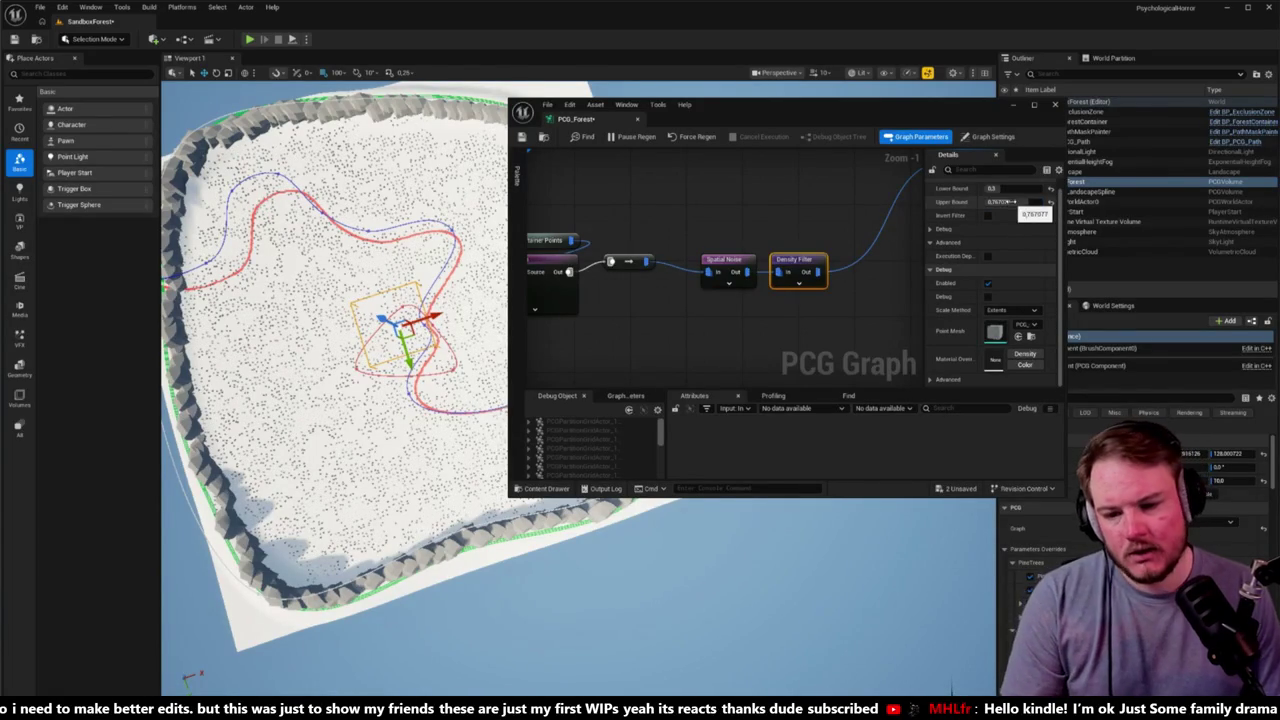
key(Return)
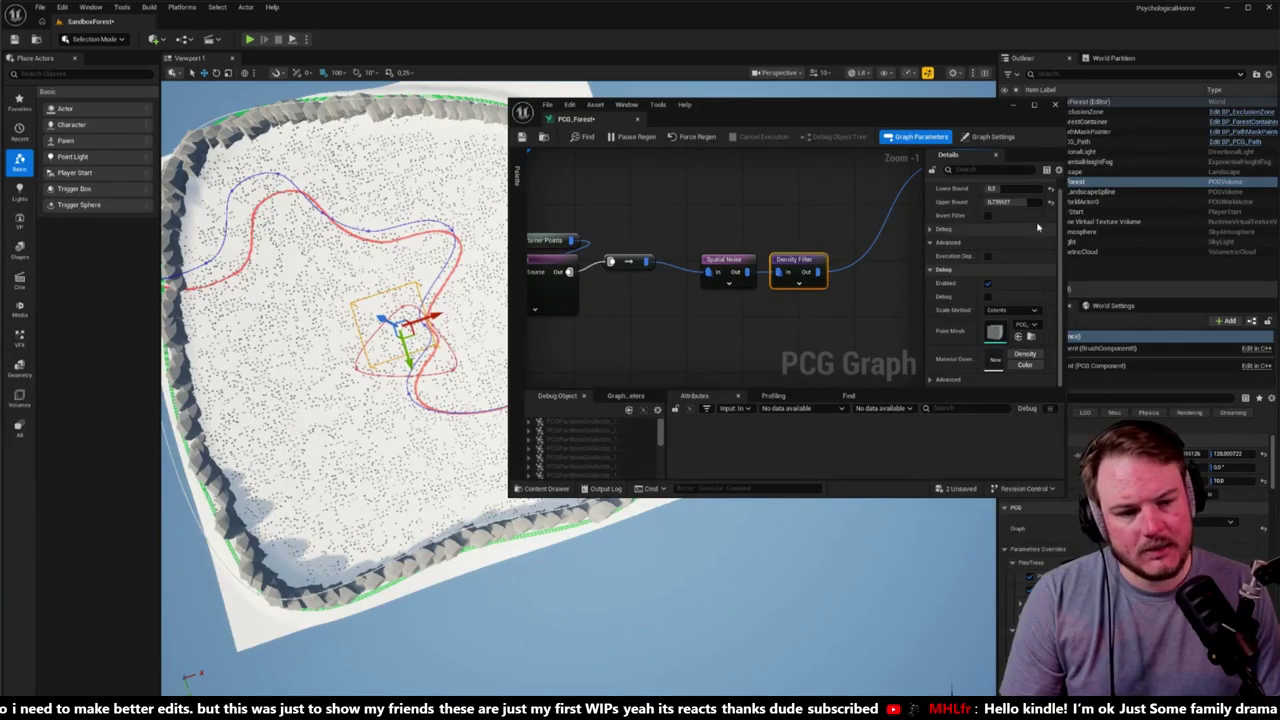
Step: Set the Density Filter lower bound to 0.317132 and upper bound to 0.693611, then hide the graph window
click(1000, 189)
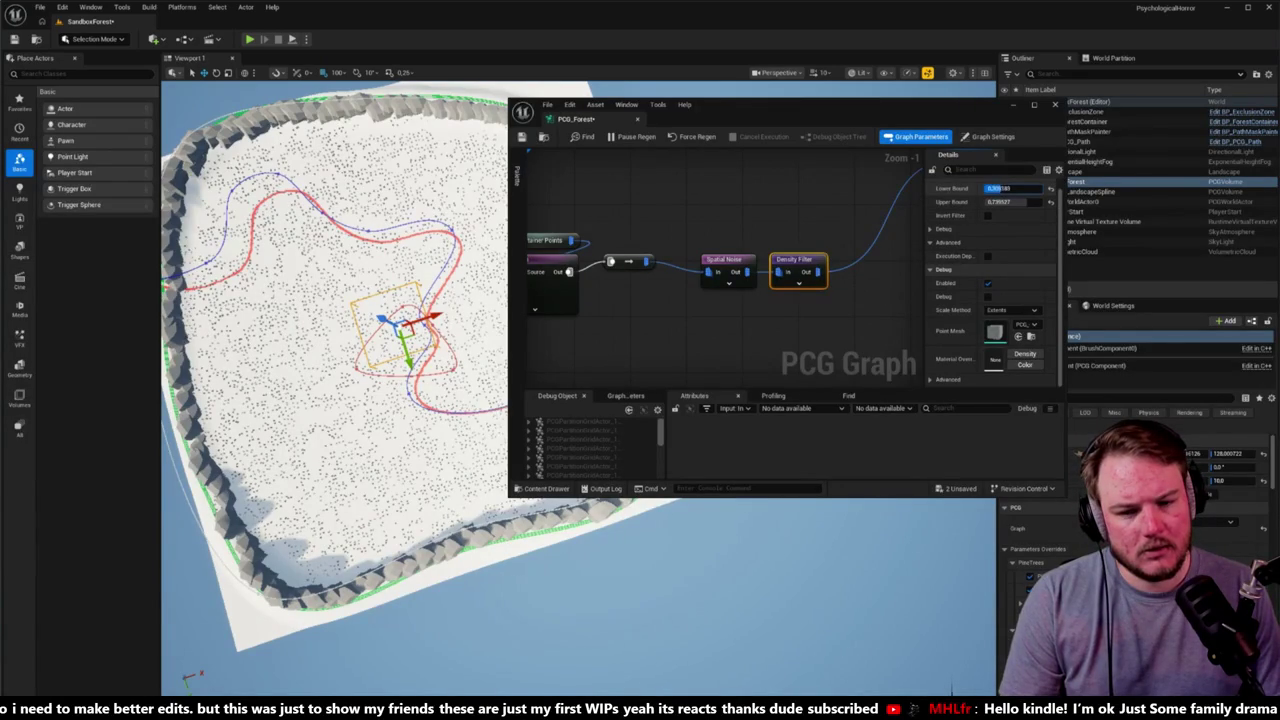
key(Return)
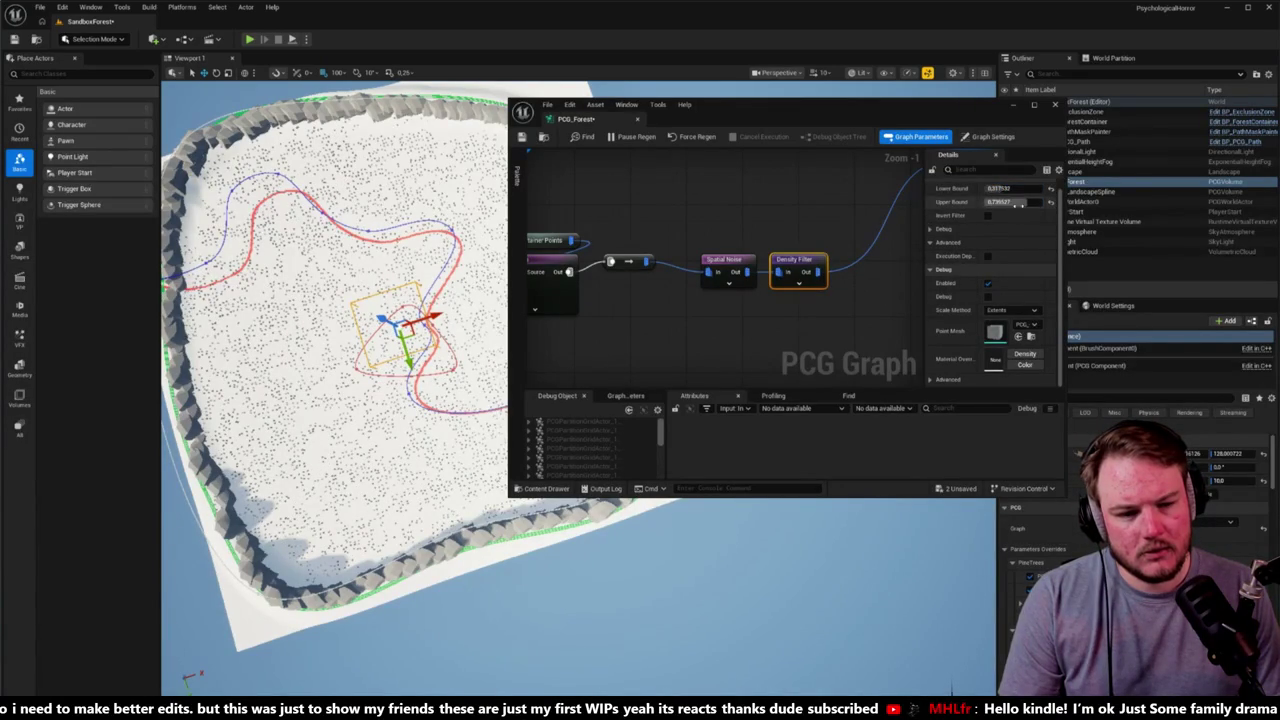
key(Return)
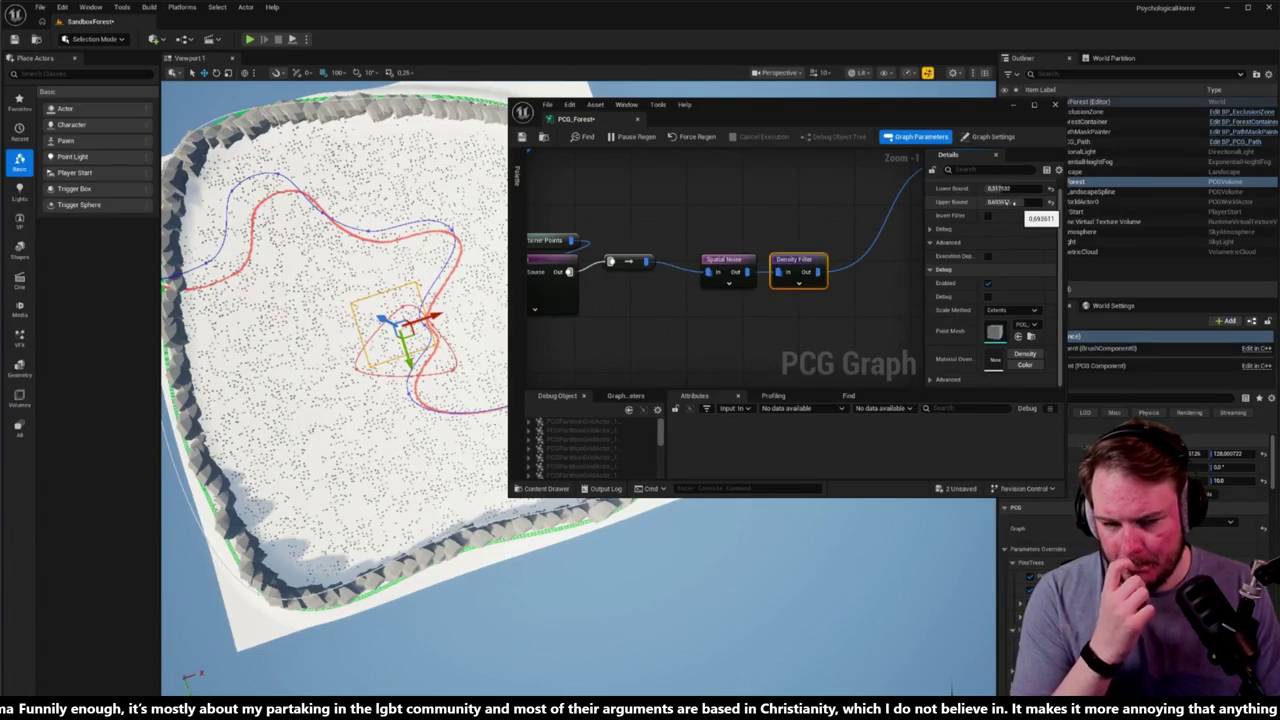
click(637, 119)
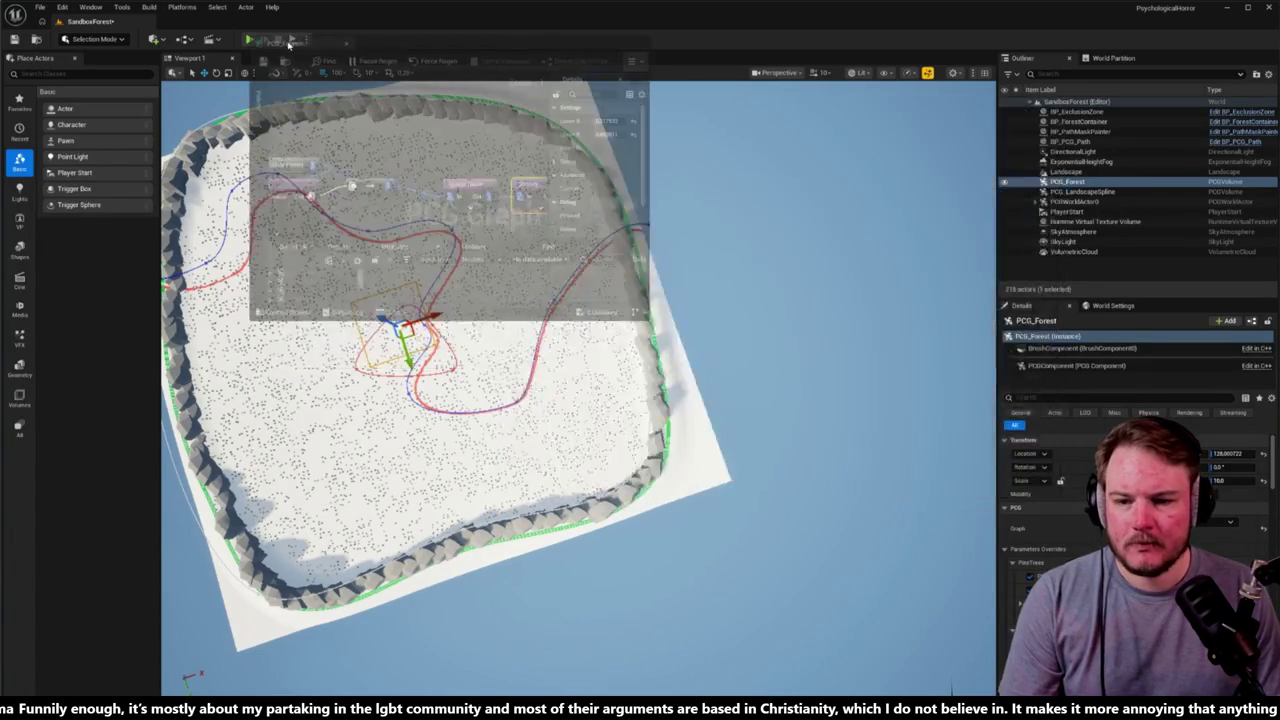
Step: Add a Static Mesh Spawner through node search, then delete it again
mouse_move(414, 149)
mouse_down()
mouse_move(614, 220)
mouse_move(555, 265)
mouse_up()
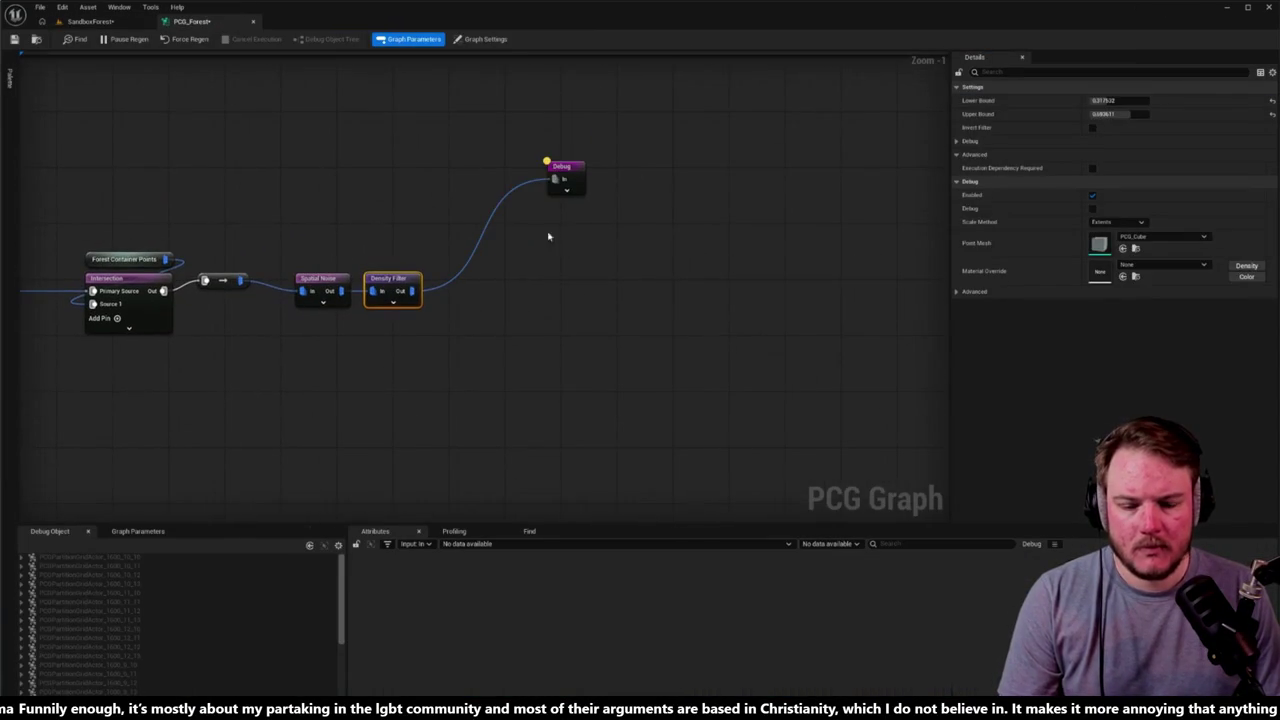
right_click(594, 308)
text(static)
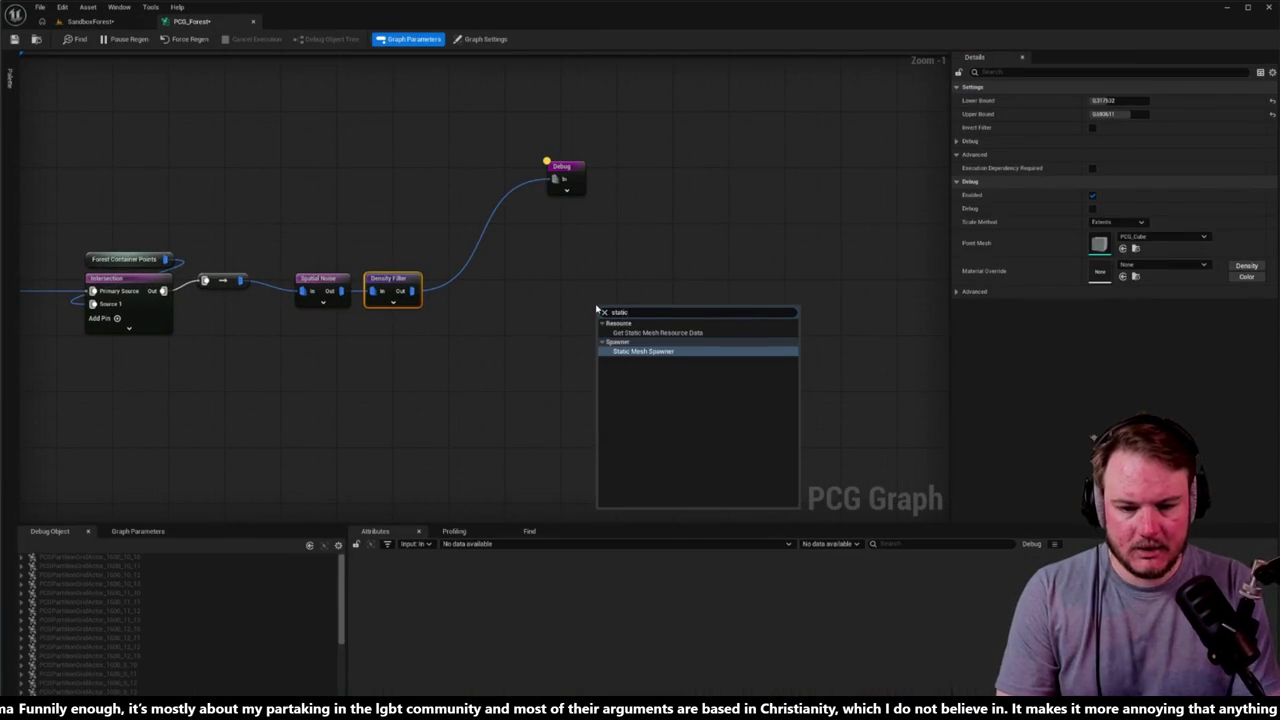
key(Return)
scroll(634, 332, down, 5)
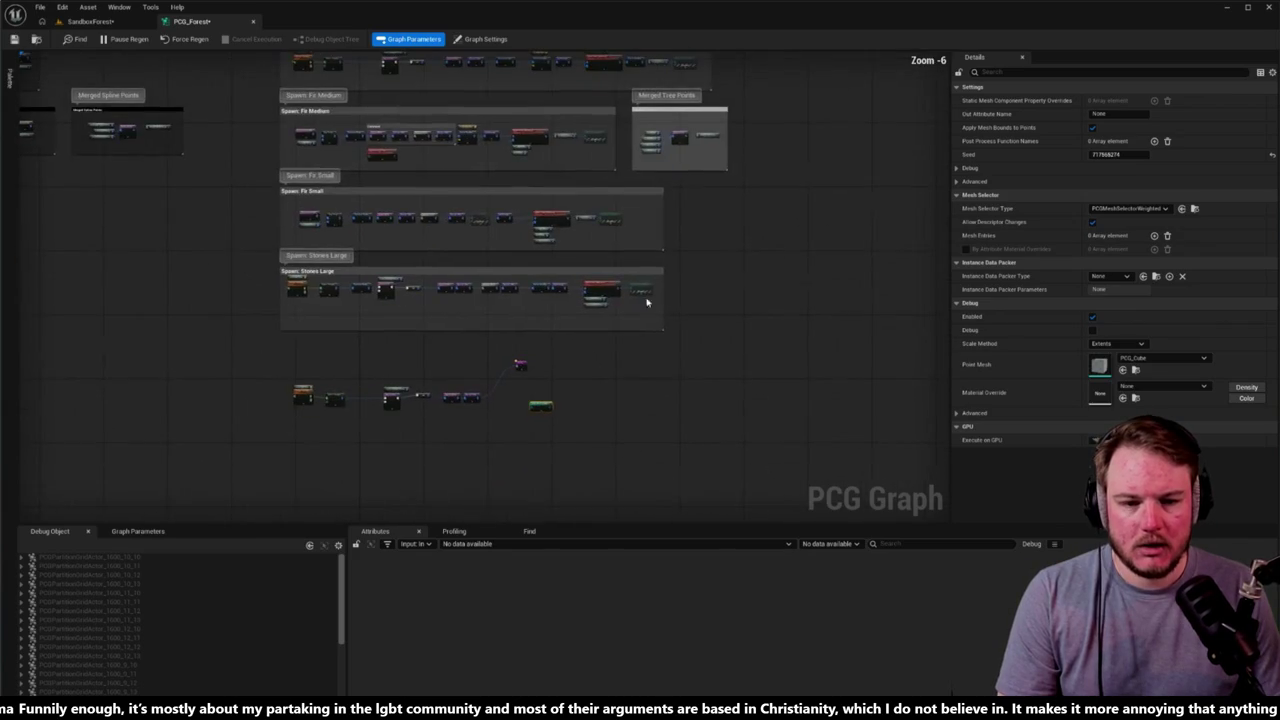
scroll(634, 332, up, 5)
scroll(771, 249, down, 4)
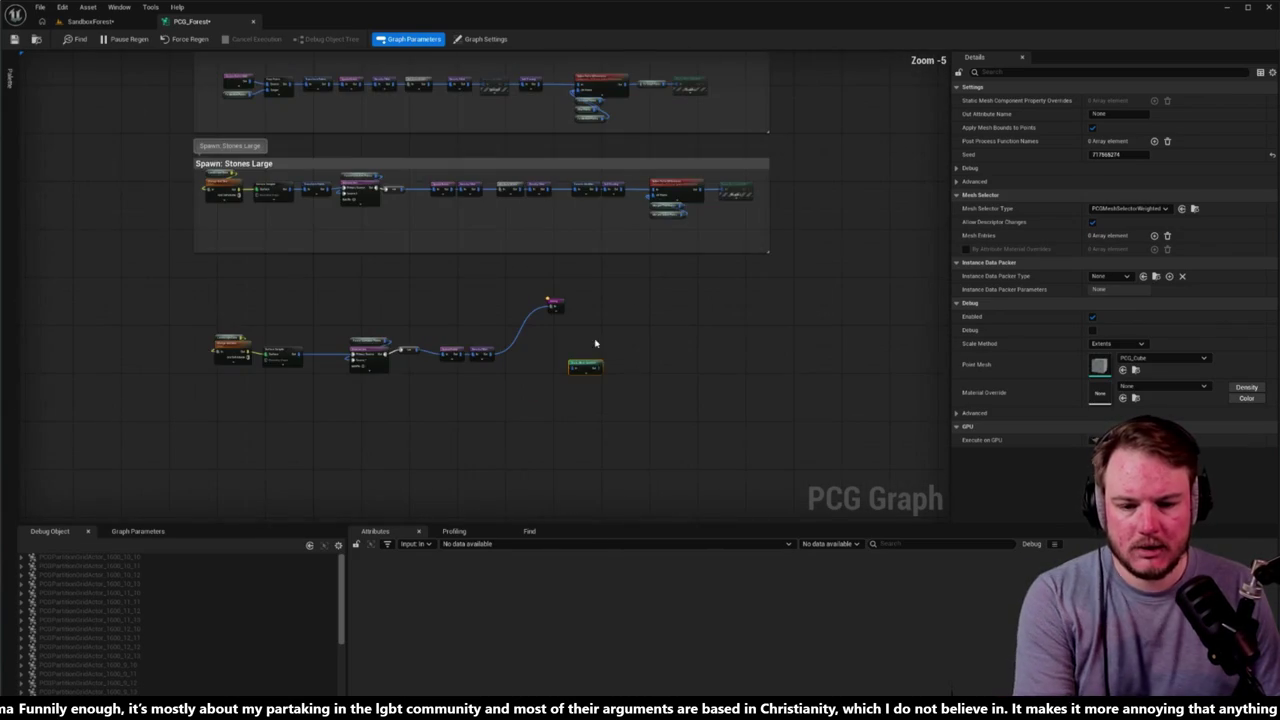
key(Delete)
Step: Paste a copy of the Stones Large spawner, wire Density Filter into it, and enable it
click(743, 188)
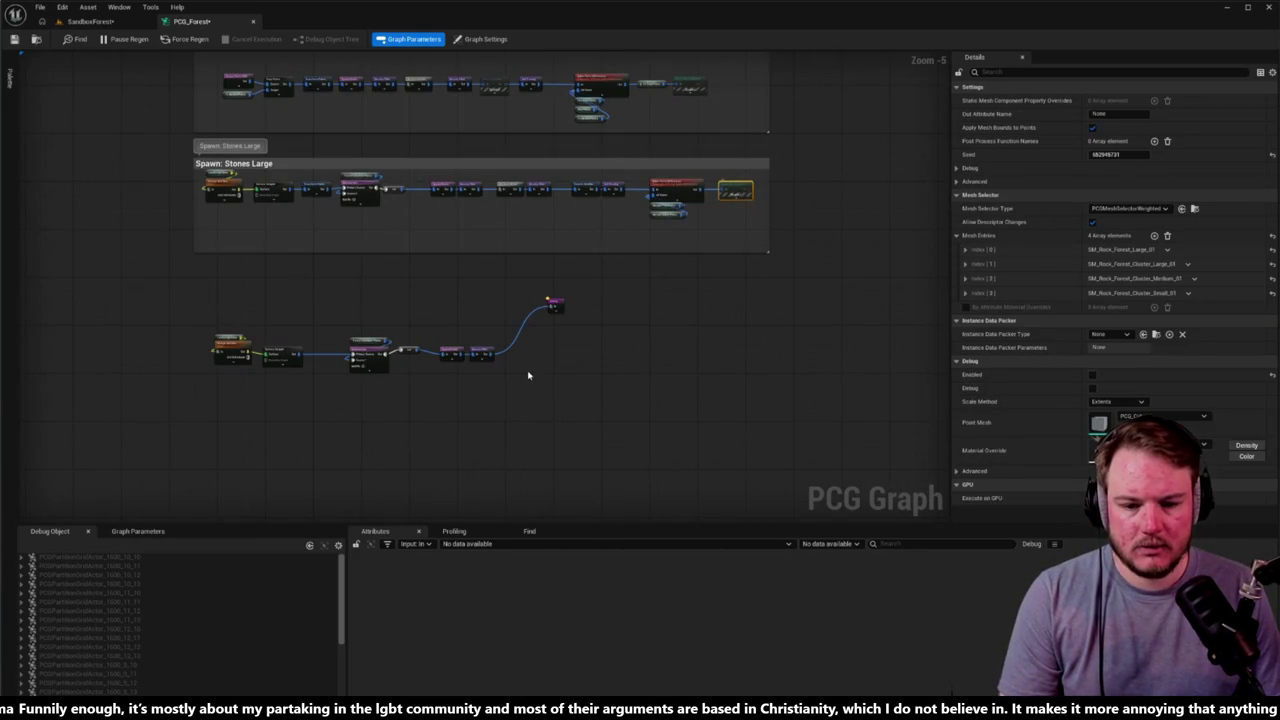
scroll(530, 376, up, 5)
key(ctrl+v)
mouse_move(428, 328)
mouse_down()
mouse_move(645, 411)
mouse_move(645, 318)
mouse_up()
key(e)
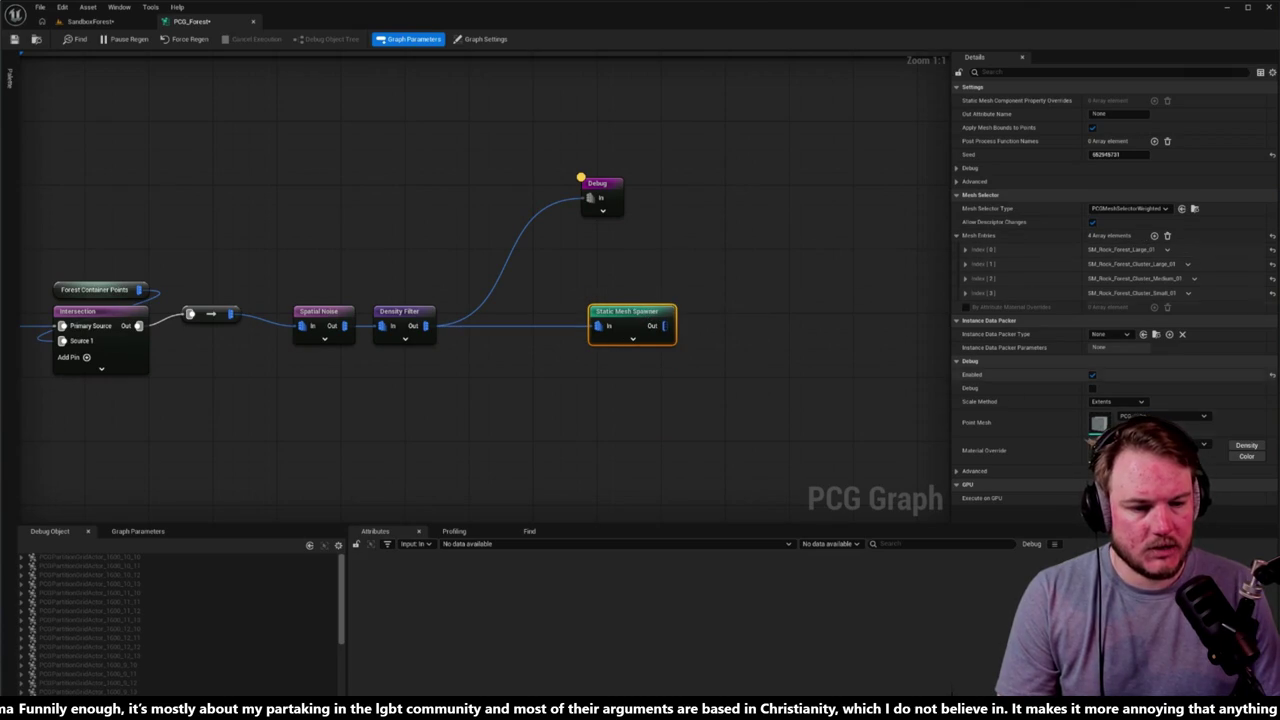
Step: Inspect the copied spawner's first mesh entry and add a fifth mesh entry
click(966, 249)
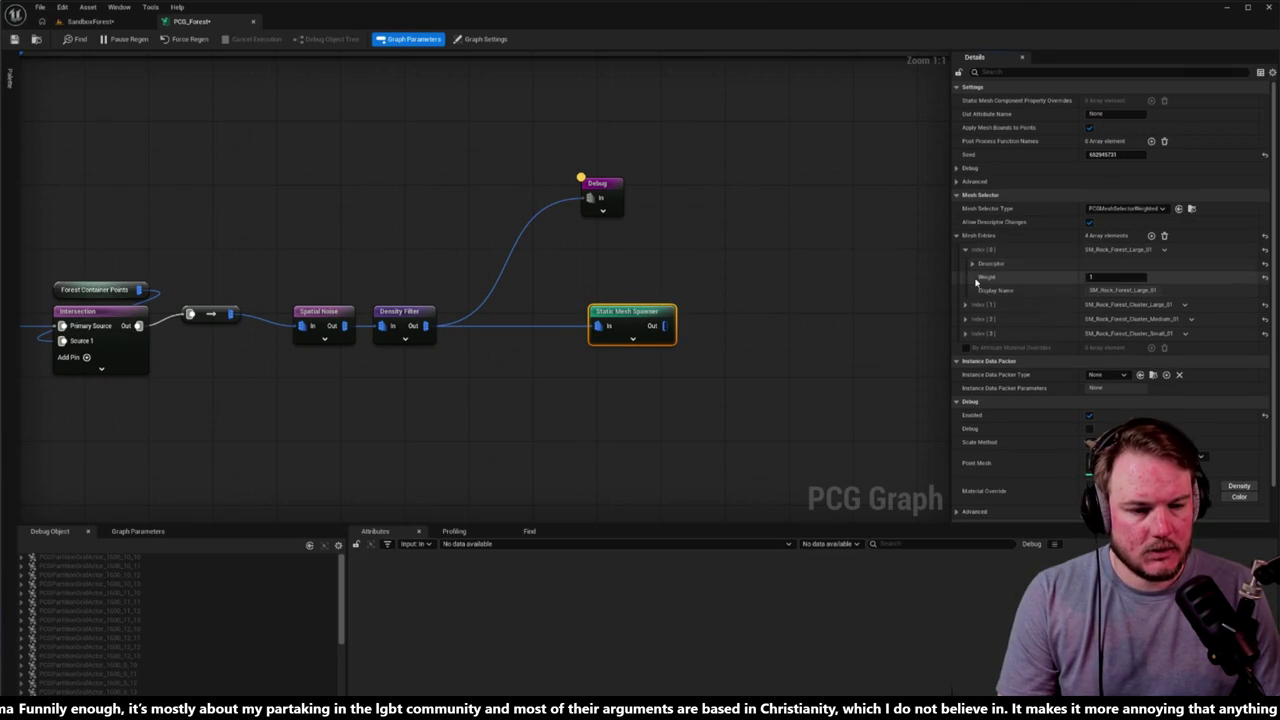
click(971, 263)
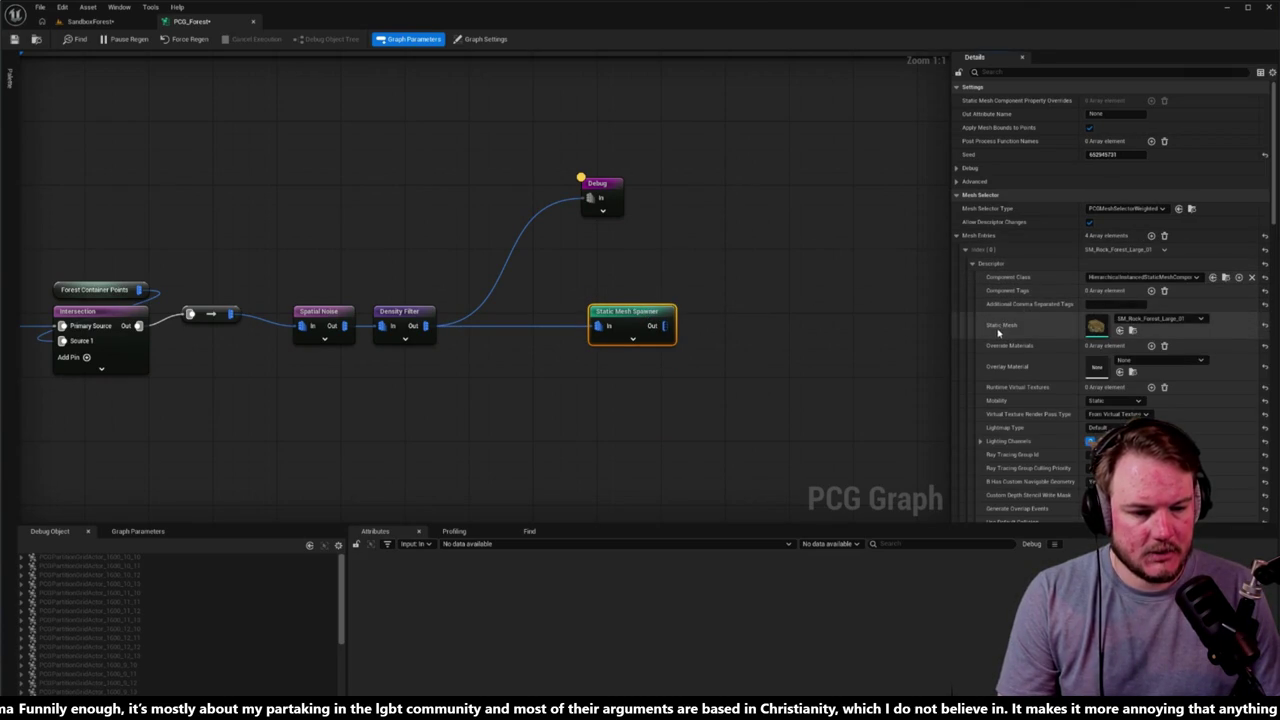
click(1044, 74)
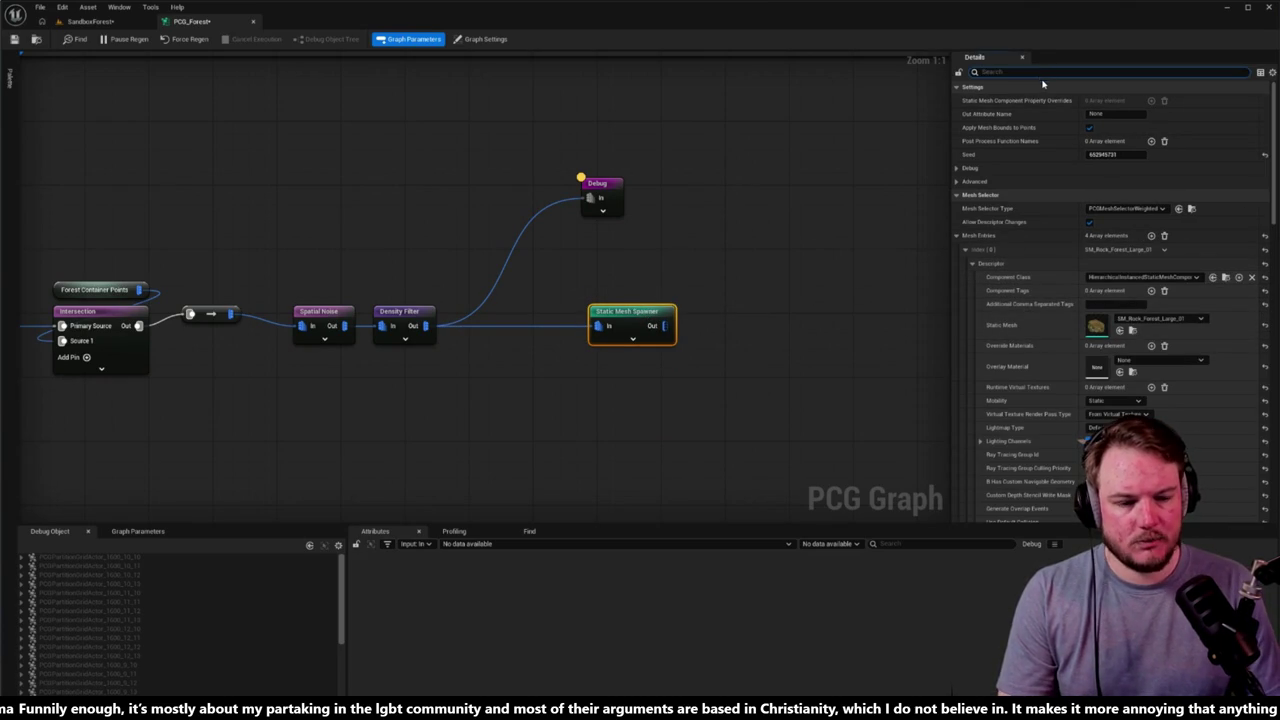
click(971, 263)
click(965, 250)
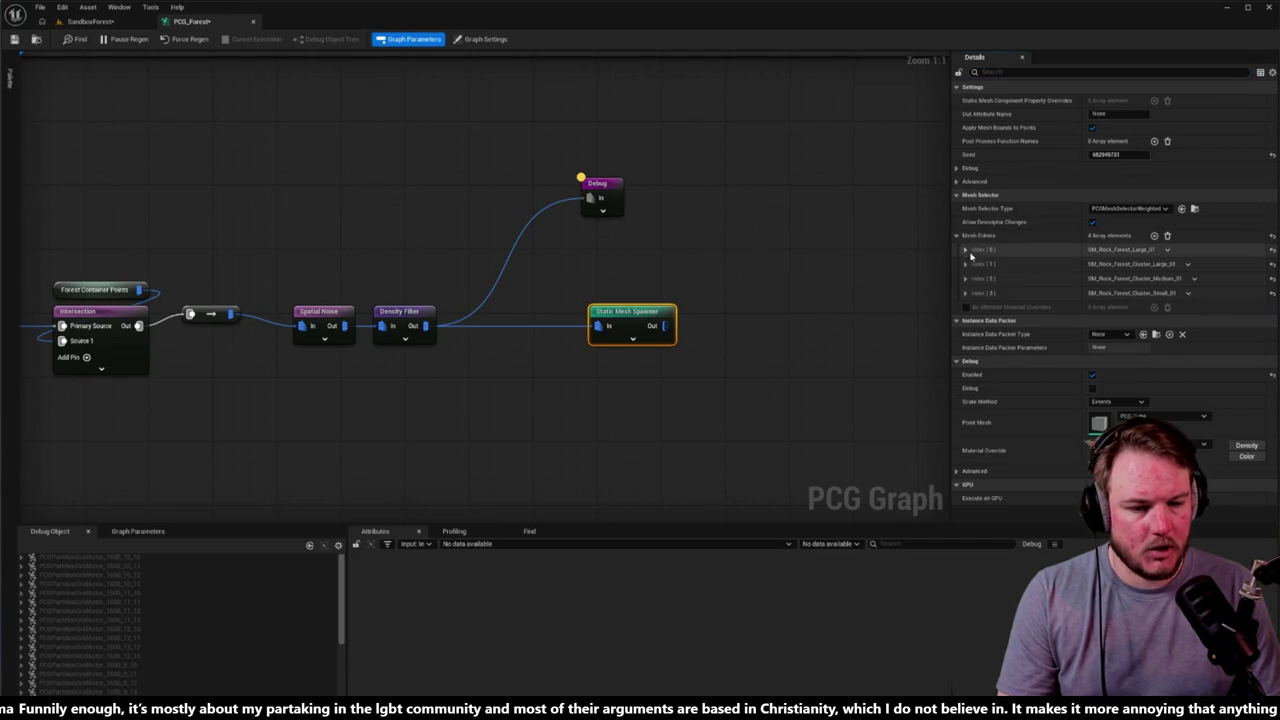
click(1151, 236)
Step: Add mesh entries up to eight, move the Debug node up and right, and reselect the spawner
click(1152, 236)
click(1152, 236)
click(1152, 236)
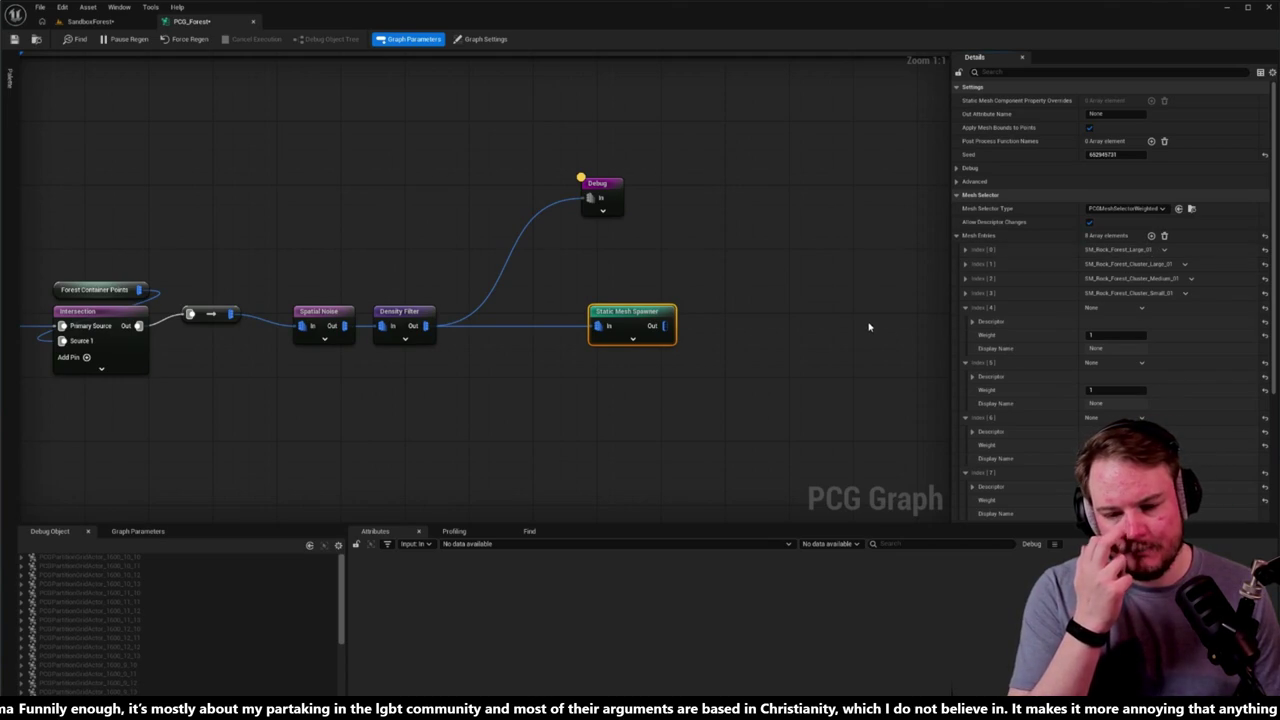
mouse_move(615, 187)
mouse_down()
mouse_move(712, 155)
mouse_move(753, 157)
mouse_move(743, 177)
mouse_up()
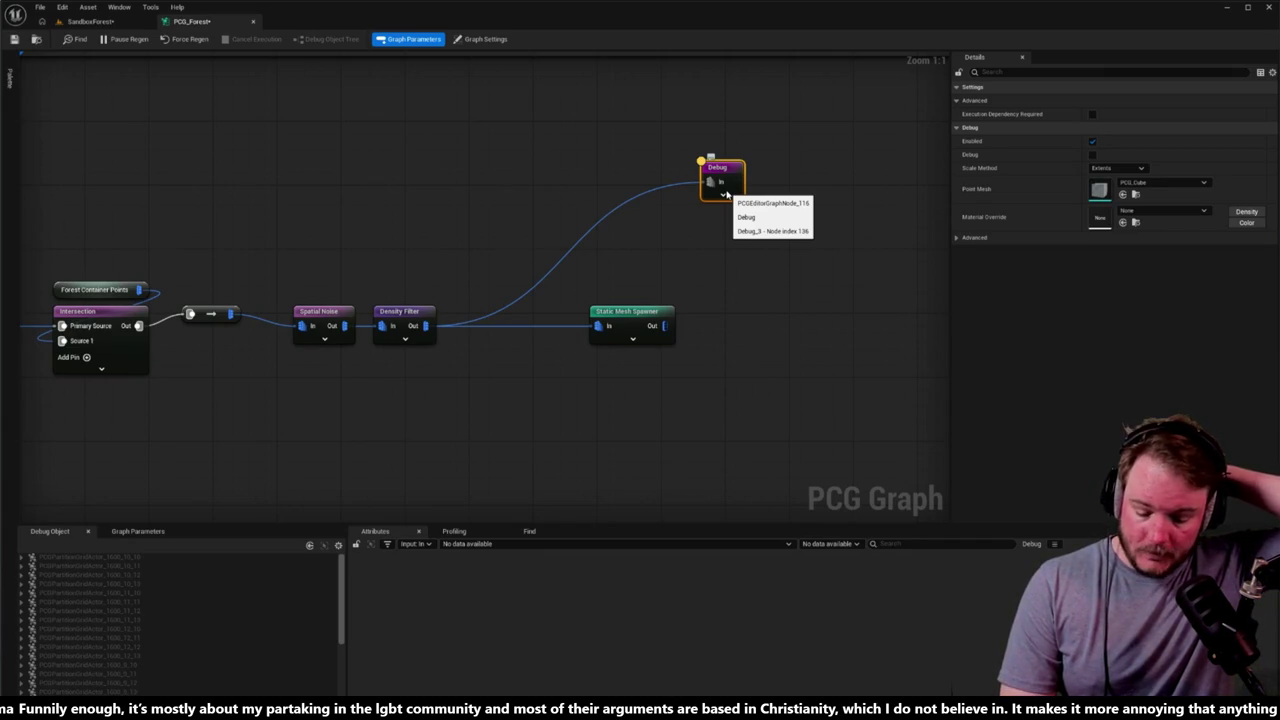
mouse_move(717, 257)
mouse_down()
mouse_move(704, 242)
mouse_move(697, 274)
mouse_move(711, 263)
mouse_up()
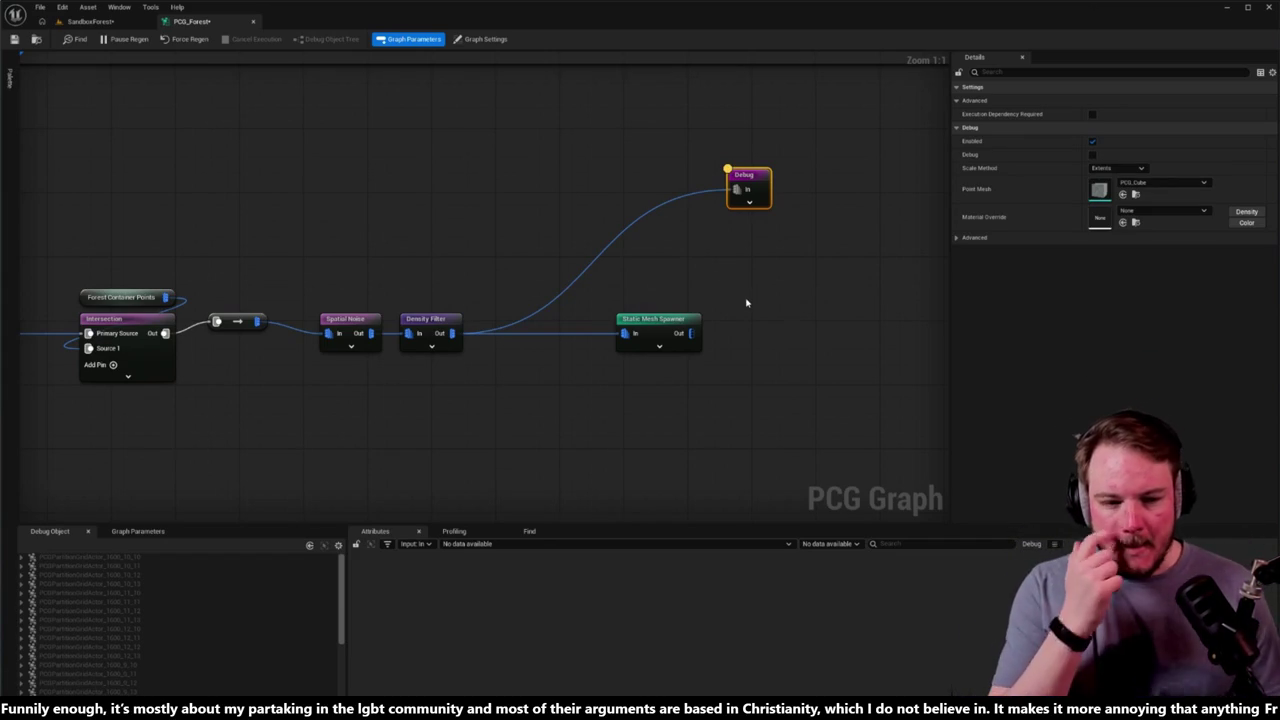
drag(746, 303, 700, 289)
click(603, 325)
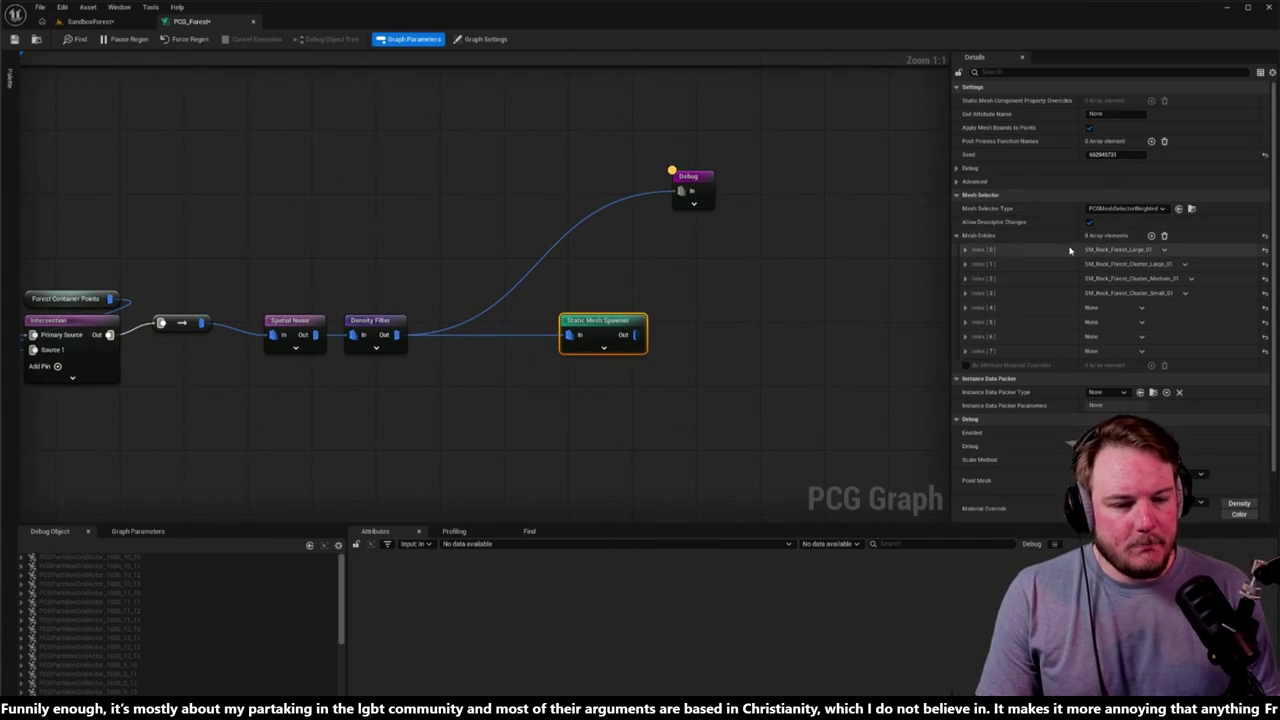
Step: Expand the first mesh entry and filter the Details panel to 'Staticmesh' properties
click(965, 249)
key(ctrl+space)
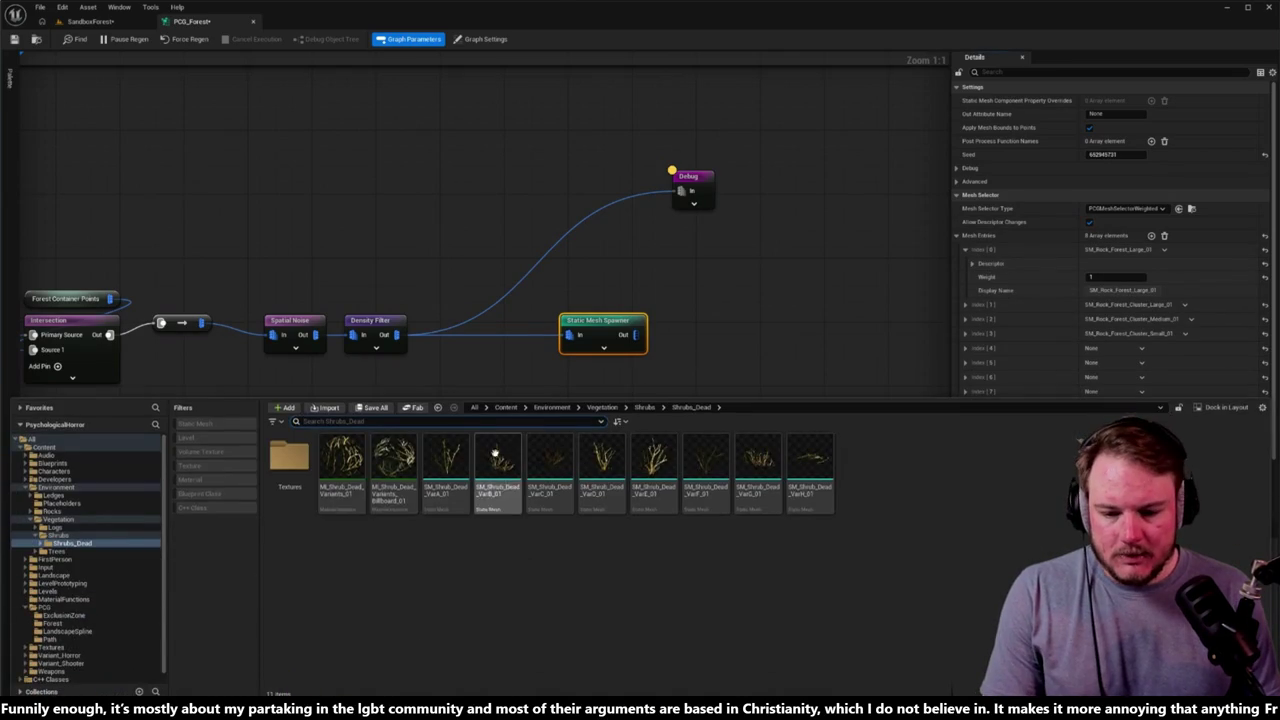
click(1024, 73)
text(Staticmesh)
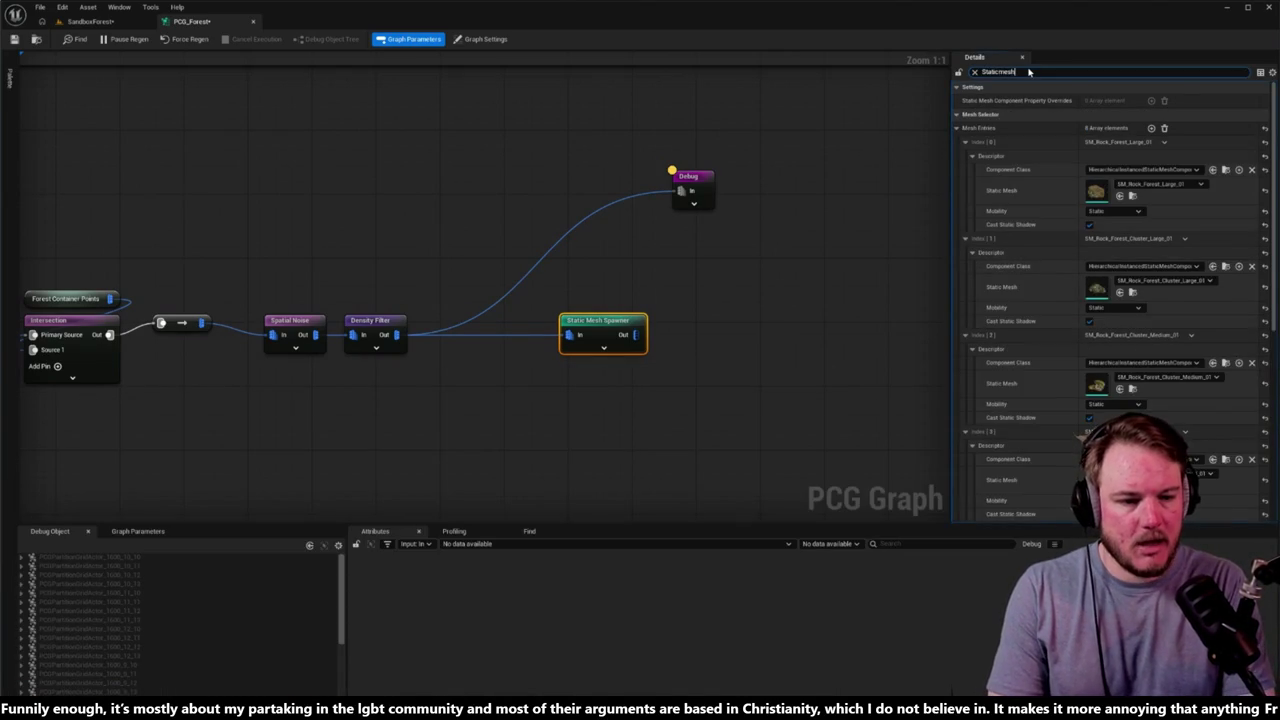
scroll(1025, 322, down, 1)
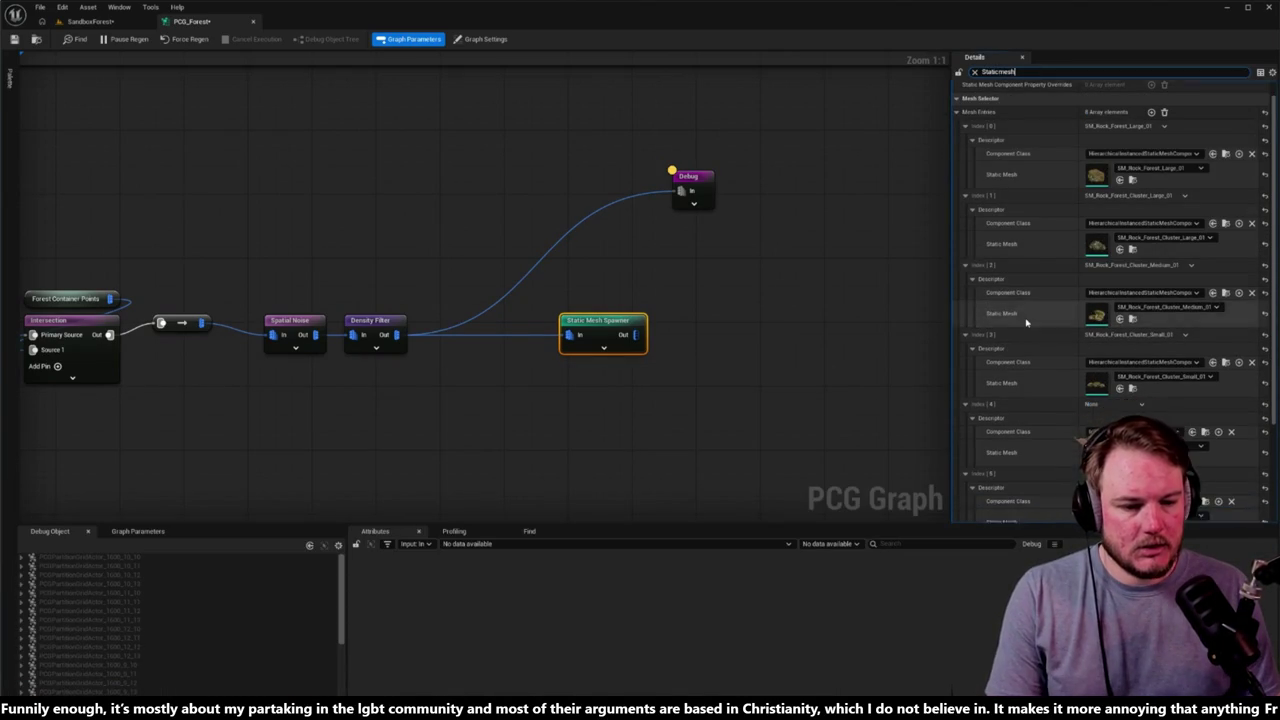
Step: Assign SM_Shrub_Dead_VarA_01 through VarD_01 to the first four mesh entries
key(ctrl+space)
click(447, 465)
click(1120, 180)
key(ctrl+space)
click(498, 465)
click(1119, 249)
key(ctrl+space)
click(550, 465)
scroll(1105, 330, down, 1)
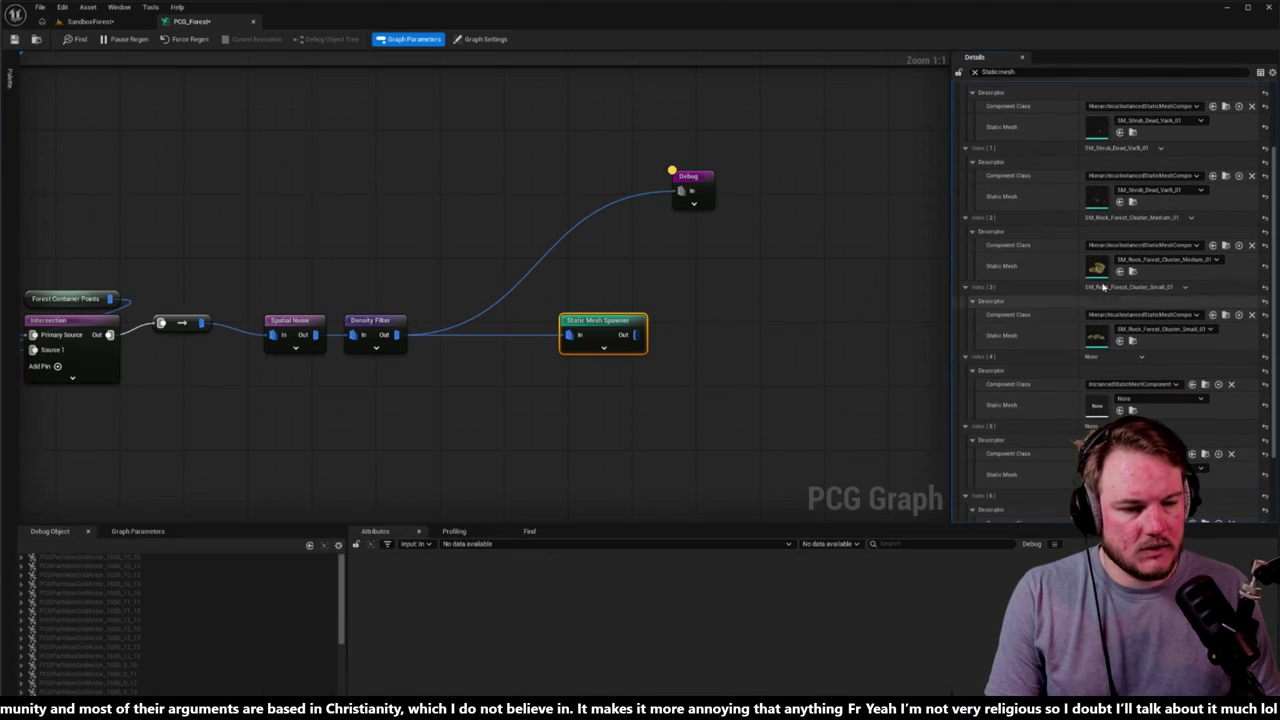
scroll(1080, 277, down, 2)
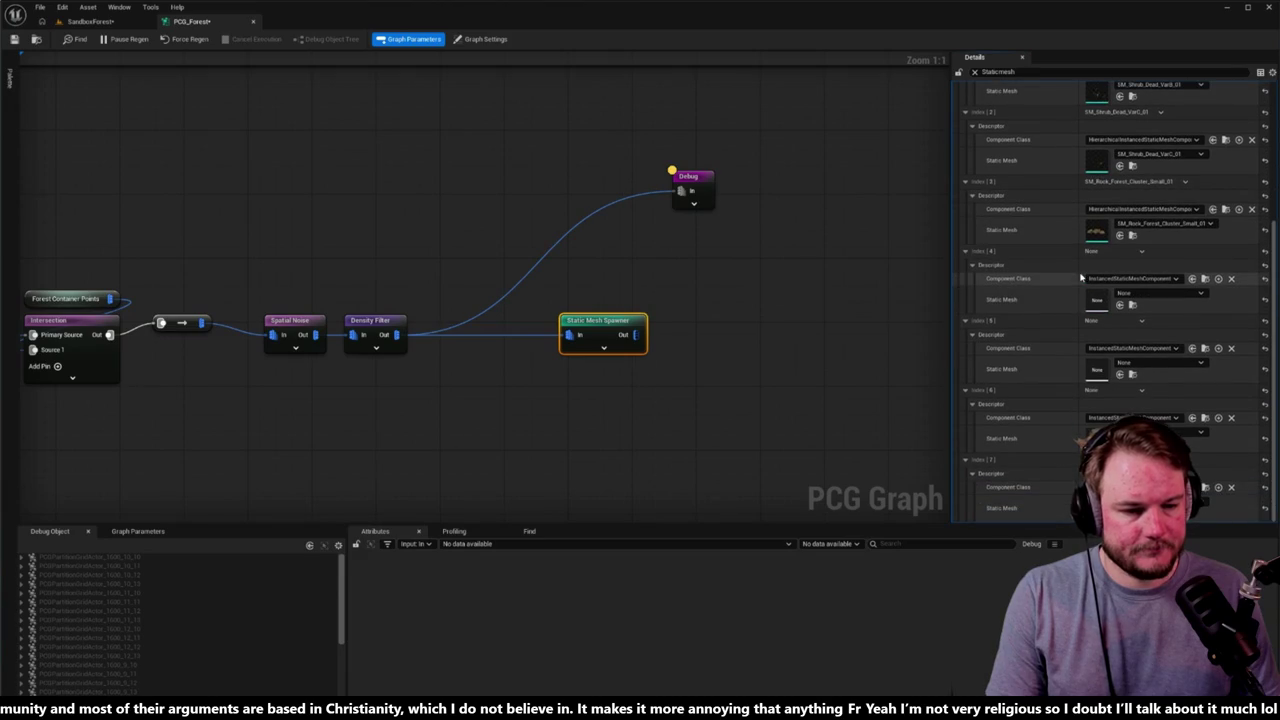
key(ctrl+space)
click(1119, 235)
Step: Add an entry and assign SM_Shrub_Dead_VarE_01, VarF_01 and VarG_01 to entries five through seven
key(ctrl+space)
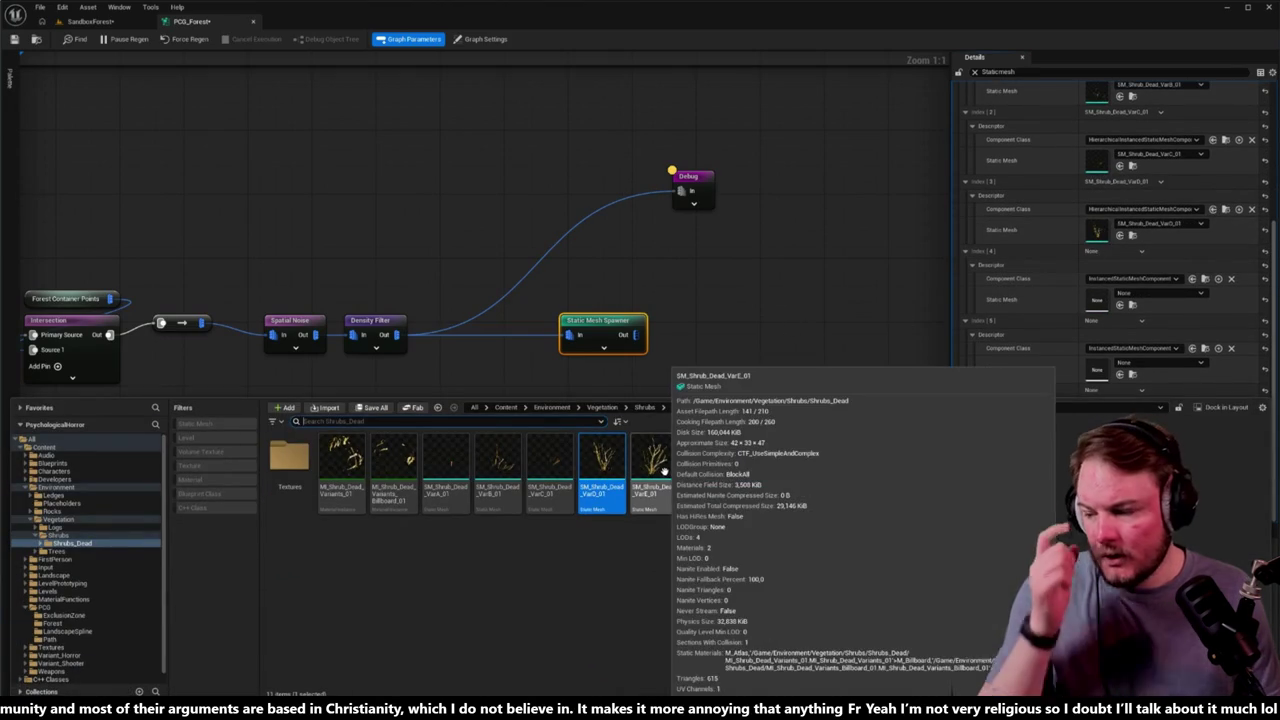
click(655, 462)
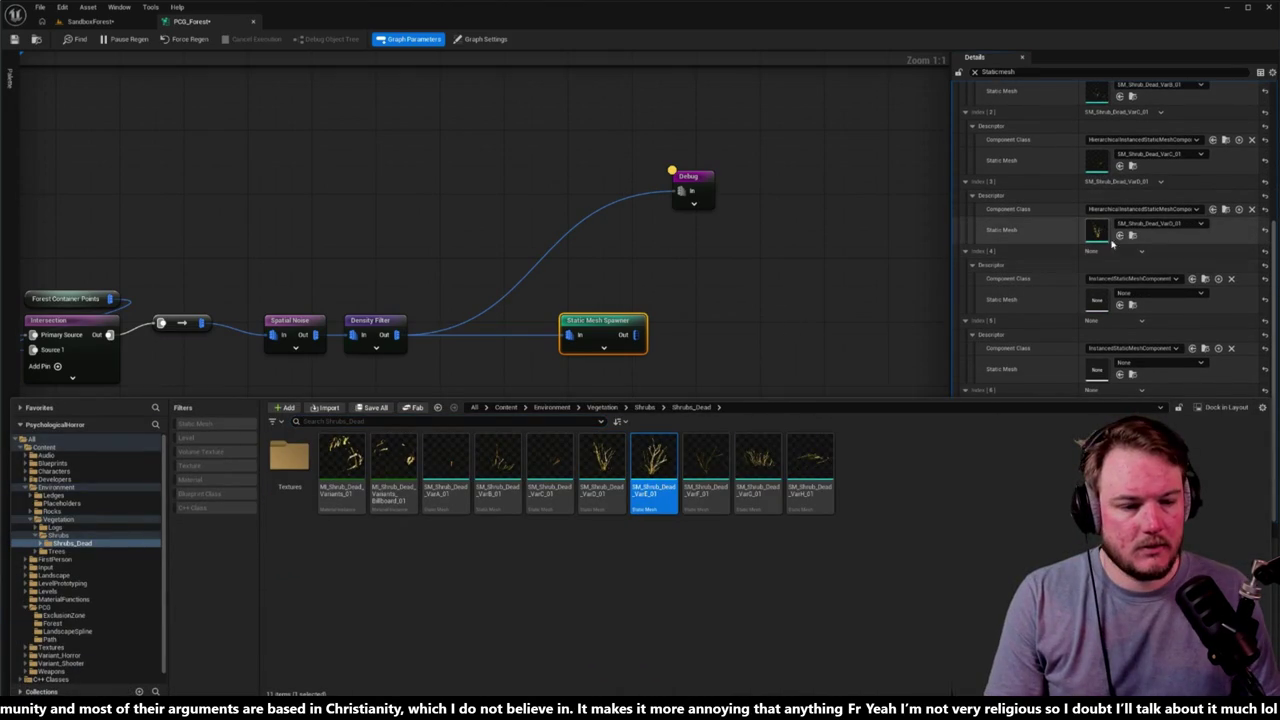
scroll(1122, 263, up, 2)
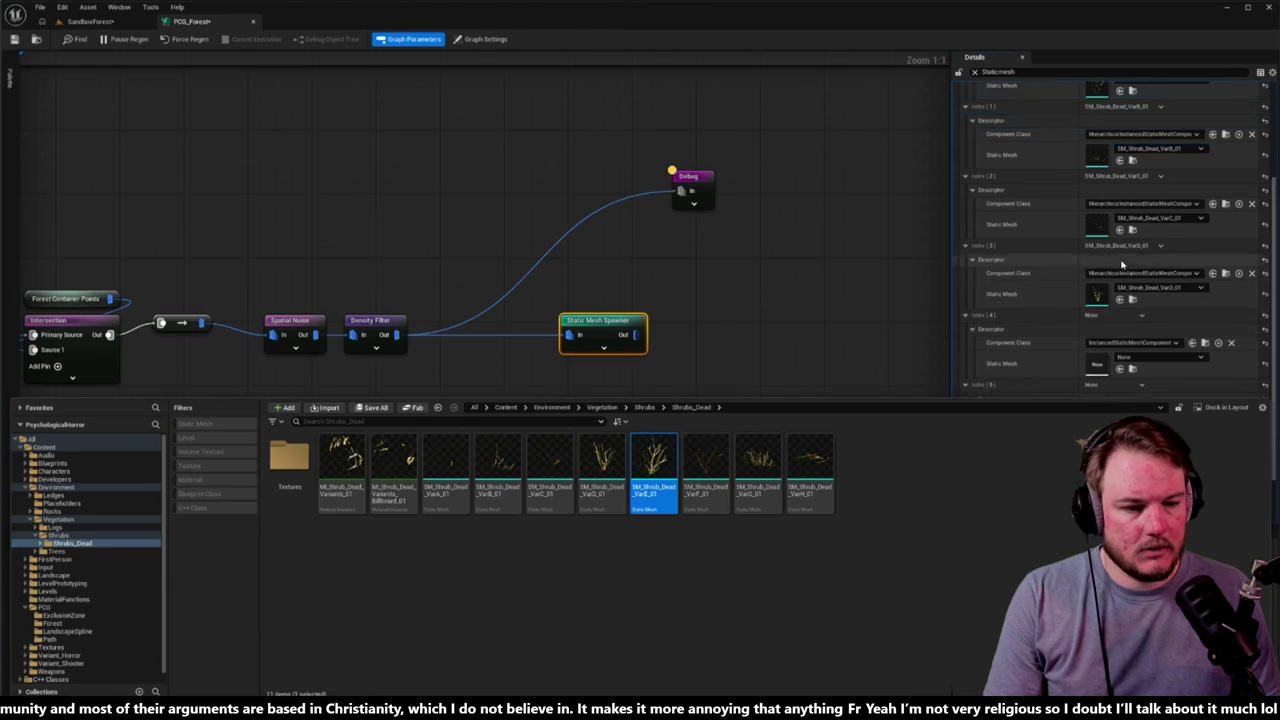
scroll(1122, 263, down, 2)
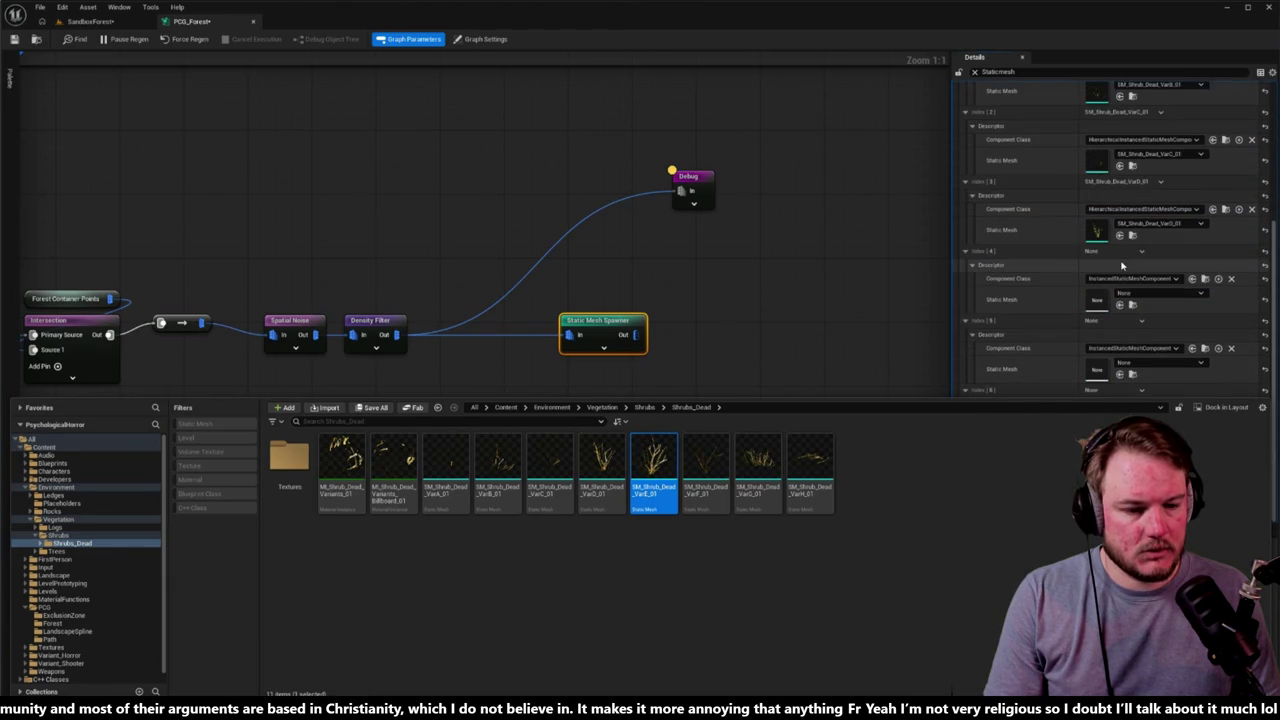
scroll(1122, 263, up, 6)
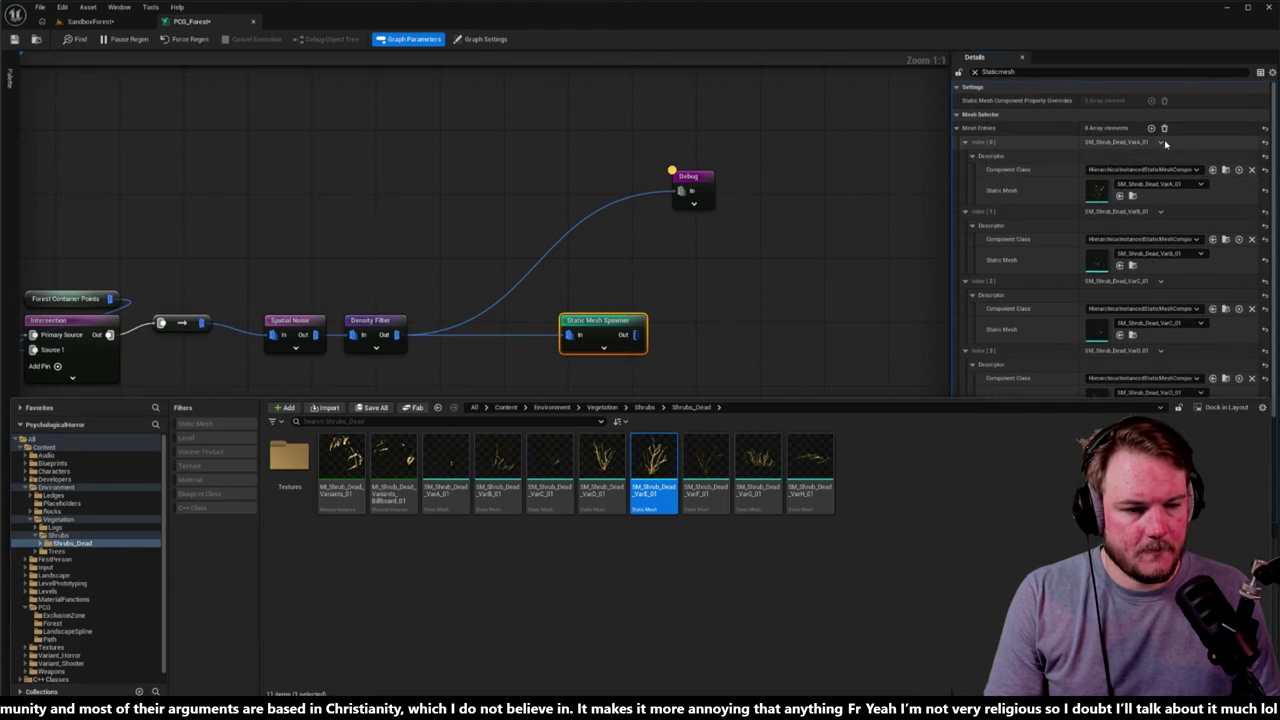
click(1152, 129)
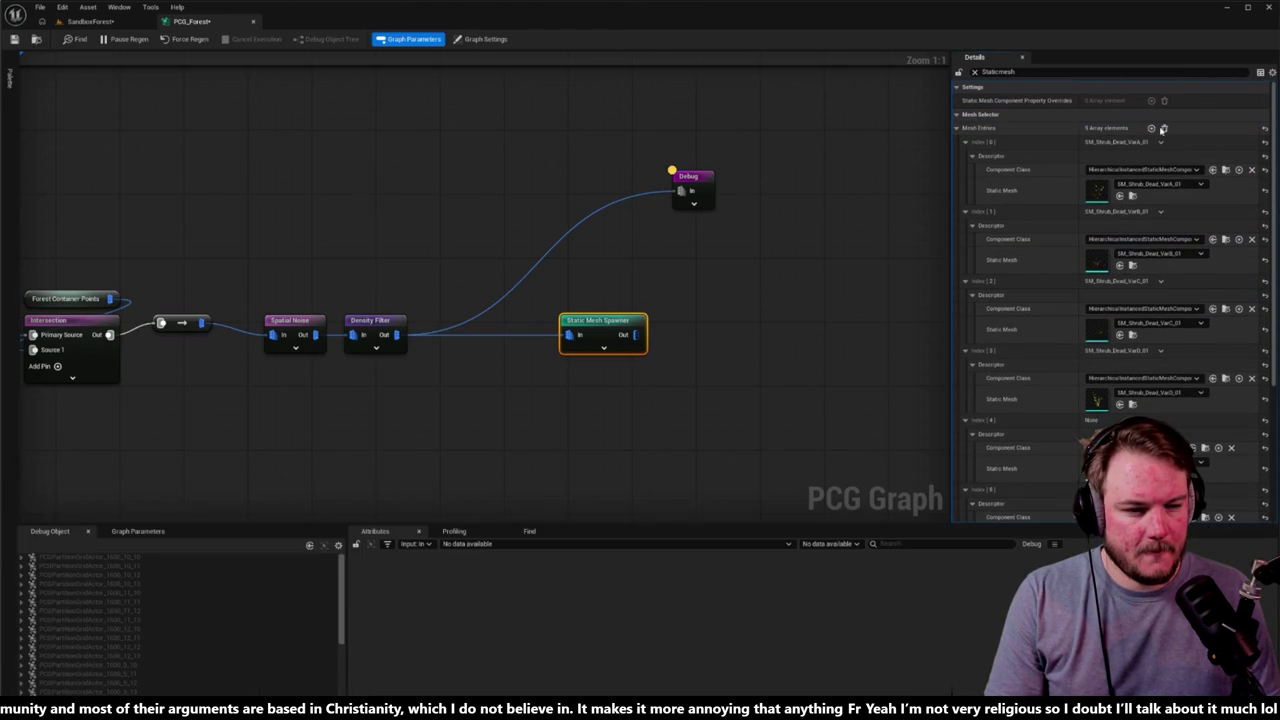
scroll(1108, 231, down, 5)
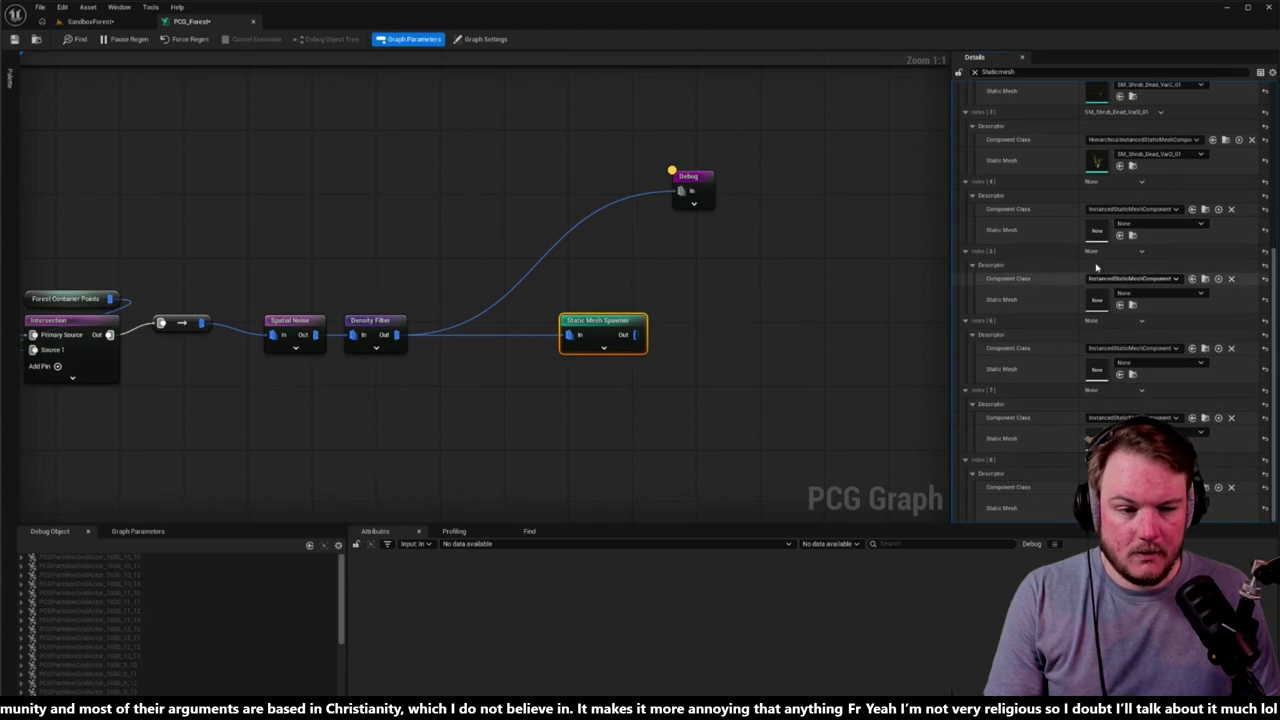
key(ctrl+space)
click(1119, 235)
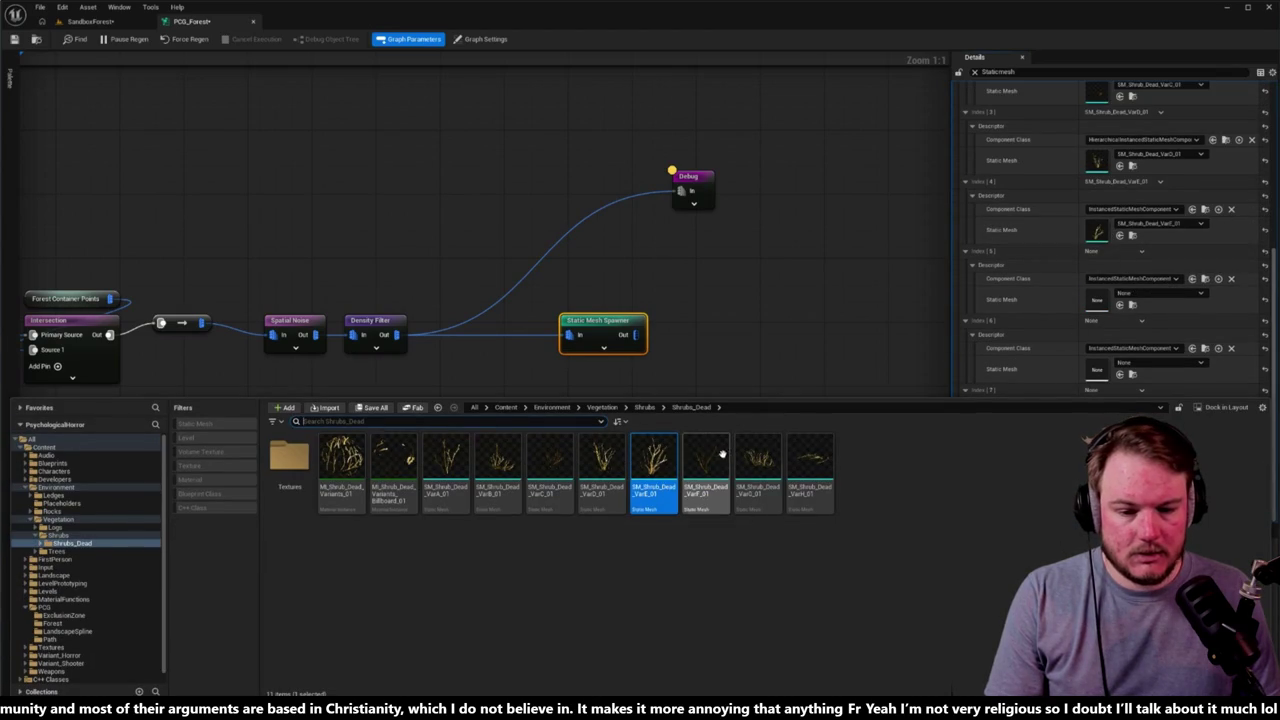
click(1119, 304)
key(ctrl+space)
key(Right)
click(1119, 374)
key(ctrl+space)
key(Right)
Step: Assign SM_Shrub_Dead_VarH_01 to the eighth mesh entry
click(781, 344)
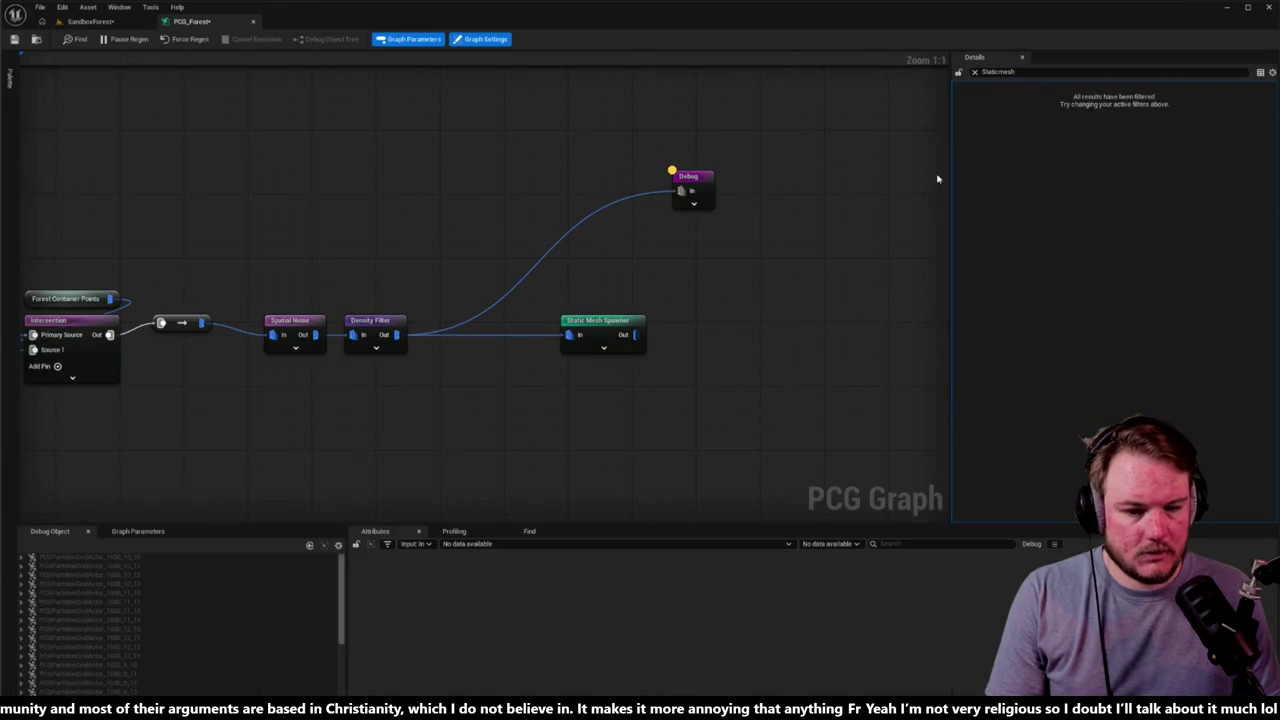
click(600, 325)
scroll(1100, 460, down, 2)
click(1119, 443)
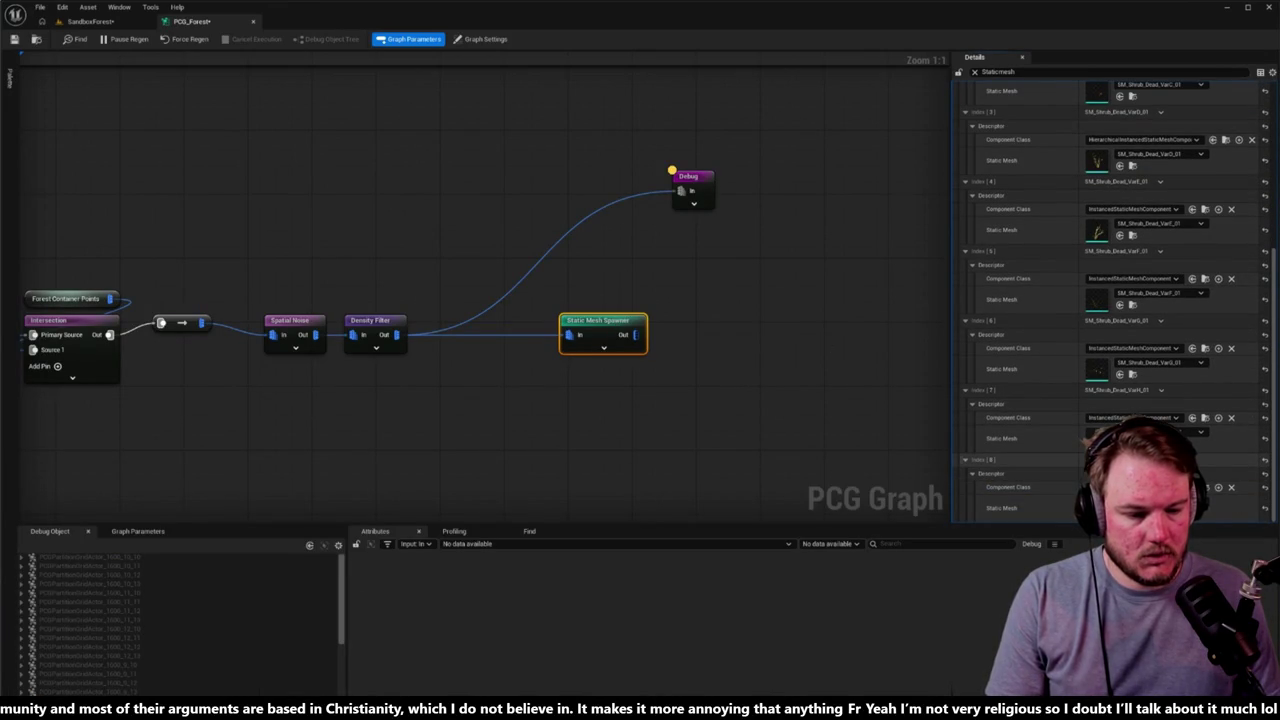
scroll(1100, 460, up, 1)
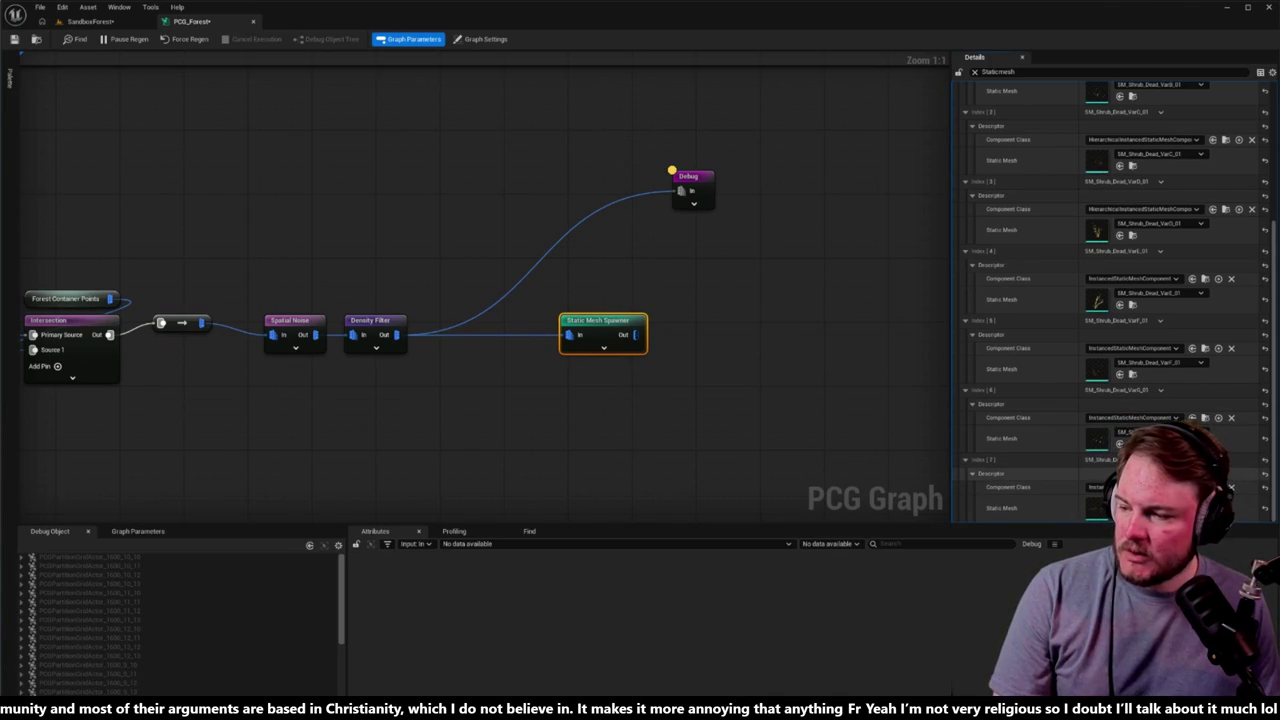
click(811, 341)
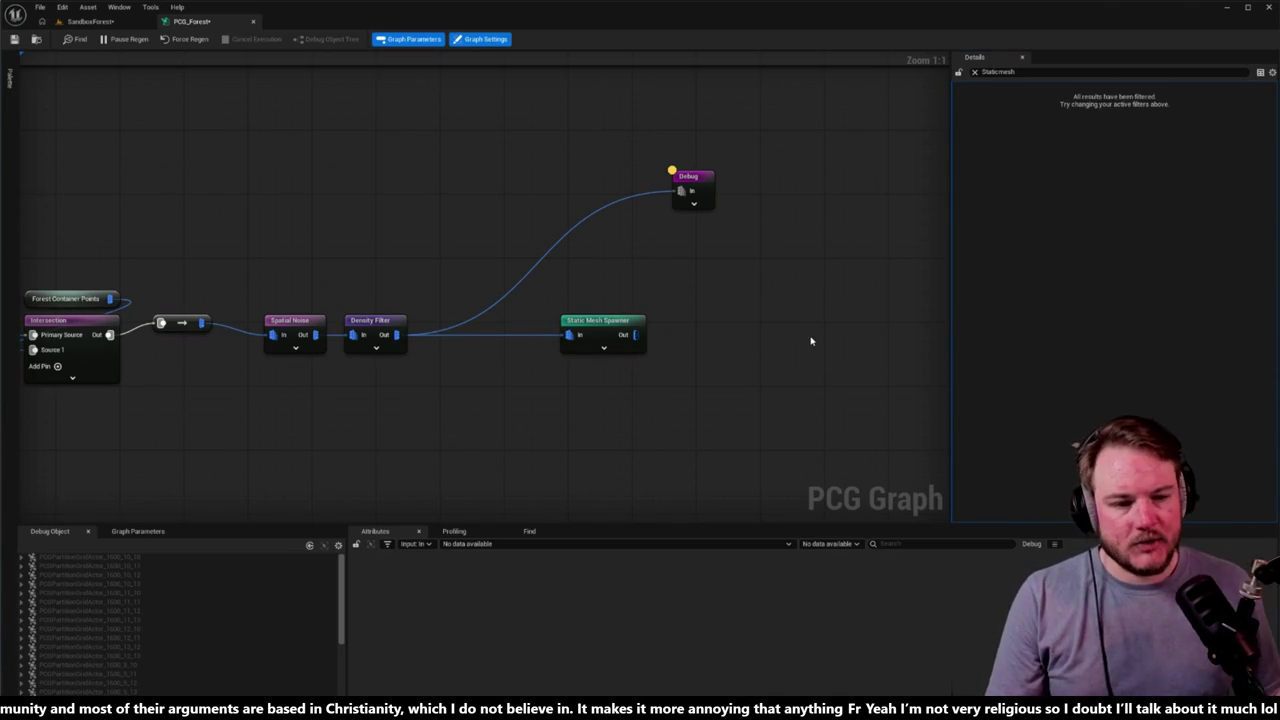
Step: Clear the Details property filter and switch to the SandboxForest level viewport
click(975, 72)
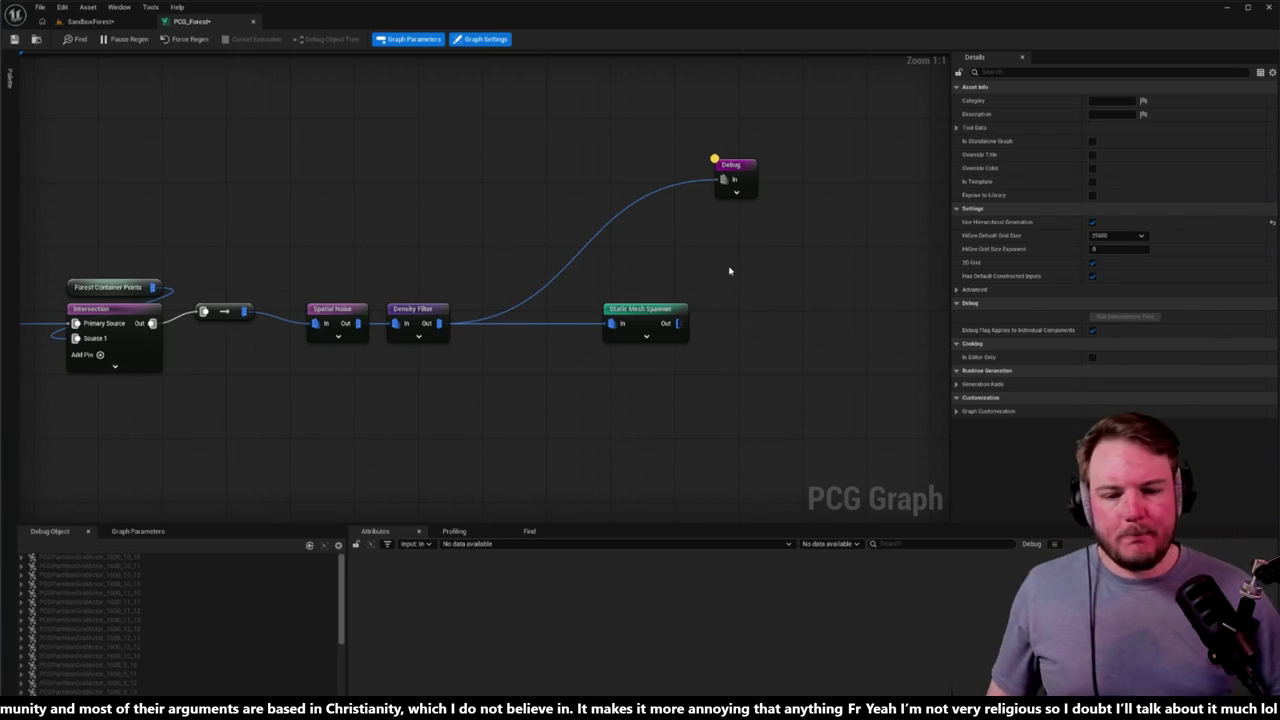
click(90, 21)
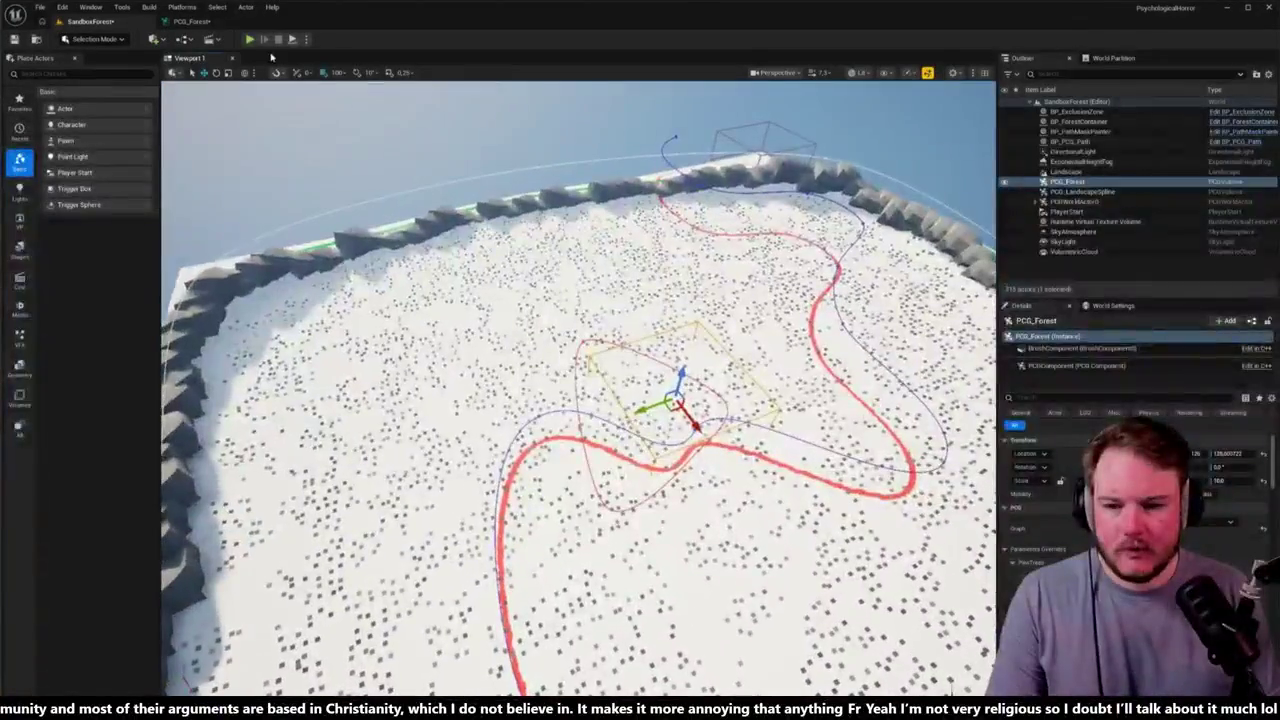
Step: Disable the Debug node in PCG_Forest and view the dead shrubs in the level
click(191, 21)
click(733, 166)
key(e)
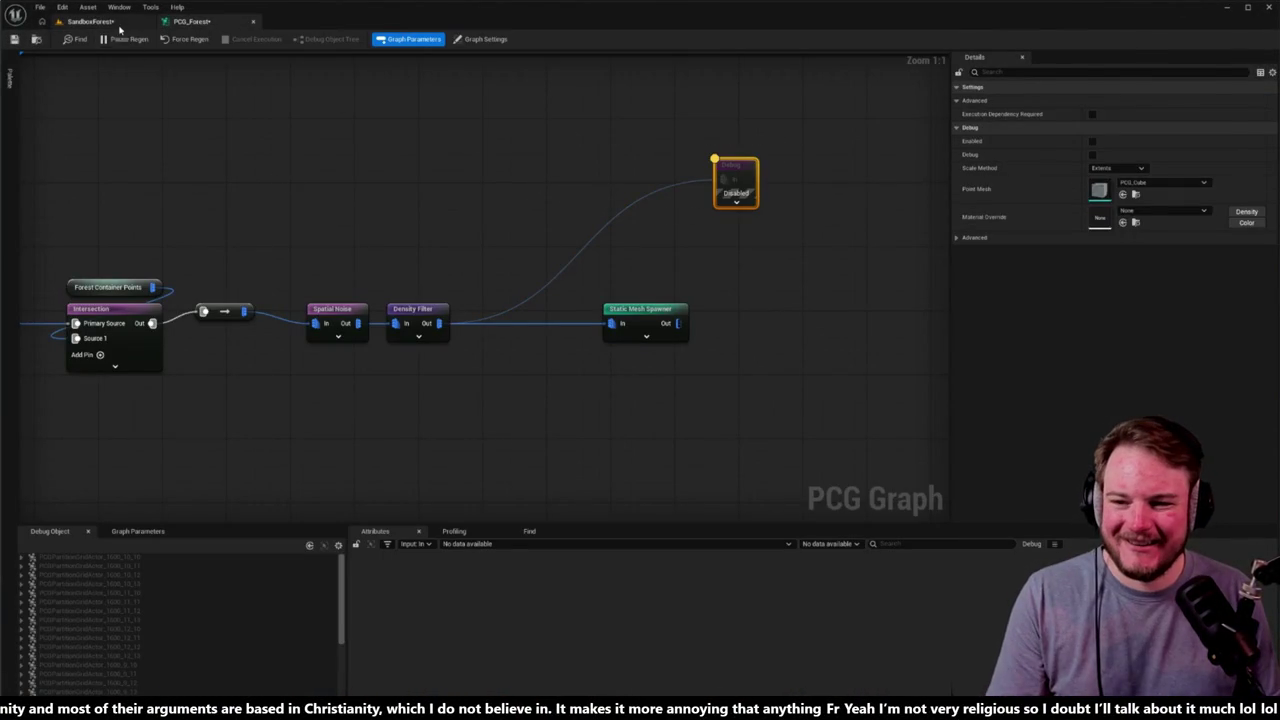
click(90, 21)
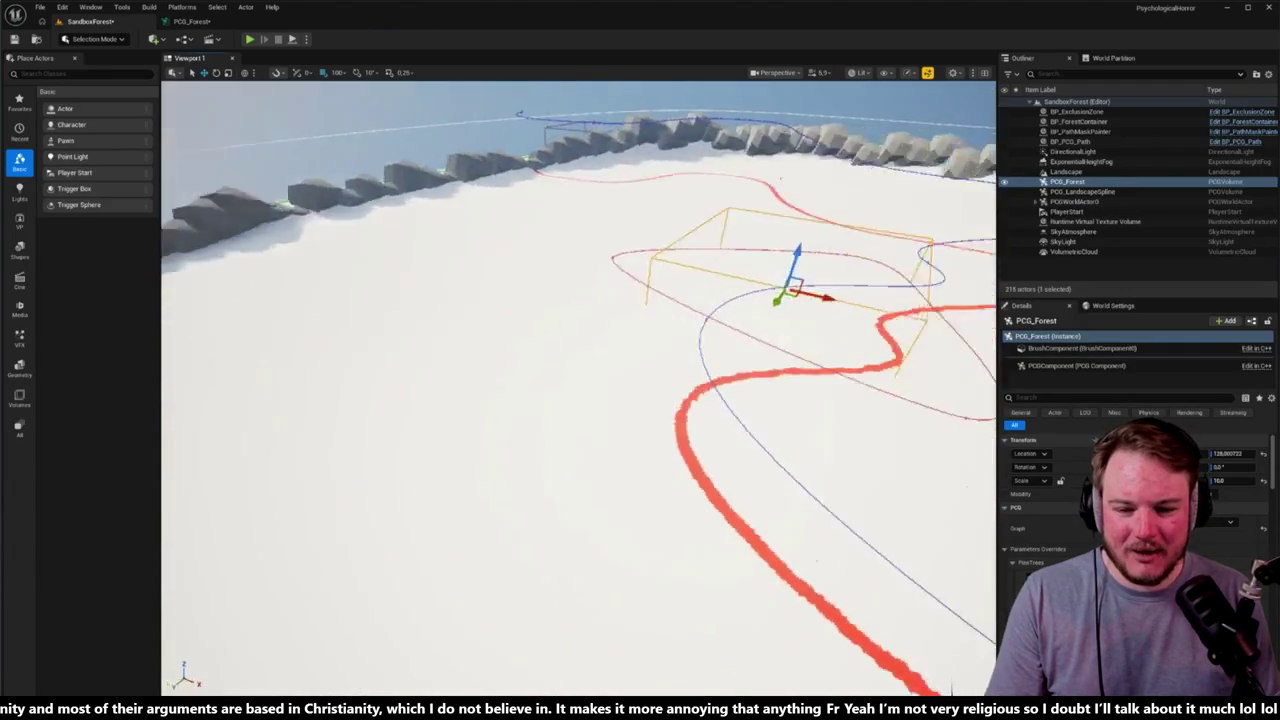
drag(558, 252, 558, 252)
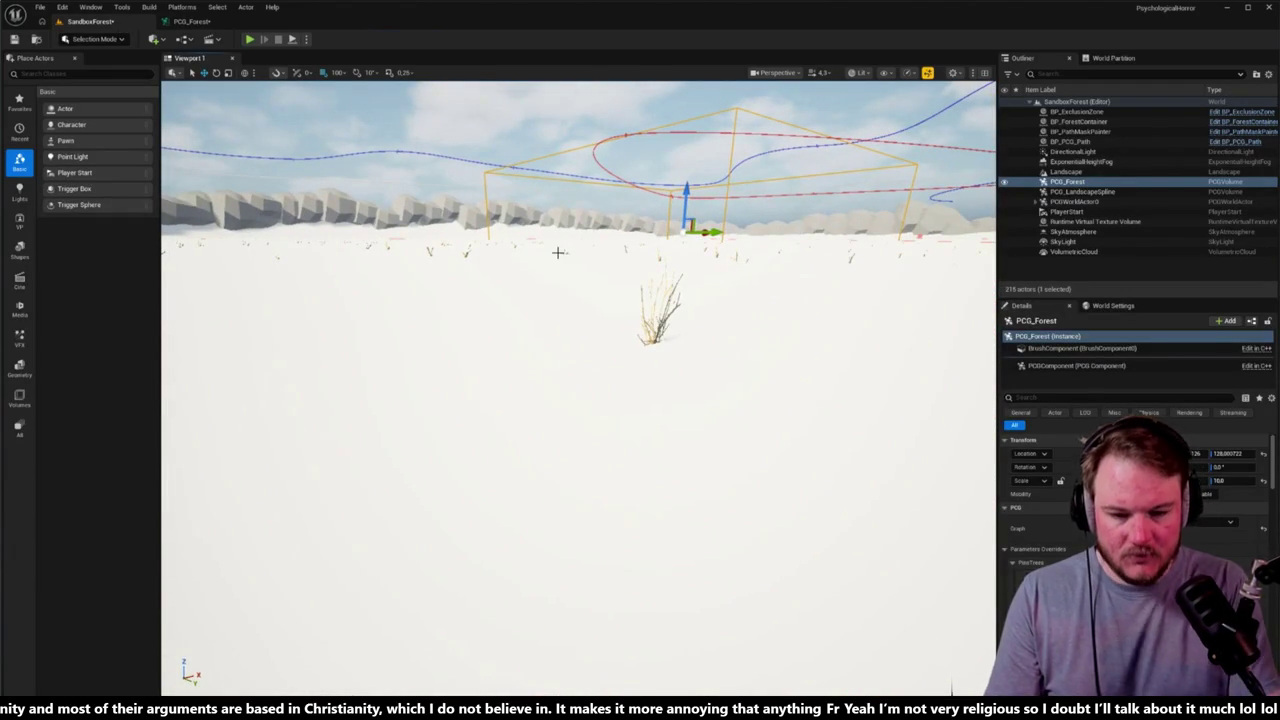
Step: Play the level with Alt+P and walk across the snowy field toward the rock wall
key(alt+p)
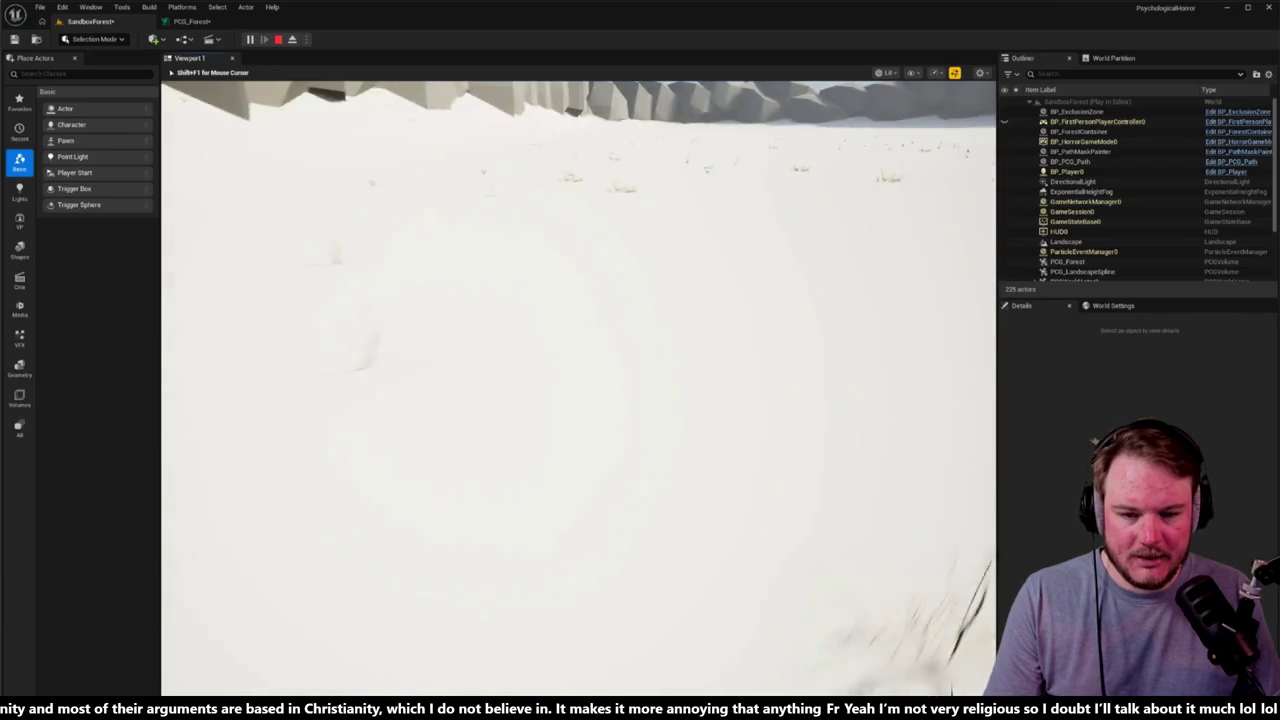
key(w)
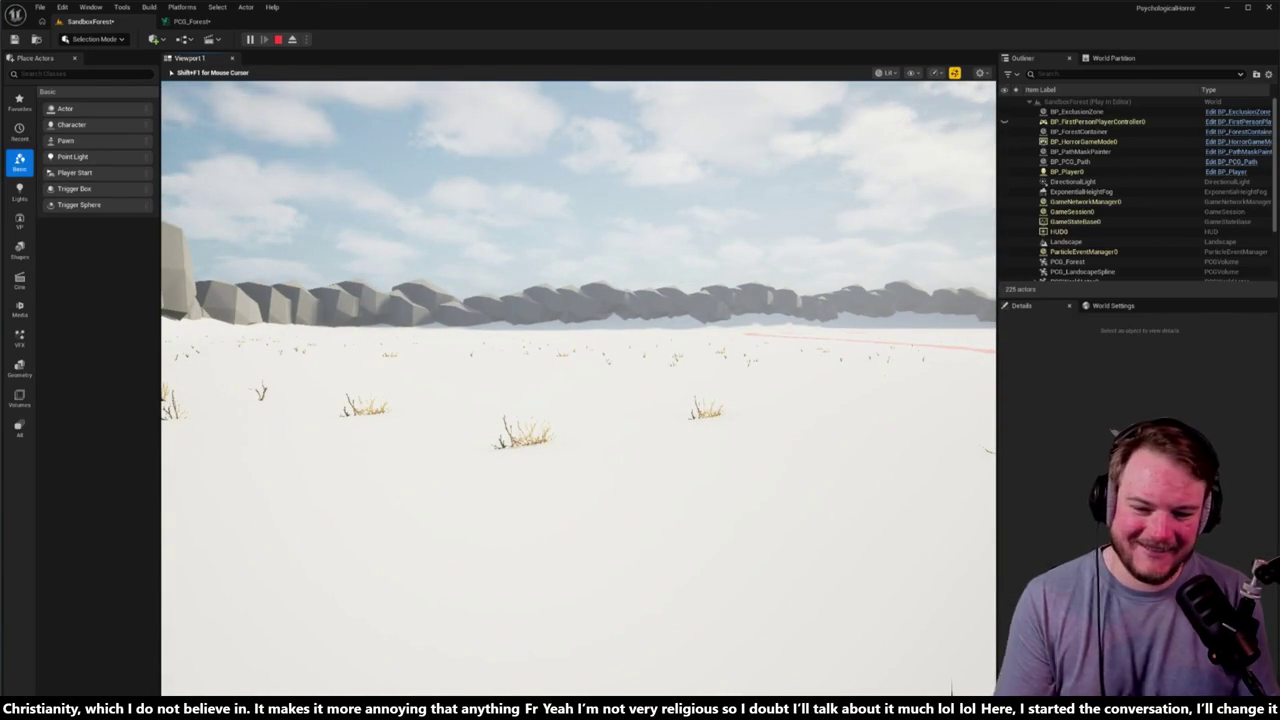
key(w)
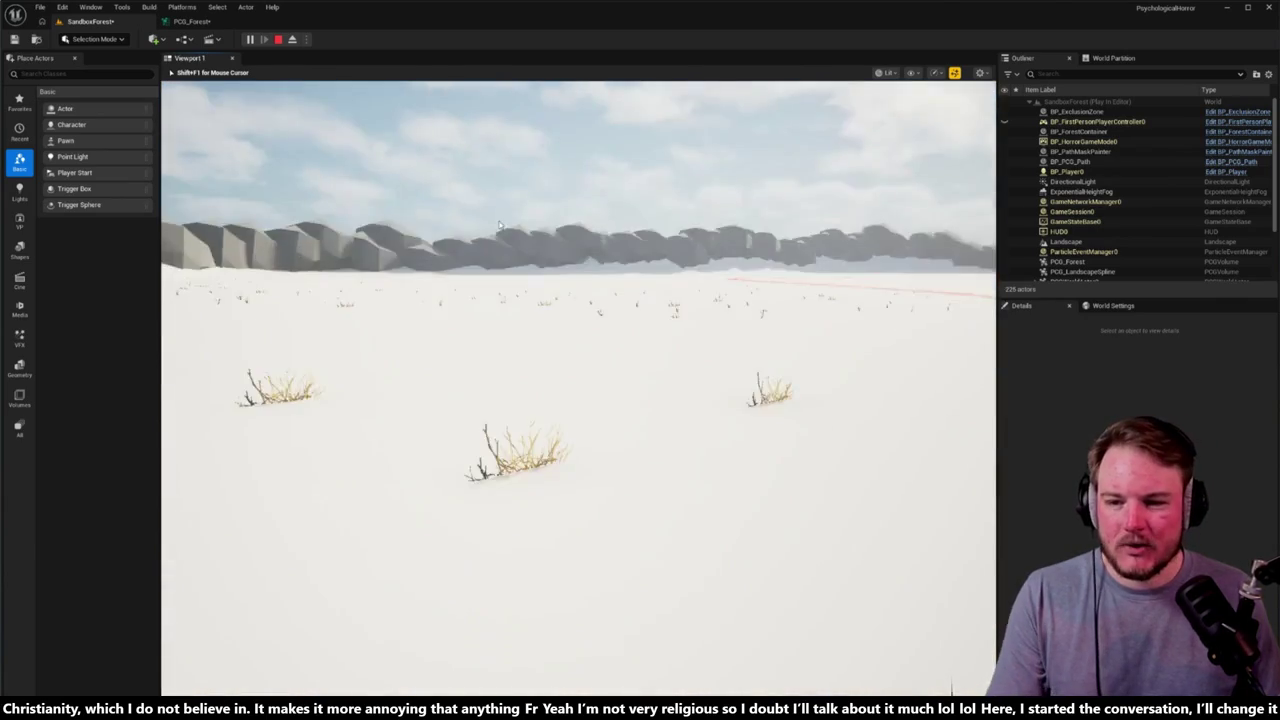
key(shift+F1)
Step: Return to PCG_Forest and select the Surface Sampler node
click(200, 22)
drag(578, 302, 1048, 289)
click(388, 298)
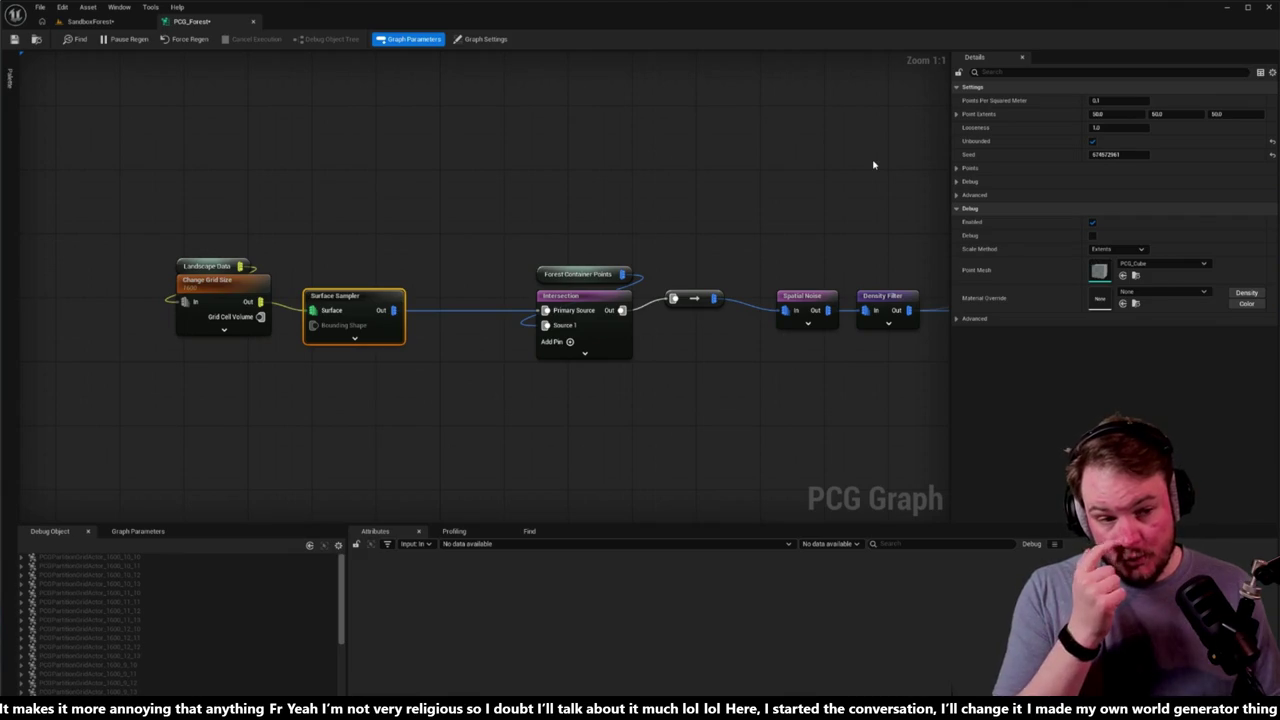
Step: Set Surface Sampler Points Per Squared Meter to 1 and check the denser shrubs in the level
click(1124, 100)
text(1)
key(Return)
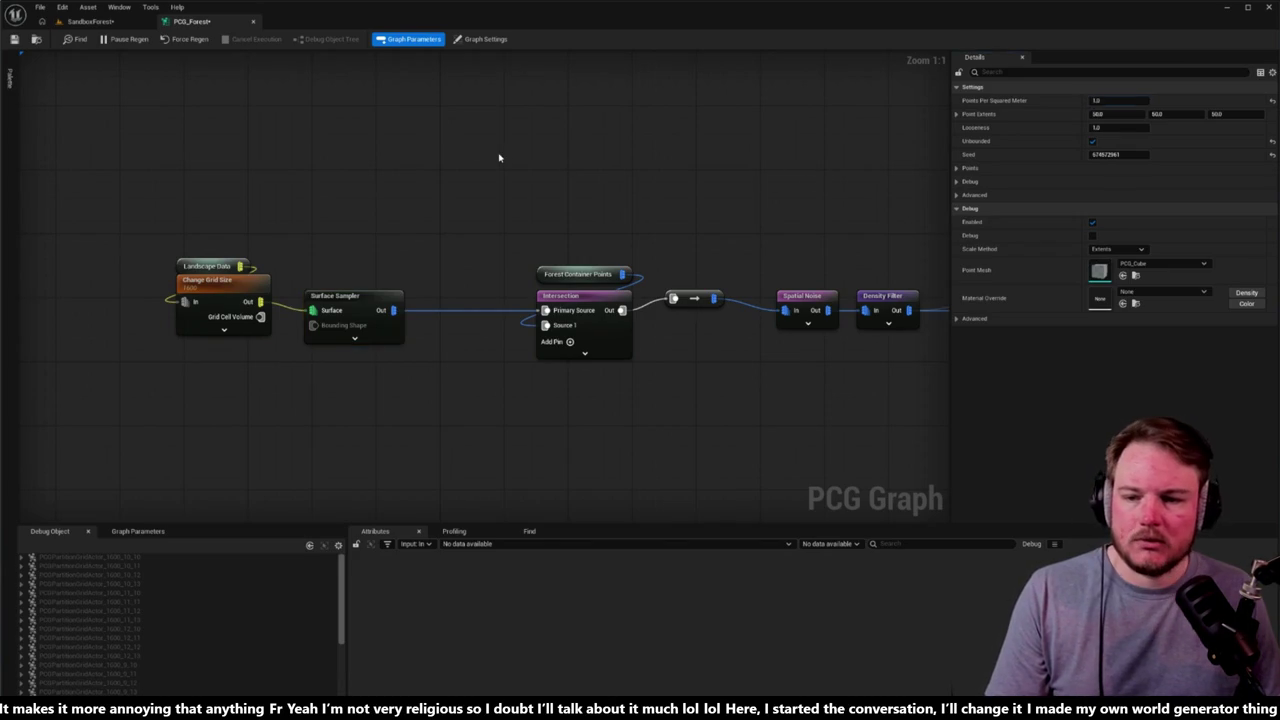
click(90, 21)
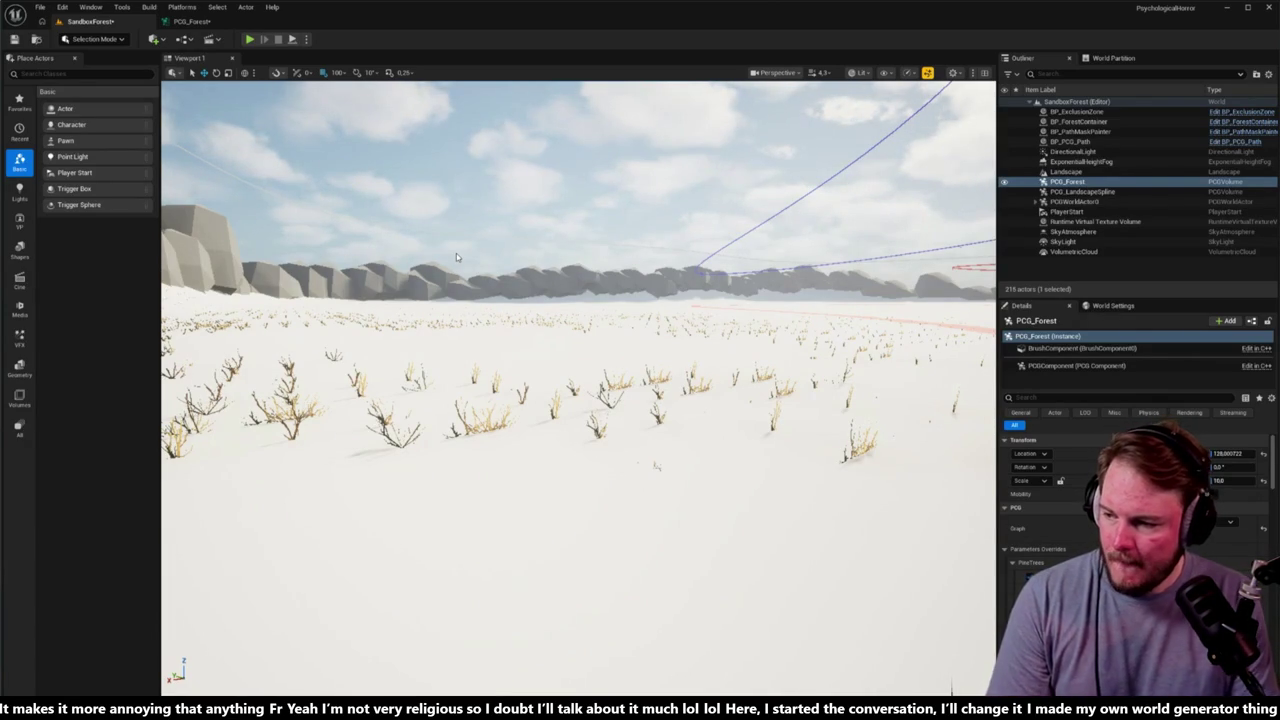
mouse_move(456, 253)
mouse_down()
mouse_move(456, 280)
mouse_move(480, 290)
mouse_move(468, 300)
mouse_up()
click(207, 22)
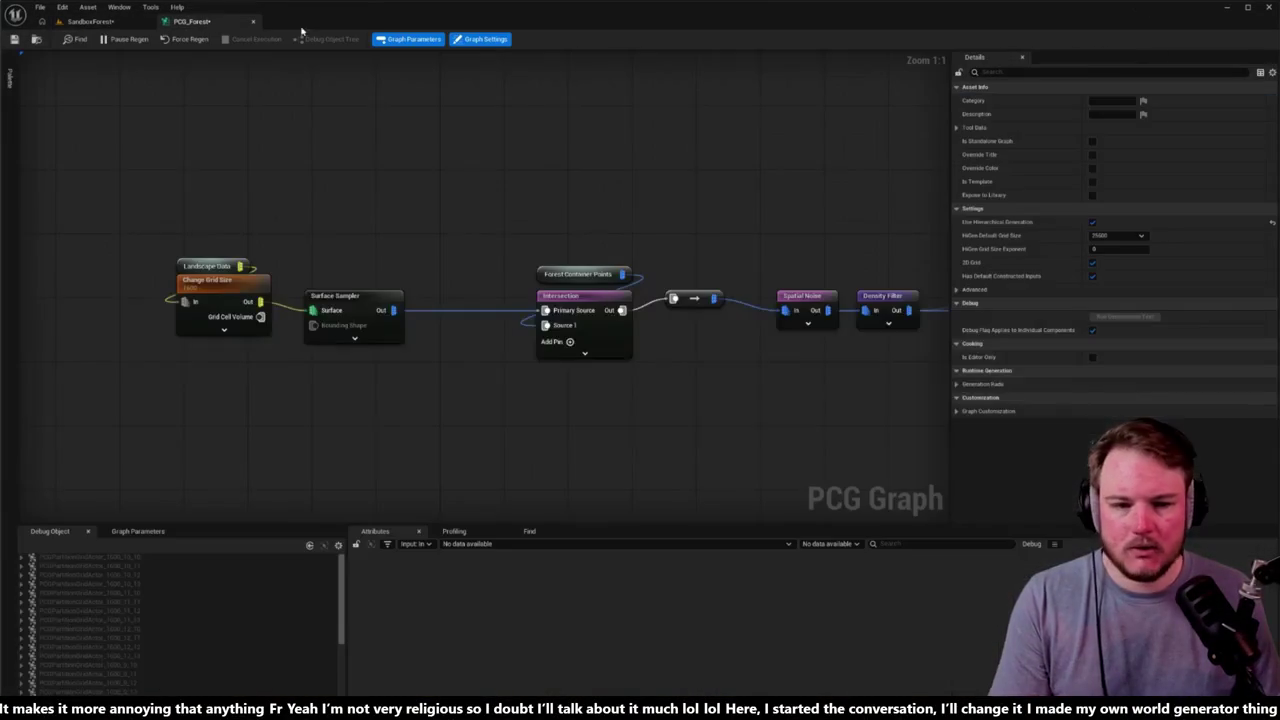
Step: Set Surface Sampler Points Per Squared Meter to 0.1 and inspect the regenerated shrubs in the level
click(390, 305)
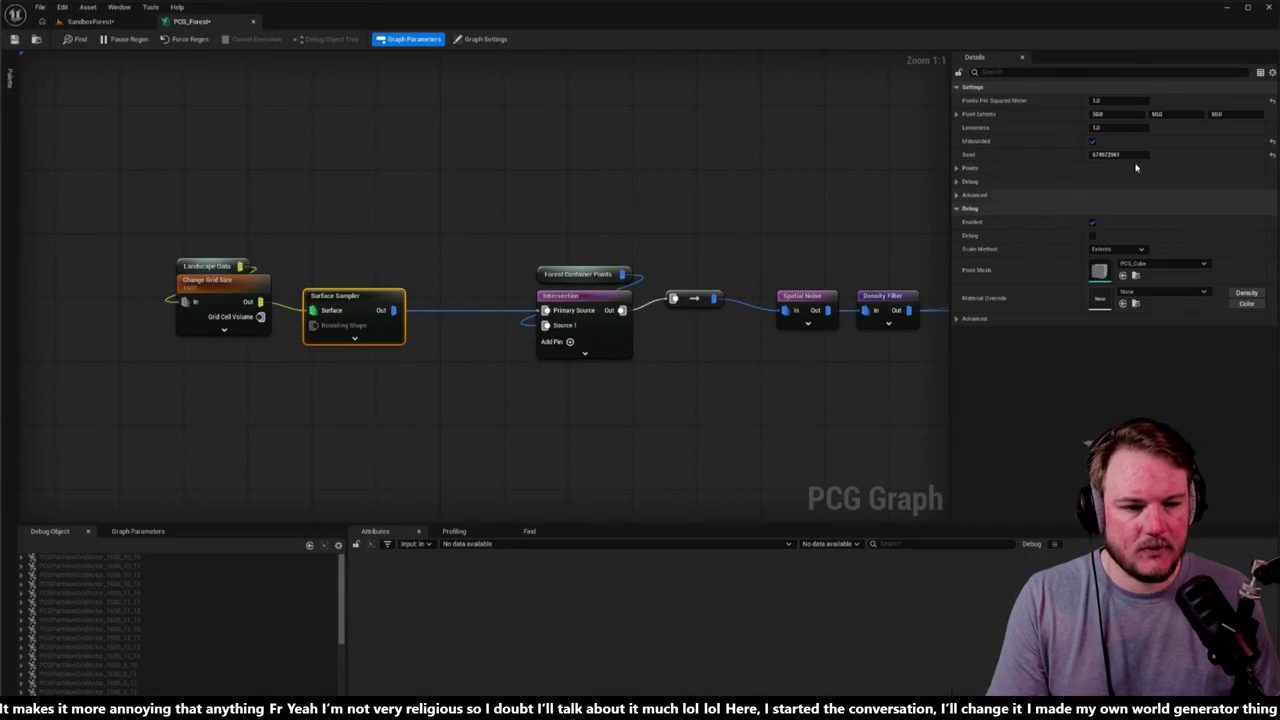
click(1118, 100)
text(0.1)
key(Return)
drag(770, 160, 583, 168)
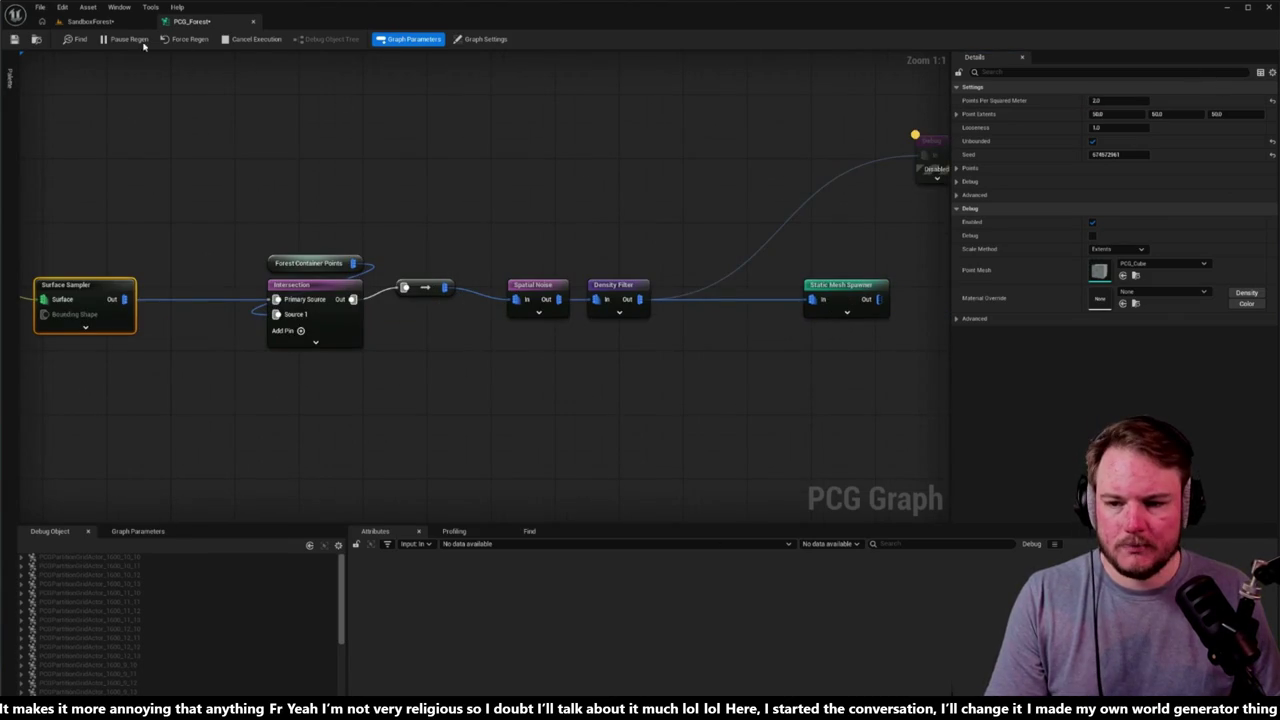
click(90, 21)
mouse_move(578, 380)
mouse_down()
mouse_move(578, 420)
mouse_move(578, 380)
mouse_up()
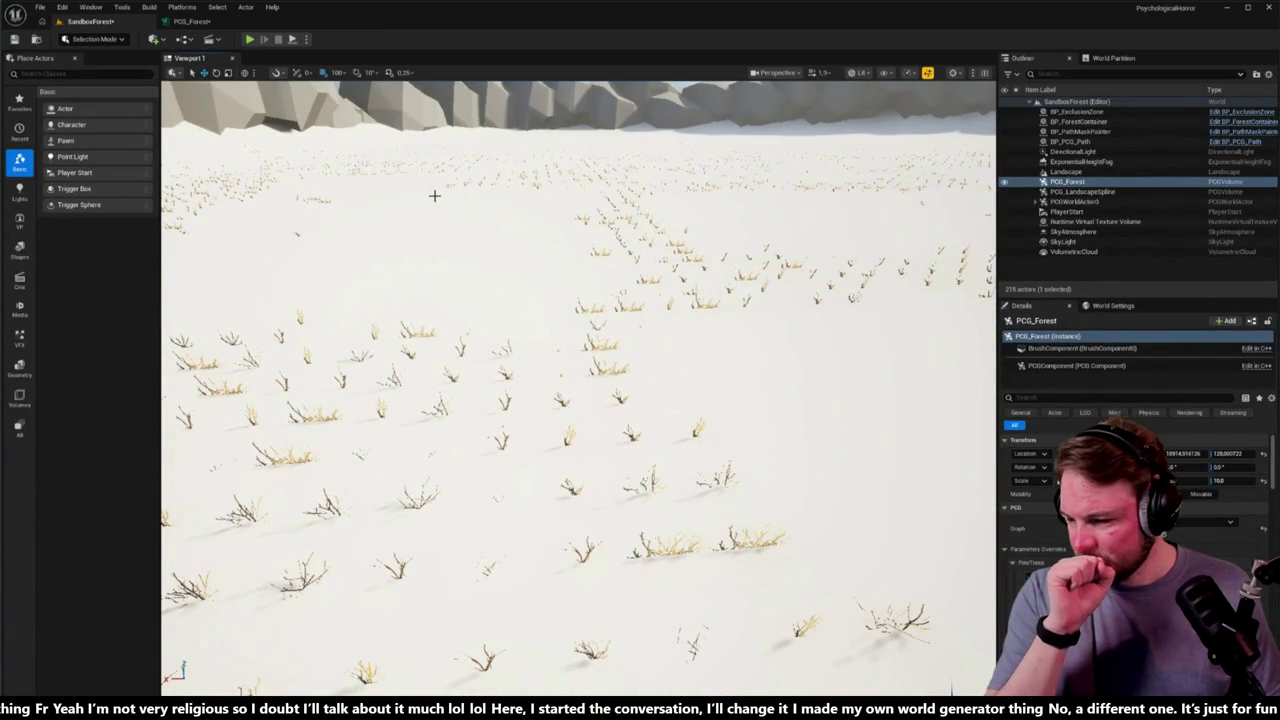
mouse_move(578, 400)
mouse_down()
mouse_move(565, 470)
mouse_move(720, 470)
mouse_move(835, 450)
mouse_move(826, 476)
mouse_move(538, 237)
mouse_up()
key(Escape)
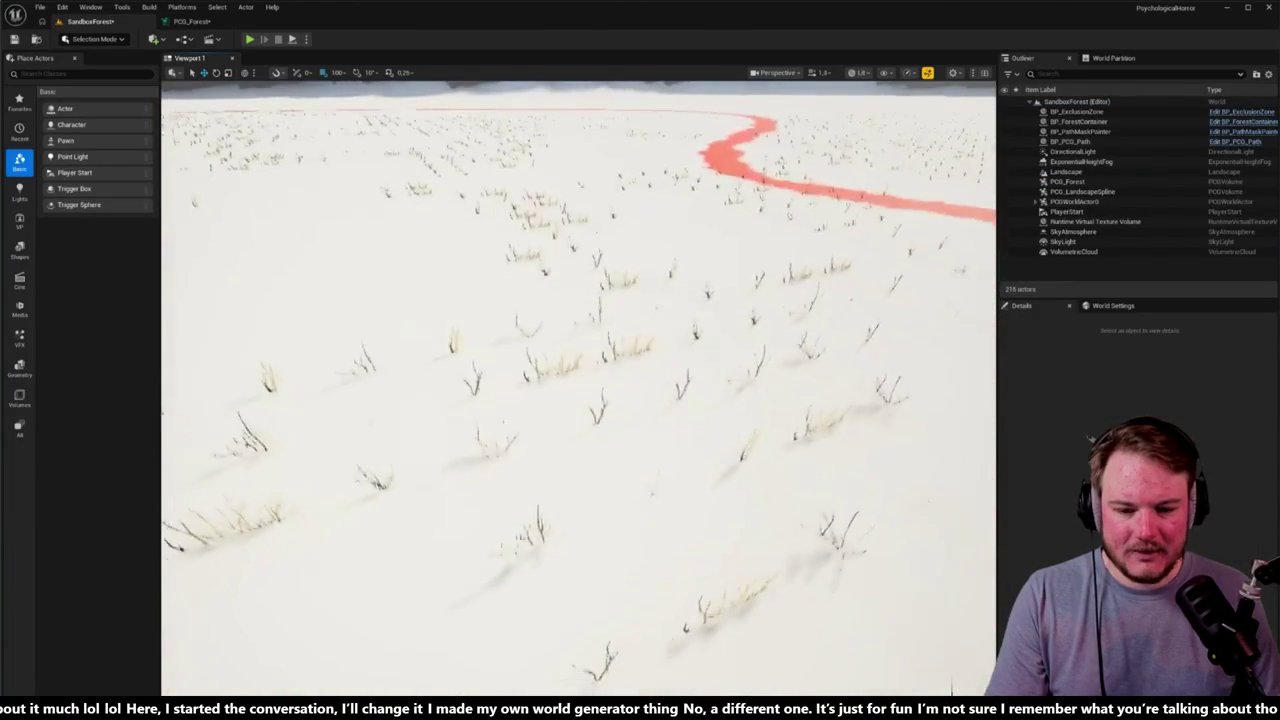
Step: Return to PCG_Forest and inspect the tree-row spawner nodes around Merged Tree Points
click(182, 7)
click(182, 7)
click(192, 21)
scroll(400, 250, down, 8)
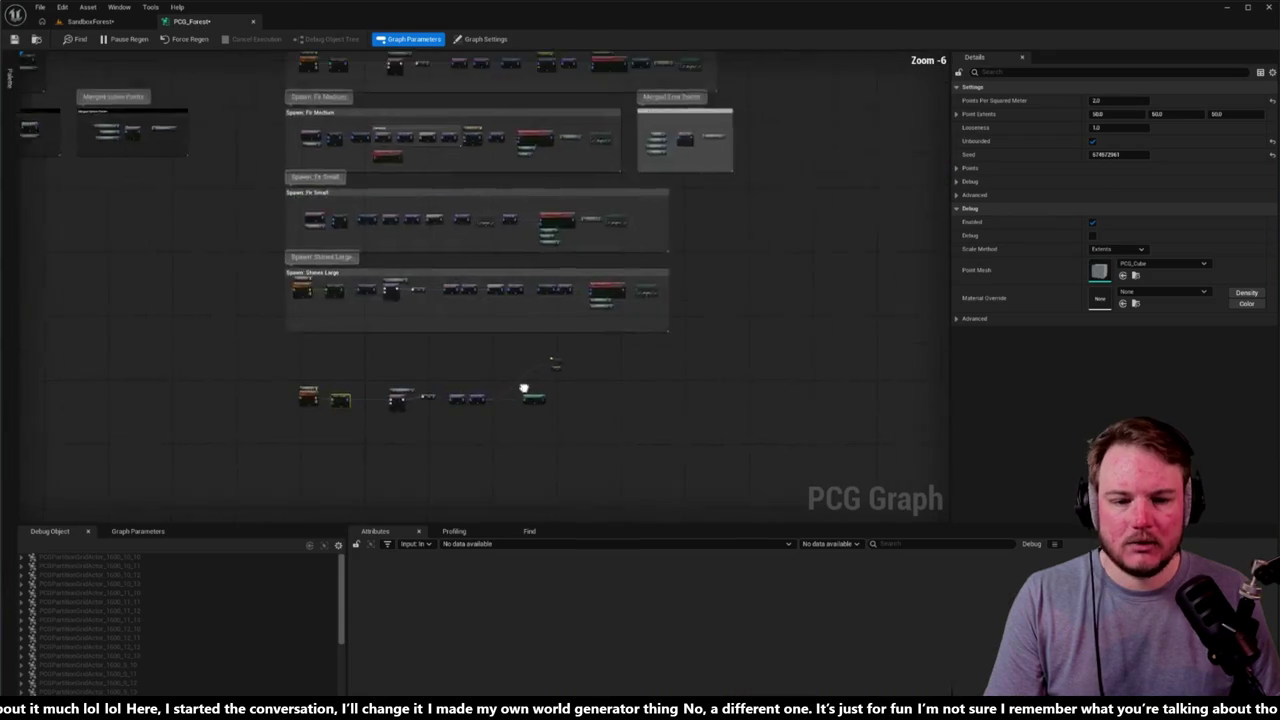
scroll(450, 250, up, 3)
click(682, 327)
ctrl+click(618, 184)
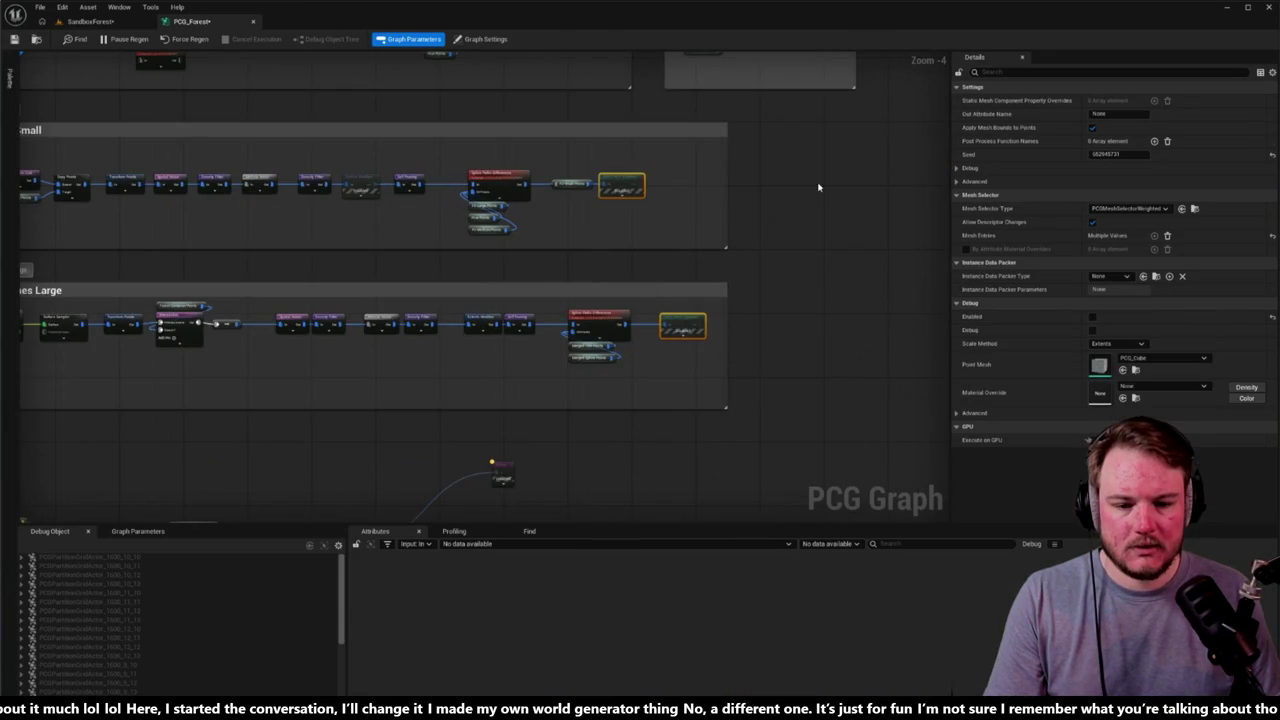
drag(802, 186, 704, 435)
click(472, 261)
Step: Frame the shrub spawner, move it right, and select the Stones Large Transform Points node
drag(809, 206, 769, 287)
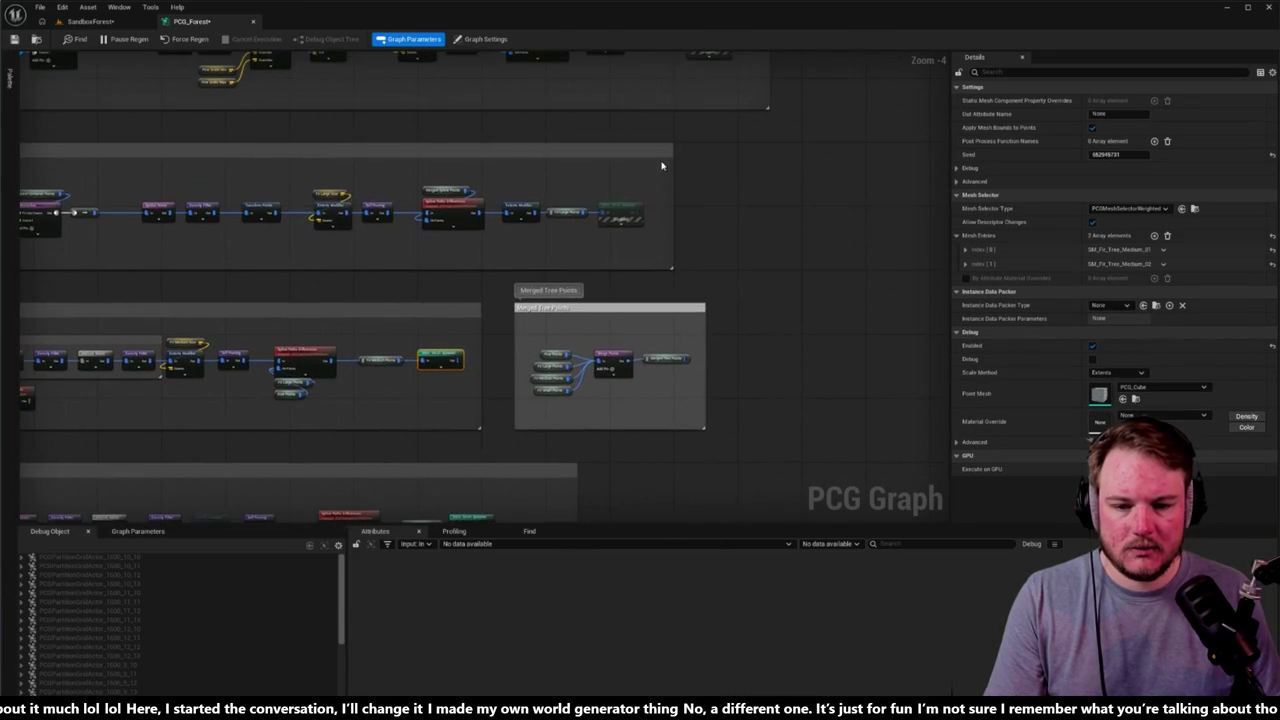
drag(860, 189, 848, 246)
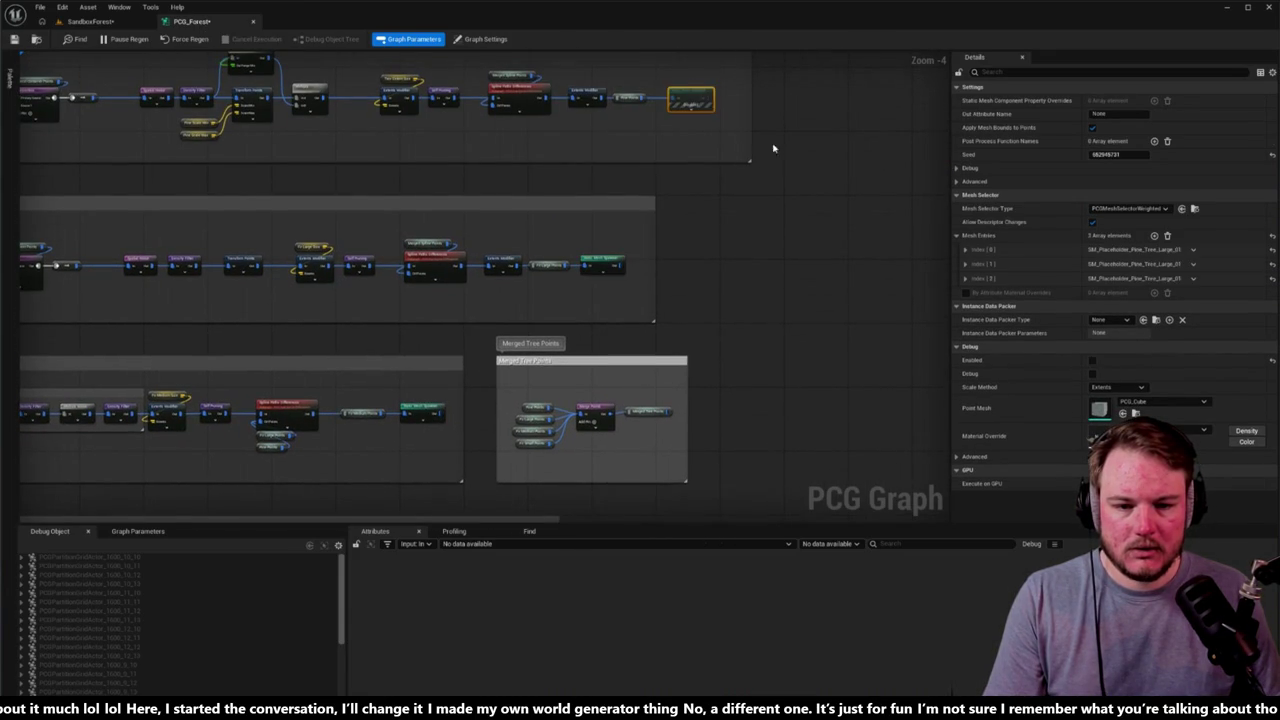
scroll(731, 323, down, 8)
key(f)
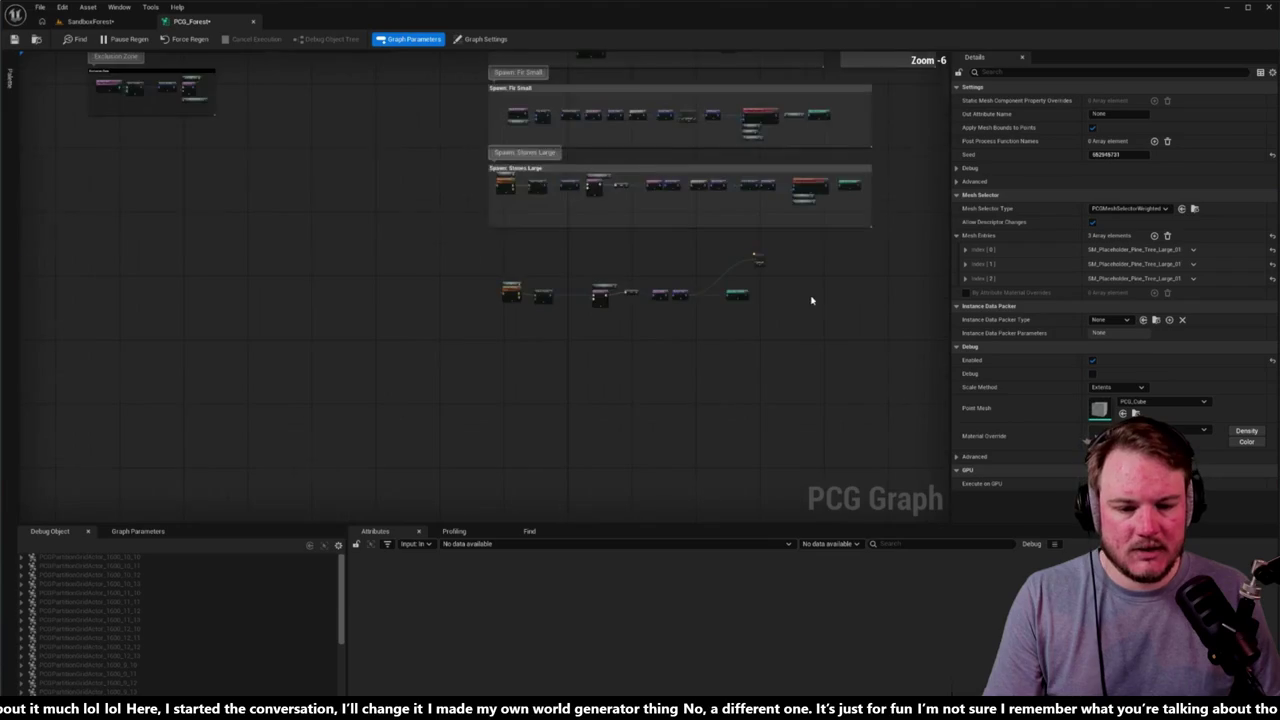
drag(541, 287, 855, 287)
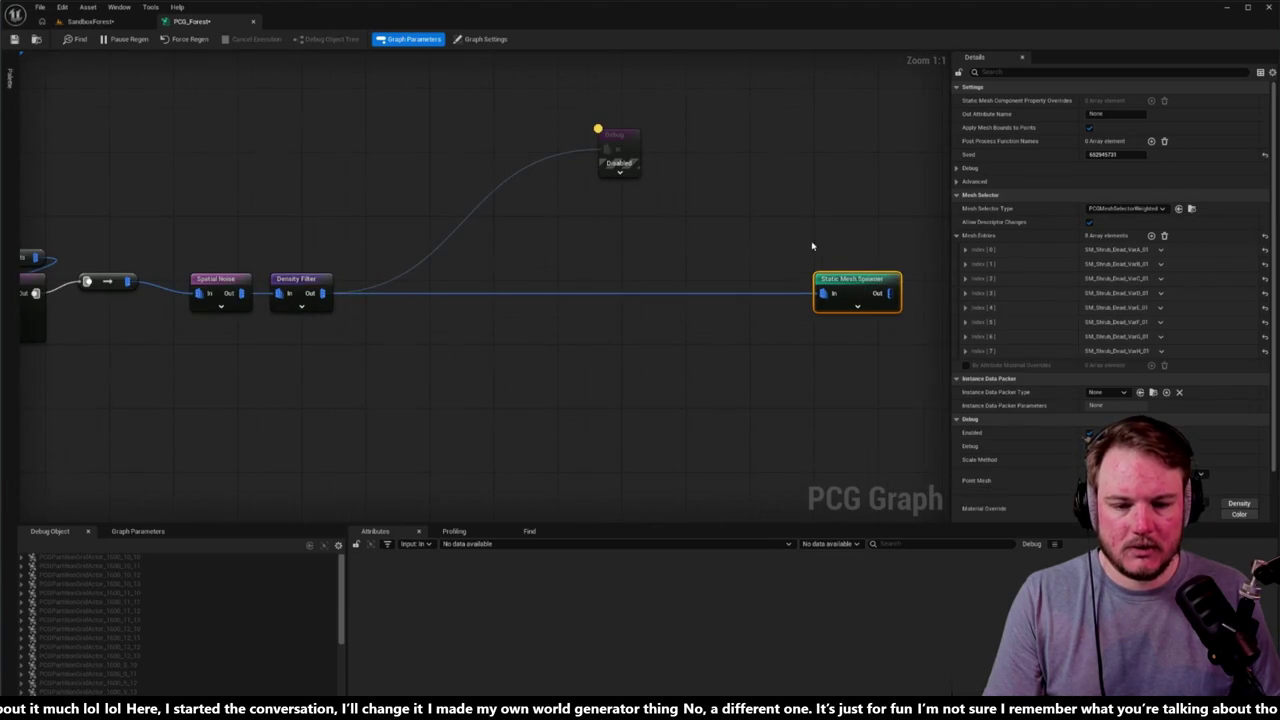
scroll(640, 290, down, 5)
scroll(585, 255, up, 3)
scroll(414, 194, down, 4)
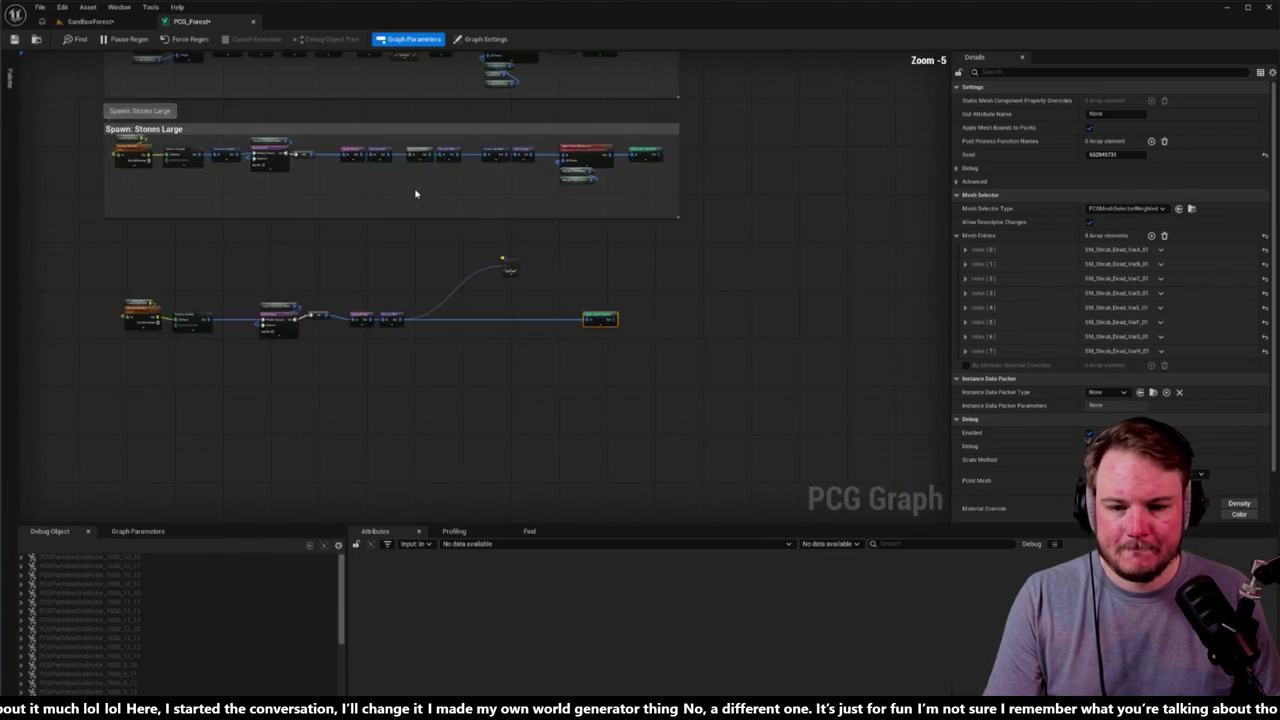
scroll(415, 193, up, 2)
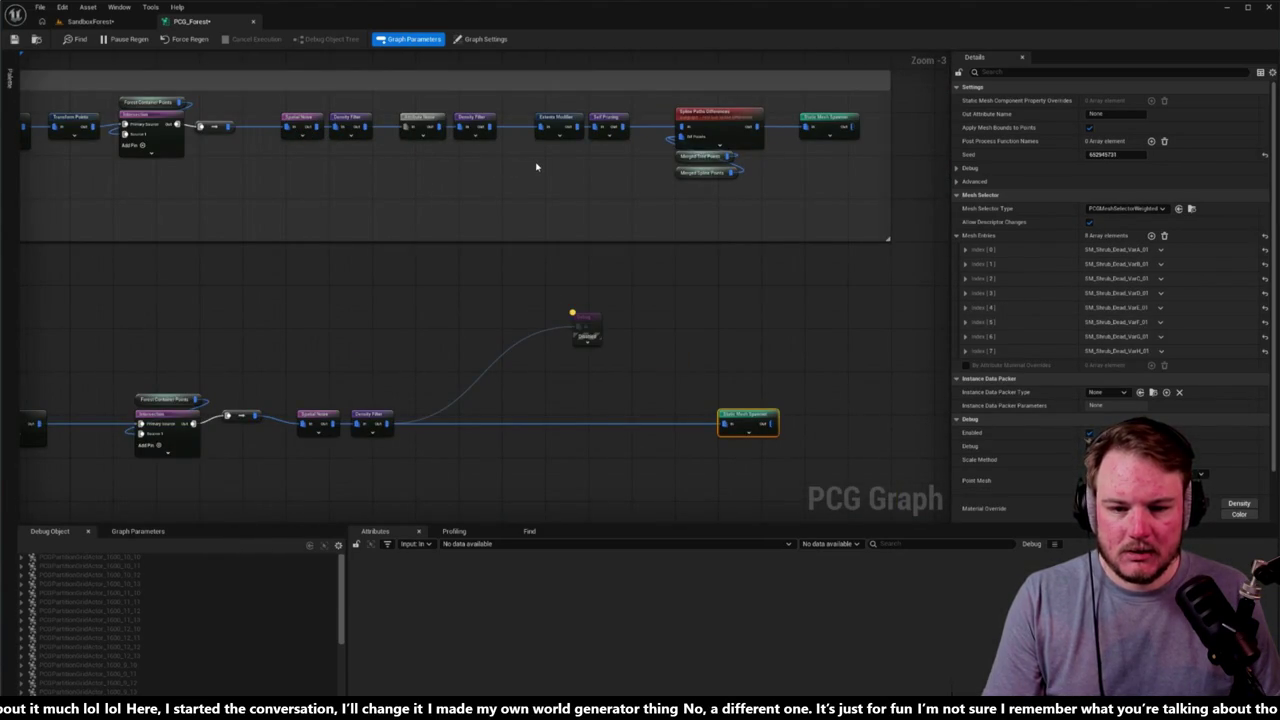
mouse_move(536, 167)
mouse_down()
mouse_move(629, 342)
mouse_move(749, 334)
mouse_move(866, 206)
mouse_up()
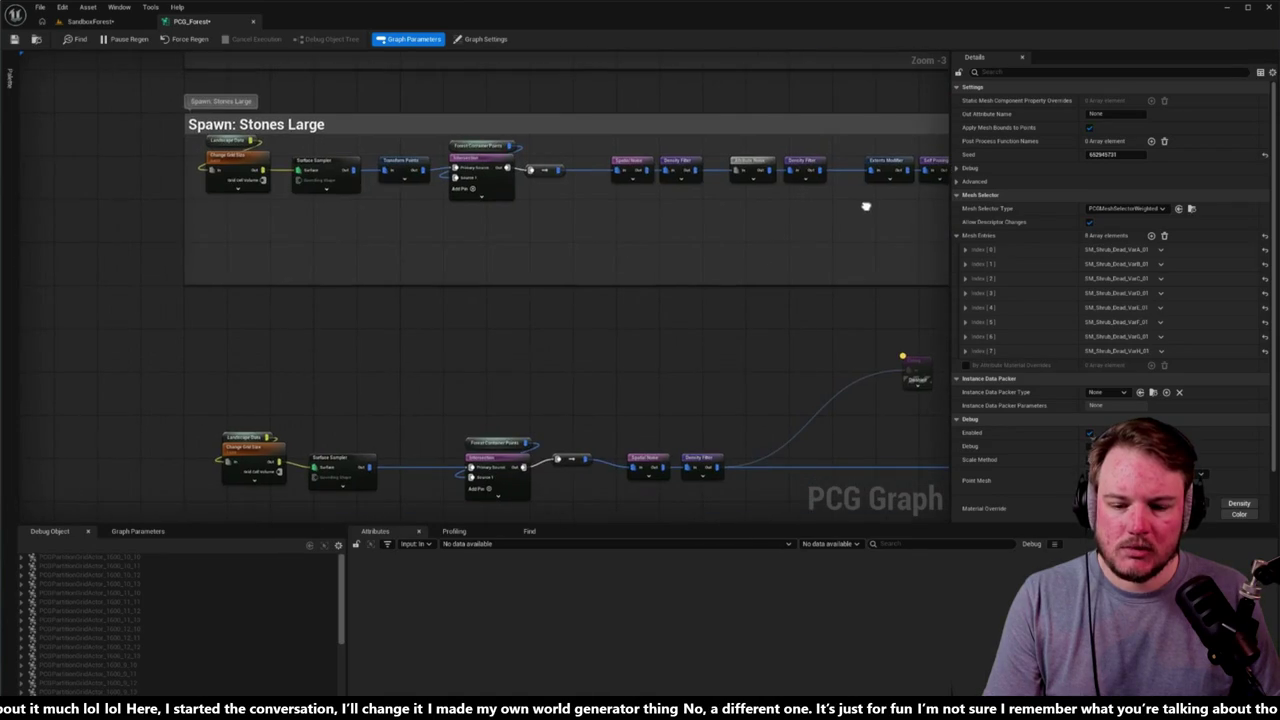
click(398, 162)
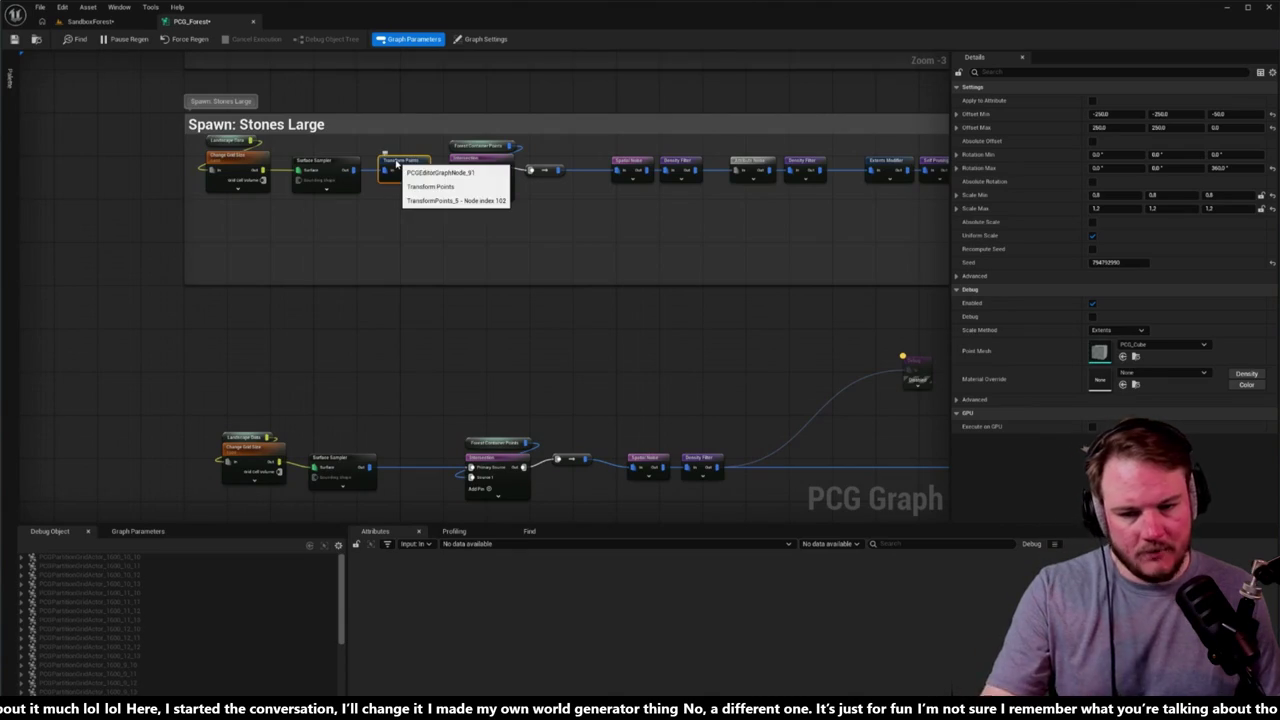
Step: Paste a Transform Points node into the shrub chain and wire Density Filter into it
mouse_move(449, 166)
mouse_down()
mouse_move(451, 231)
mouse_move(332, 184)
mouse_up()
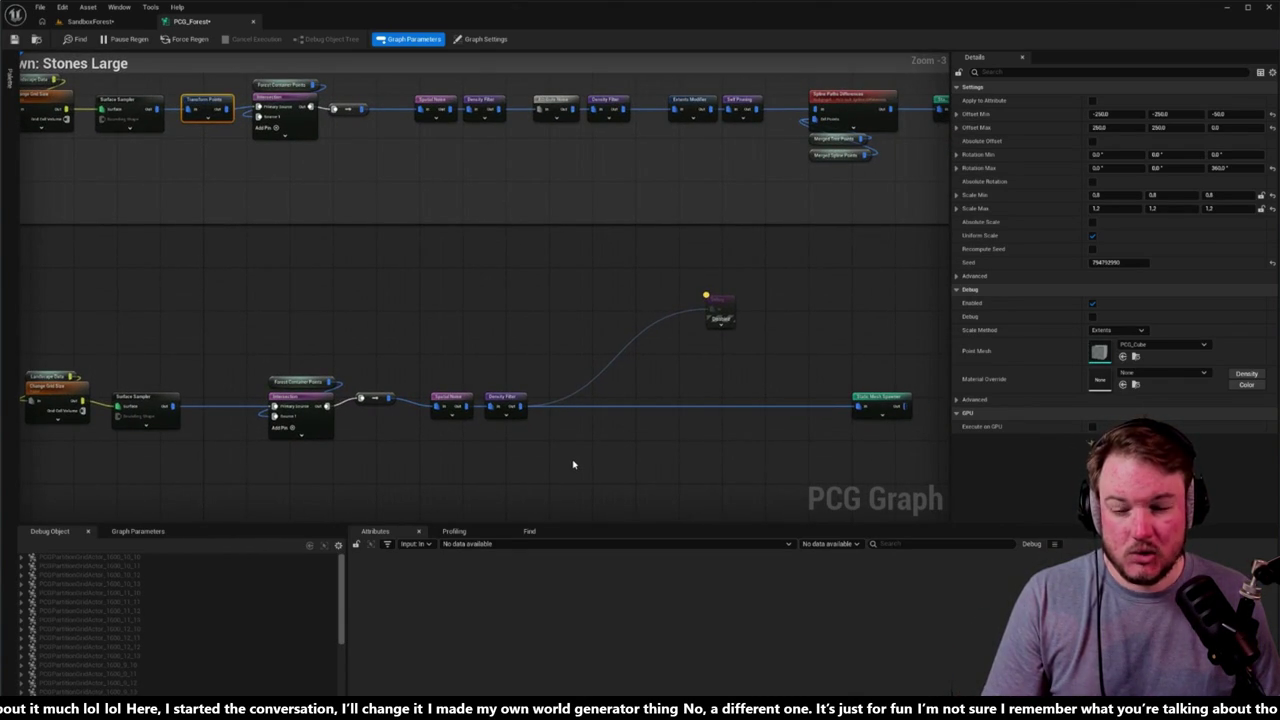
key(ctrl+v)
scroll(530, 395, up, 3)
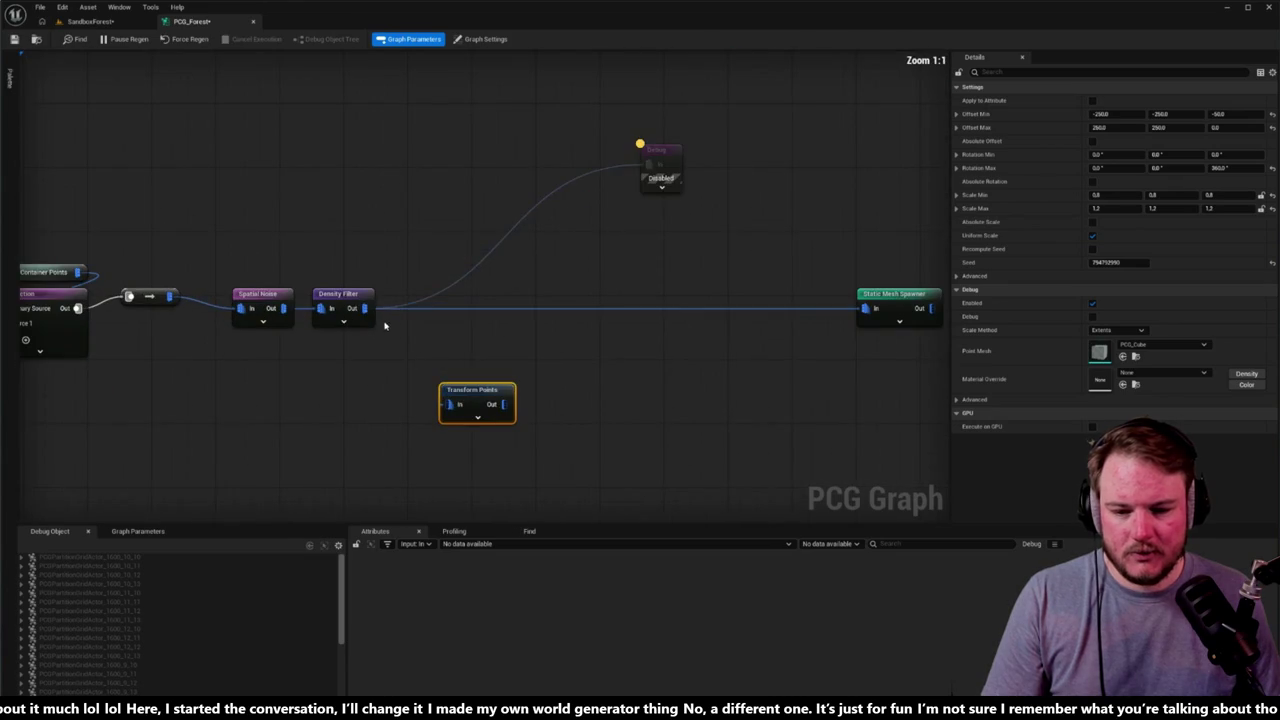
drag(364, 308, 452, 404)
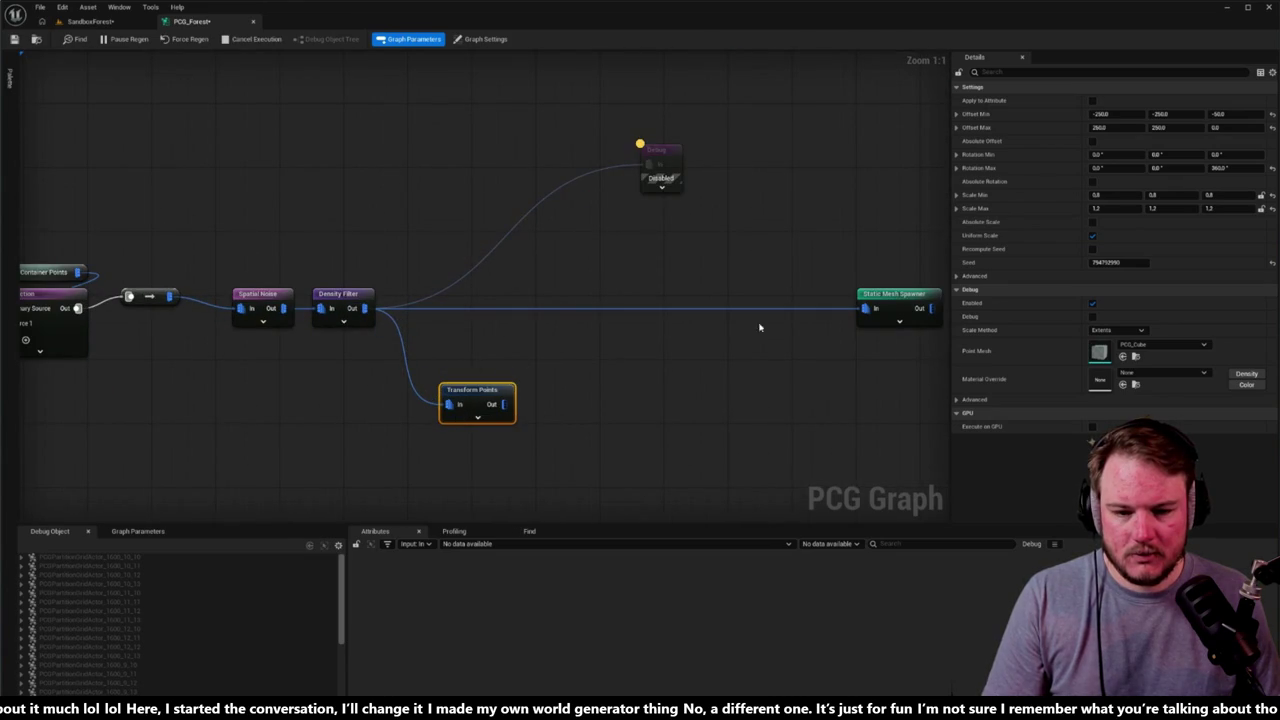
Step: Reroute Transform Points output to the Debug and Static Mesh Spawner nodes, then align it
alt+click(864, 309)
alt+click(651, 163)
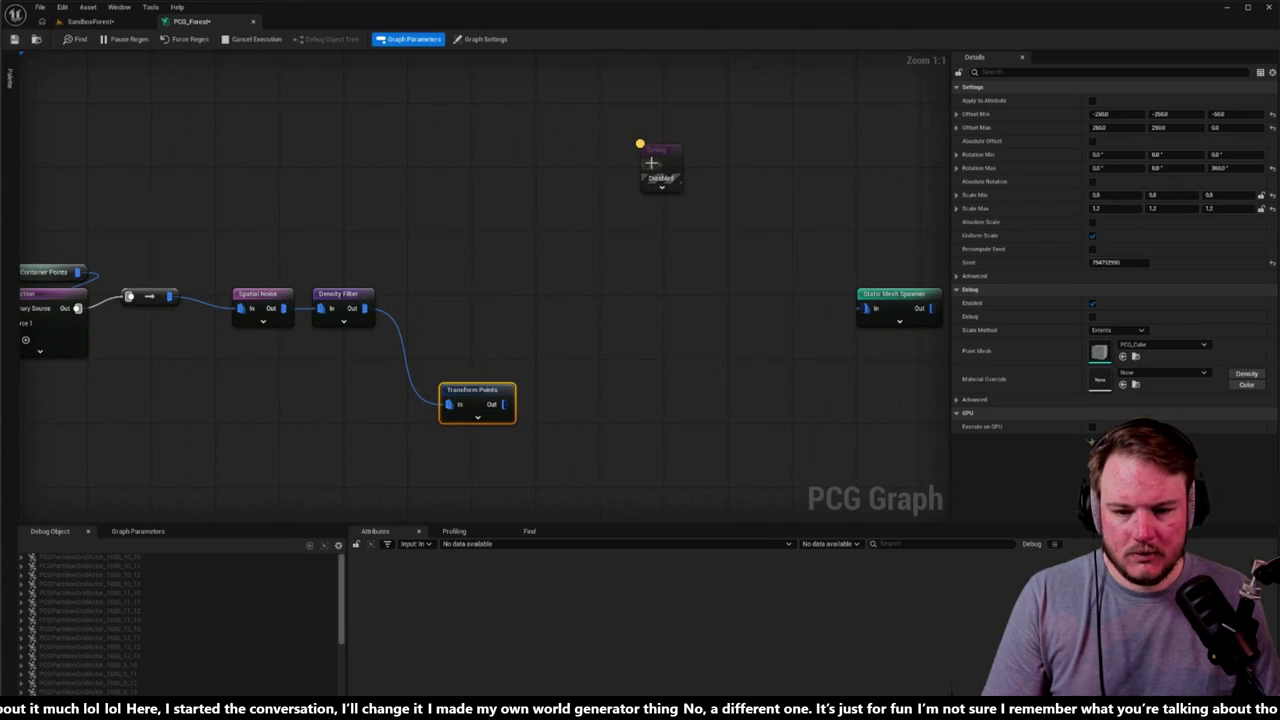
mouse_move(504, 404)
mouse_down()
mouse_move(651, 176)
mouse_move(646, 164)
mouse_up()
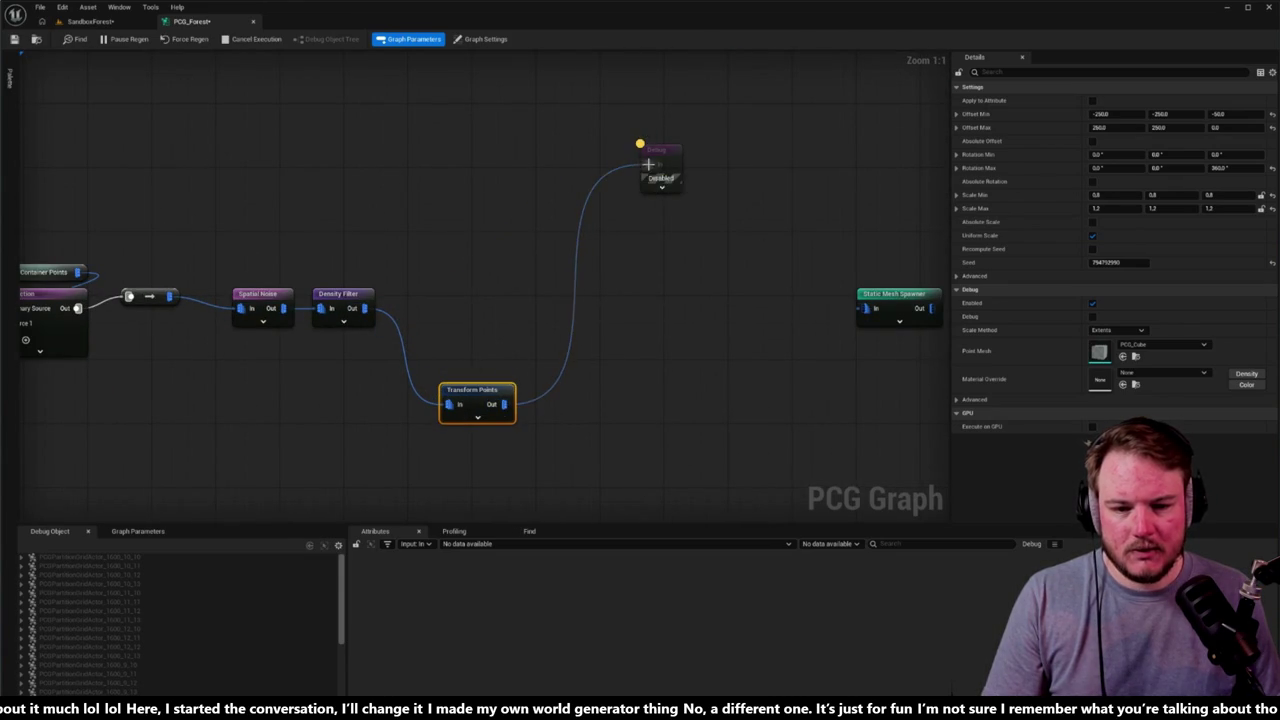
mouse_move(504, 404)
mouse_down()
mouse_move(786, 354)
mouse_move(866, 308)
mouse_up()
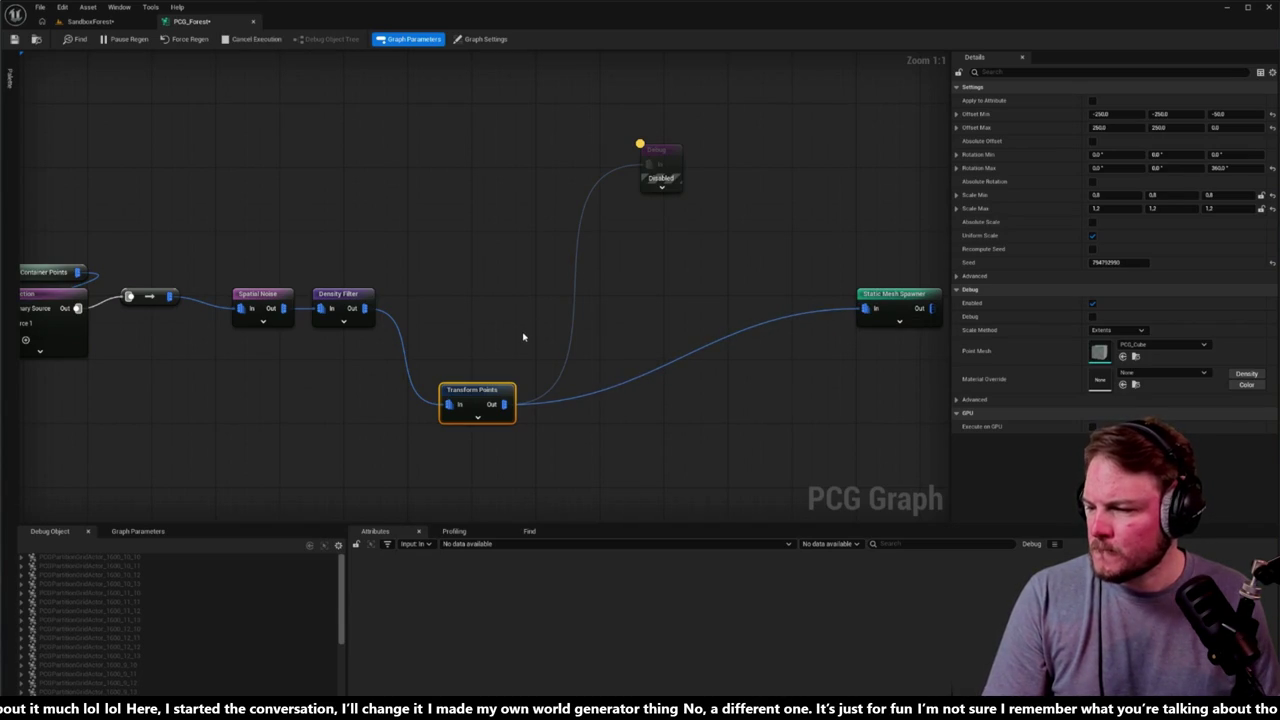
mouse_move(469, 396)
mouse_down()
mouse_move(461, 300)
mouse_move(437, 260)
mouse_move(486, 273)
mouse_move(453, 293)
mouse_up()
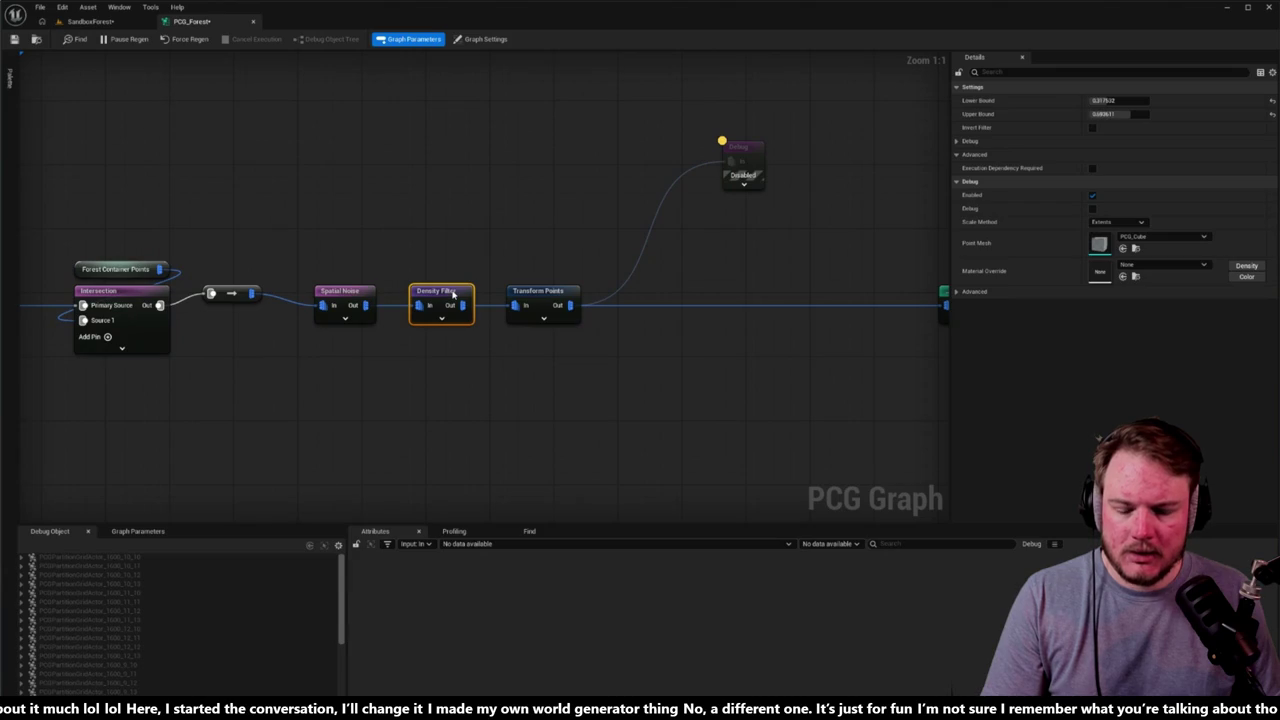
drag(527, 267, 449, 277)
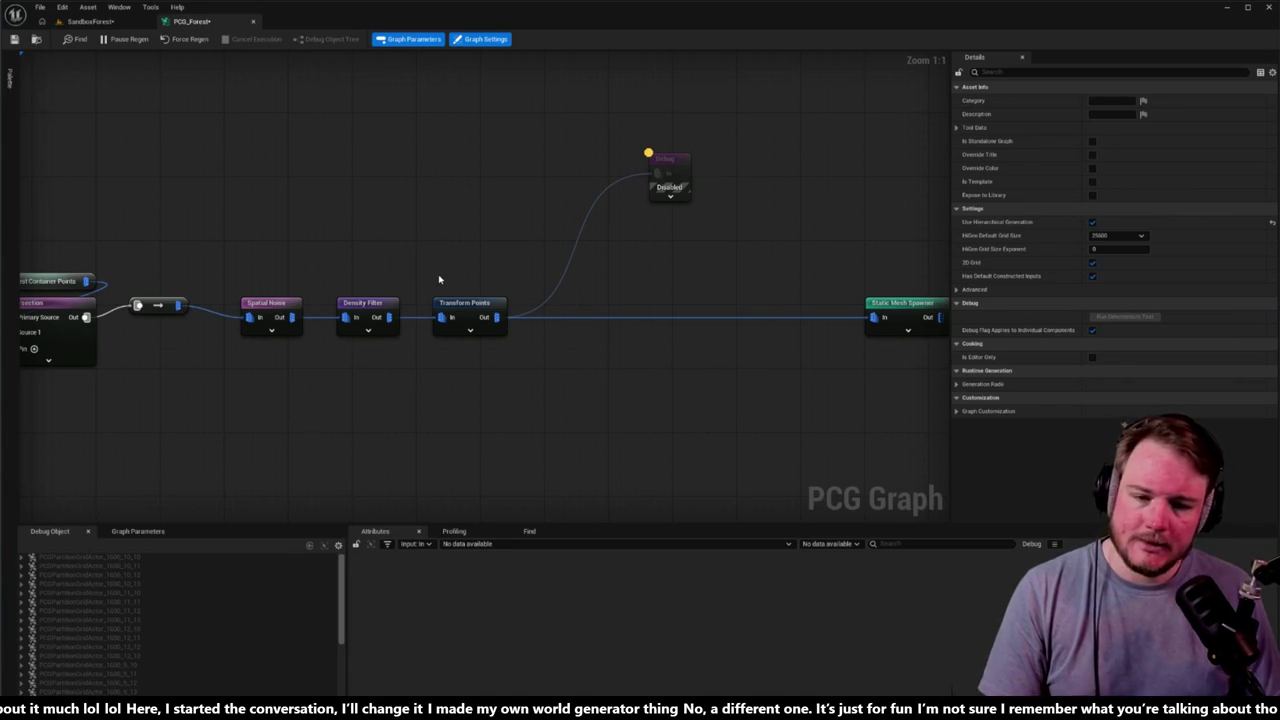
Step: Move the Debug and Static Mesh Spawner nodes left, closer to Transform Points
drag(438, 279, 236, 277)
mouse_move(500, 141)
mouse_down()
mouse_move(668, 200)
mouse_move(697, 224)
mouse_up()
drag(690, 168, 746, 352)
drag(733, 288, 540, 287)
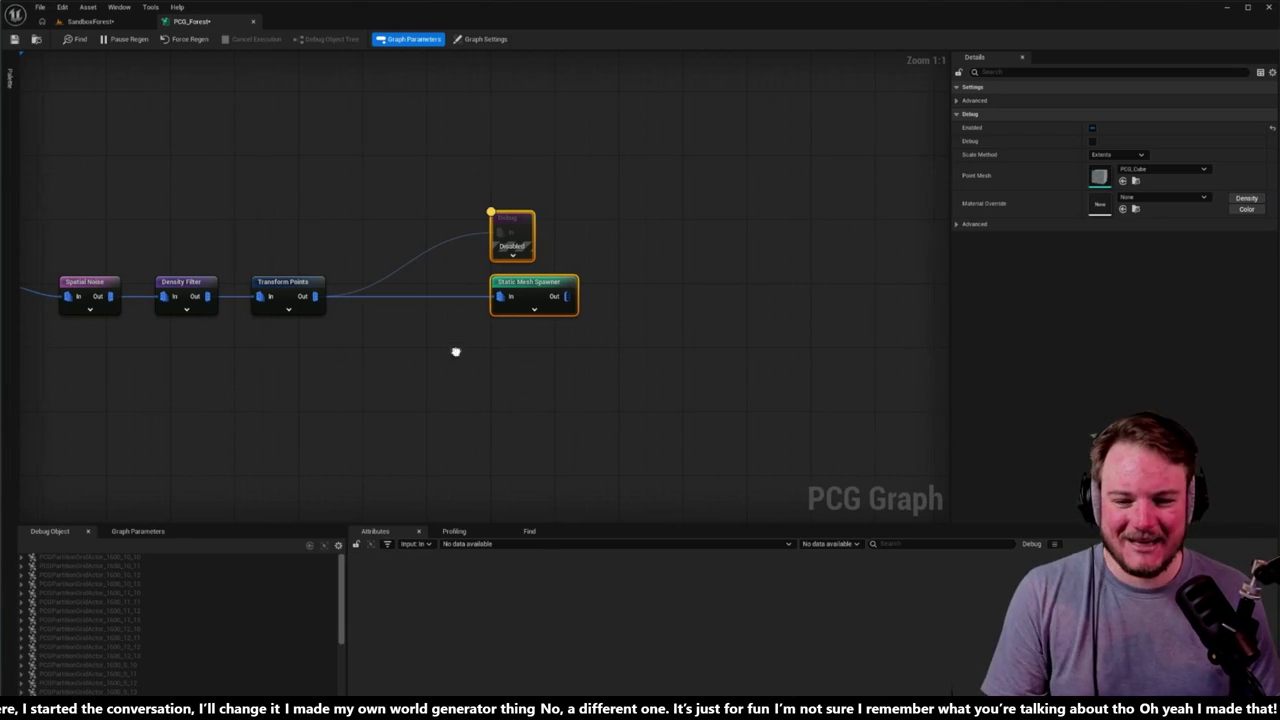
Step: Set Transform Points' Offset Min Z to 0.0 and go back to the SandboxForest level
click(545, 292)
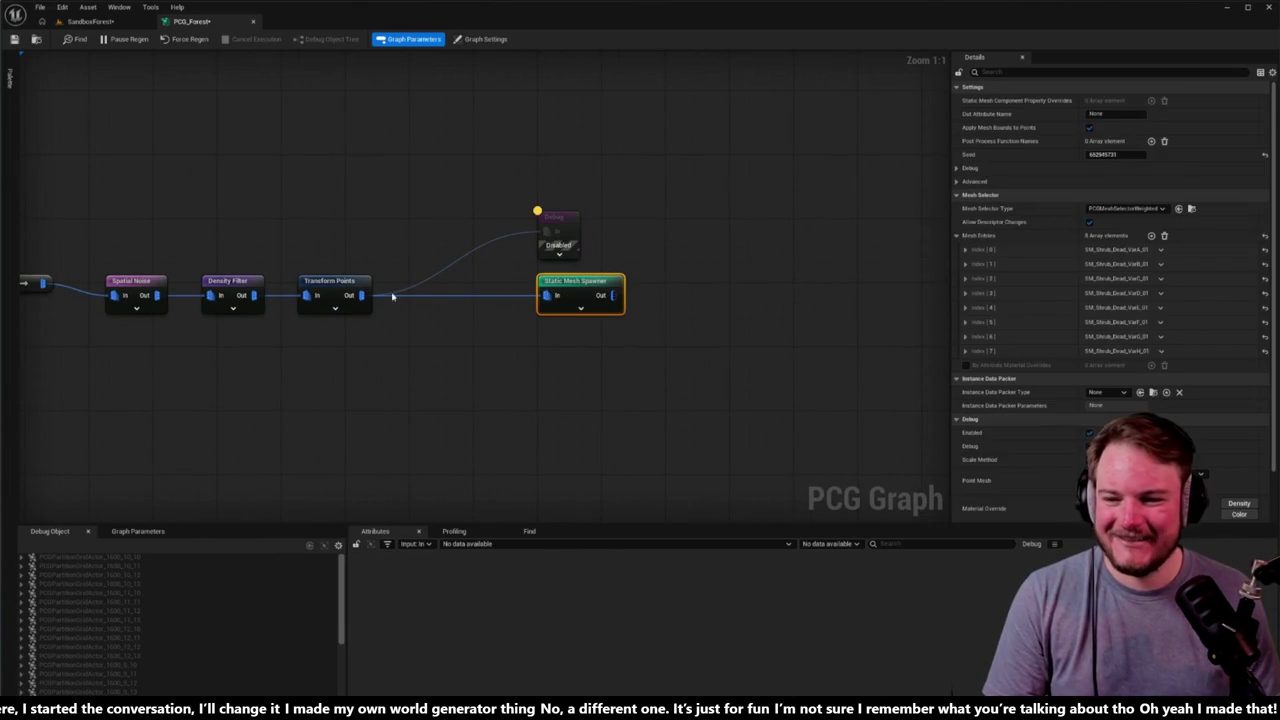
click(327, 280)
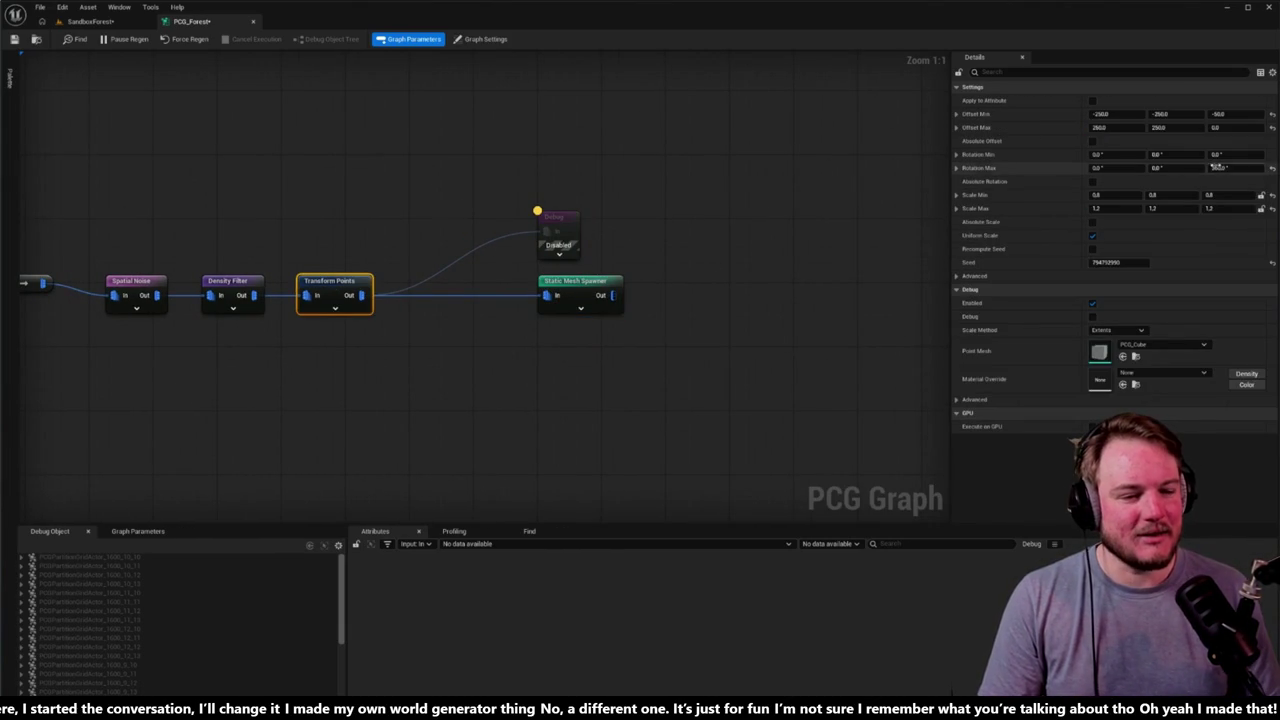
click(1220, 114)
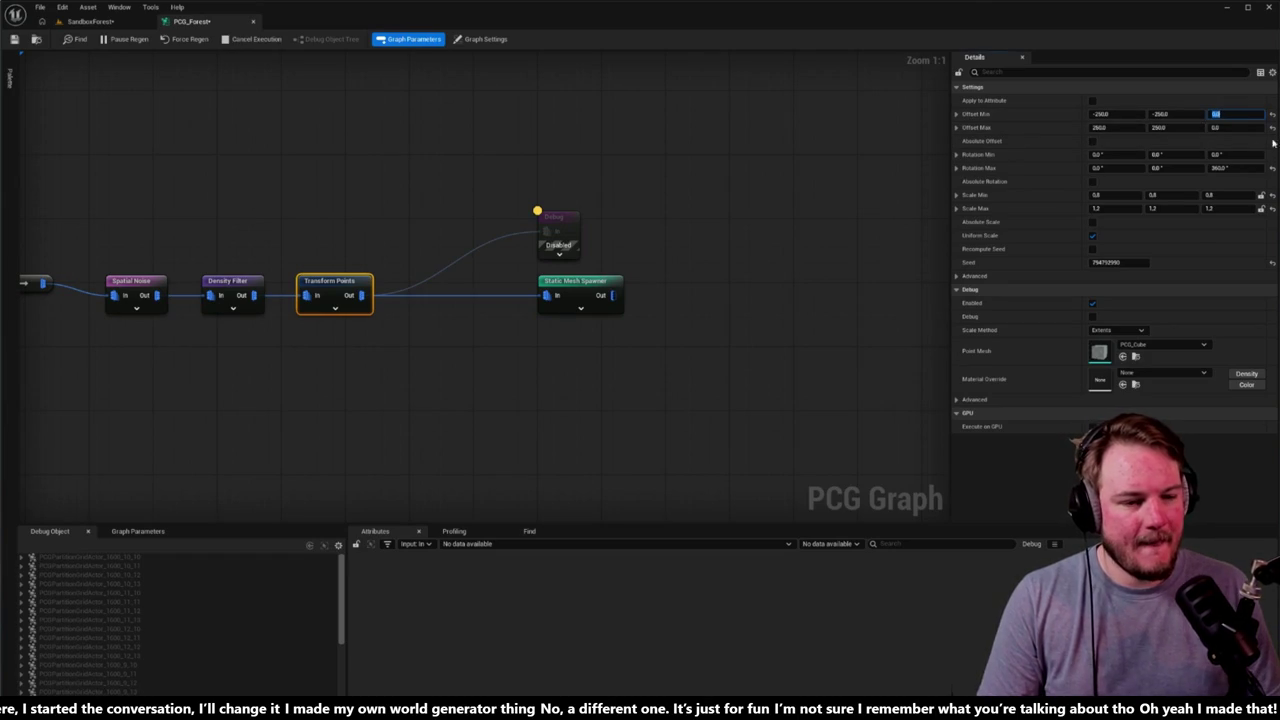
click(264, 126)
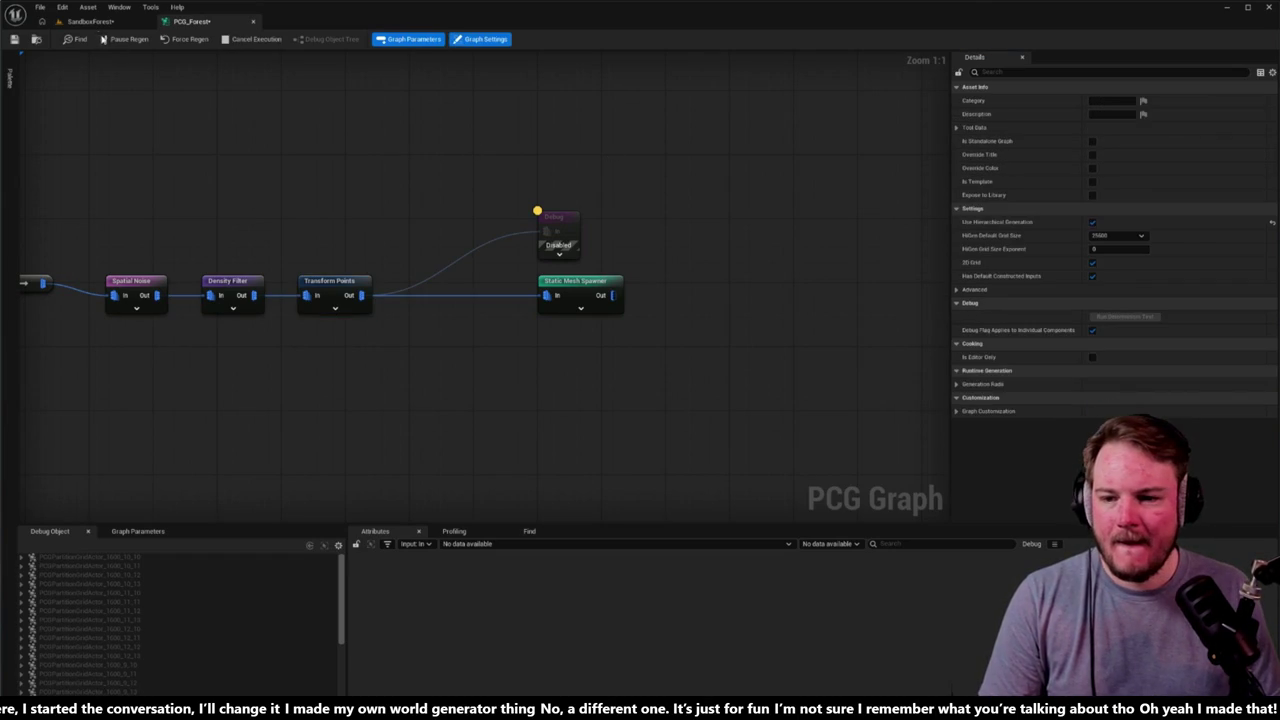
click(100, 22)
Step: Fly the camera past the red path into the dense trees to view the dead shrubs
key(s)
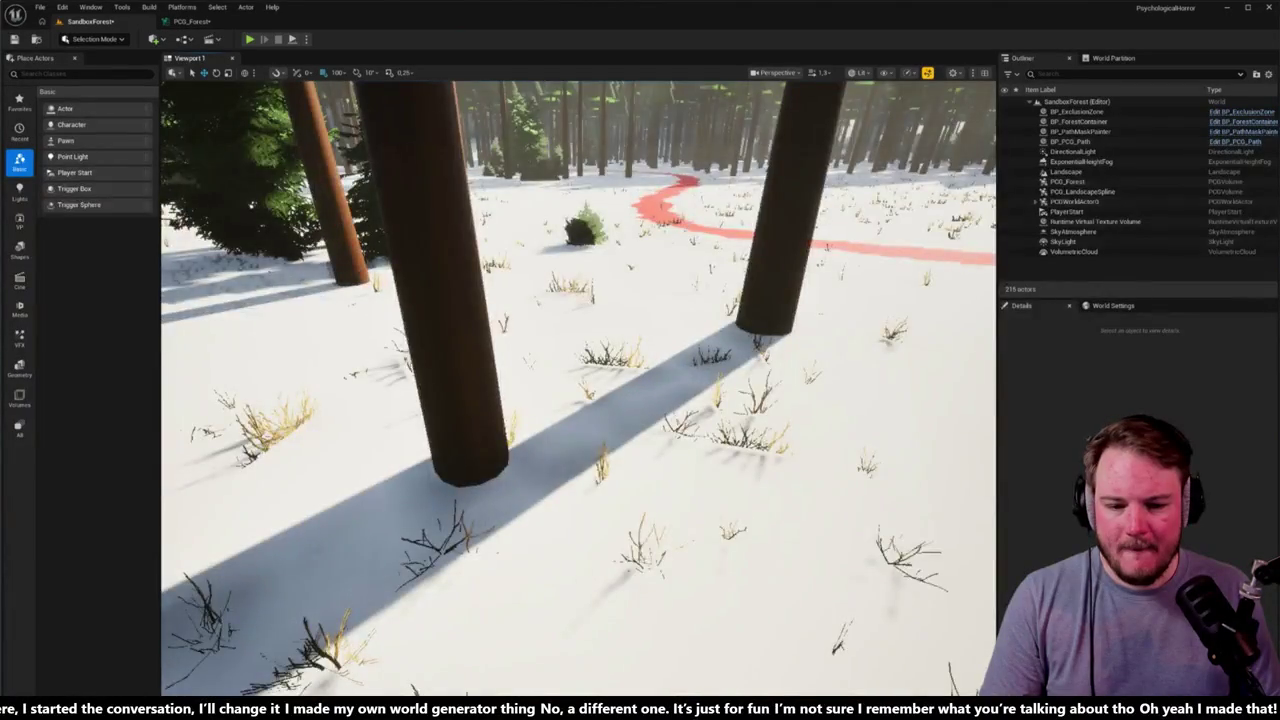
key(w)
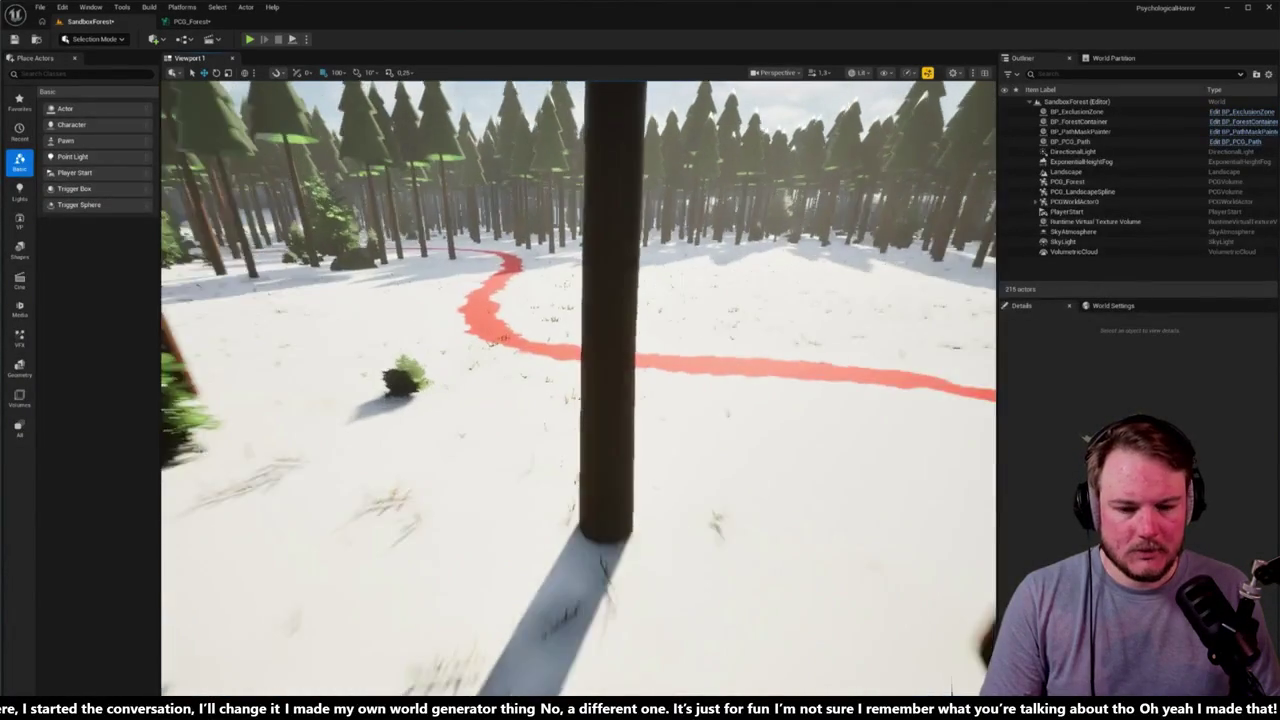
key(w)
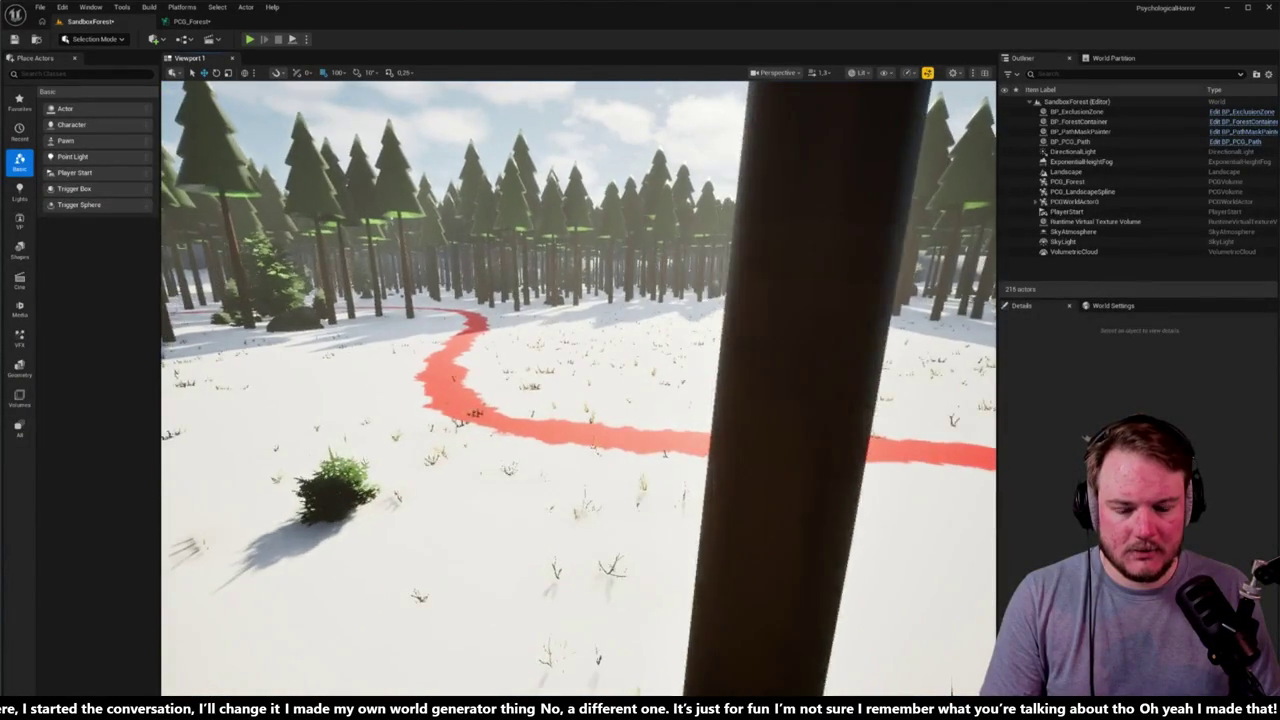
key(w)
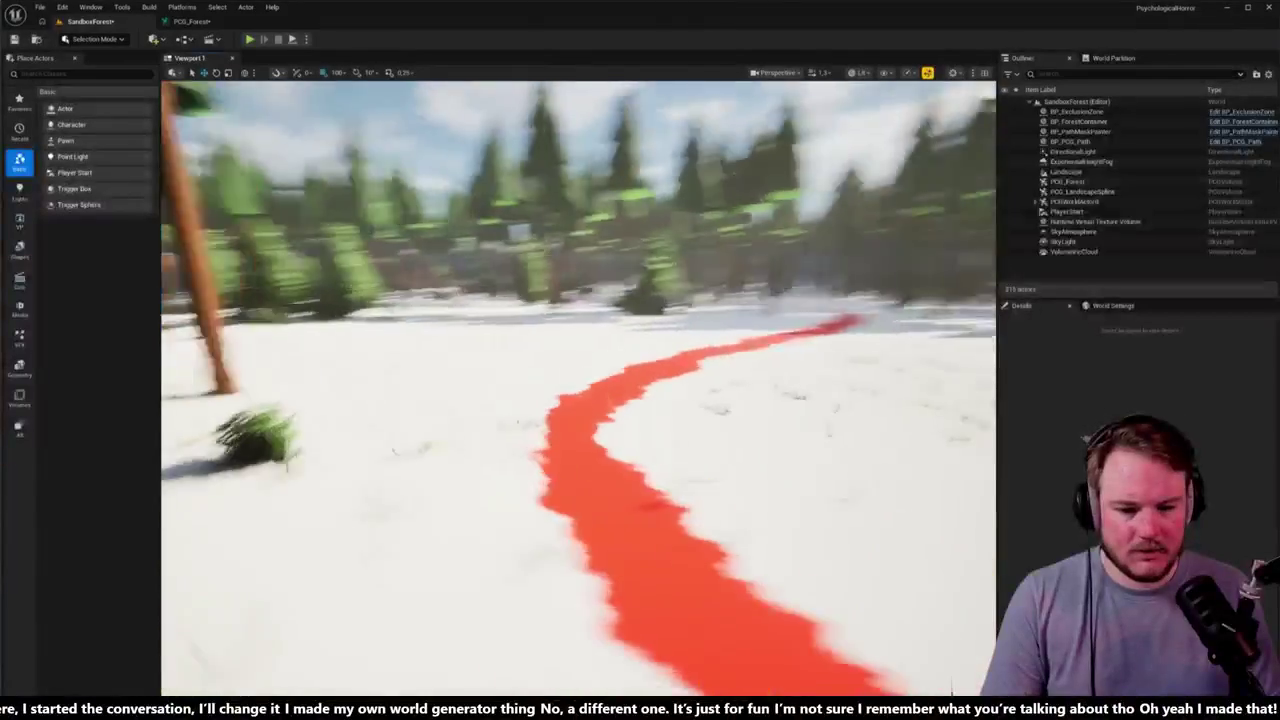
key(w)
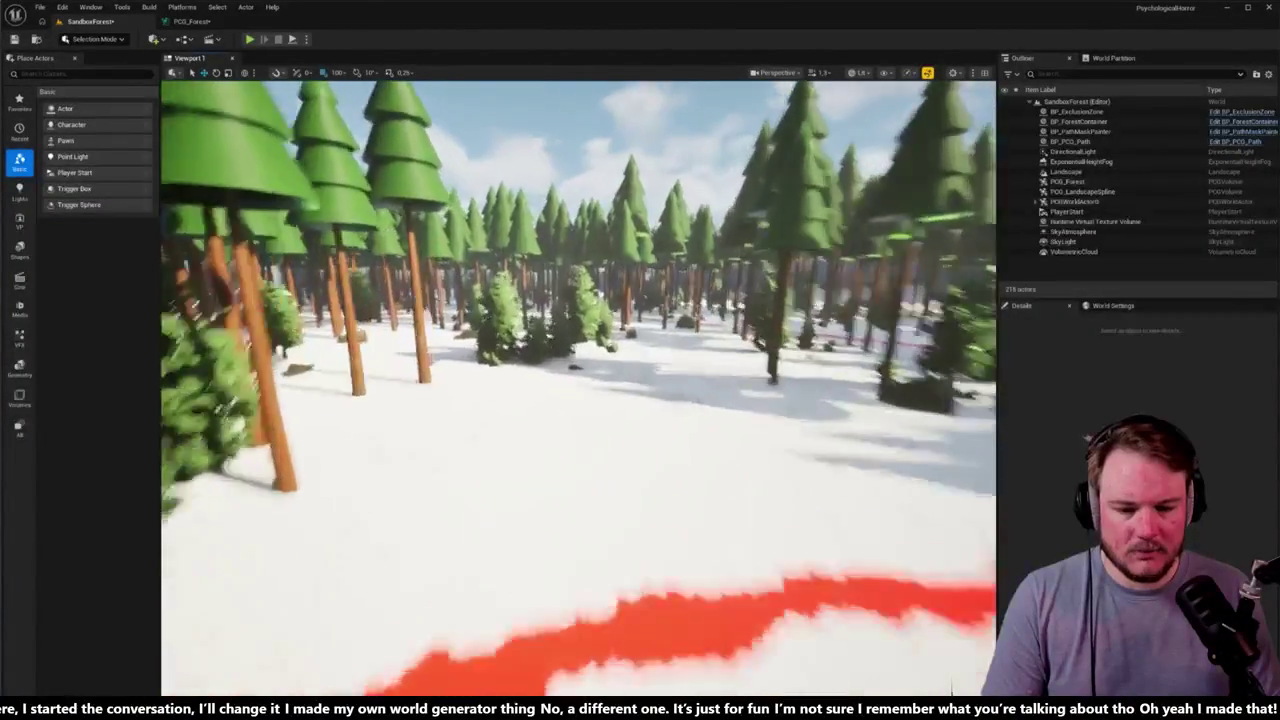
key(w)
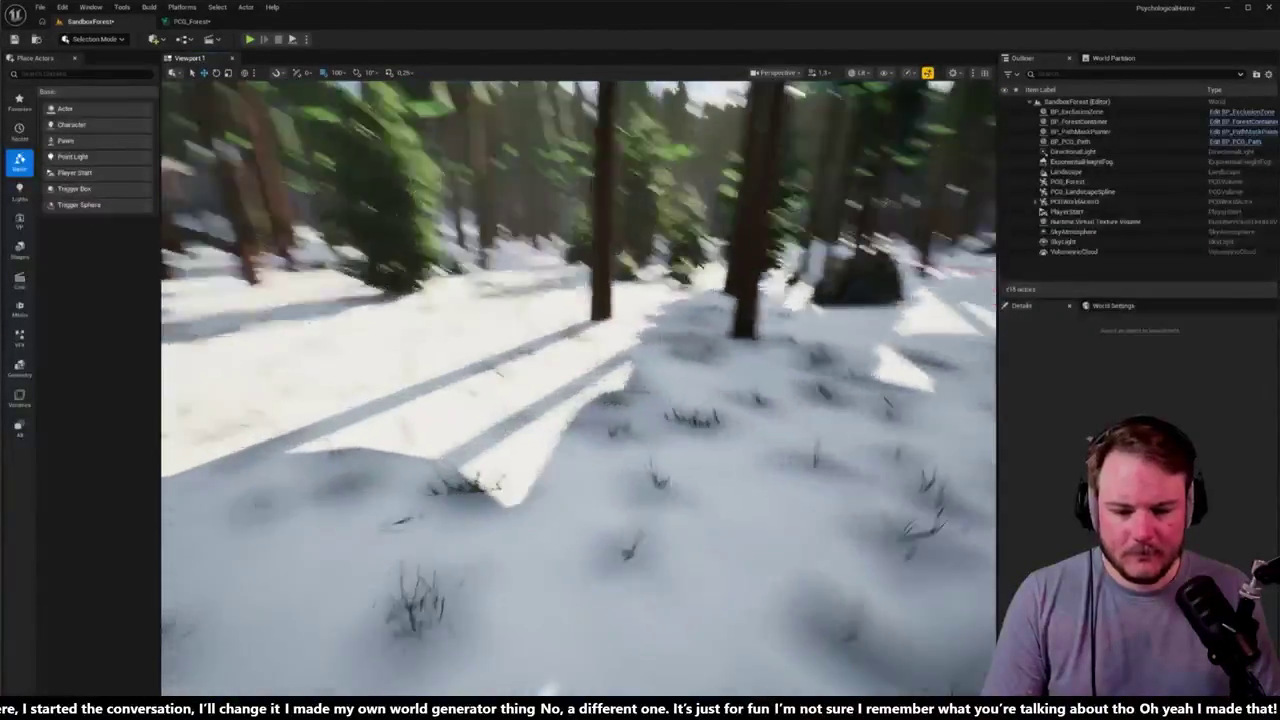
key(s)
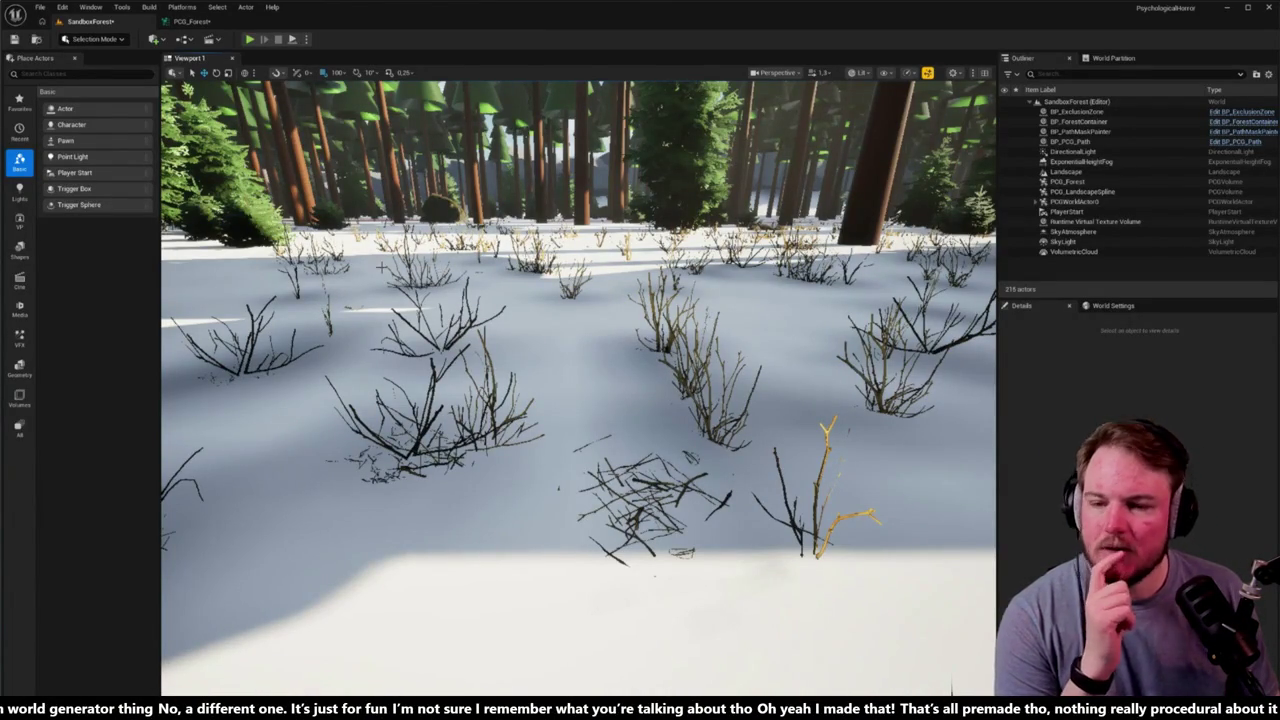
Step: Shift the Debug and Static Mesh Spawner nodes further right in the PCG_Forest graph
click(212, 22)
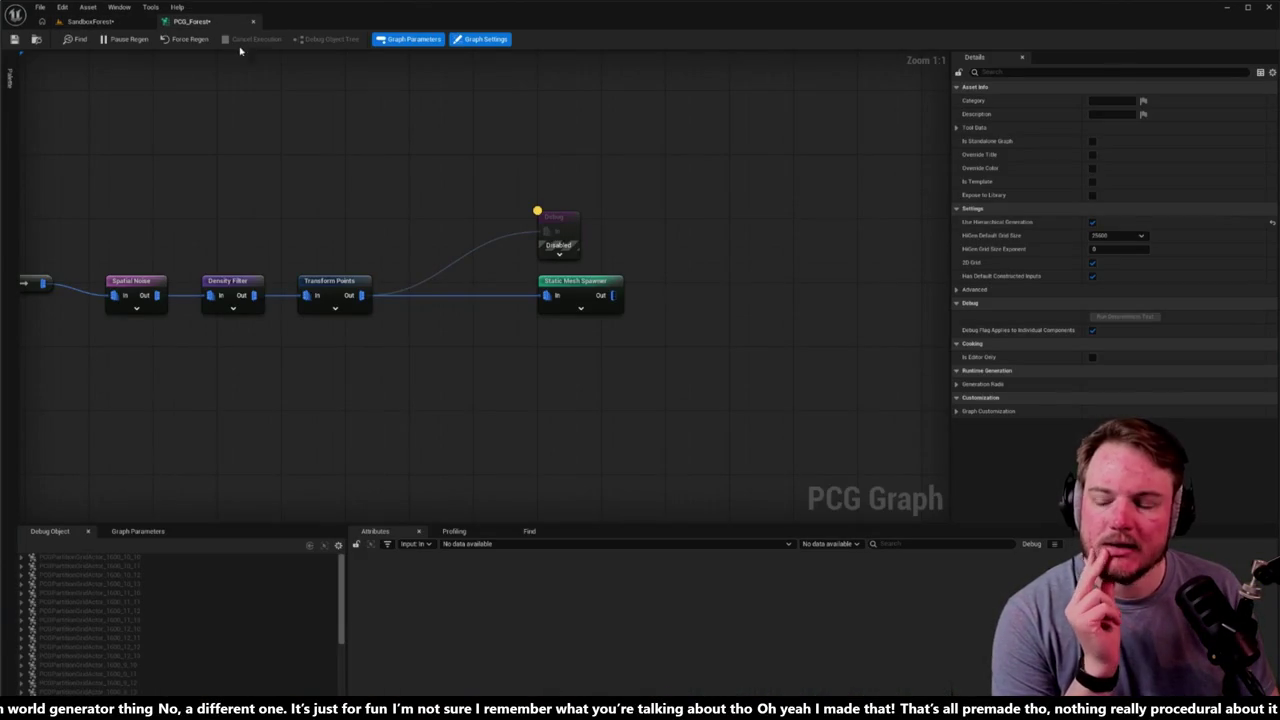
mouse_move(346, 157)
mouse_down()
mouse_move(255, 174)
mouse_move(432, 342)
mouse_up()
mouse_move(437, 290)
mouse_down()
mouse_move(618, 290)
mouse_move(463, 251)
mouse_move(594, 266)
mouse_up()
drag(373, 238, 622, 238)
Step: Check the level's shrubs and select the Static Mesh Spawner to show its eight SM_Shrub_Dead entries
click(90, 21)
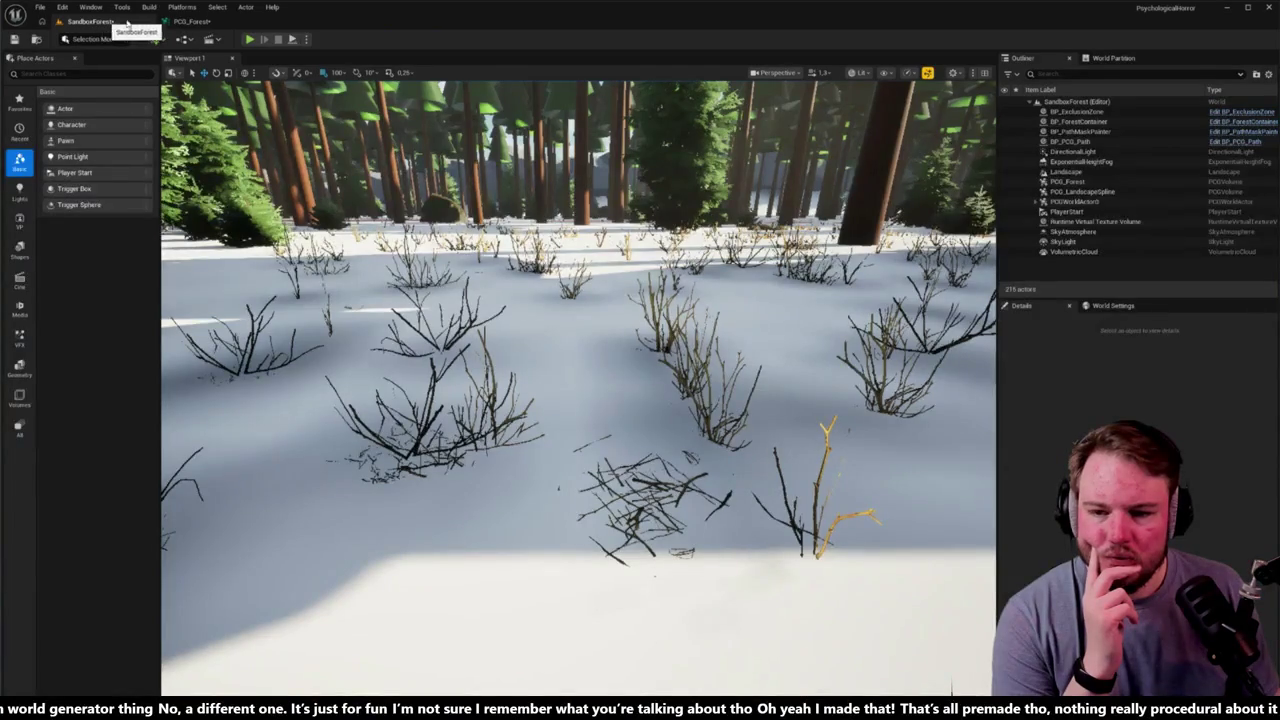
click(192, 21)
drag(1007, 199, 457, 196)
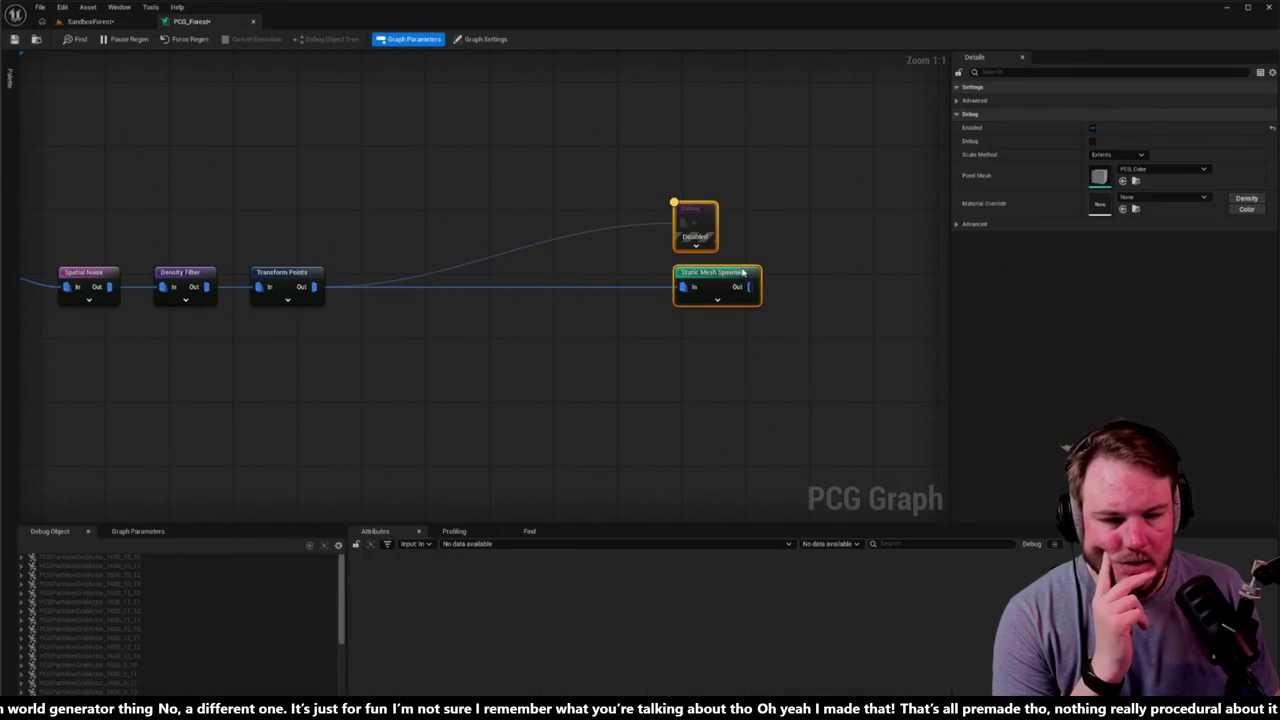
click(743, 272)
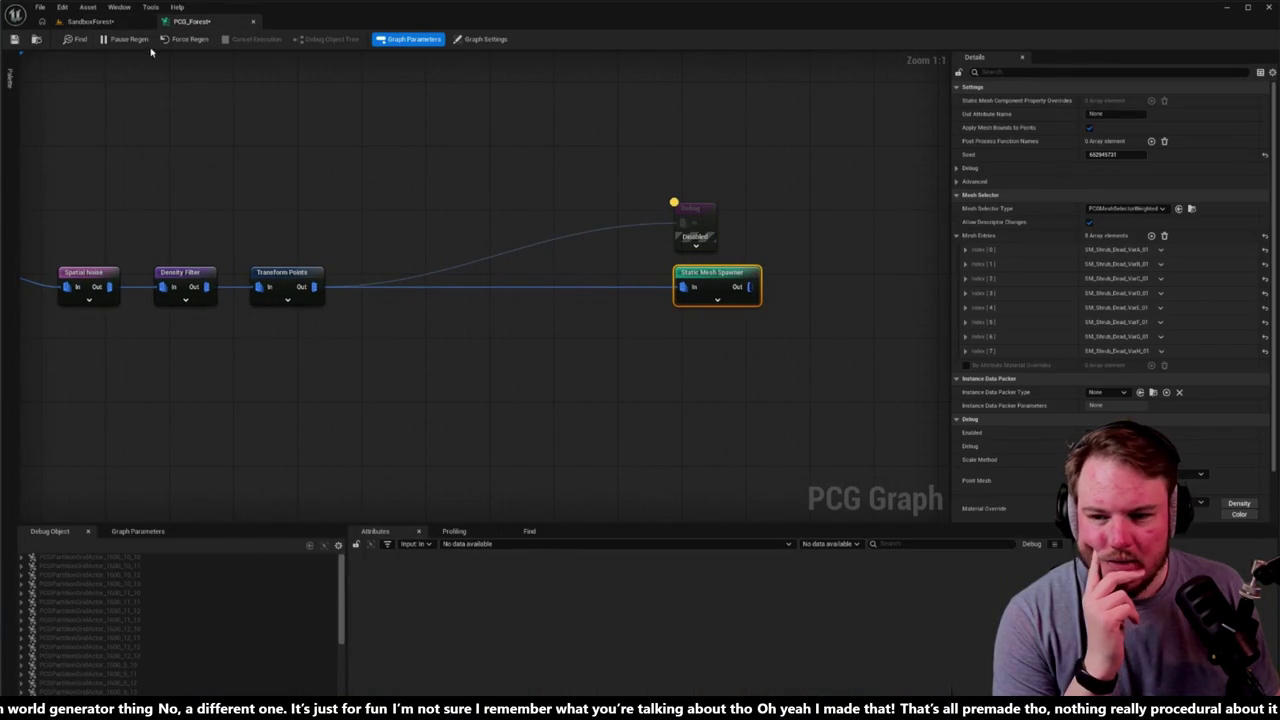
click(130, 23)
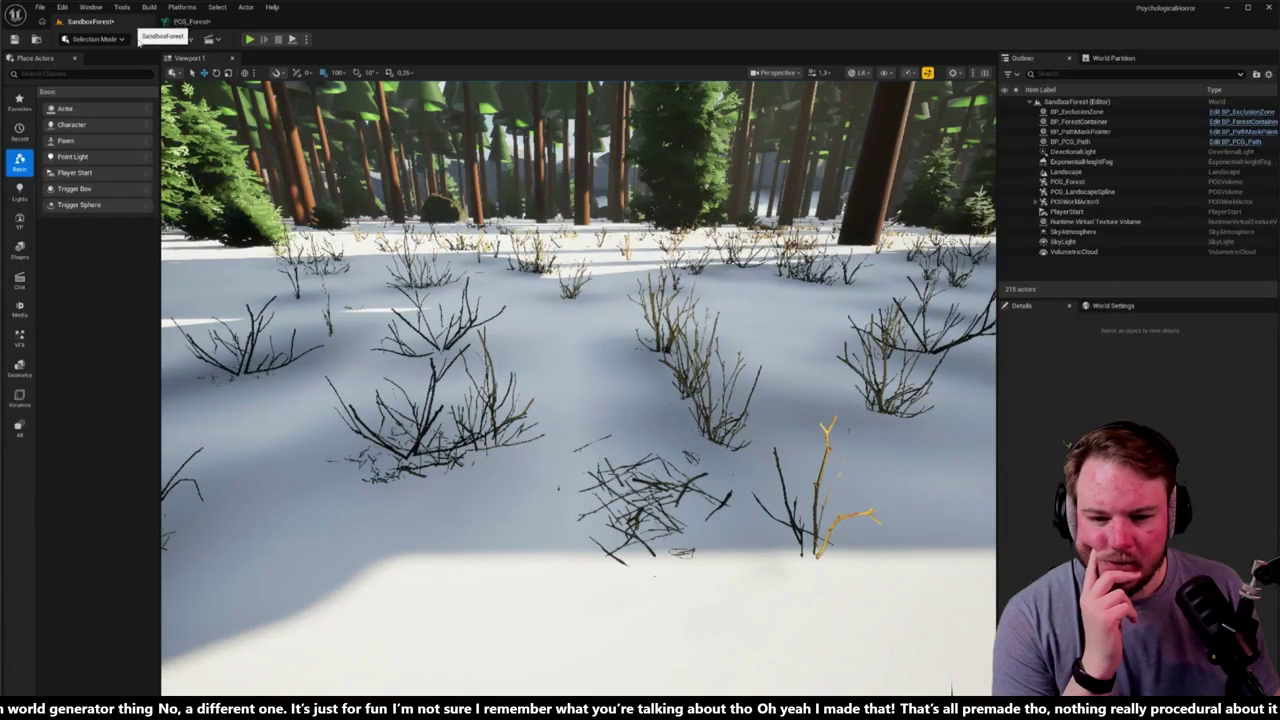
scroll(578, 388, up, 2)
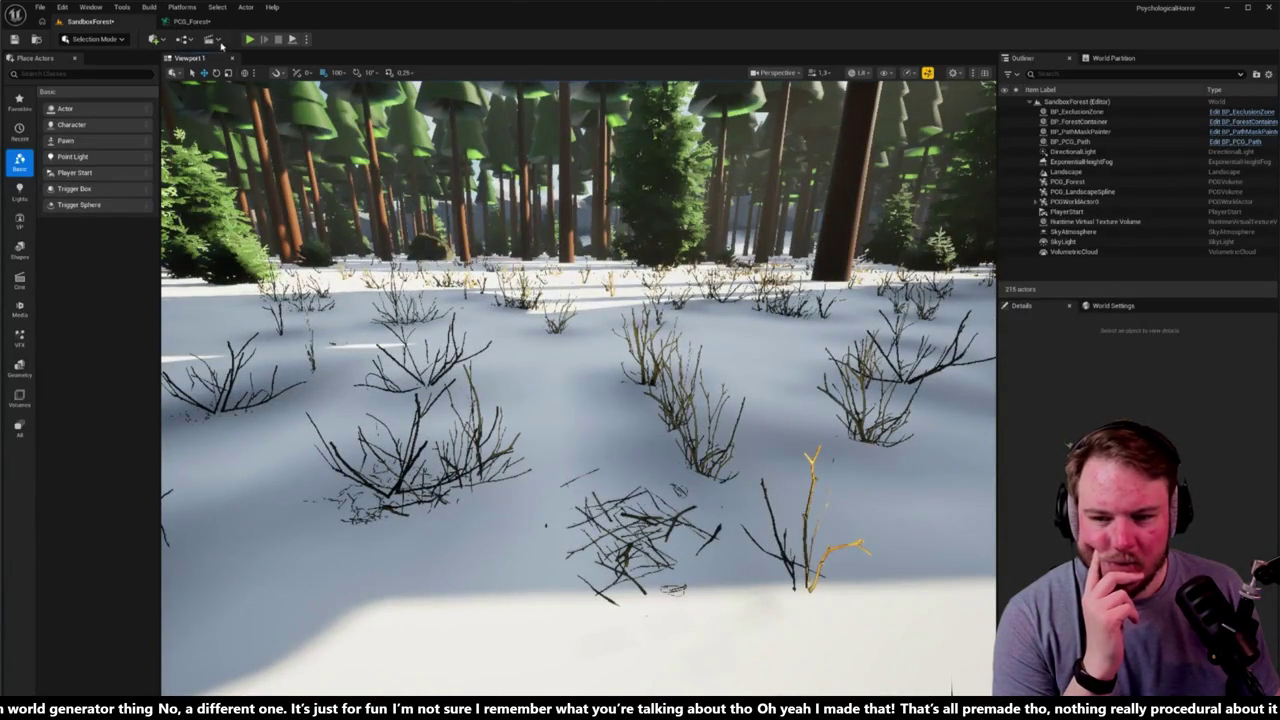
click(215, 21)
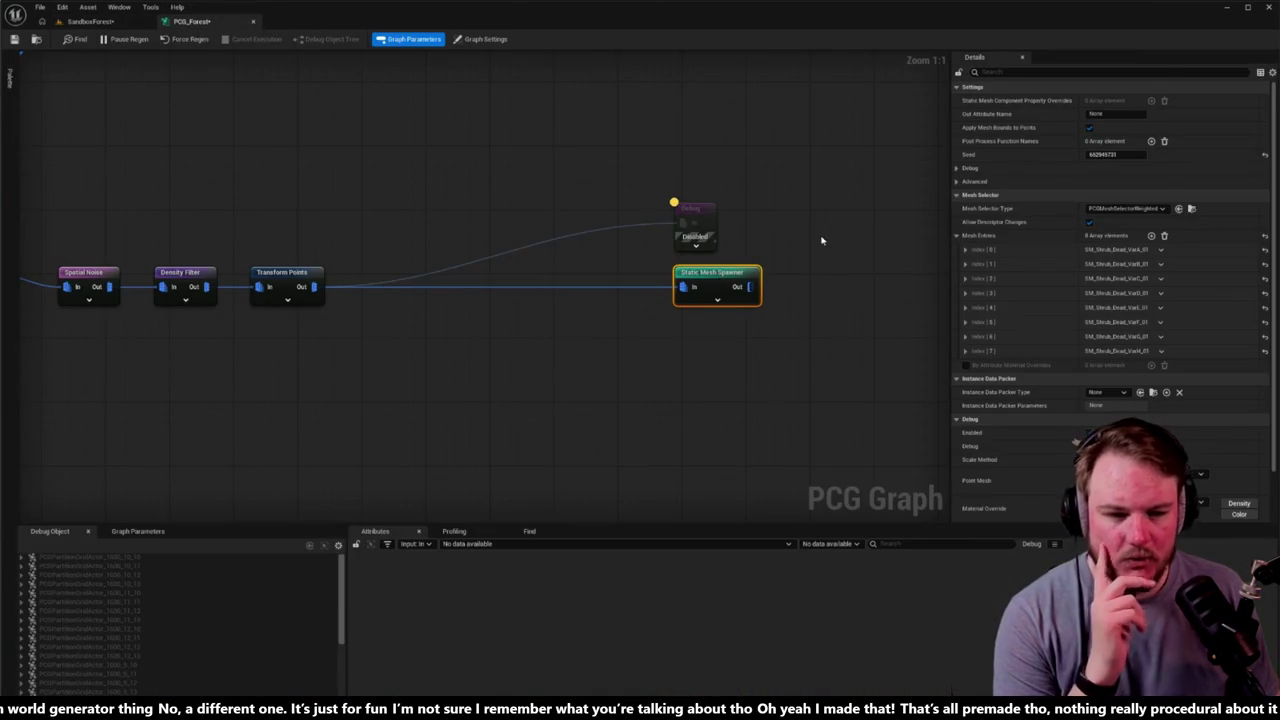
click(1148, 75)
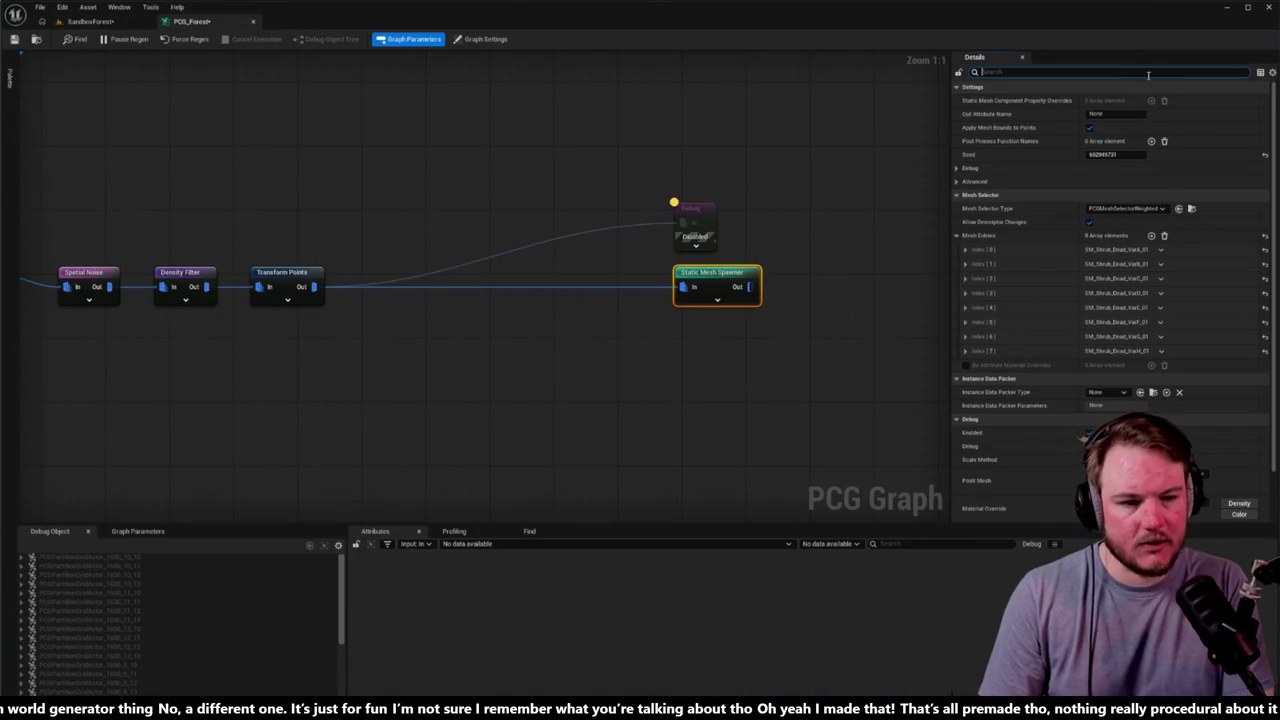
Step: Filter the spawner details by 'cast shadow' and uncheck Cast Shadow on the first shrub entries
text(shad)
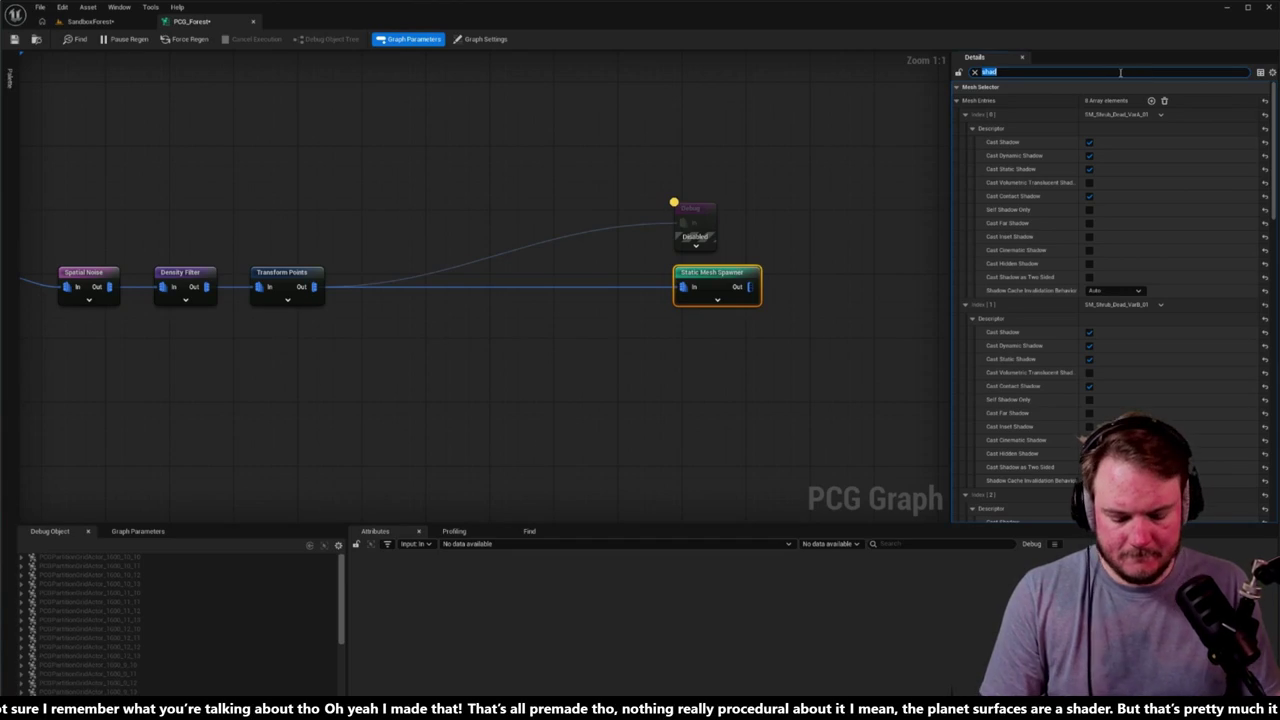
key(BackSpace)
key(BackSpace)
key(BackSpace)
text(cast sha)
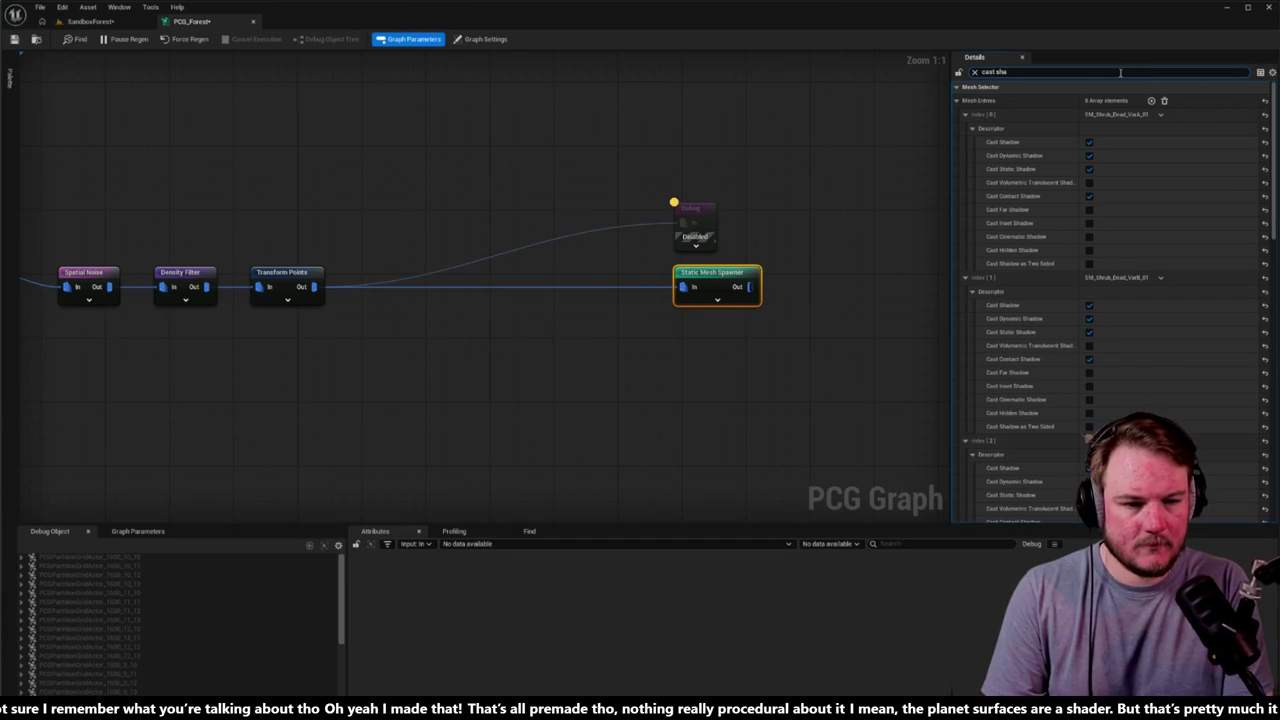
text(dow)
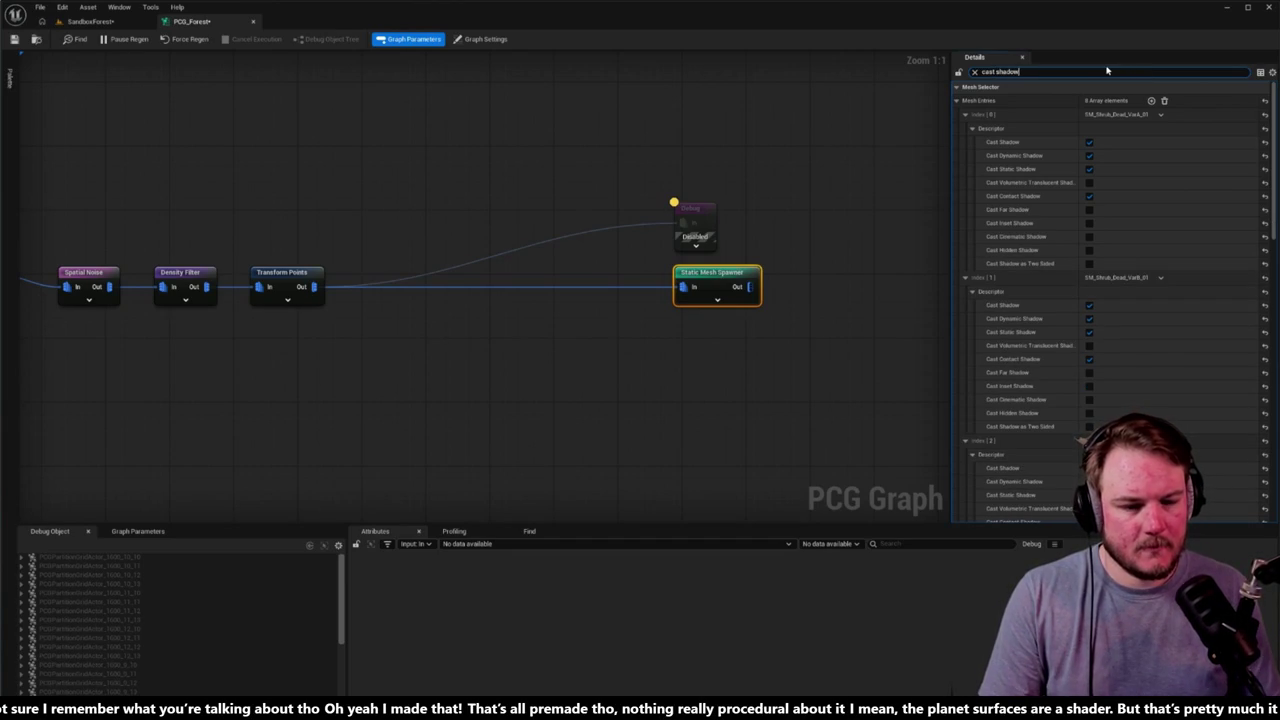
click(1089, 142)
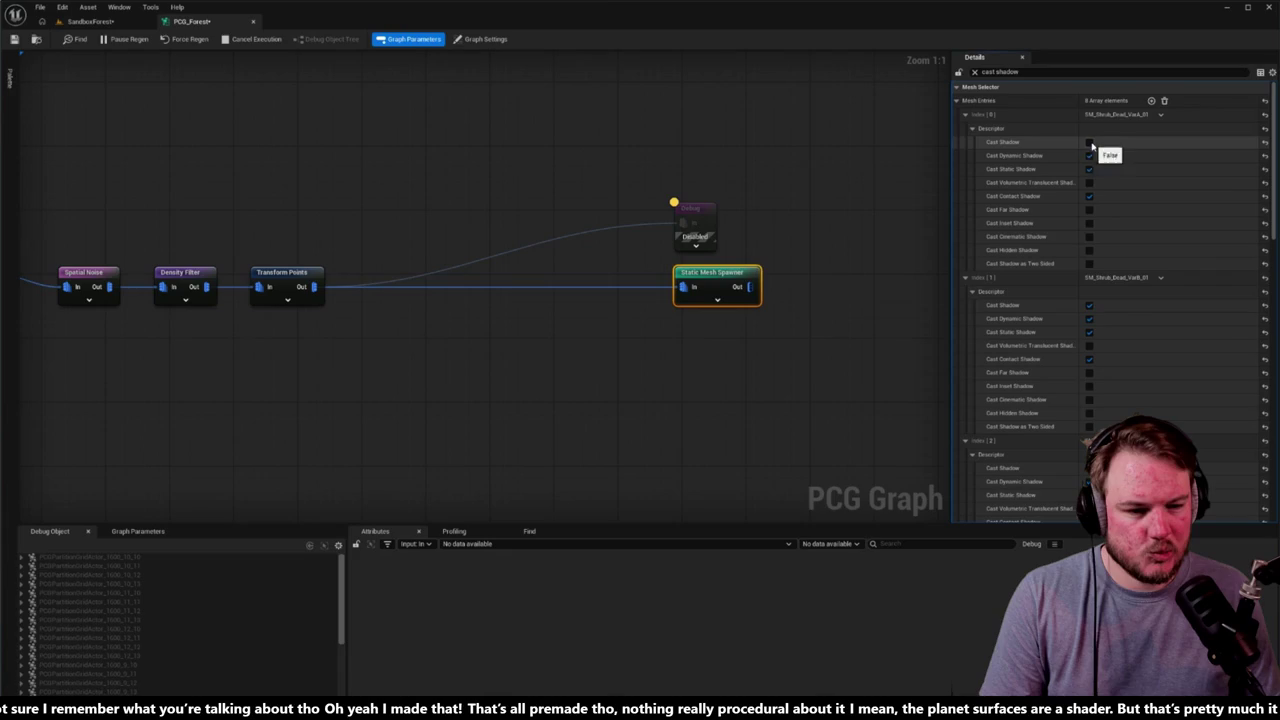
click(1089, 304)
scroll(1091, 309, down, 2)
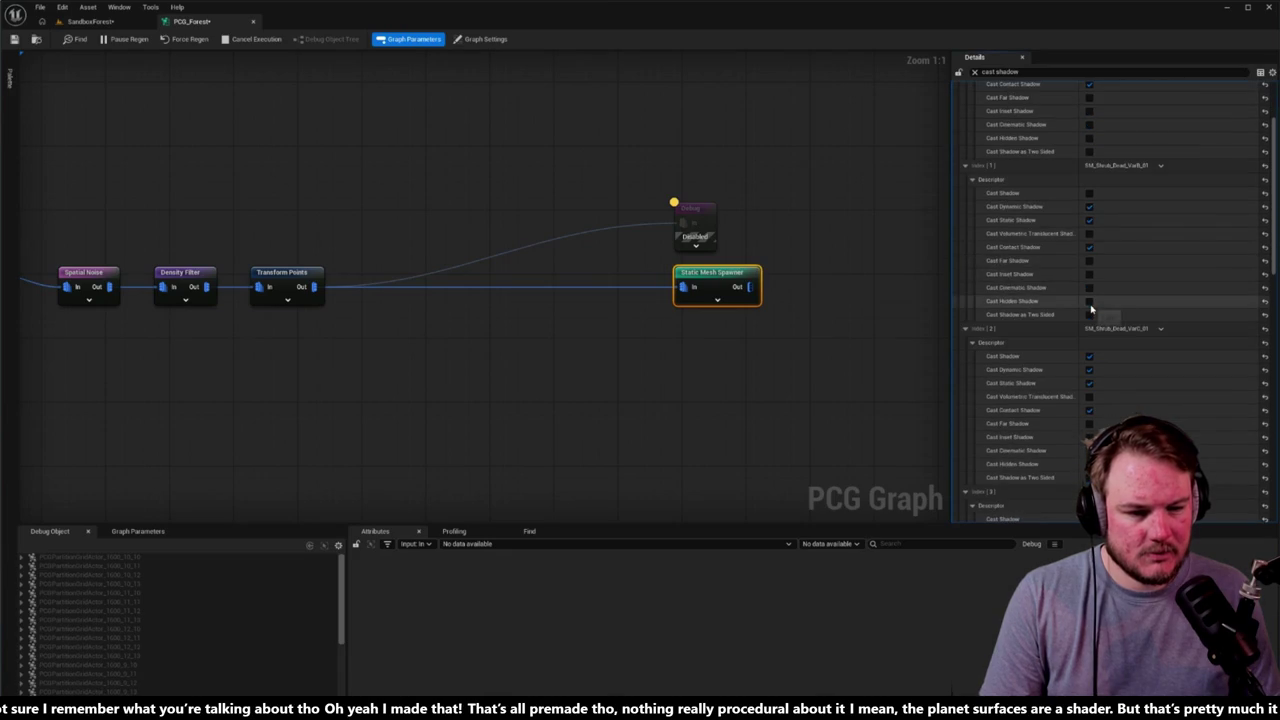
scroll(1091, 309, down, 1)
click(1090, 309)
Step: Uncheck Cast Shadow on shrub entries 3 through 7, then return to the SandboxForest level
scroll(1093, 330, down, 2)
click(1089, 375)
scroll(1090, 378, down, 4)
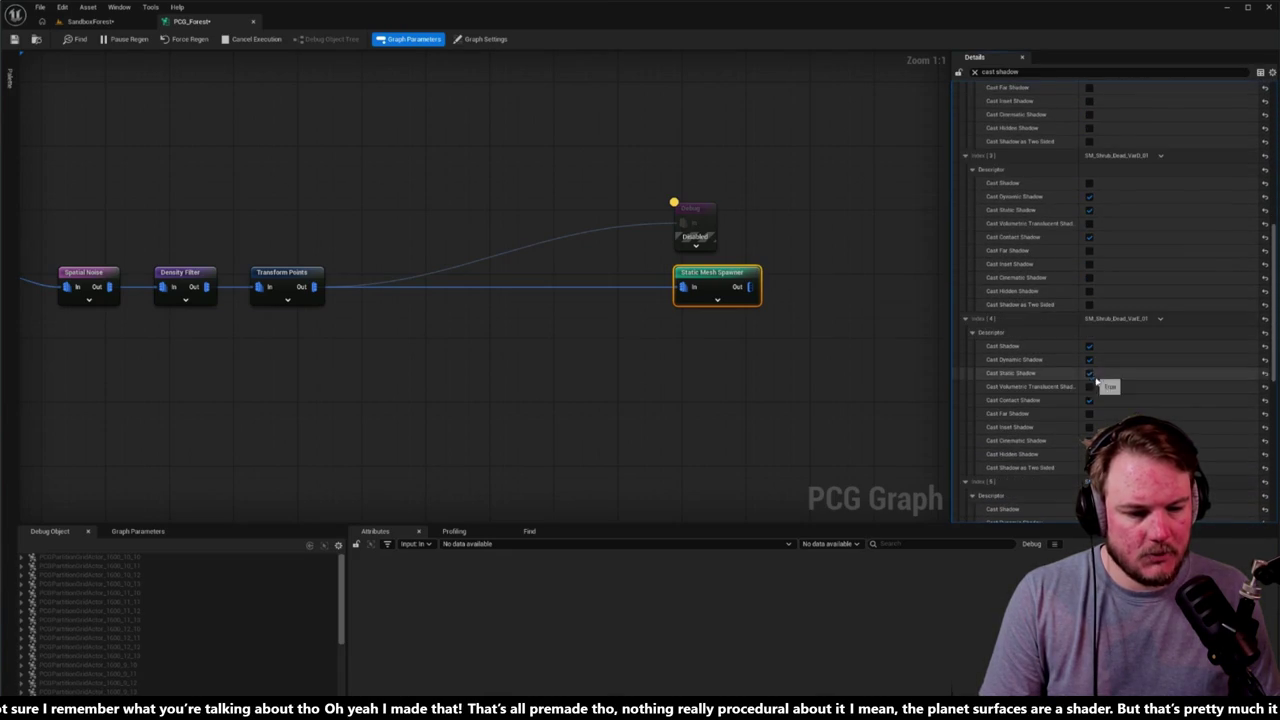
click(1089, 346)
scroll(1089, 348, down, 3)
click(1089, 365)
scroll(1090, 366, down, 4)
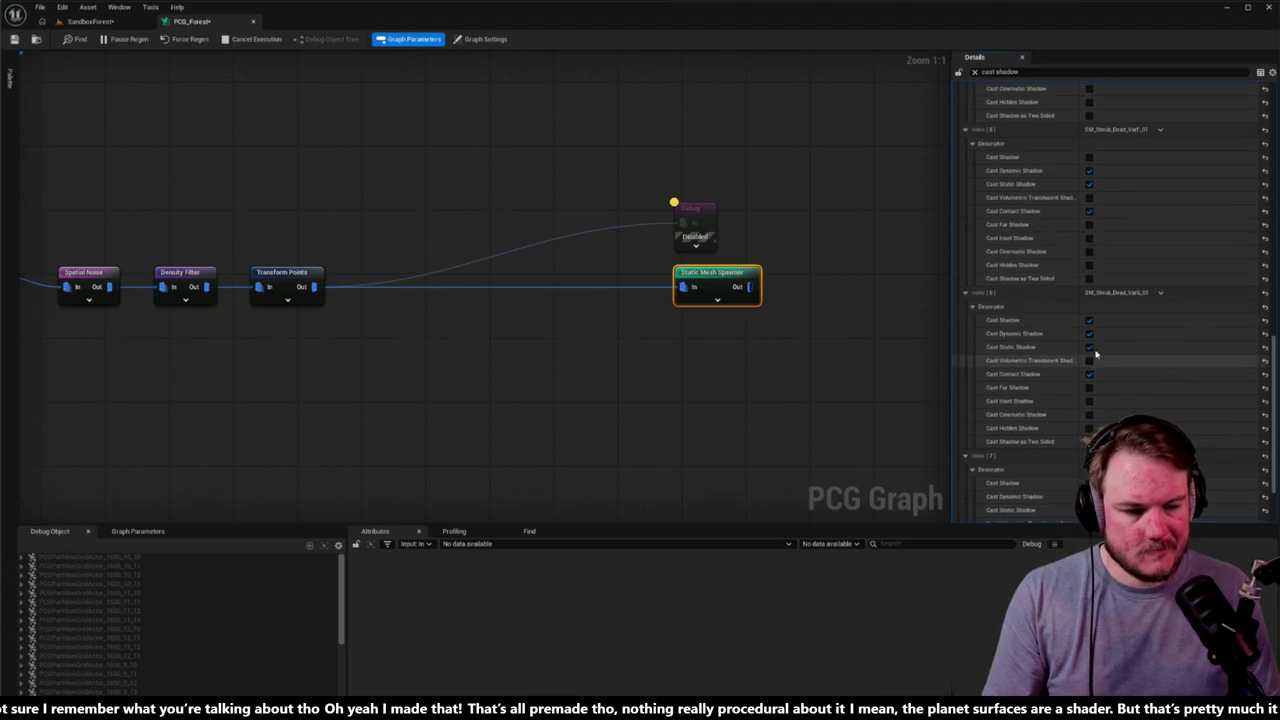
click(1089, 321)
scroll(1090, 324, down, 2)
click(1090, 394)
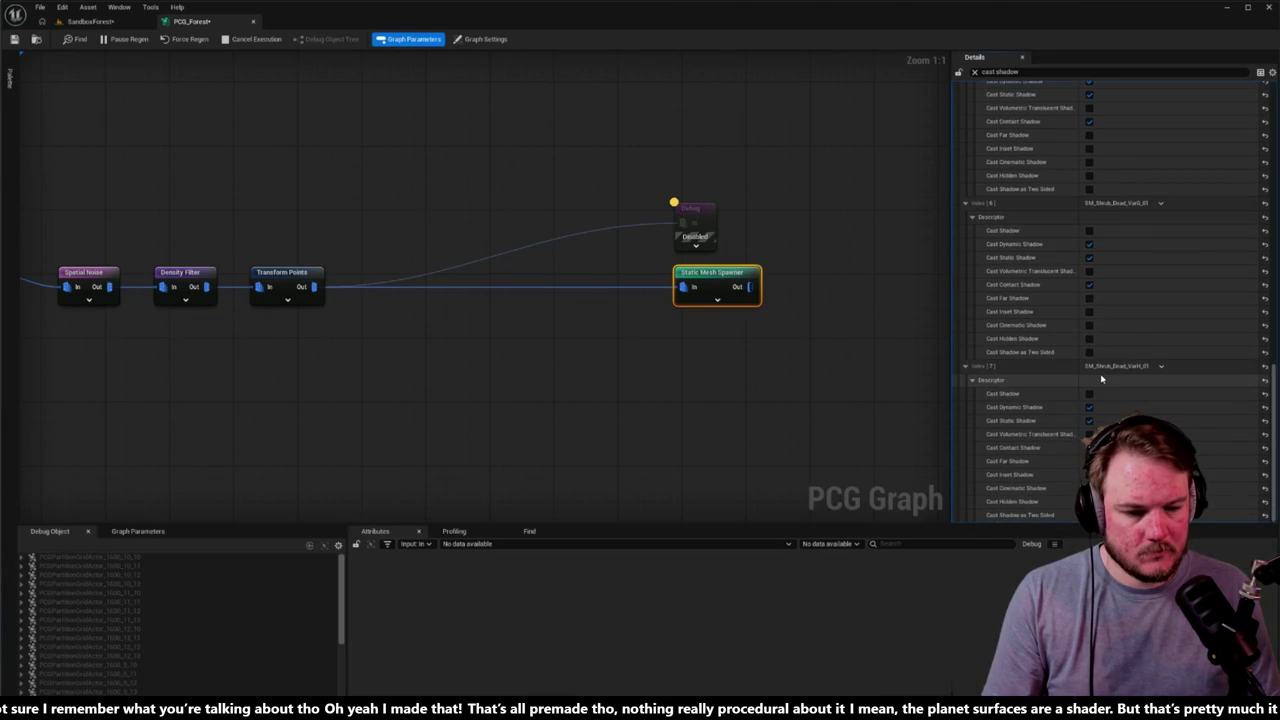
click(90, 21)
drag(620, 215, 650, 195)
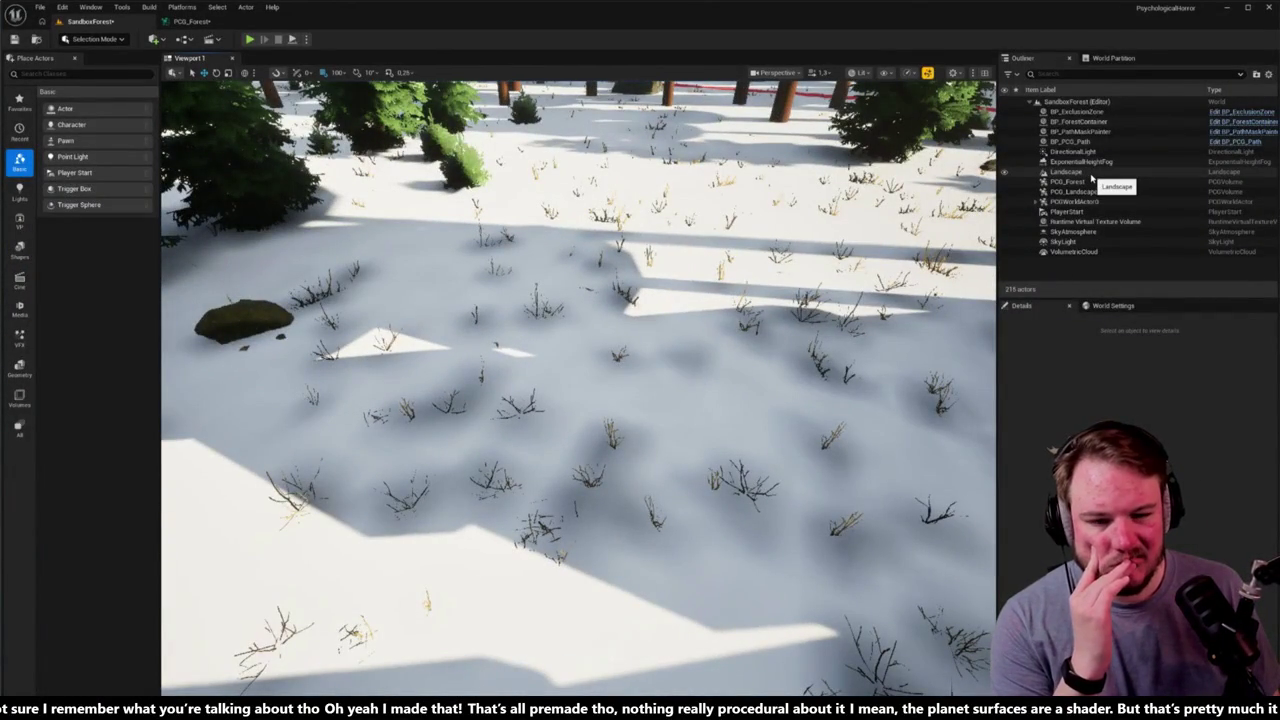
Step: Run Cleanup on the PCG_Forest PCGComponent so the shrubs regenerate
click(1067, 181)
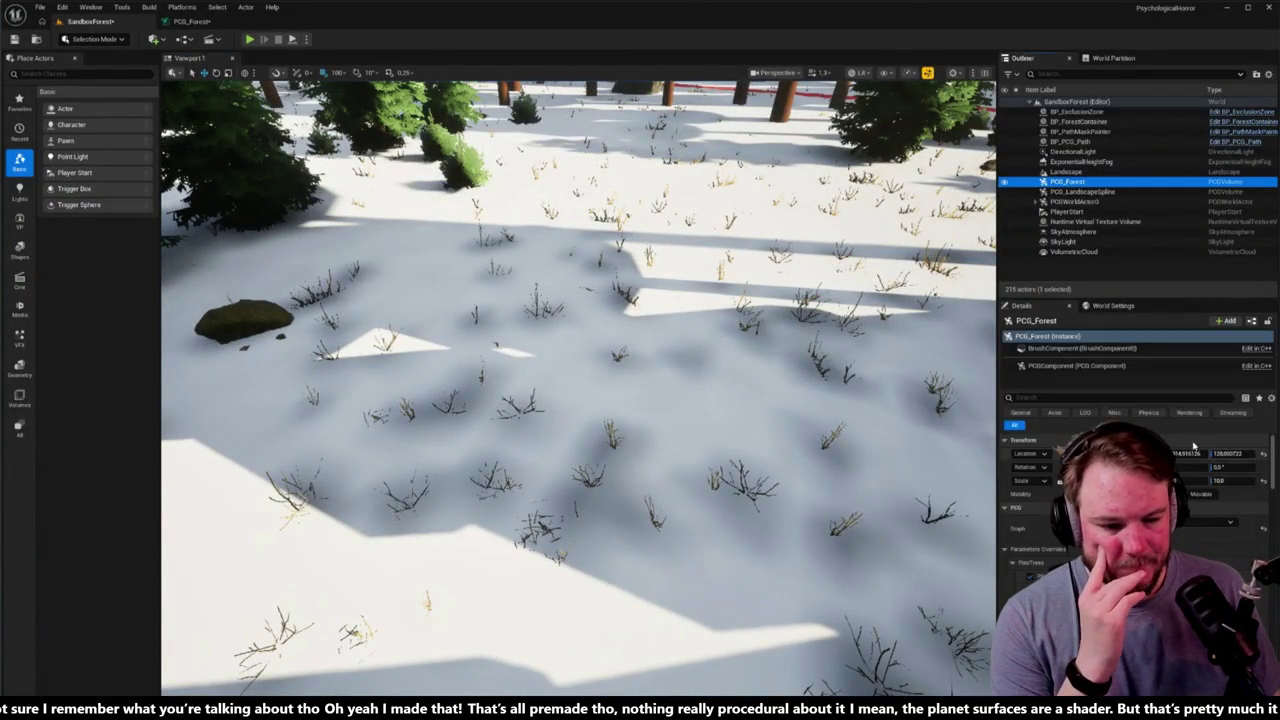
click(1085, 367)
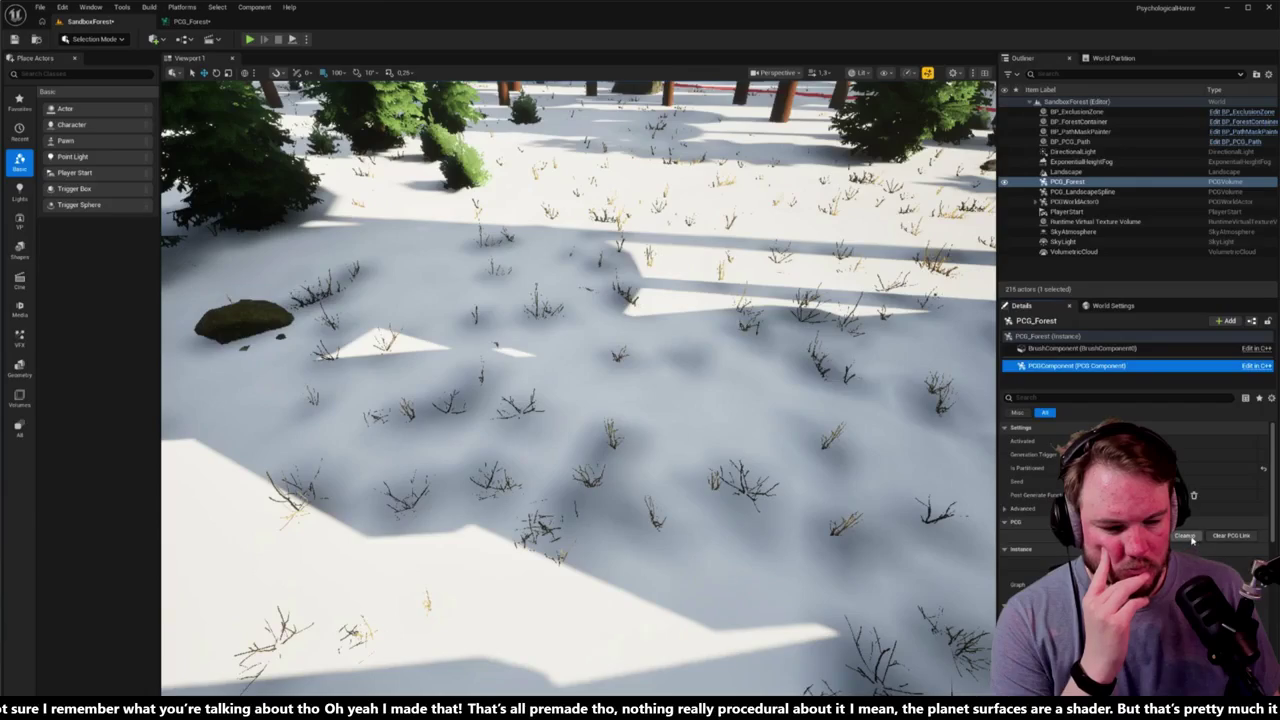
click(1150, 535)
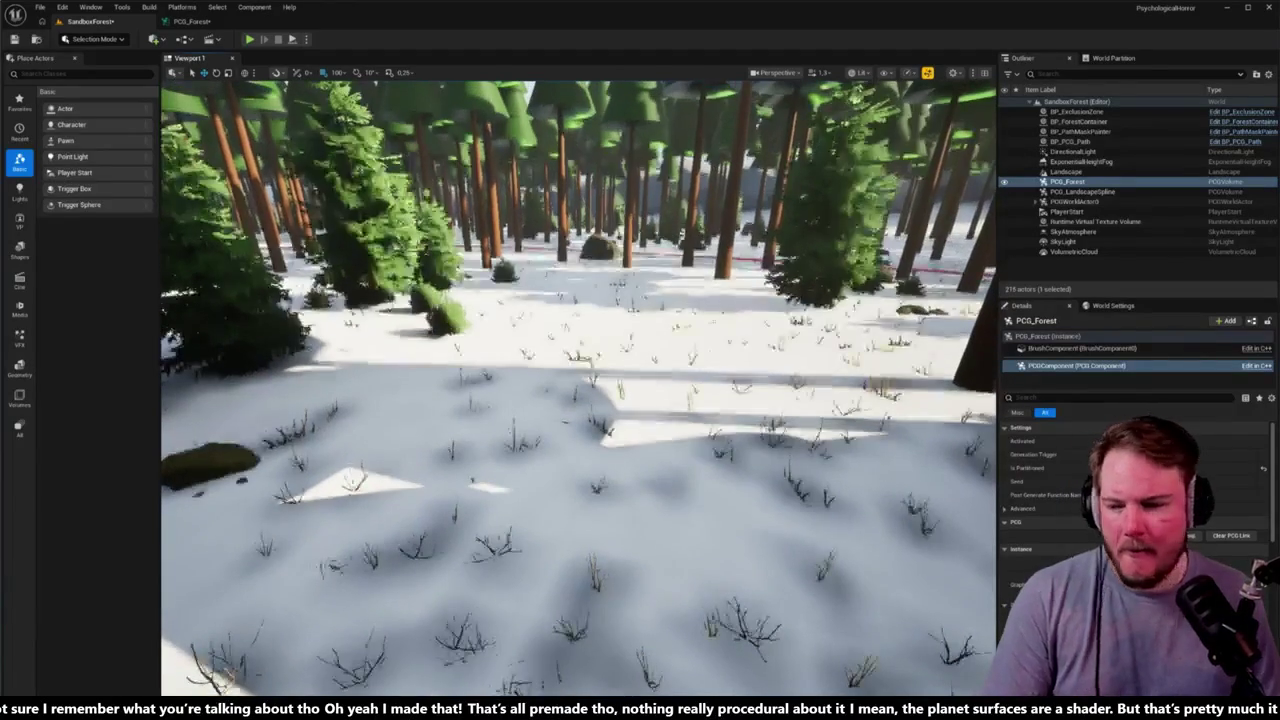
Step: Fly through the regenerated forest and start a Play-In-Editor session
key(w)
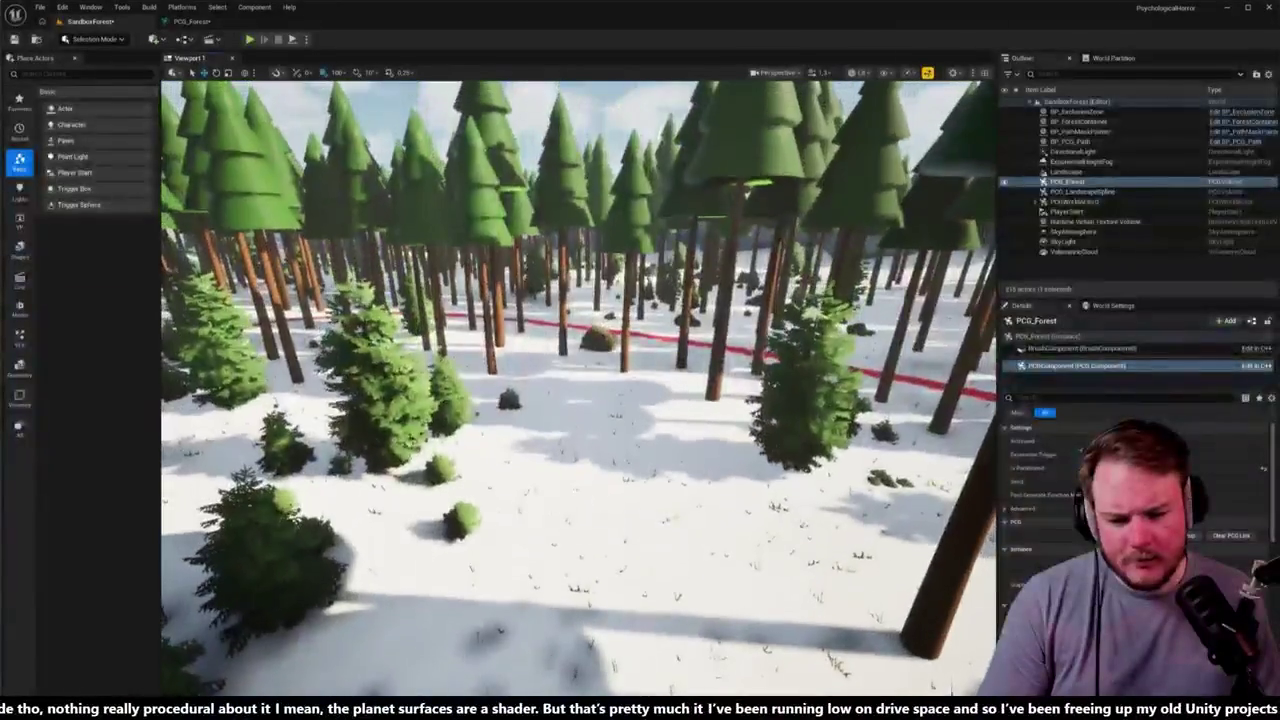
key(w)
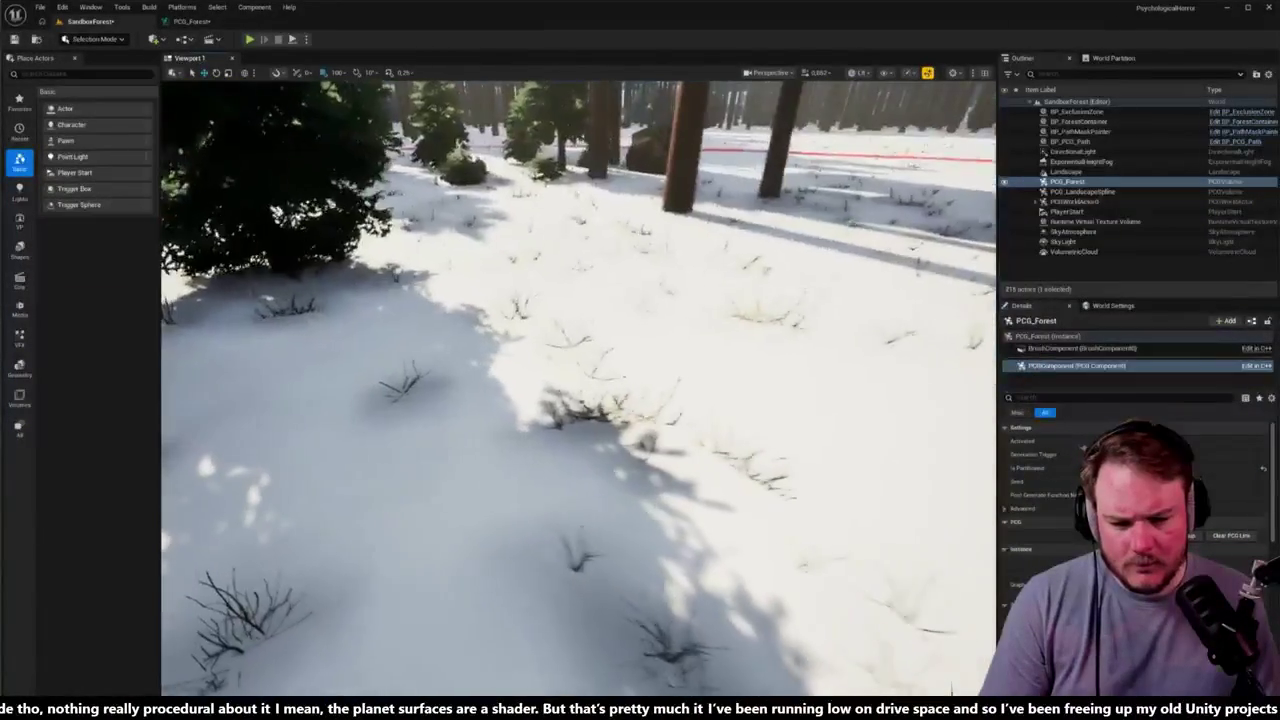
key(s)
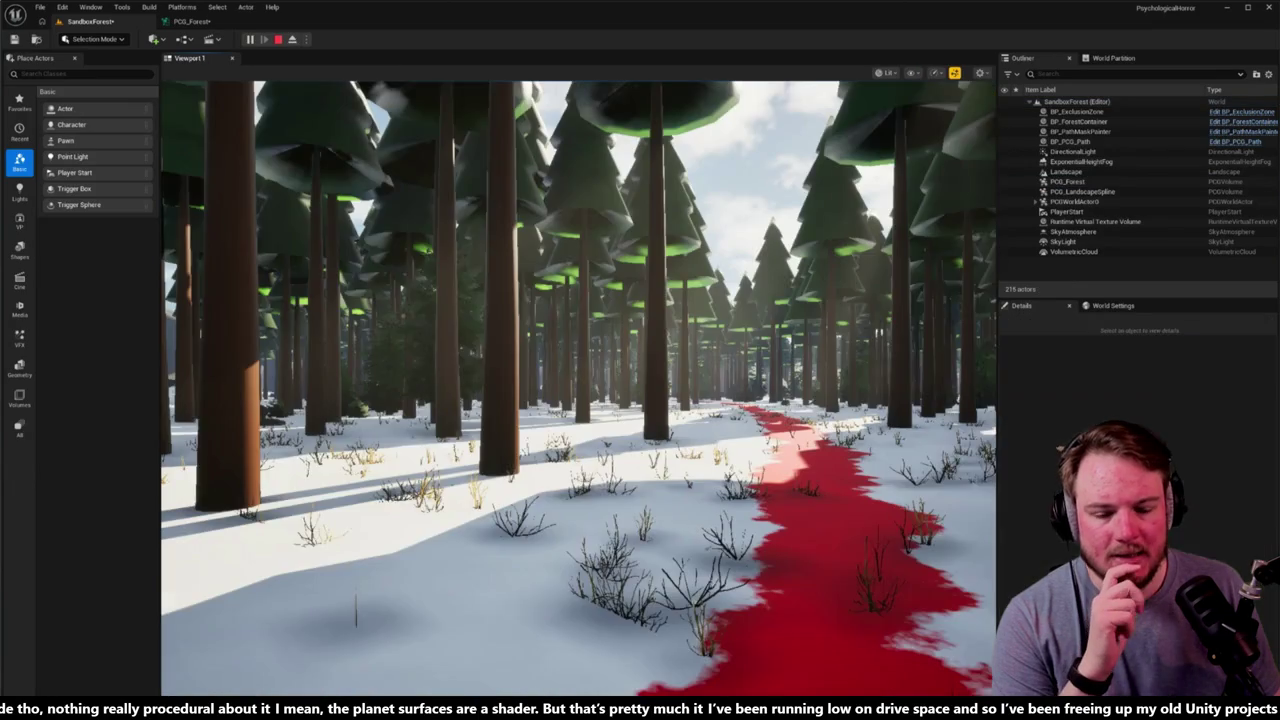
key(alt+p)
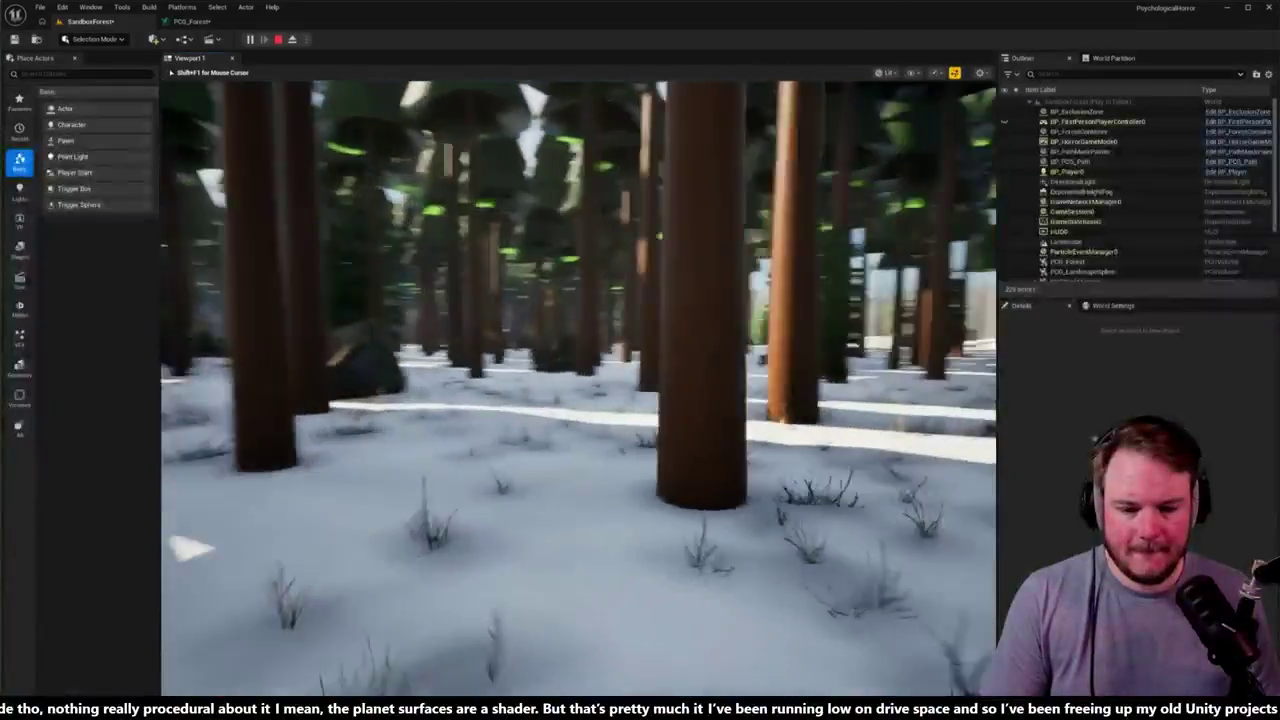
Step: Show the frame-rate counter with the 'stat fps' console command
key(shift+F1)
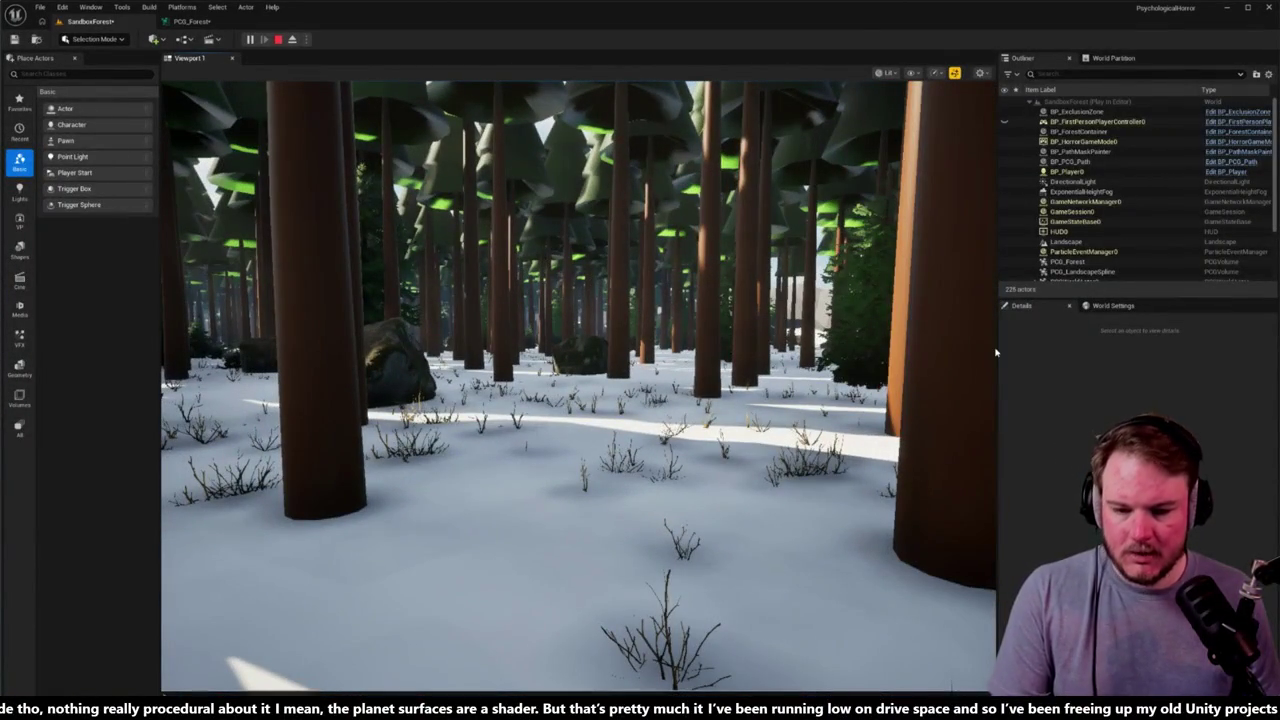
key(grave)
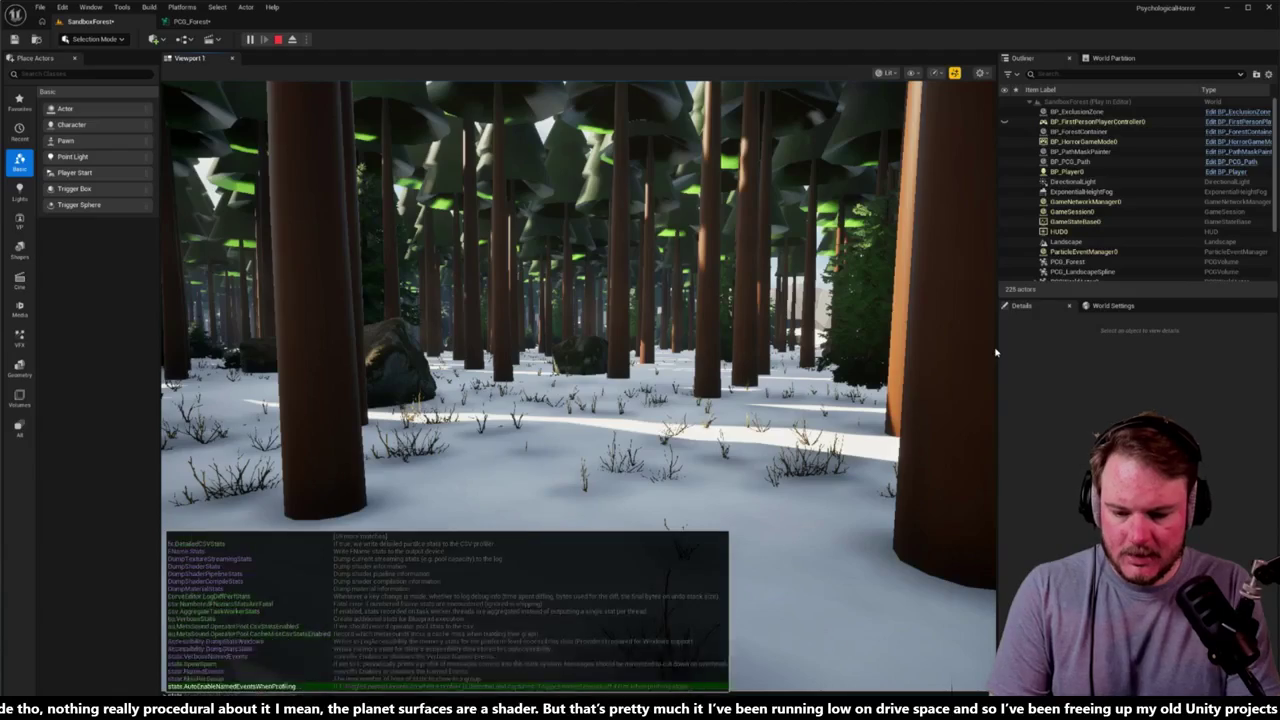
key(grave)
click(993, 352)
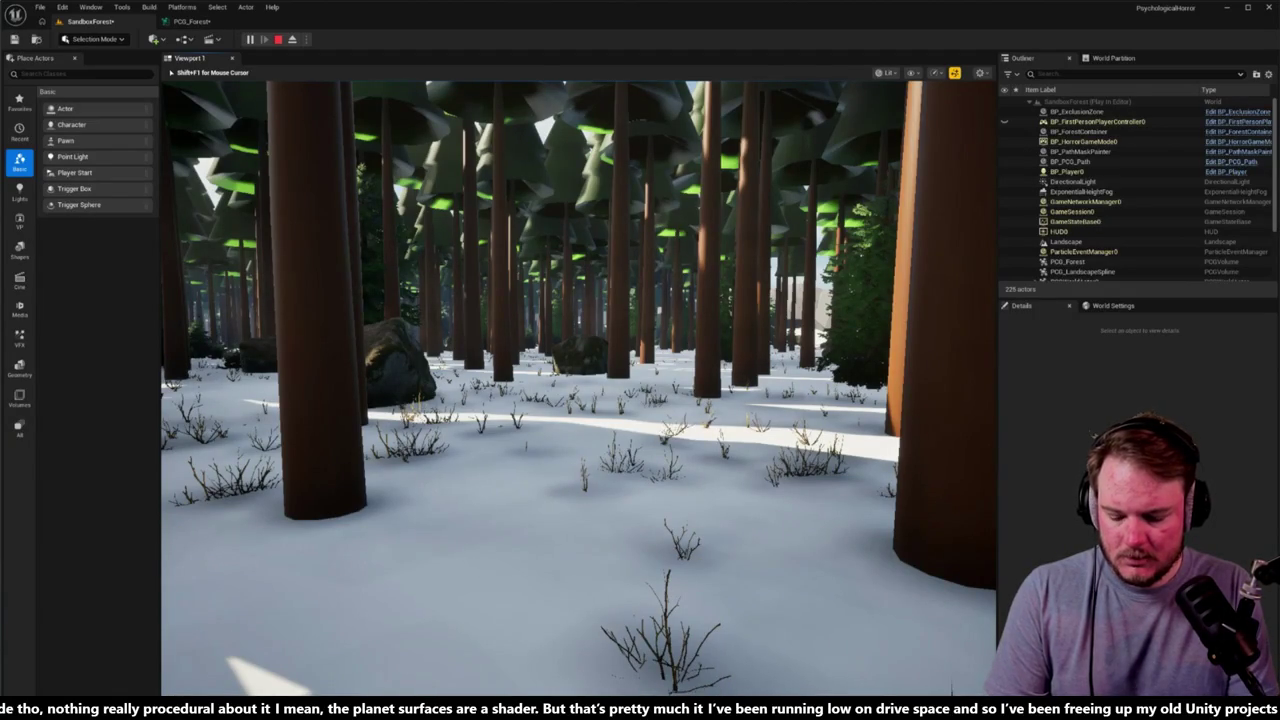
key(grave)
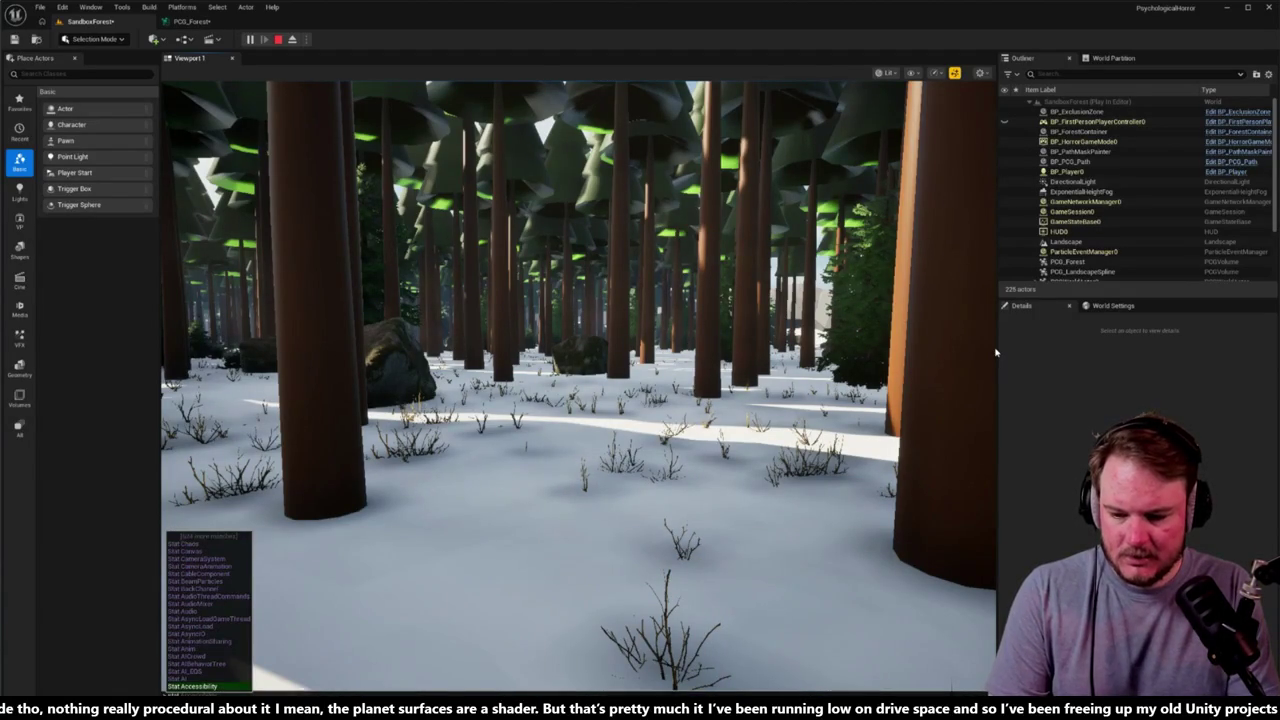
text(stat fps)
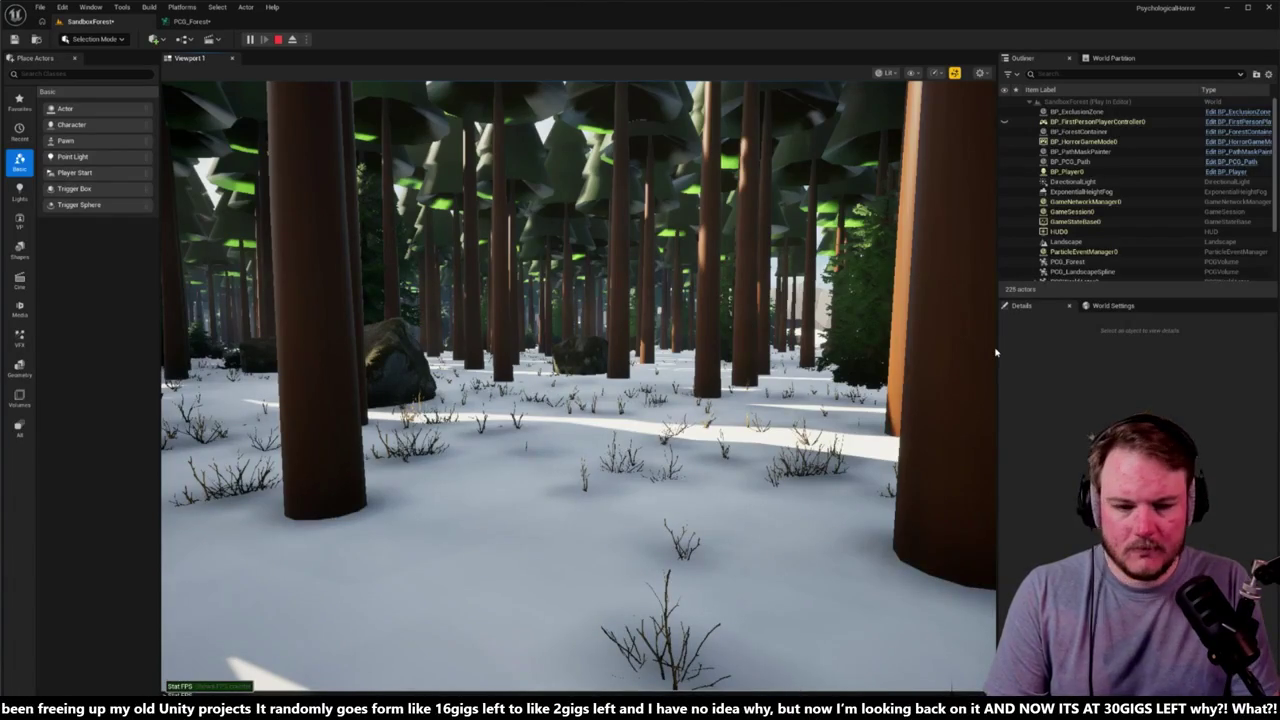
key(Return)
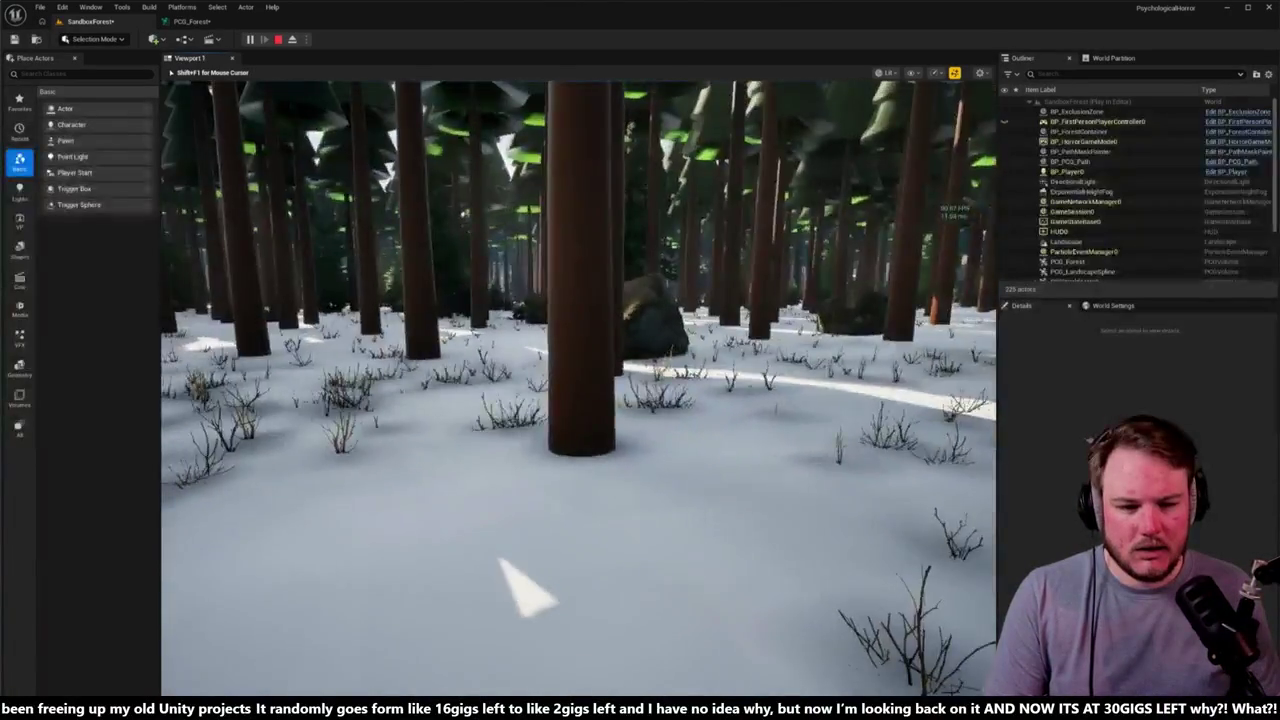
Step: Walk across and then along the red path before turning into the trees
key(w)
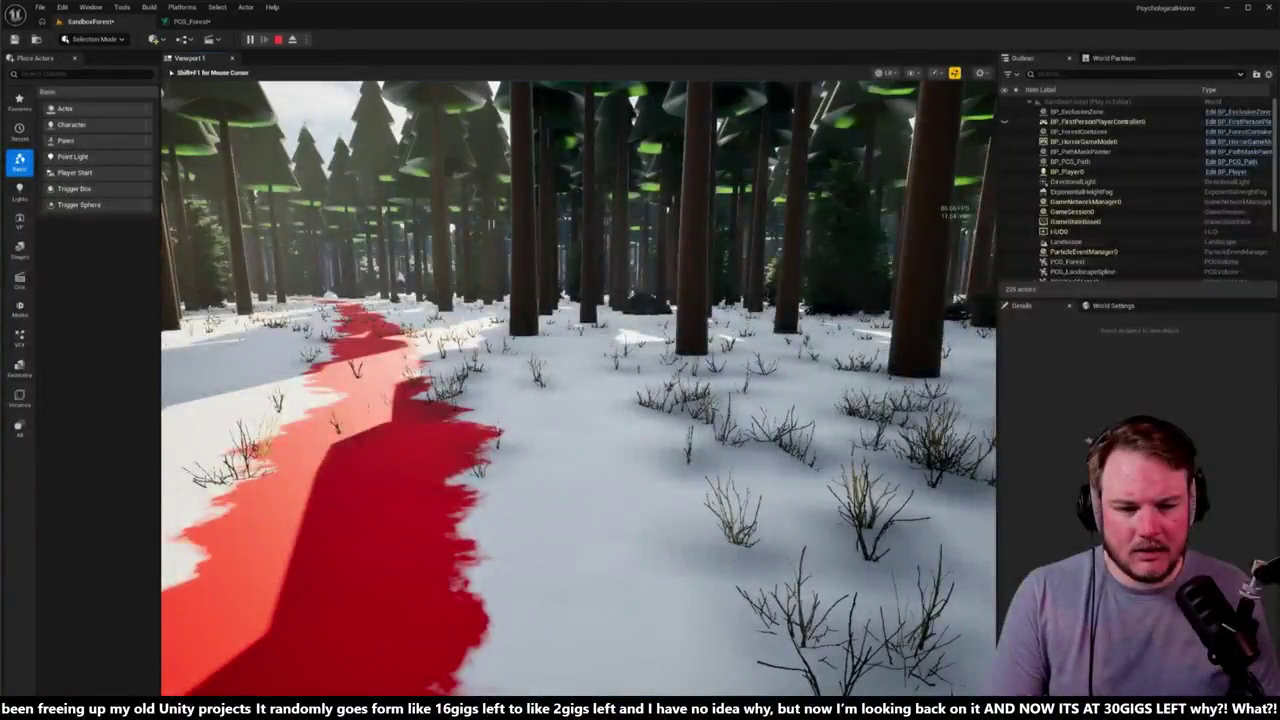
key(w)
key(w)
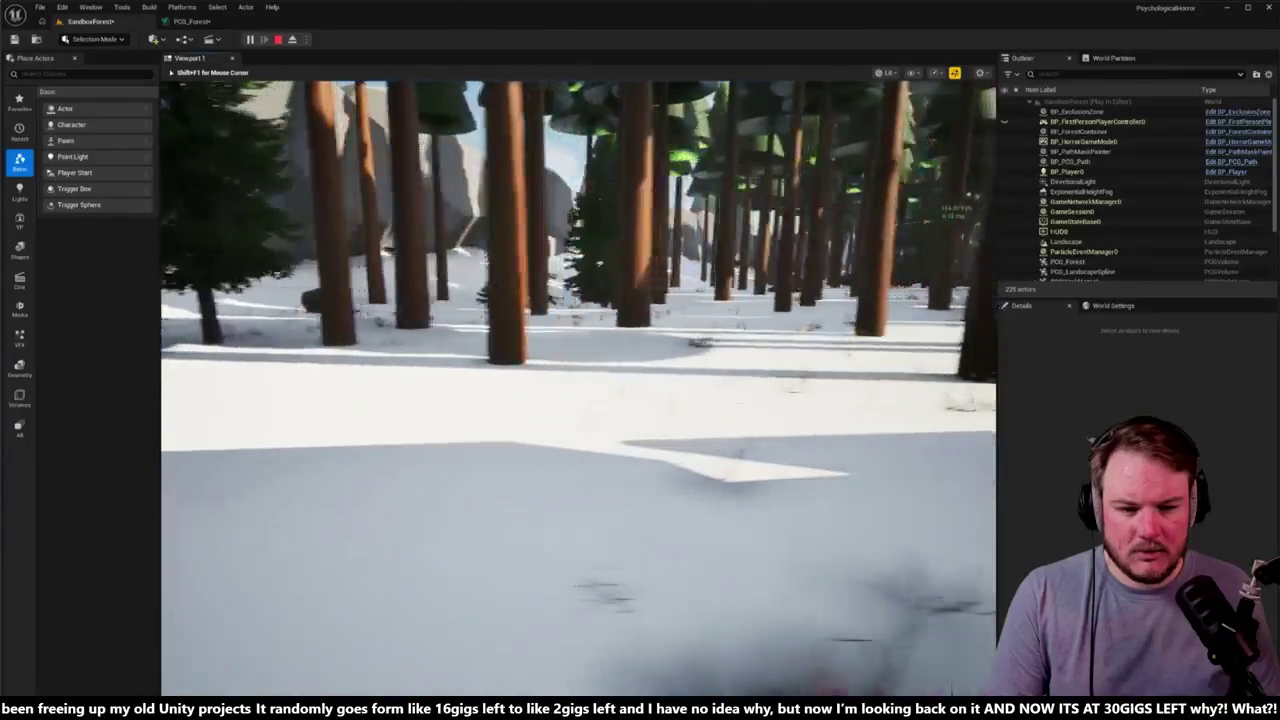
key(w)
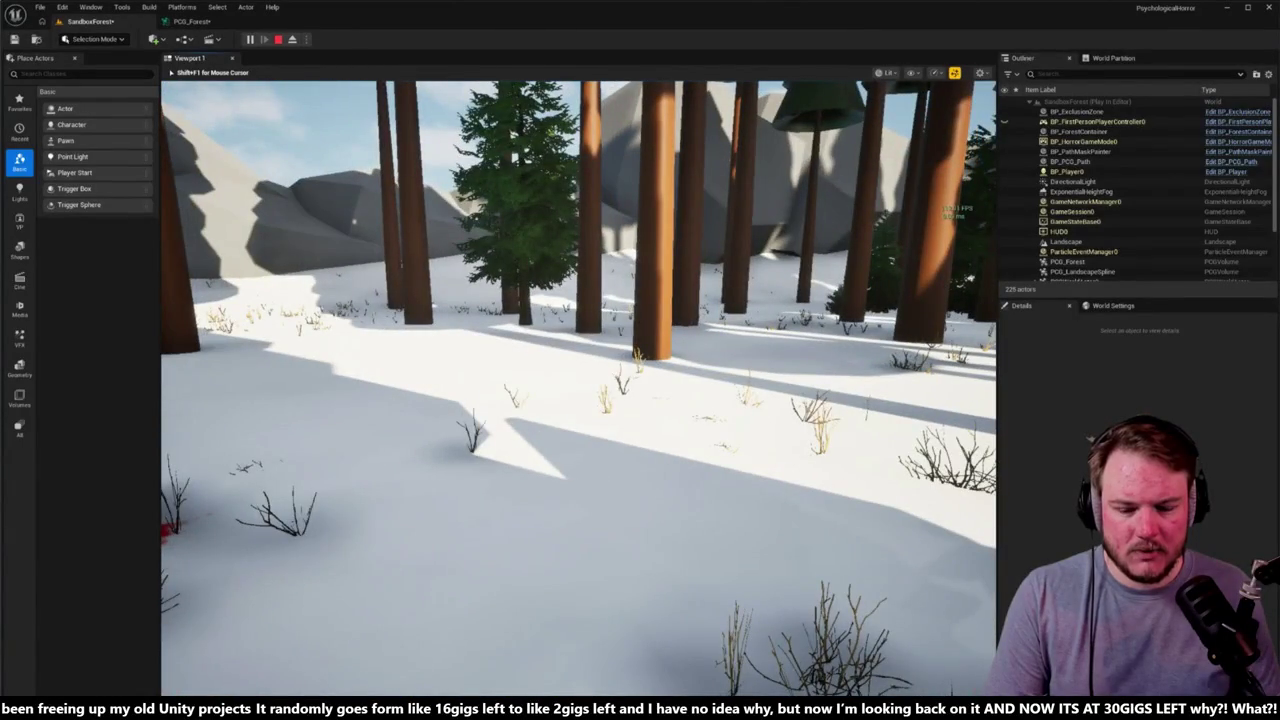
key(w)
key(w)
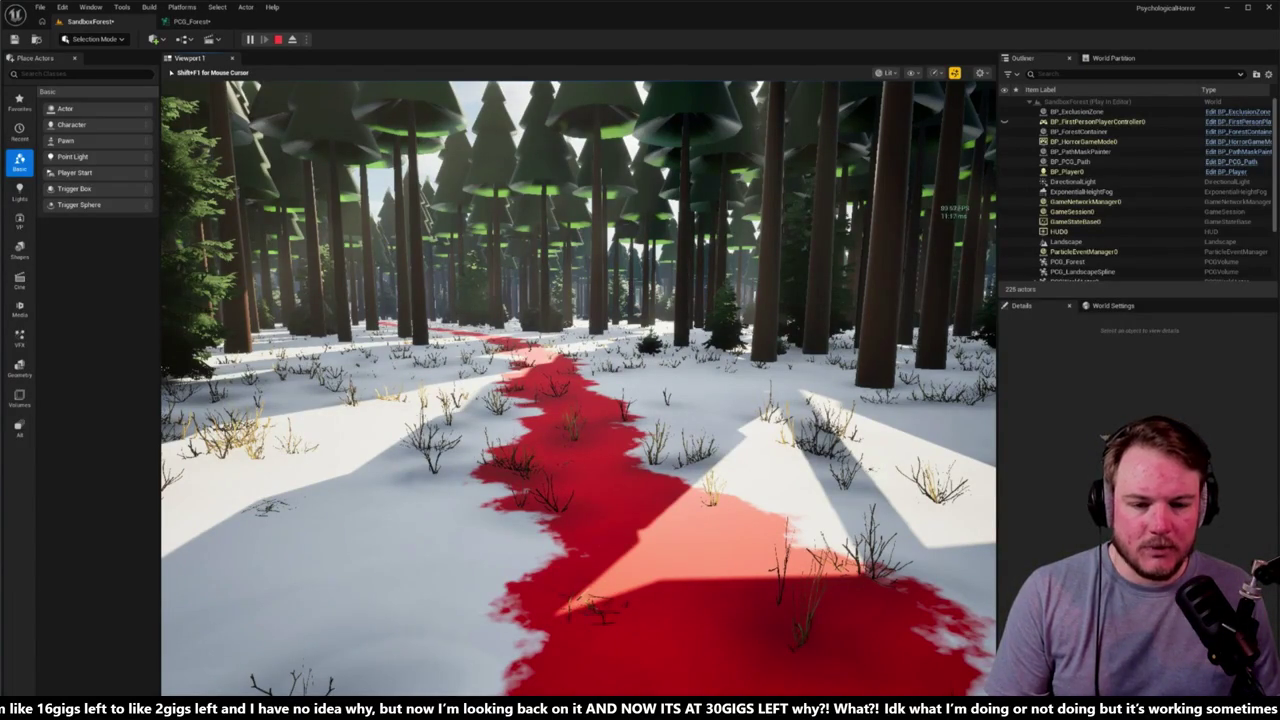
key(w)
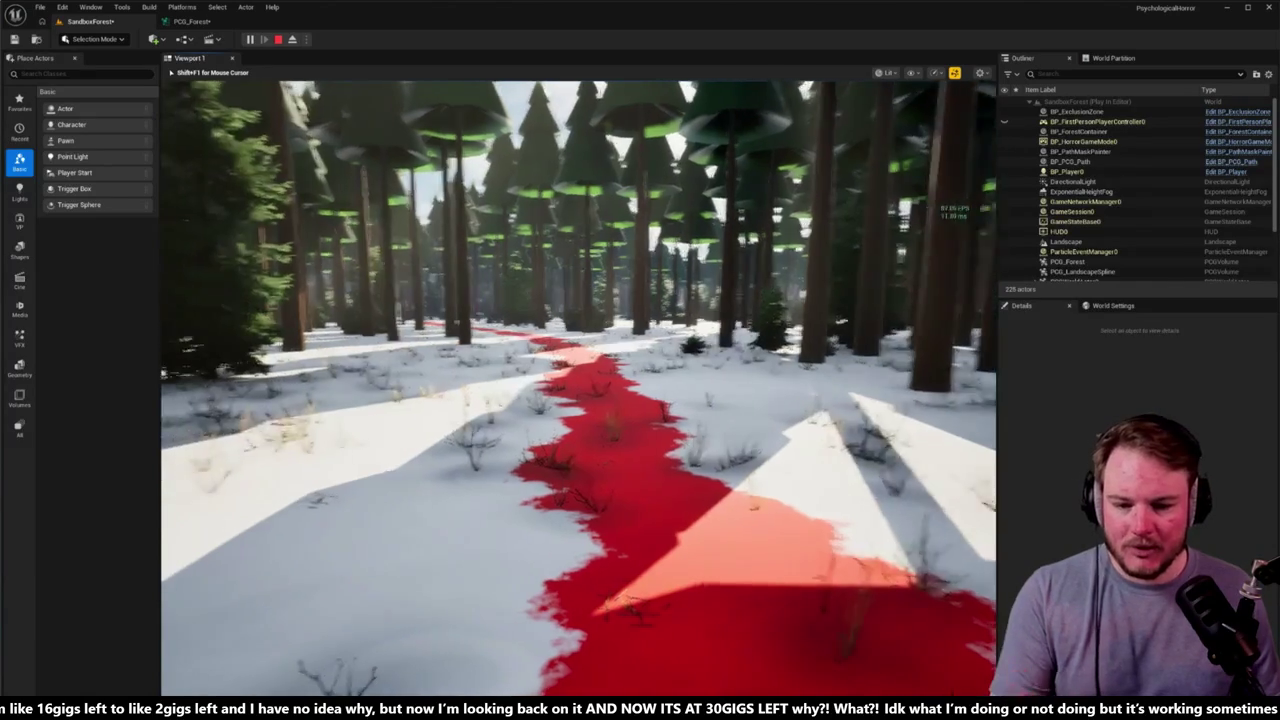
key(w)
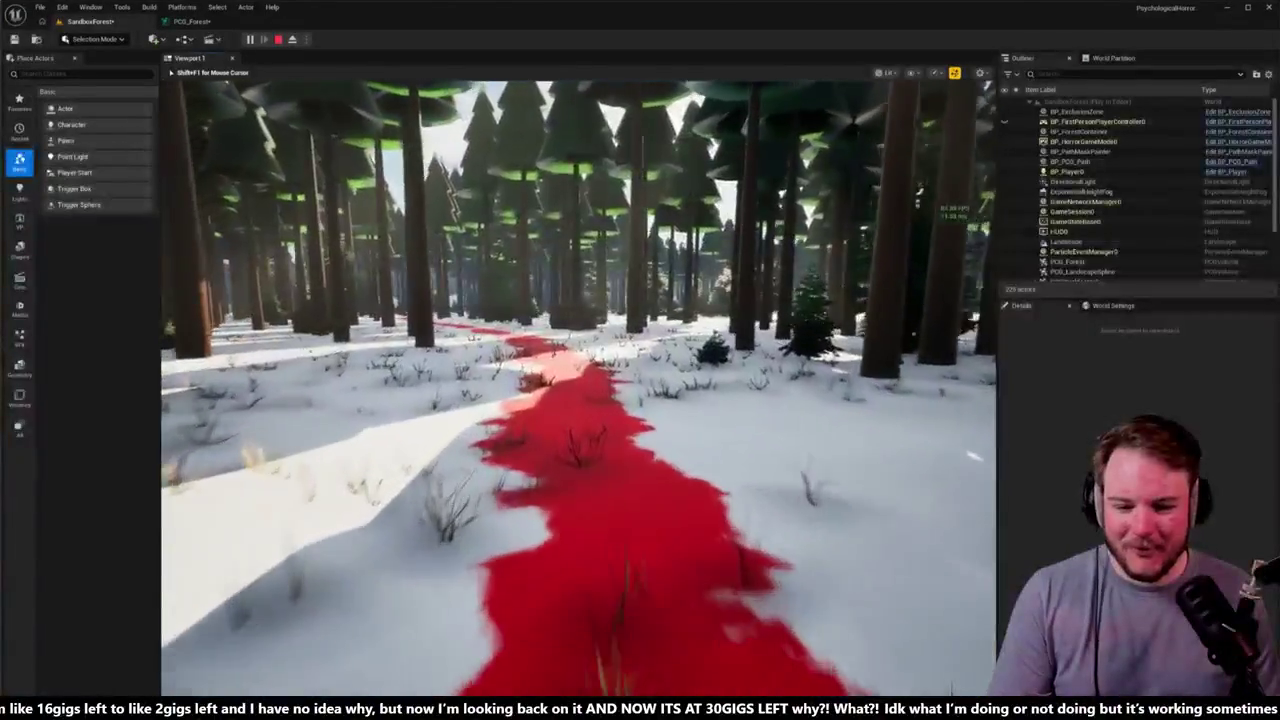
key(w)
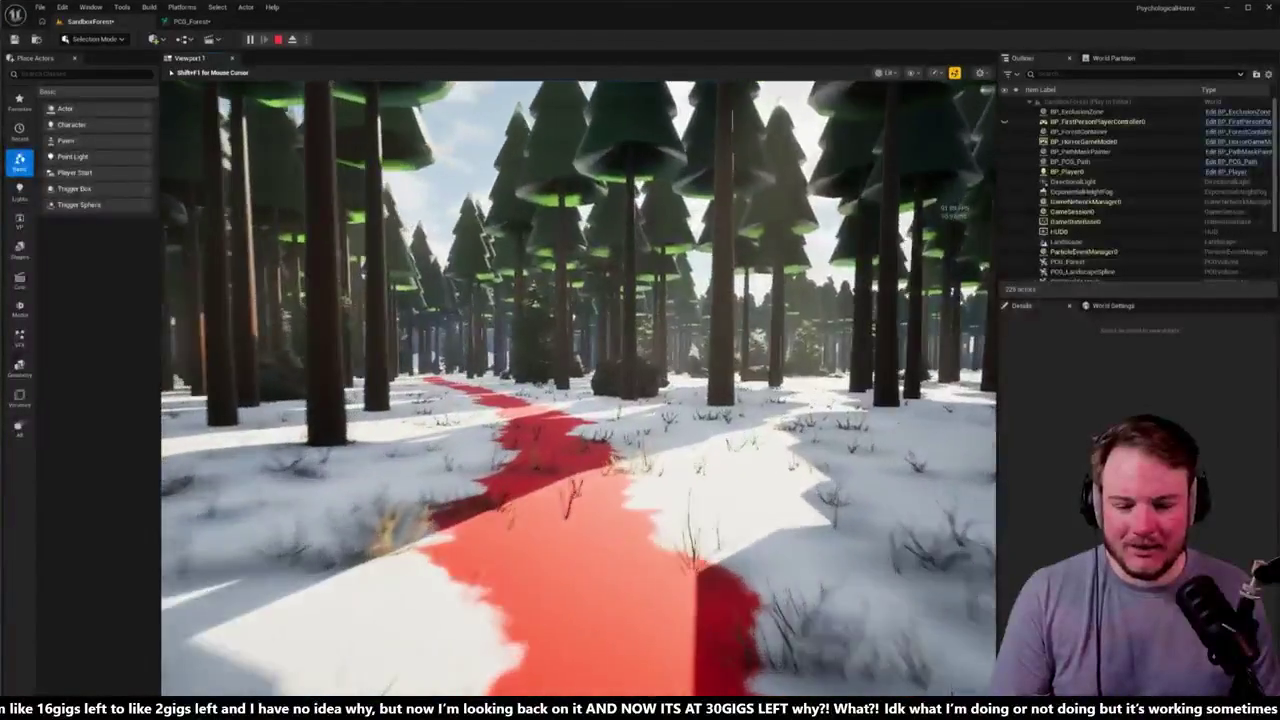
key(w)
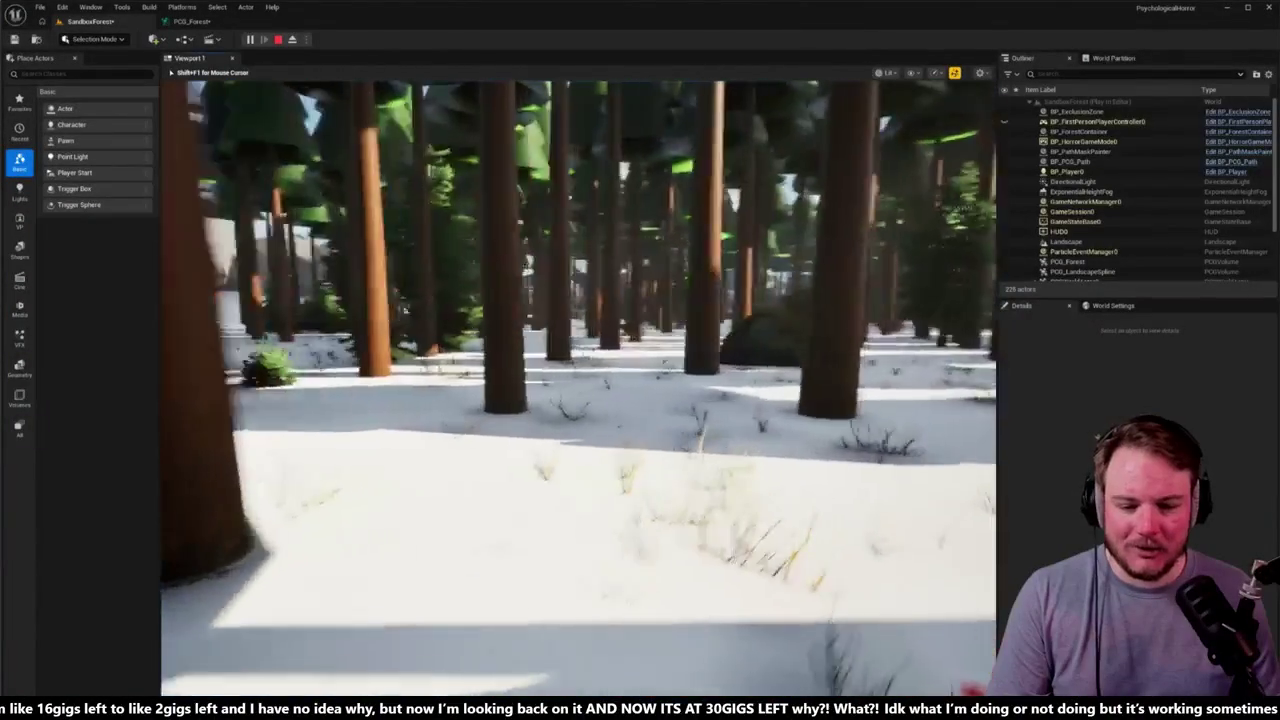
key(w)
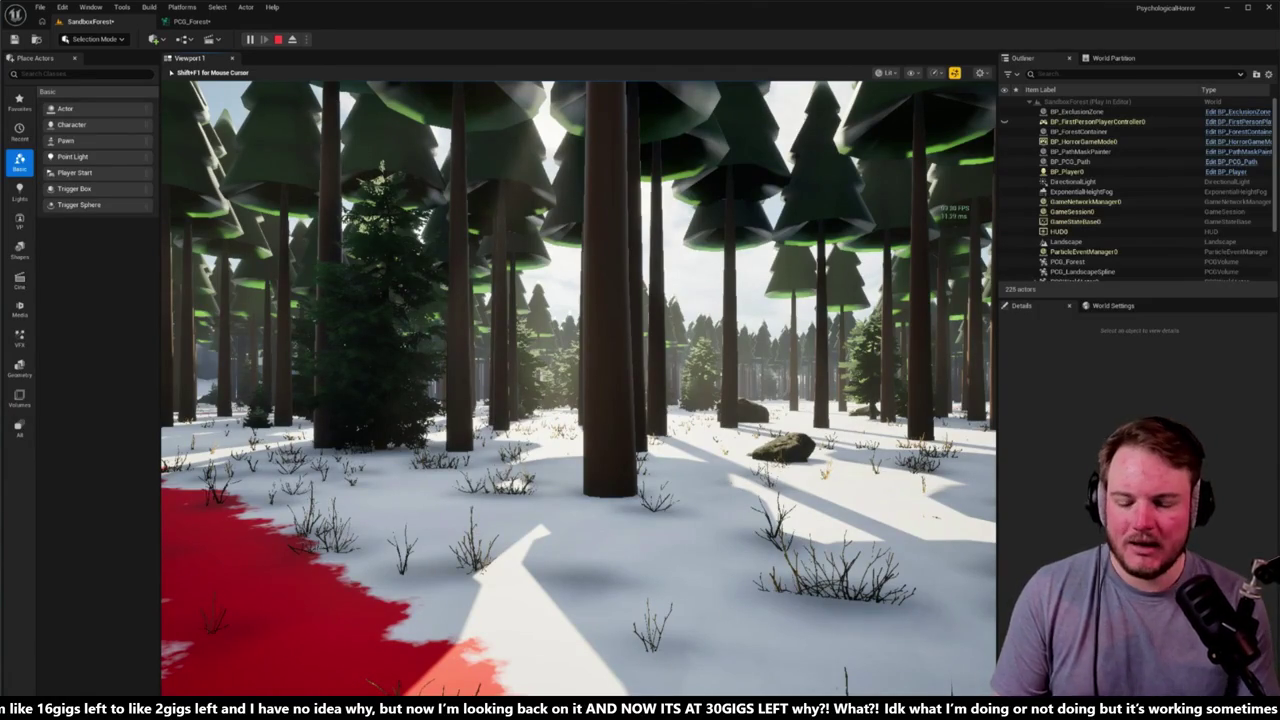
Step: Walk through the forest onto the red path in play mode
key(w)
key(w)
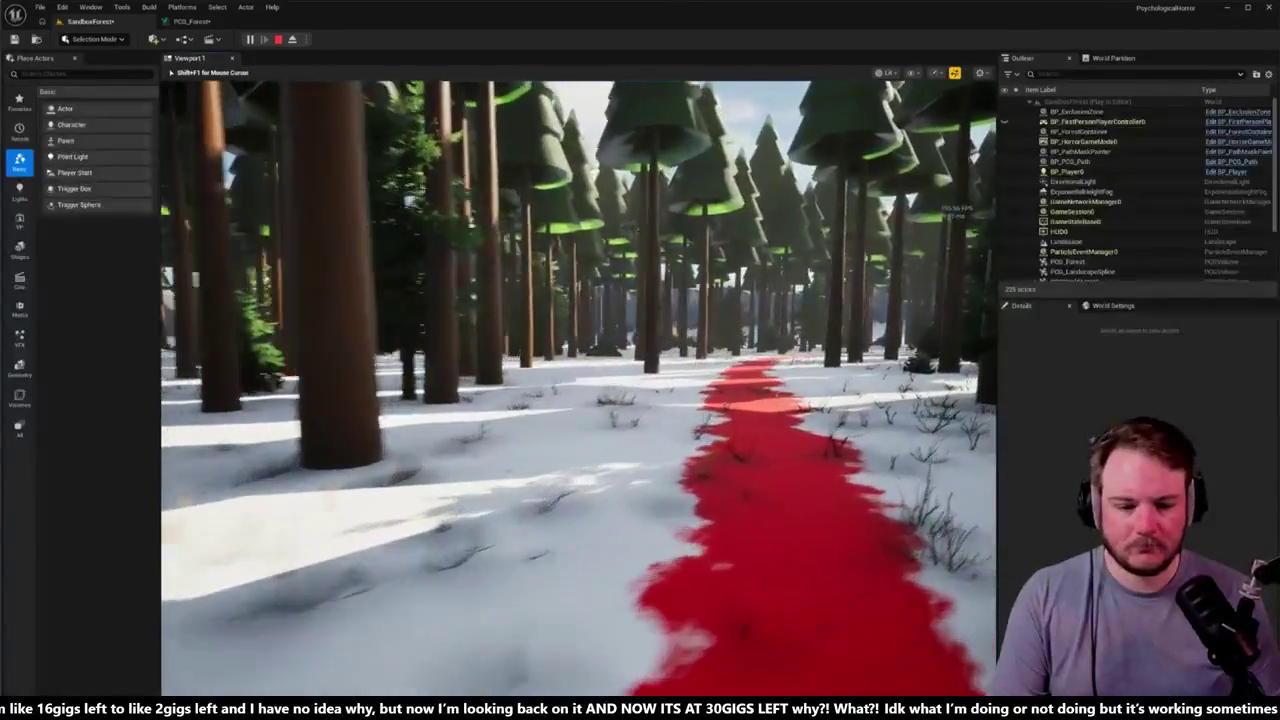
key(w)
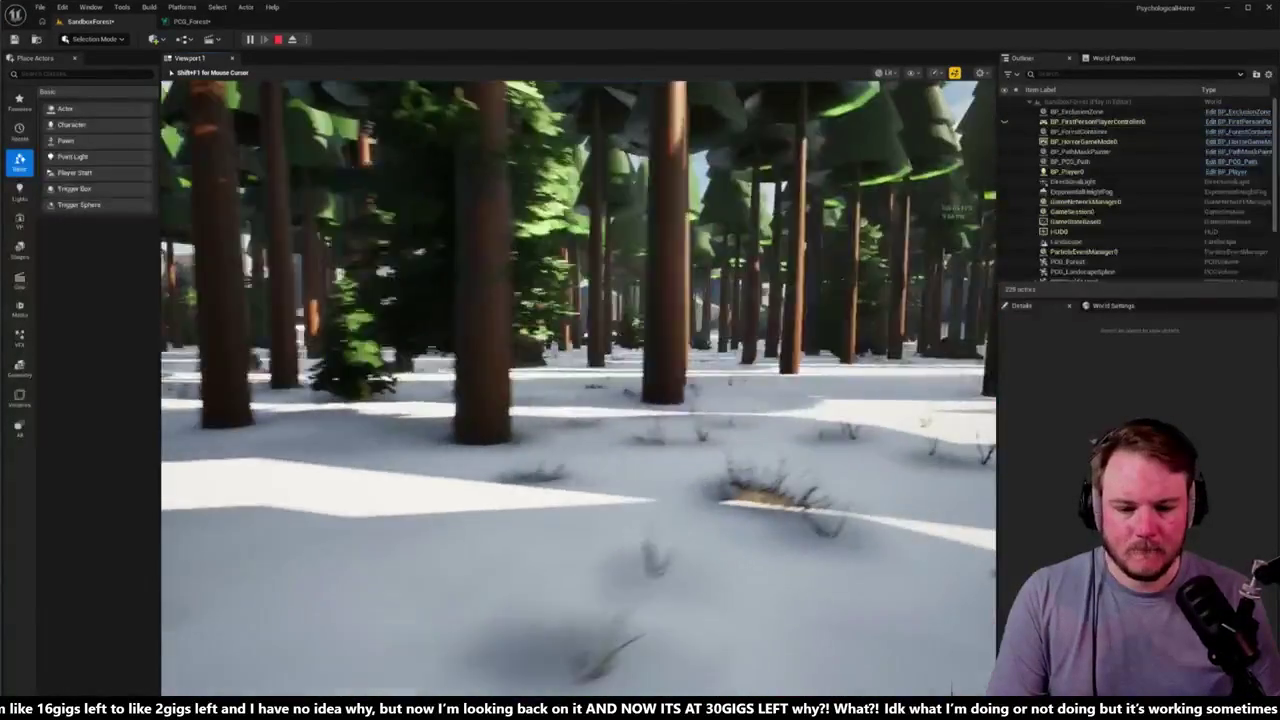
key(w)
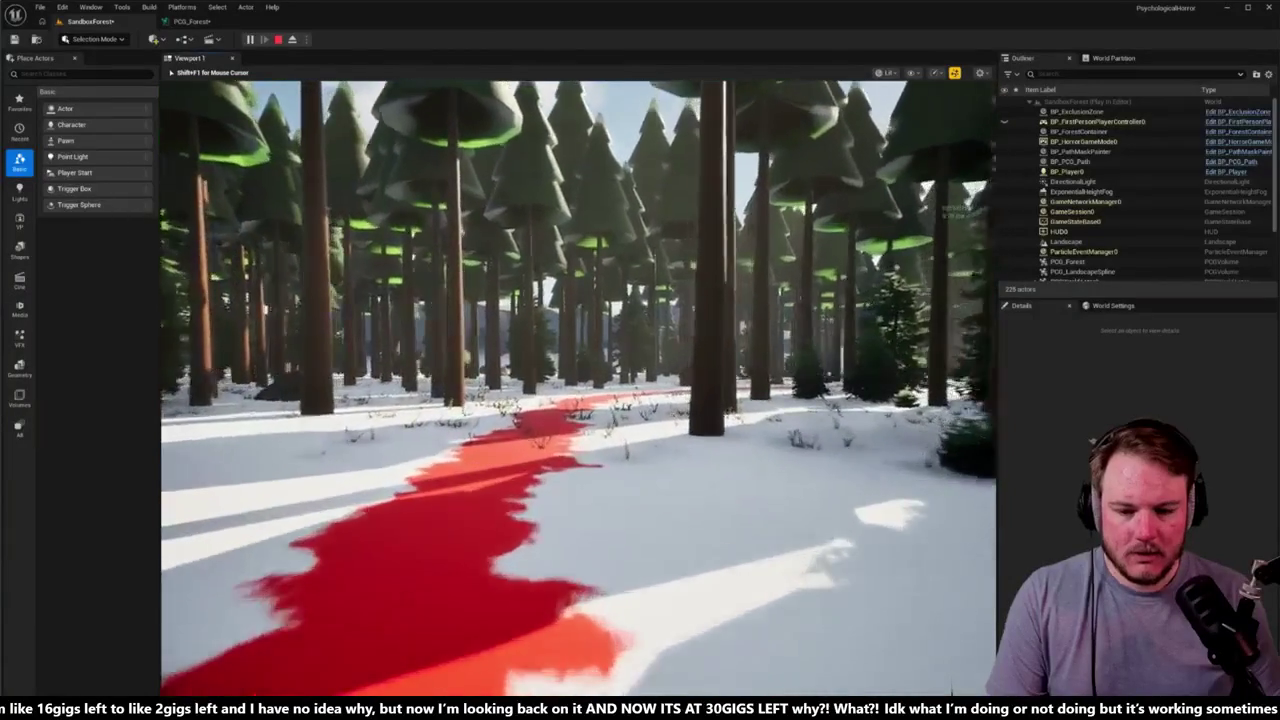
key(w)
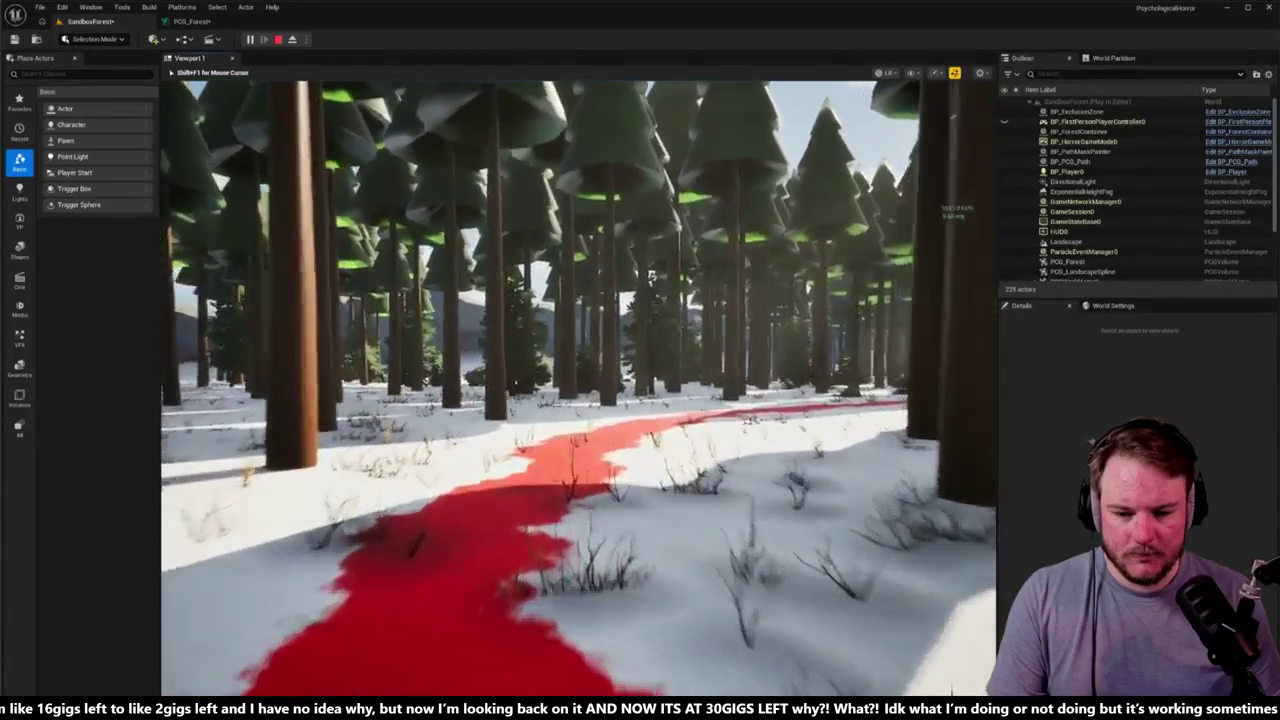
key(w)
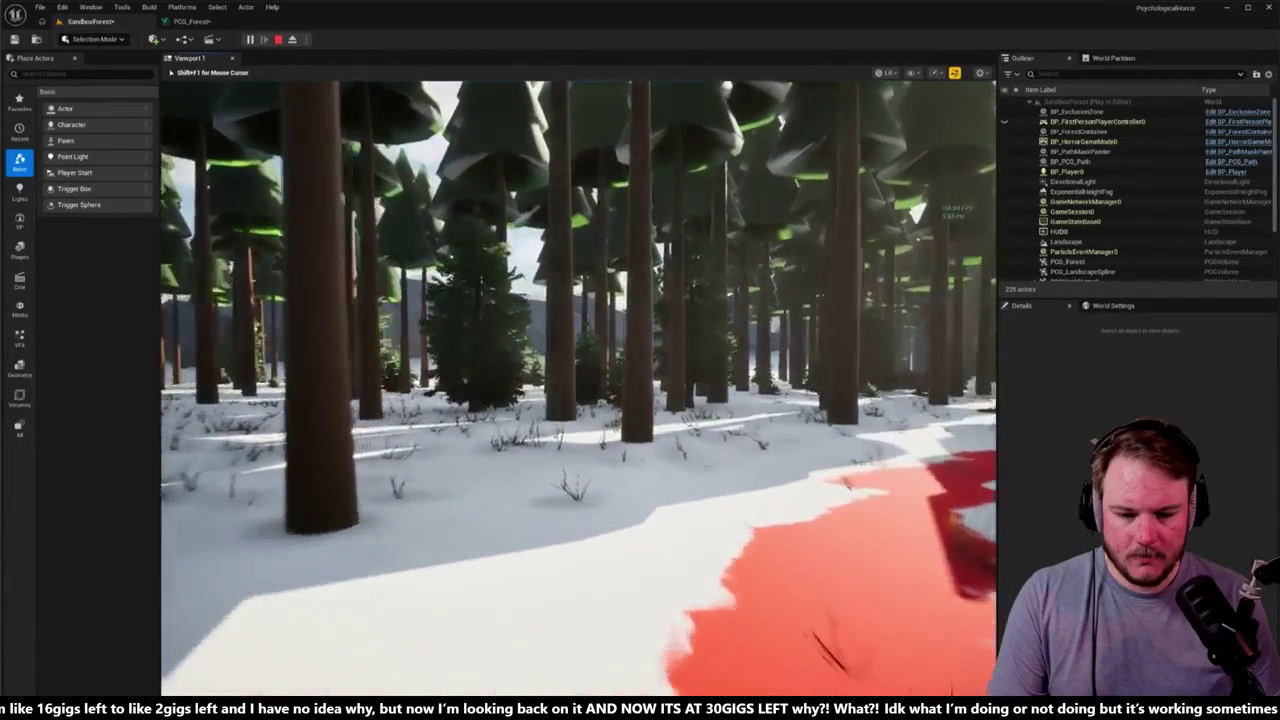
key(w)
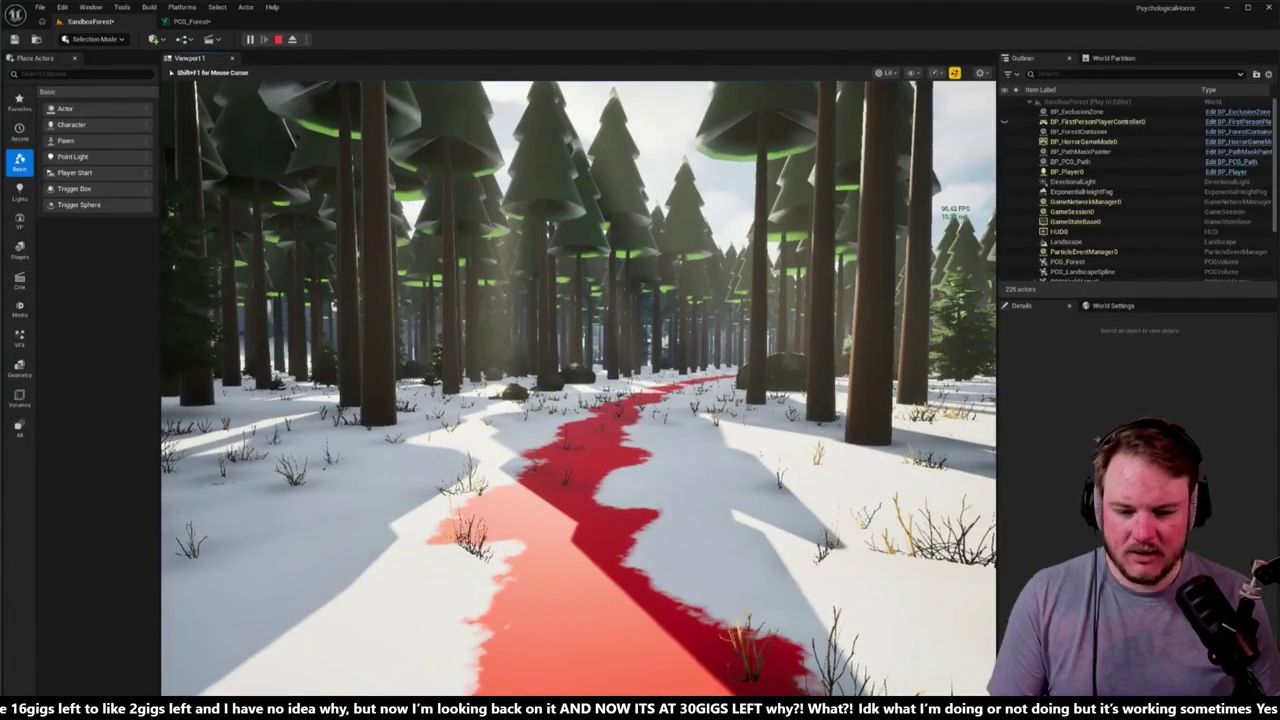
key(w)
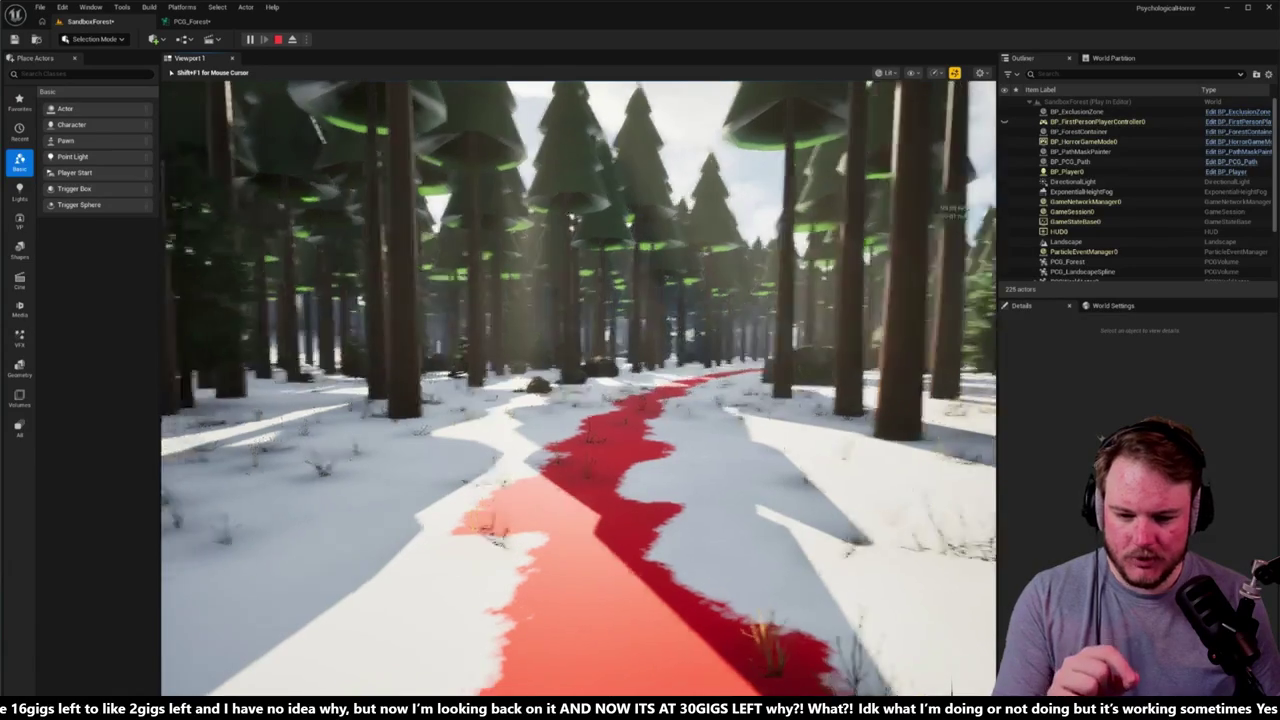
key(w)
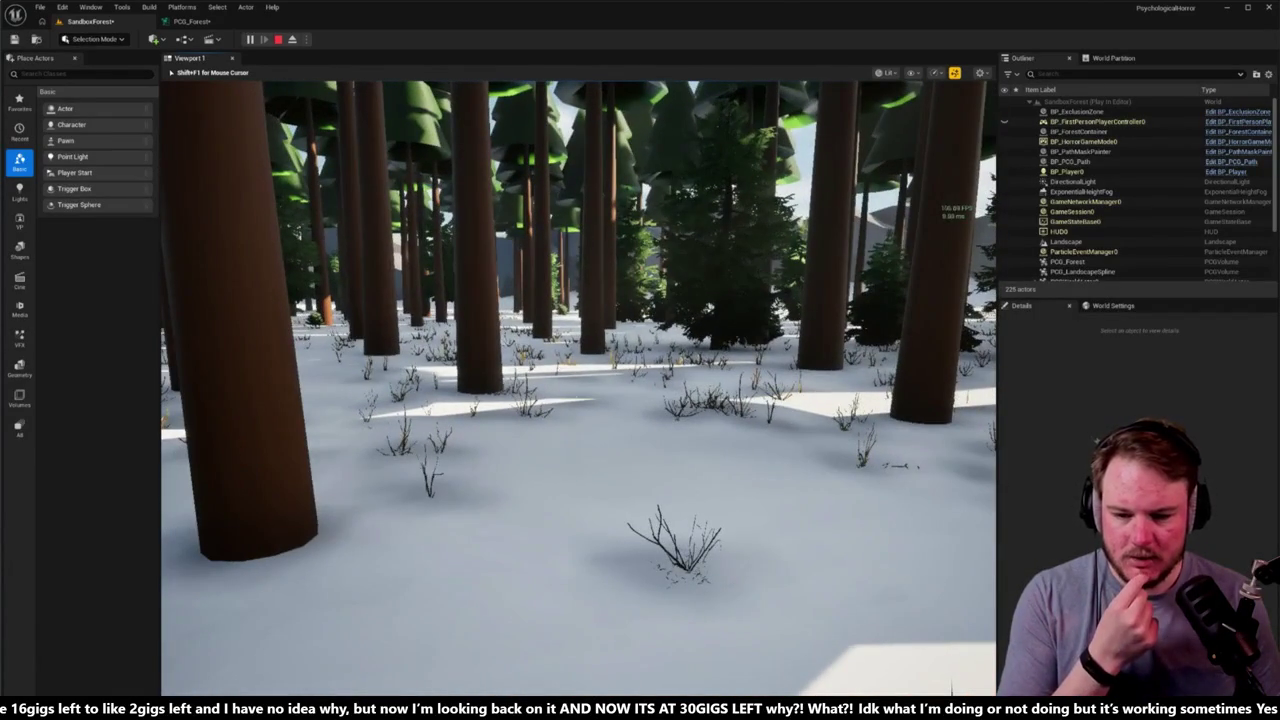
Step: Walk down the red path inspecting nearby shrubs, then stop play and return to PCG_Forest
key(w)
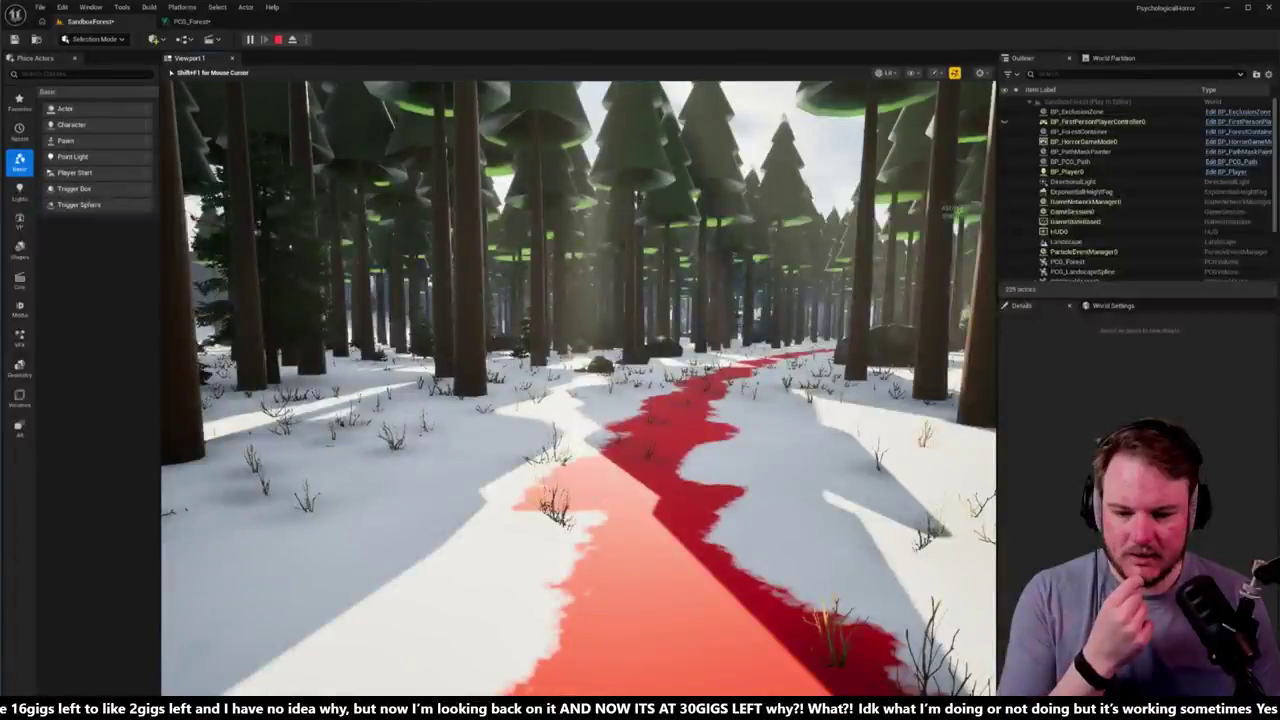
key(w)
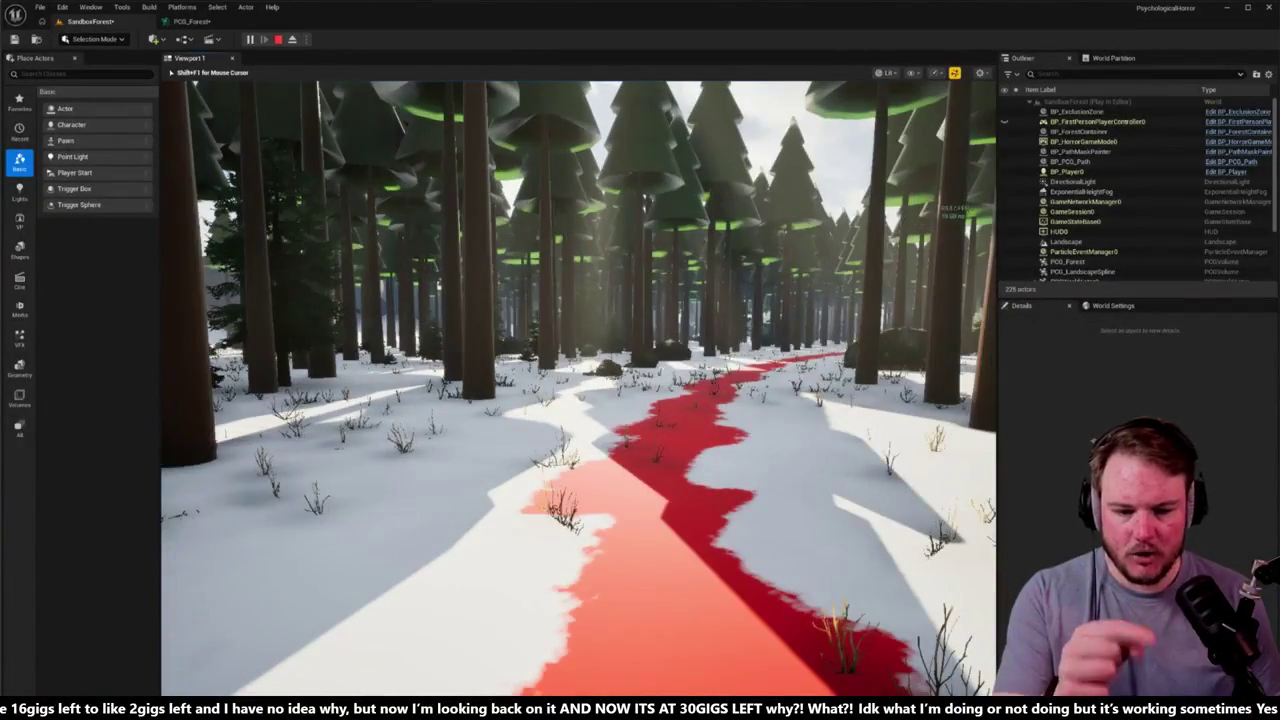
key(w)
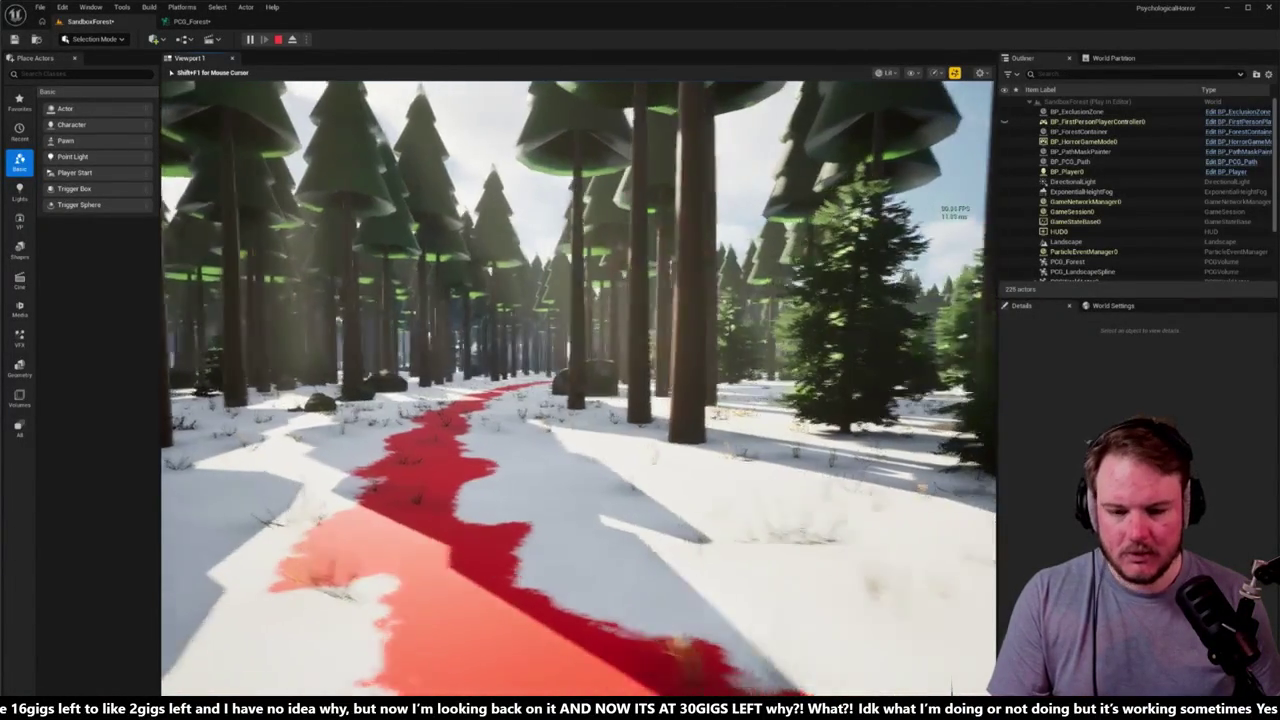
key(w)
key(w)
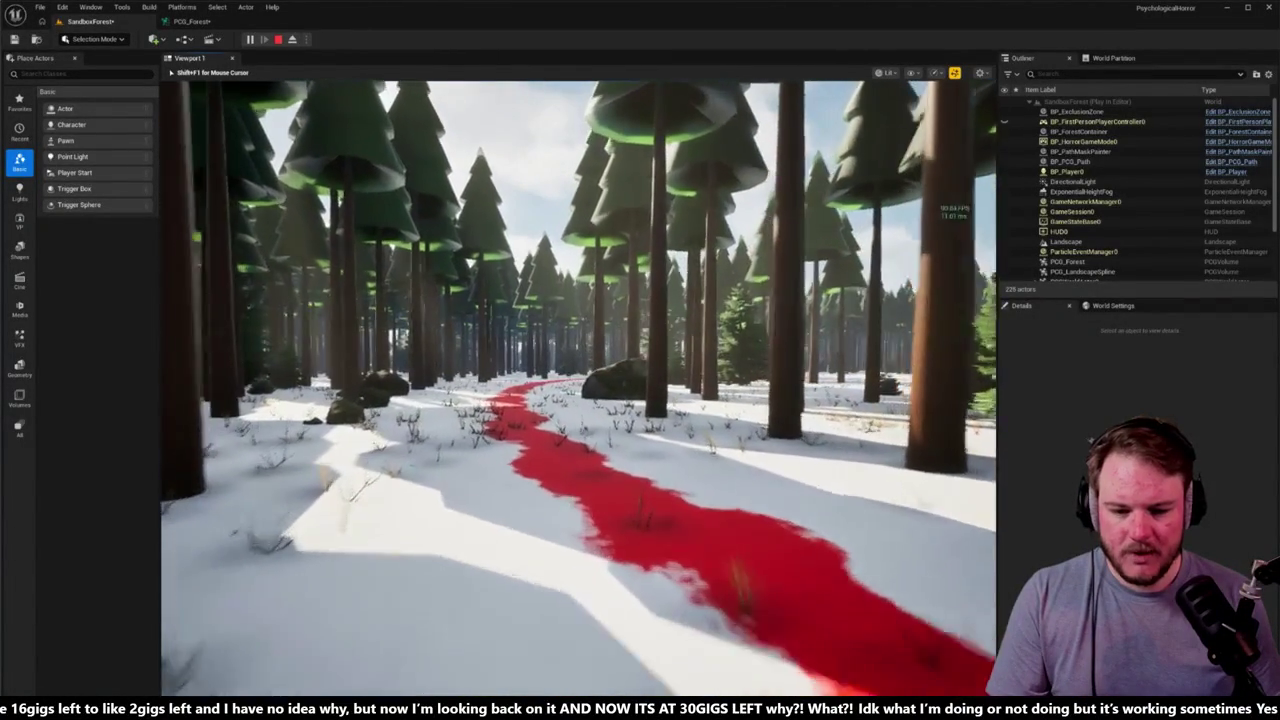
key(w)
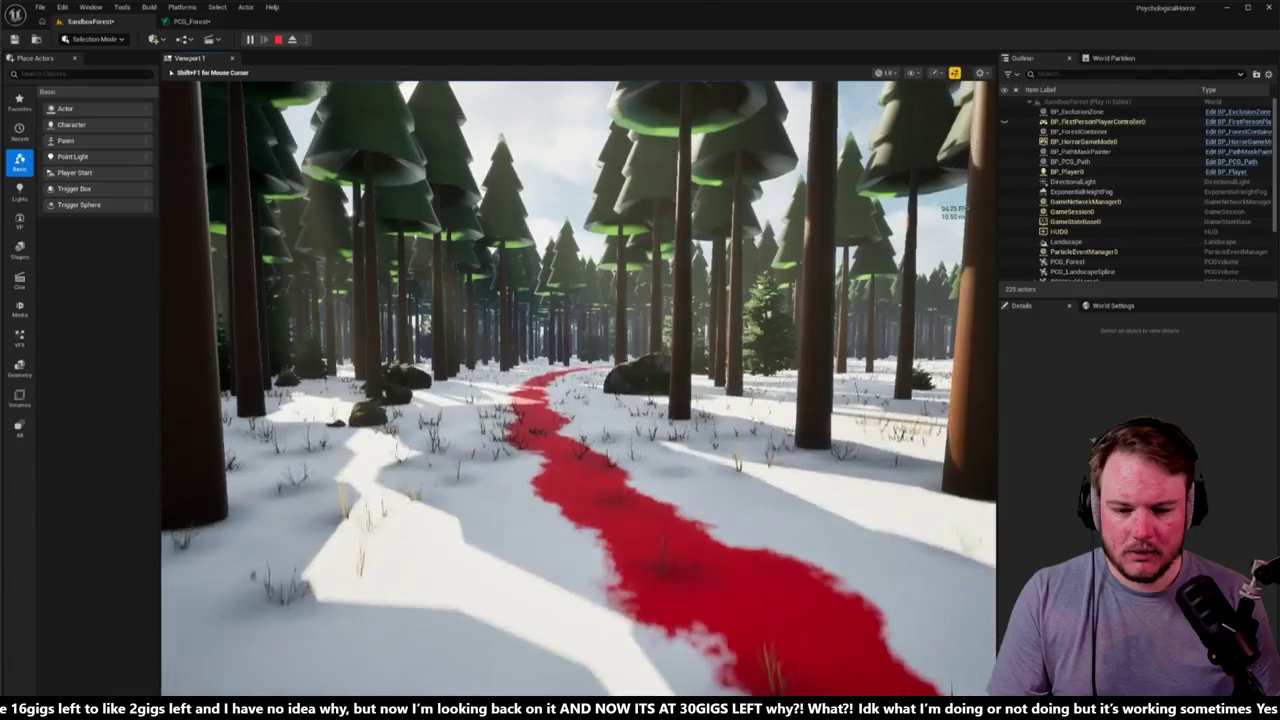
key(w)
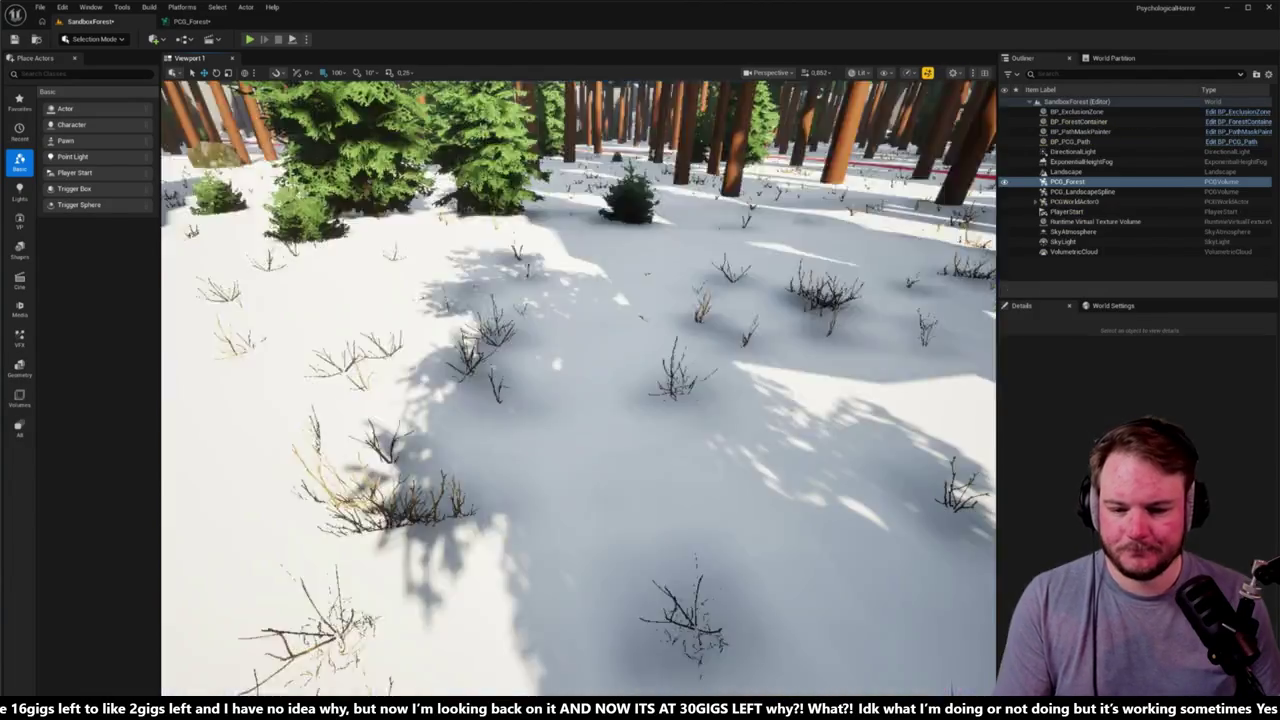
key(Escape)
click(210, 23)
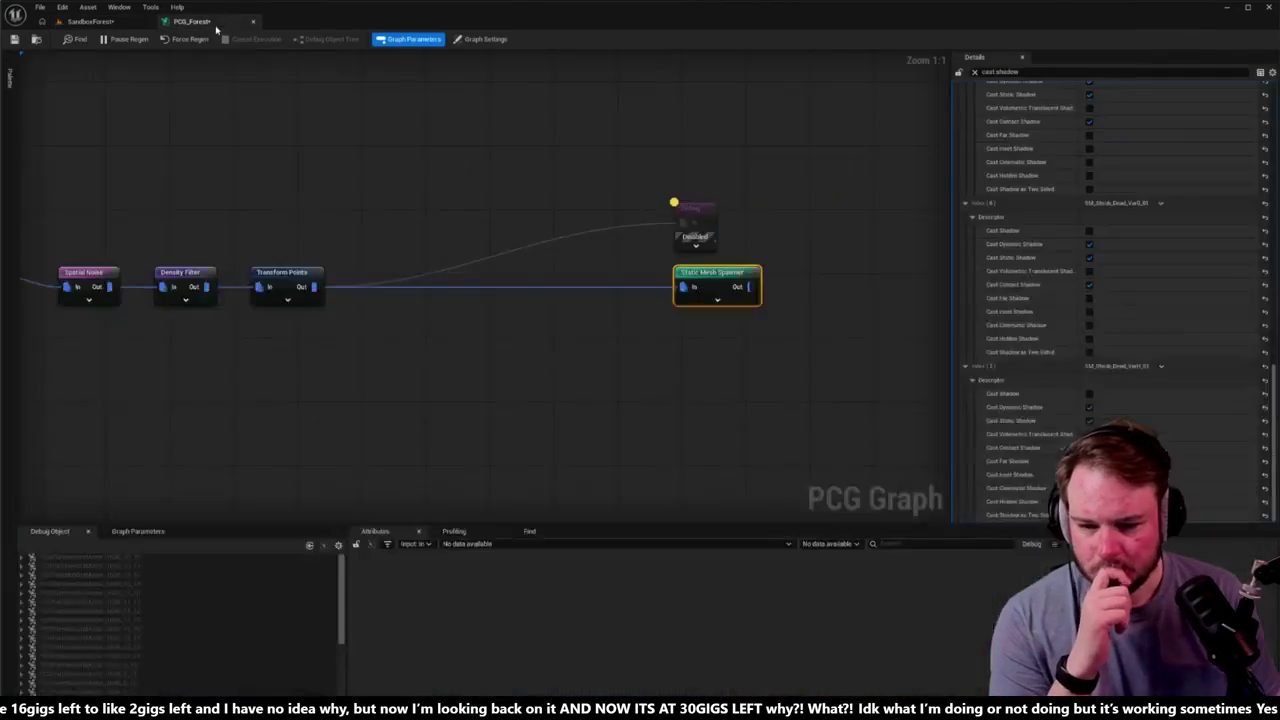
Step: Replace the 'cast shadow' Details filter with 'dista' to list each shrub's distance settings
click(974, 72)
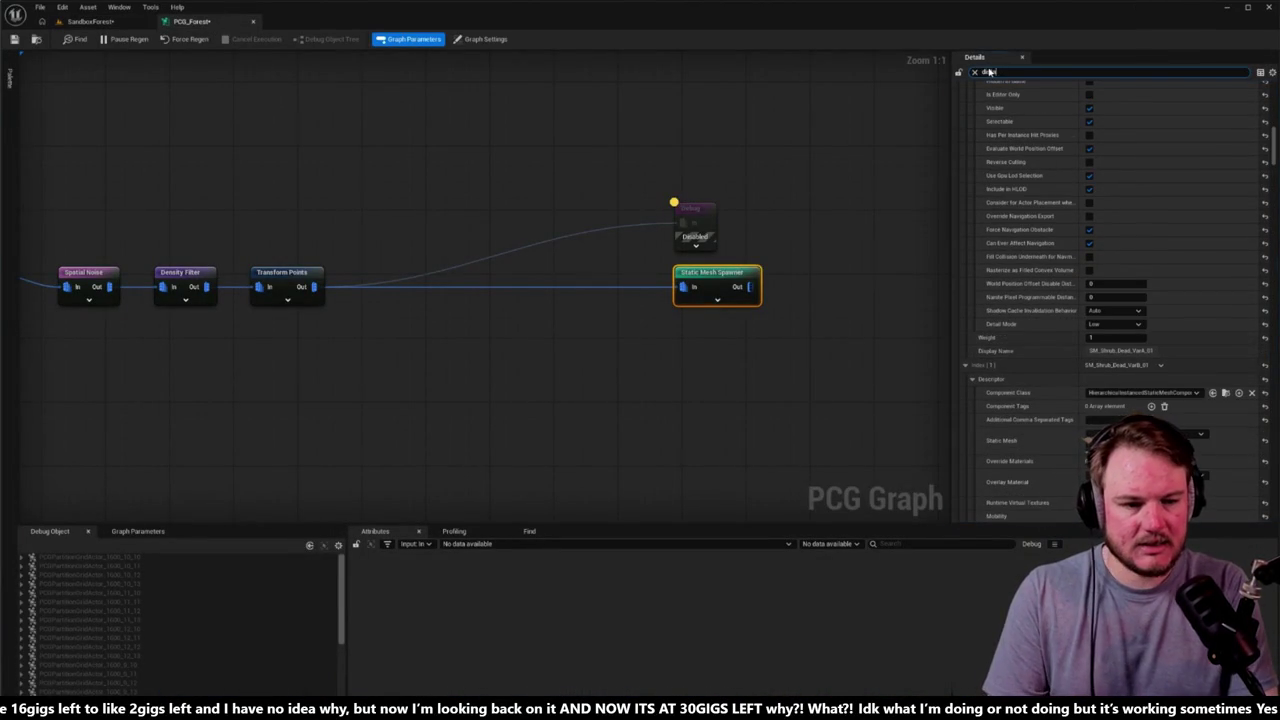
text(dista)
scroll(1063, 163, up, 1)
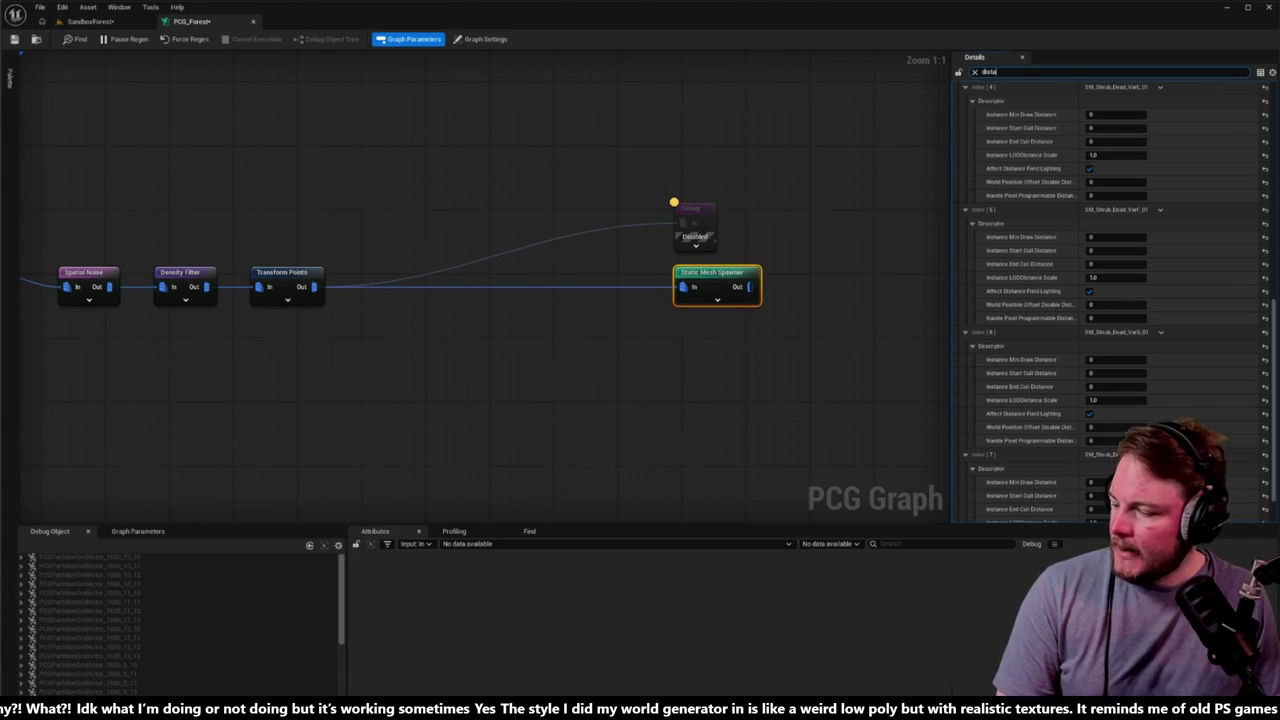
key(alt+Tab)
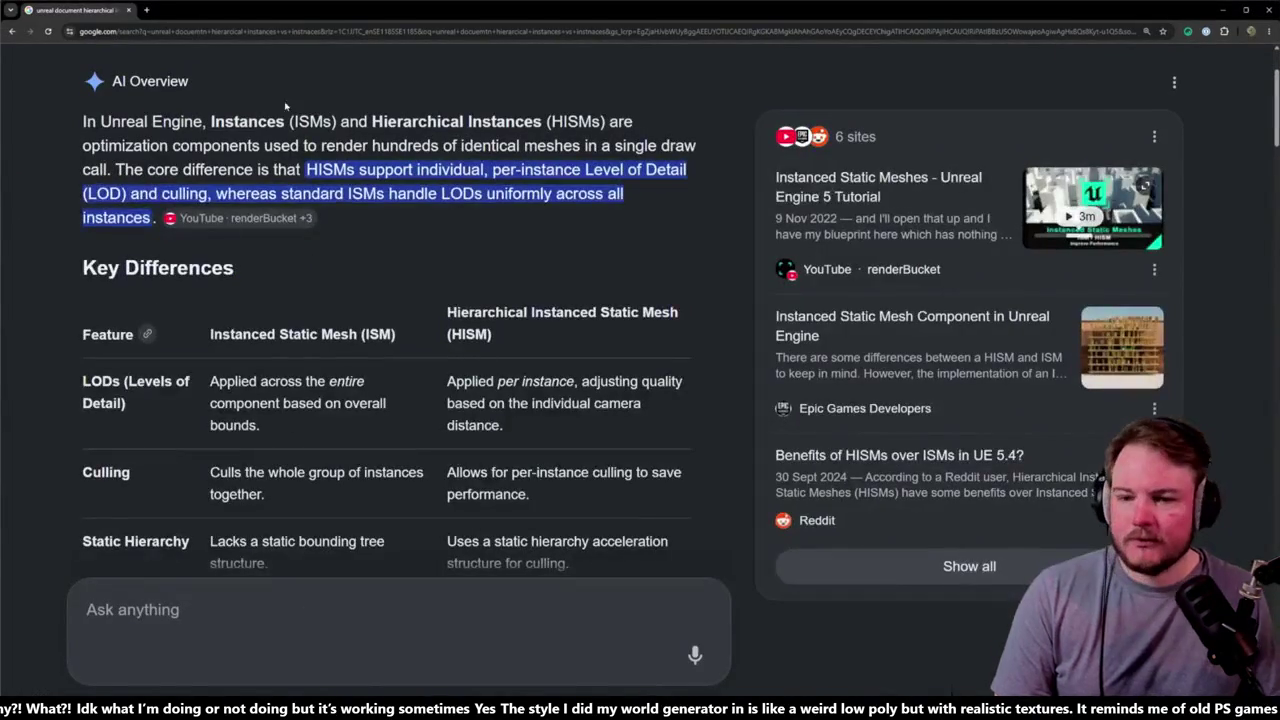
key(alt+Tab)
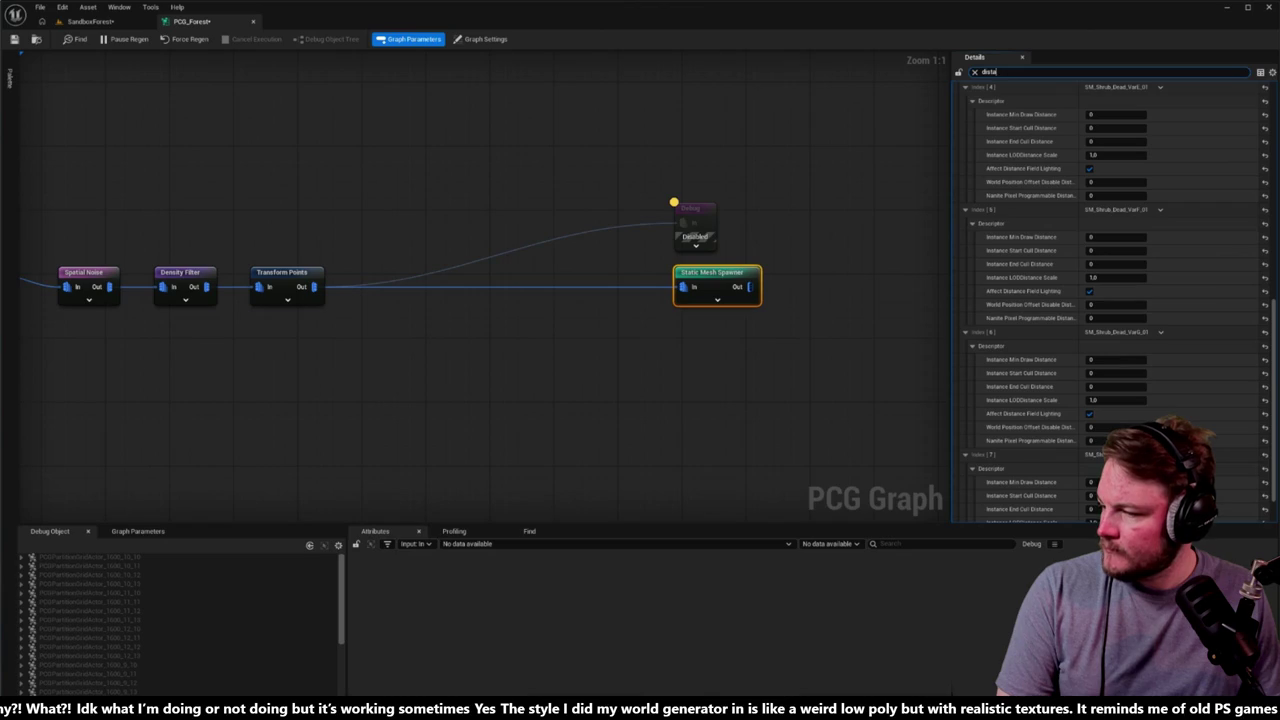
key(alt+Tab)
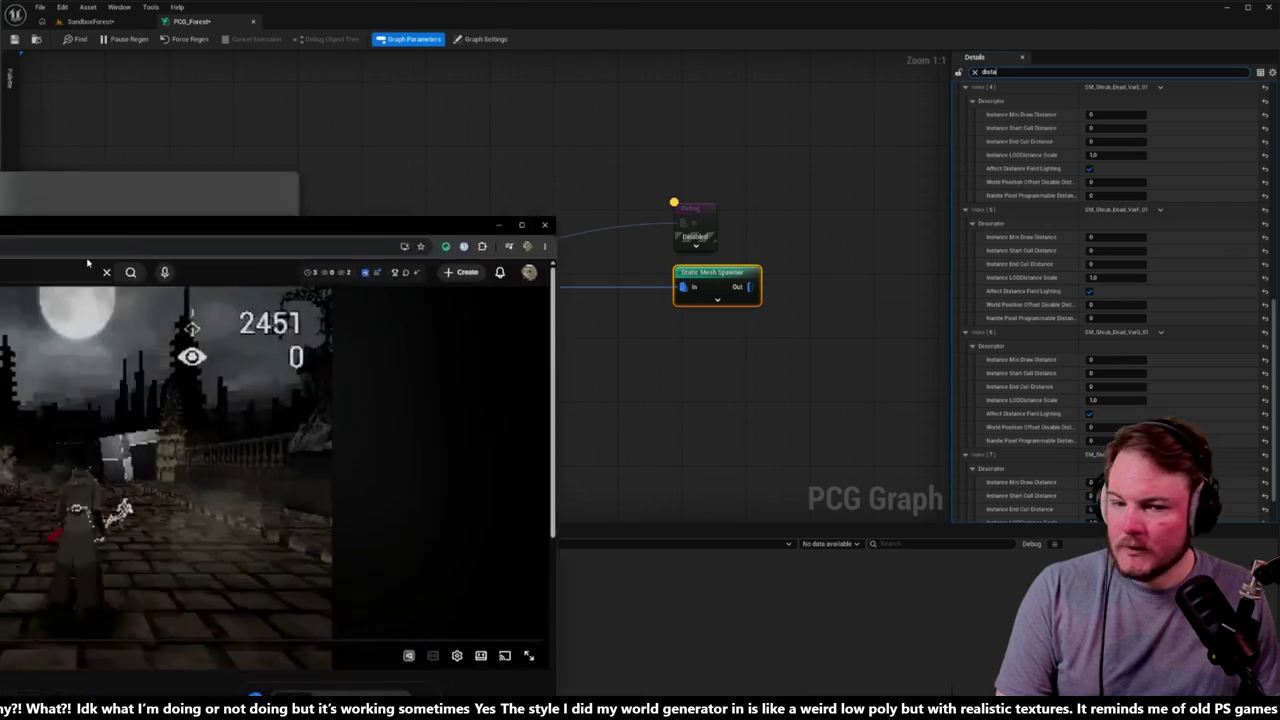
key(f)
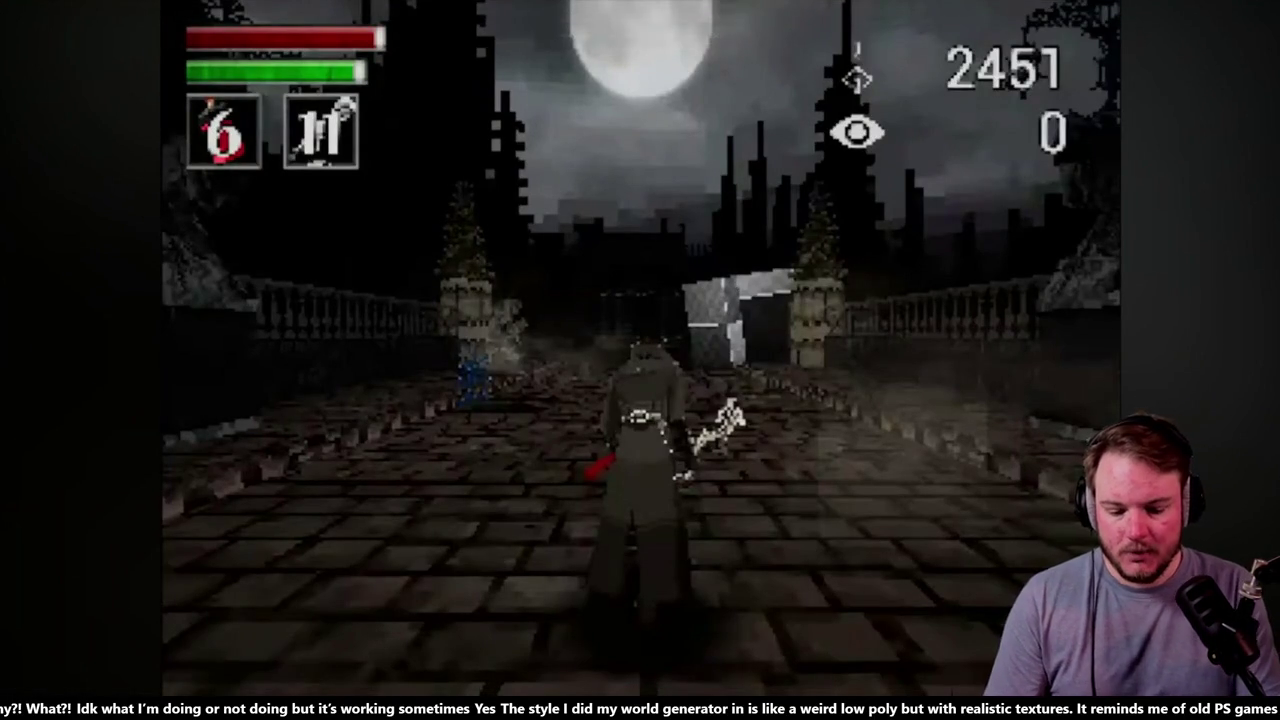
click(640, 360)
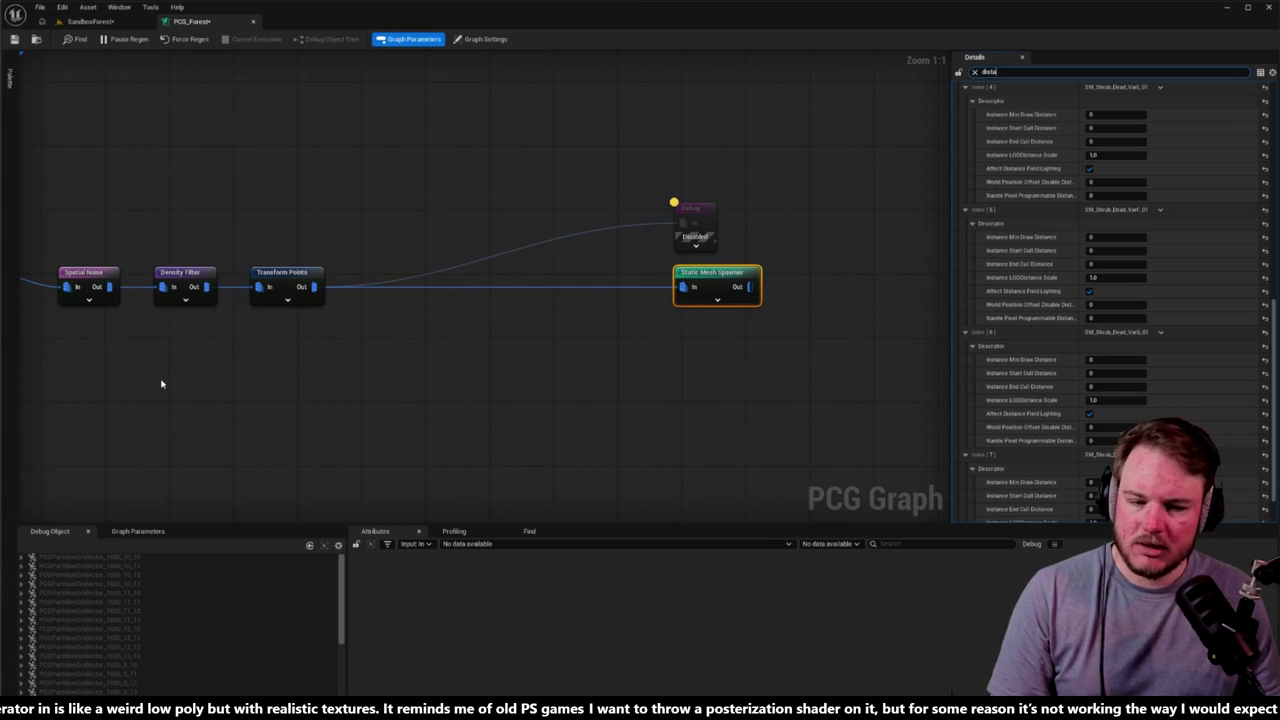
Step: Set Index [4]'s Instance End Cull Distance to 2000 and copy the value
click(1095, 141)
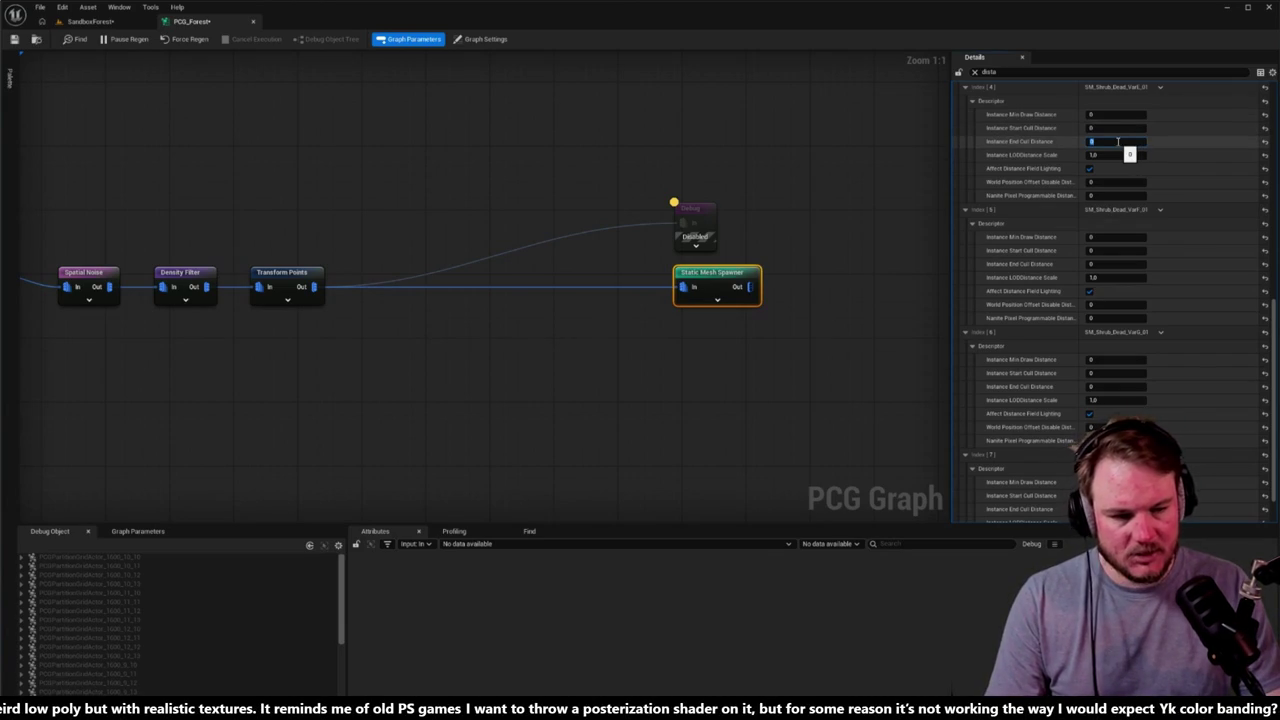
text(3000)
key(Return)
click(1046, 142)
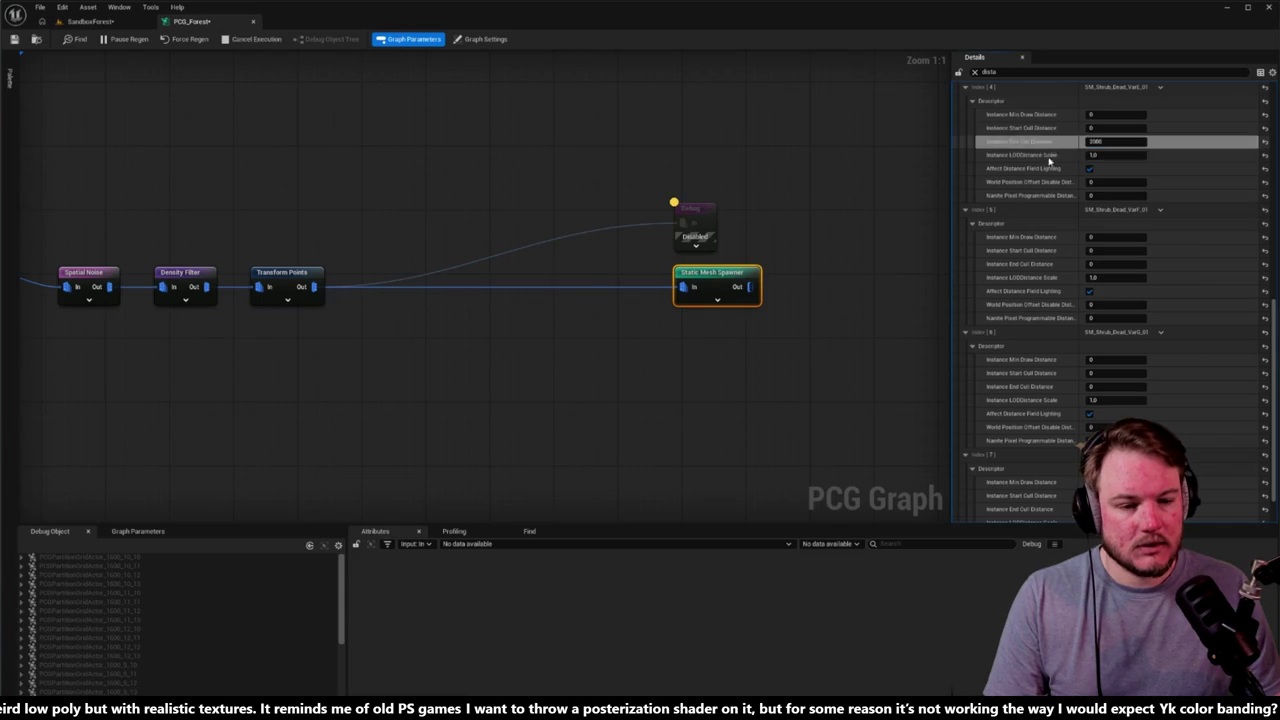
Step: Paste the 2000 end cull distance into Index [5], [6] and the next entry
shift+click(1052, 265)
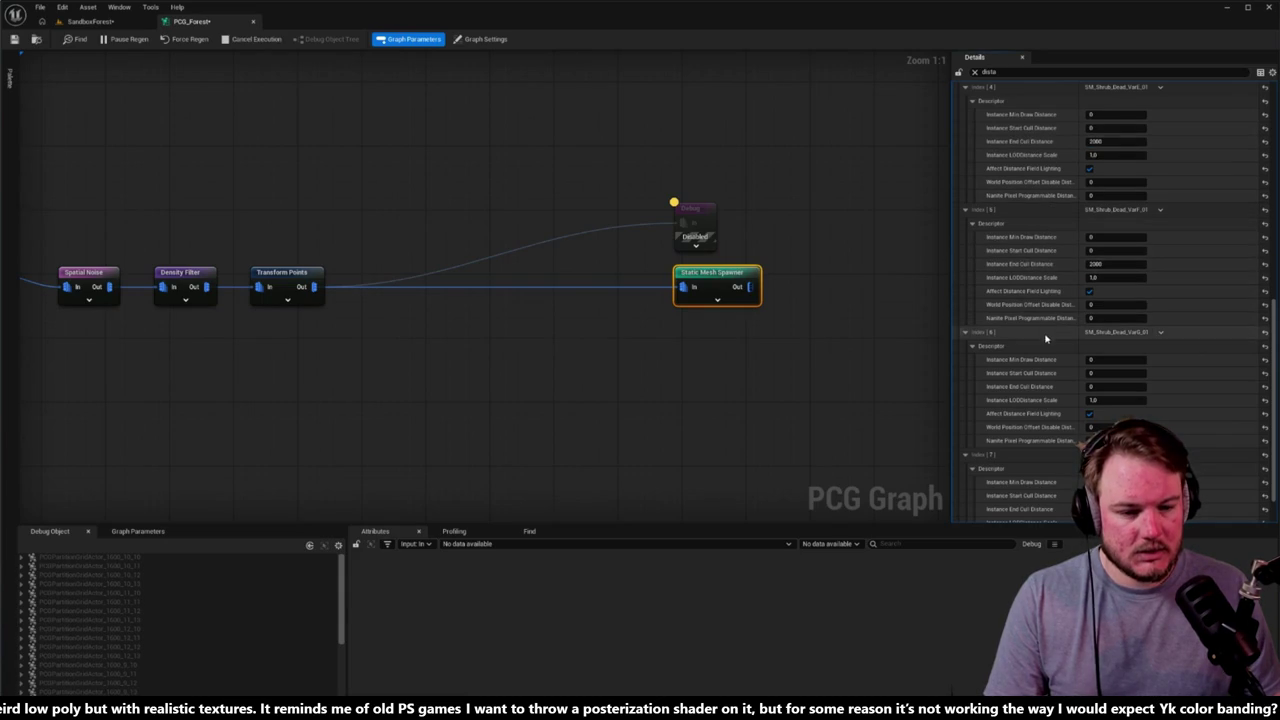
shift+click(1050, 388)
scroll(1049, 392, down, 2)
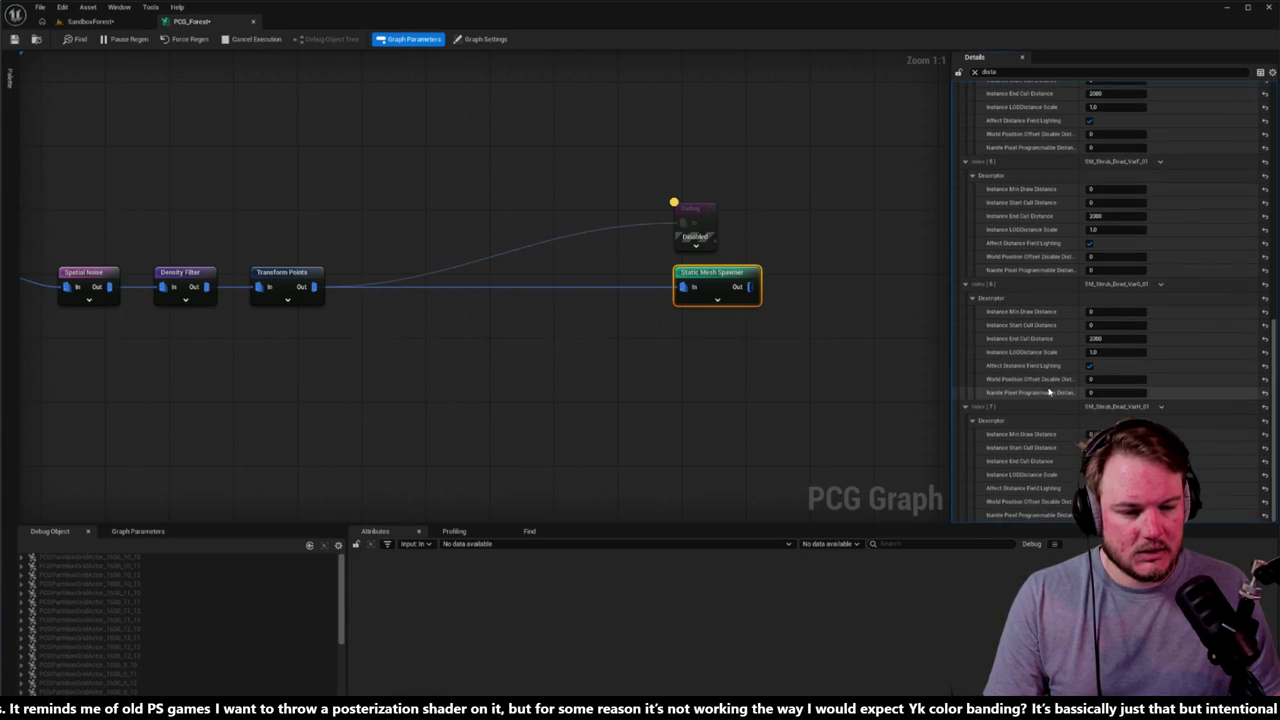
shift+click(1055, 462)
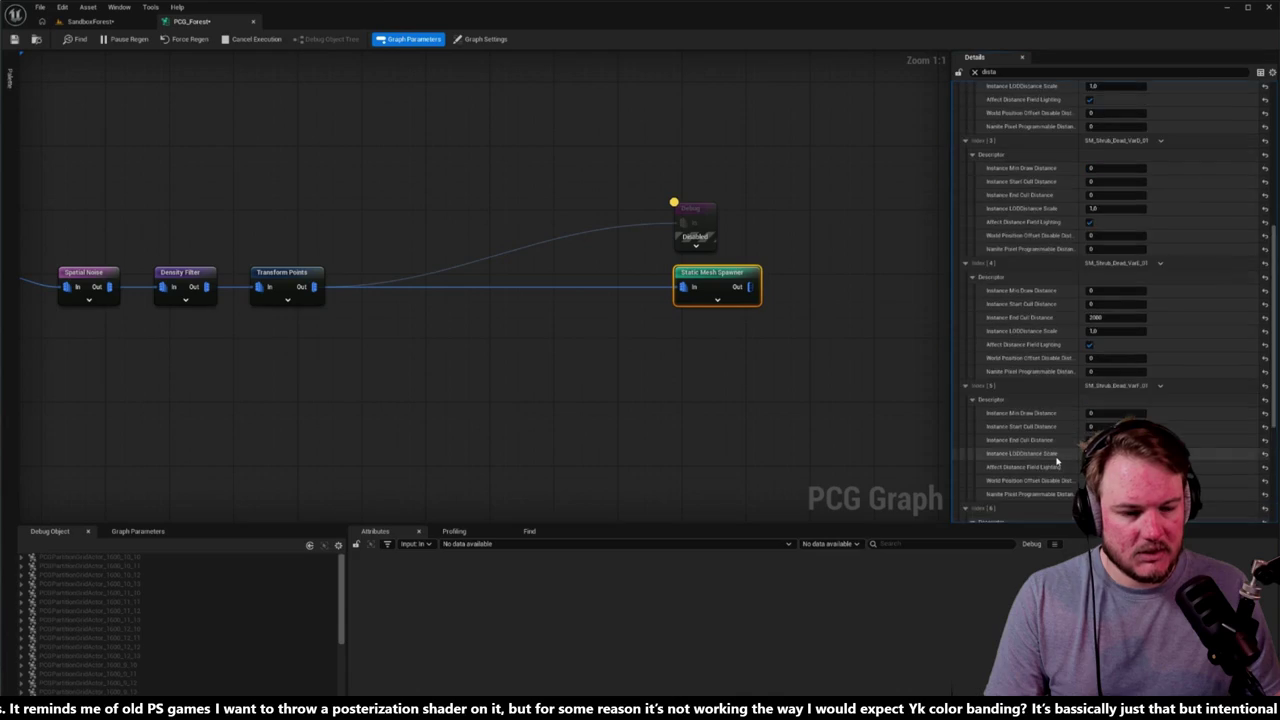
scroll(1055, 462, up, 1)
Step: Paste 2000 into Index [0] through [3] and clear the distance filter
shift+click(1050, 169)
shift+click(1046, 291)
shift+click(1040, 413)
scroll(1040, 413, down, 2)
shift+click(1040, 424)
scroll(1038, 424, down, 3)
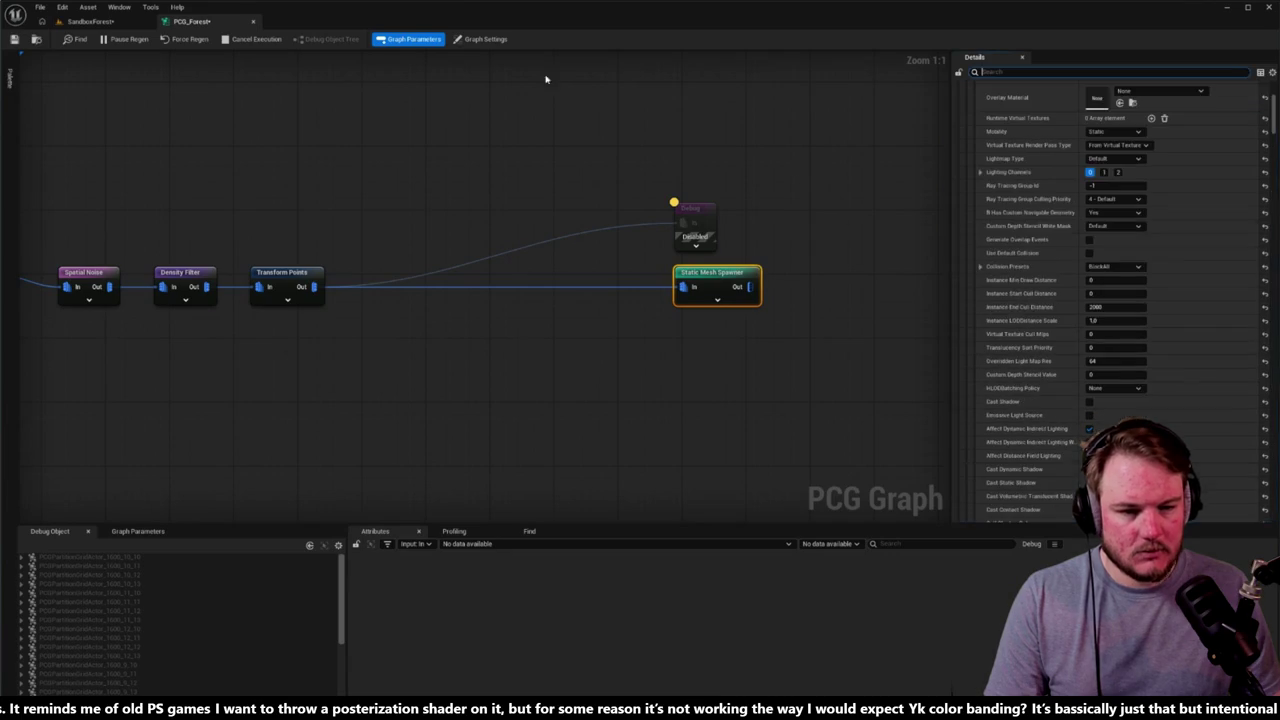
click(974, 72)
Step: Fly along the red path past the rock to inspect the dead shrubs, then start Play-in-Editor
mouse_move(578, 388)
mouse_down()
mouse_move(700, 388)
mouse_move(640, 388)
mouse_move(600, 258)
mouse_up()
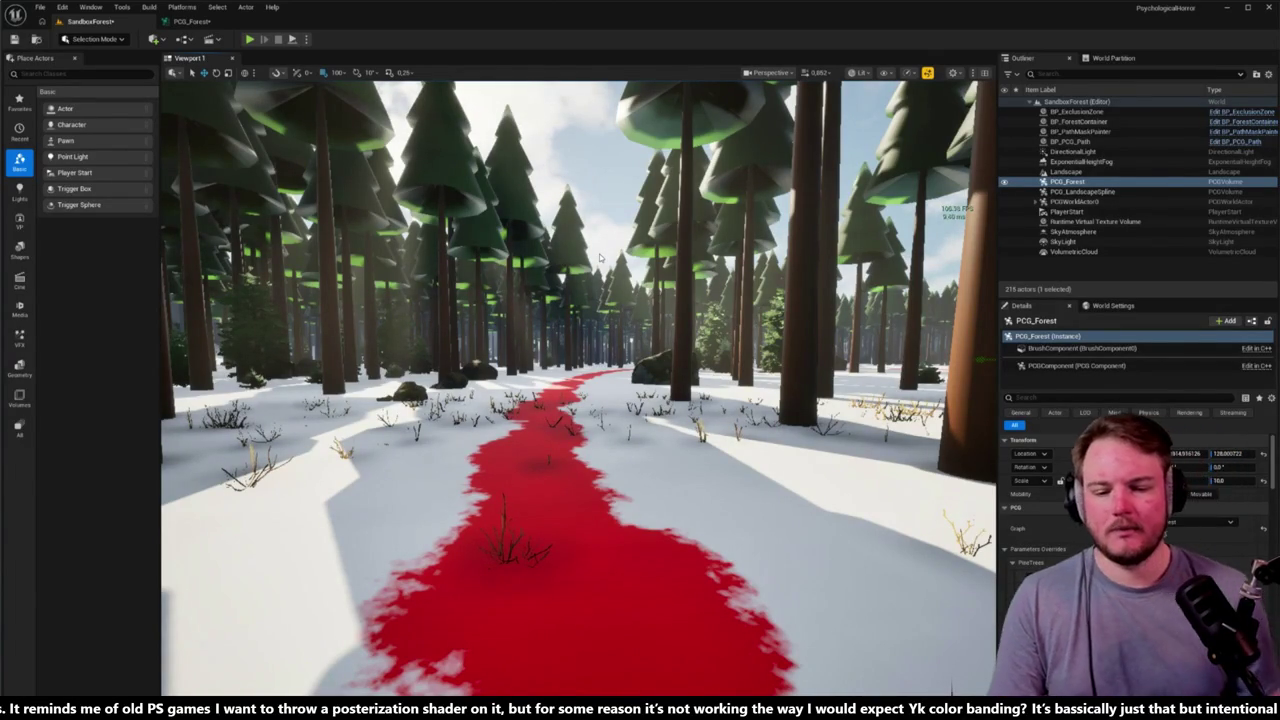
key(Escape)
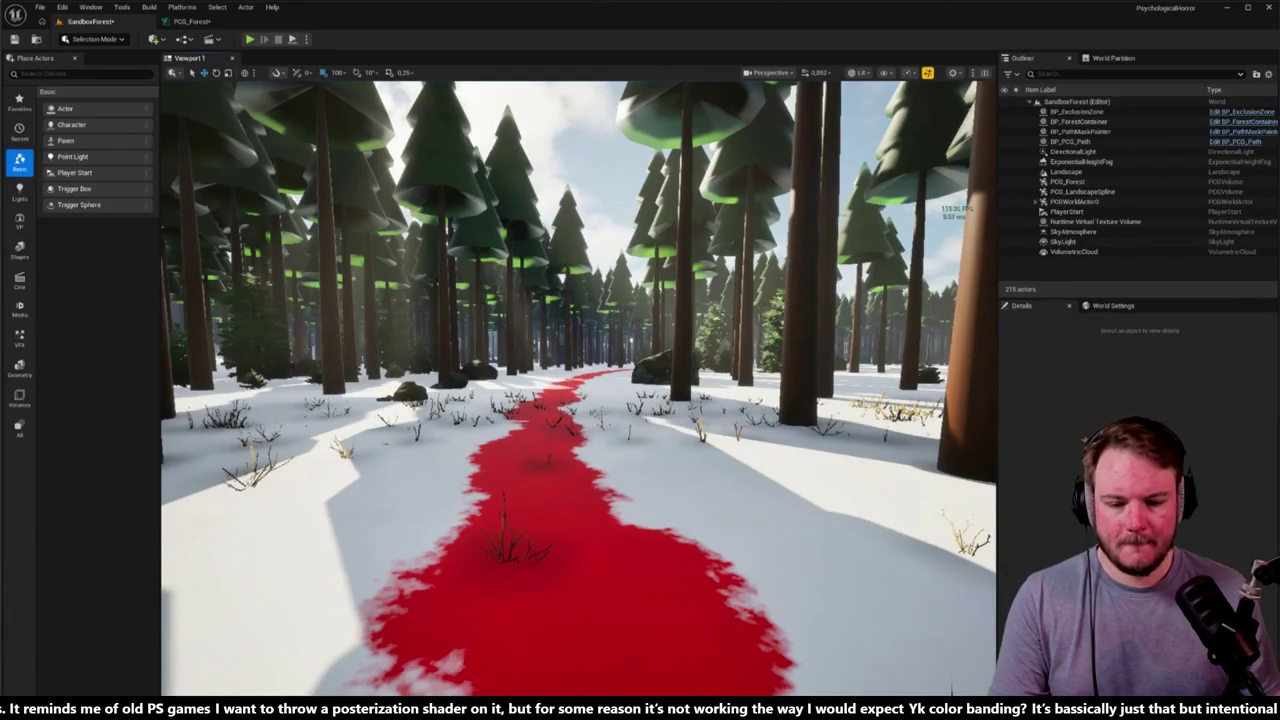
key(w)
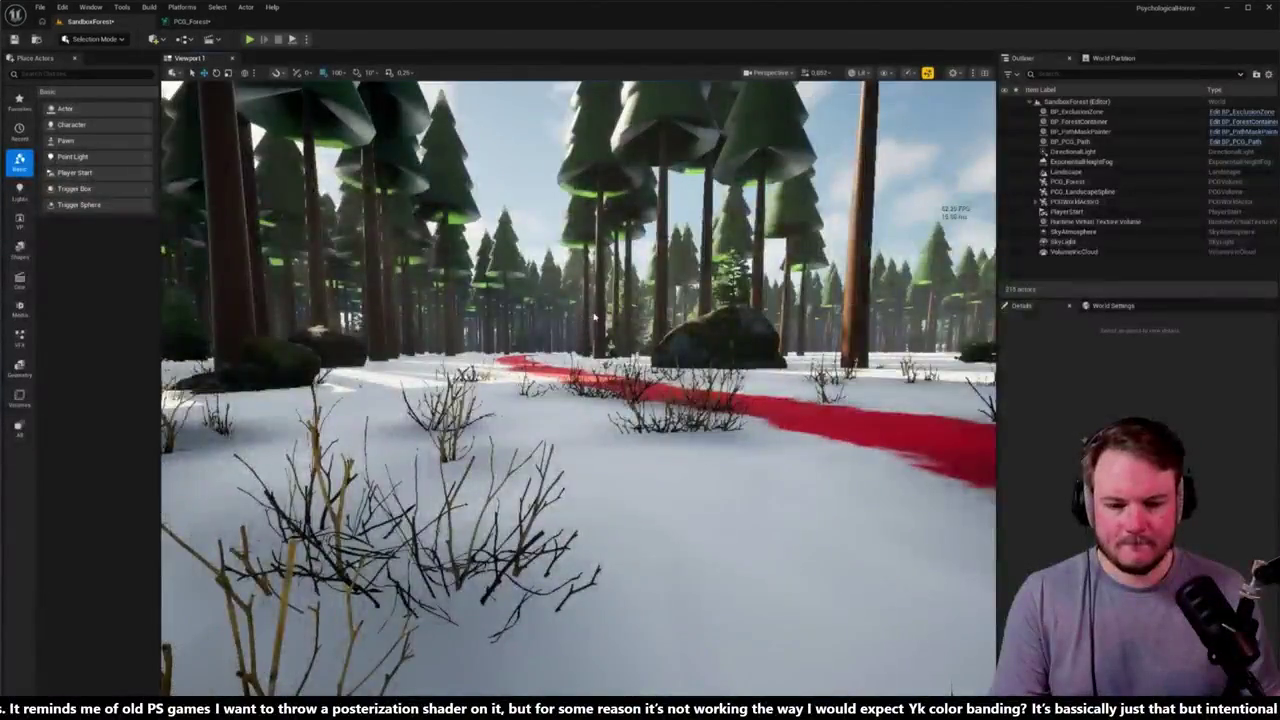
key(w)
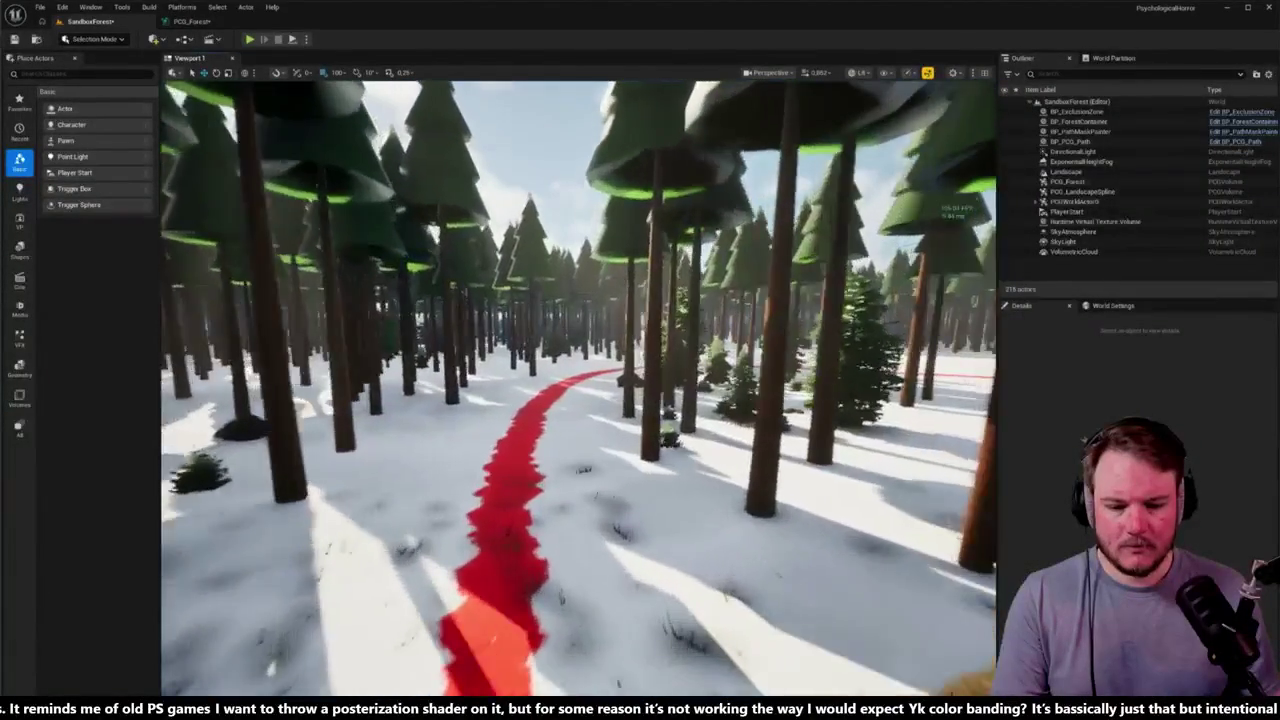
key(w)
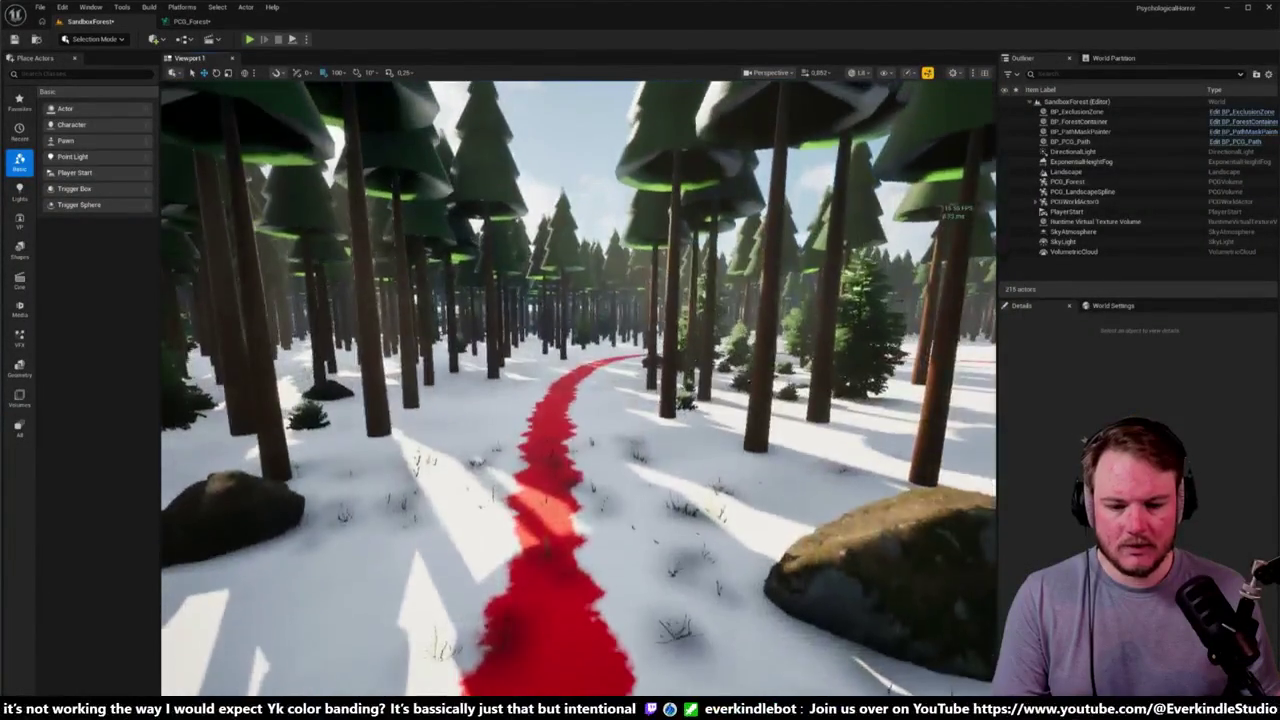
key(w)
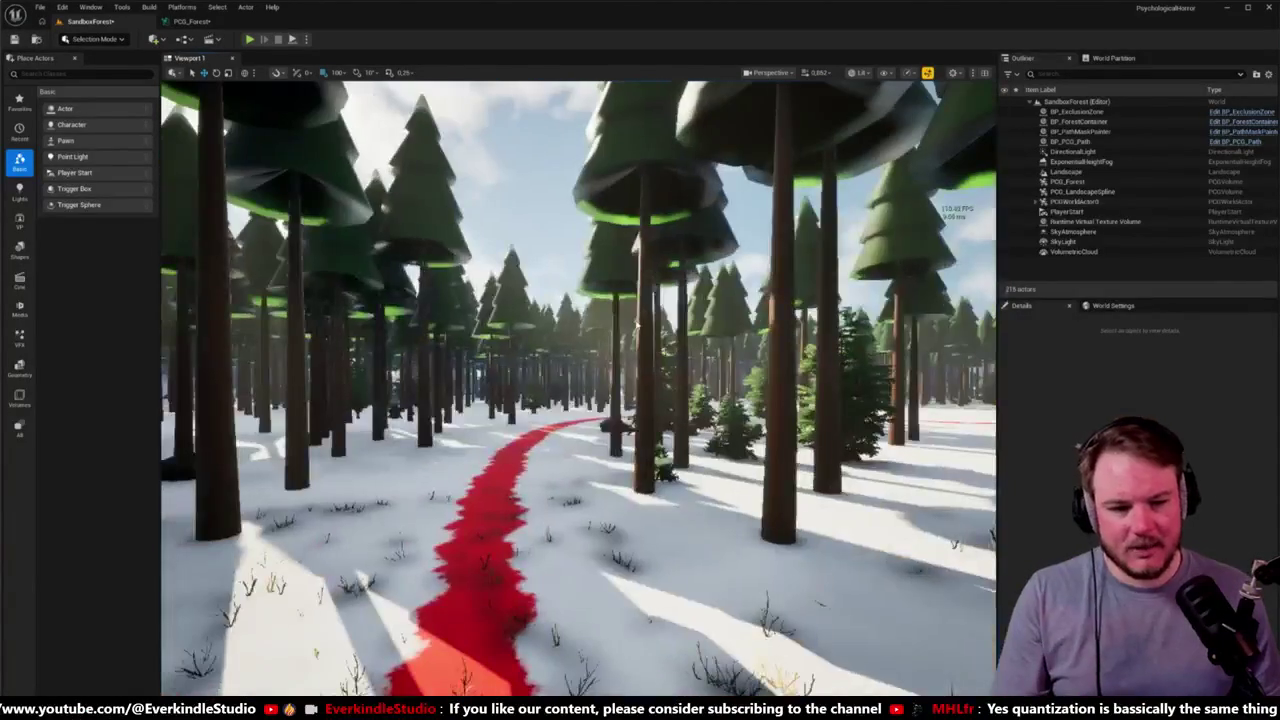
key(w)
key(w)
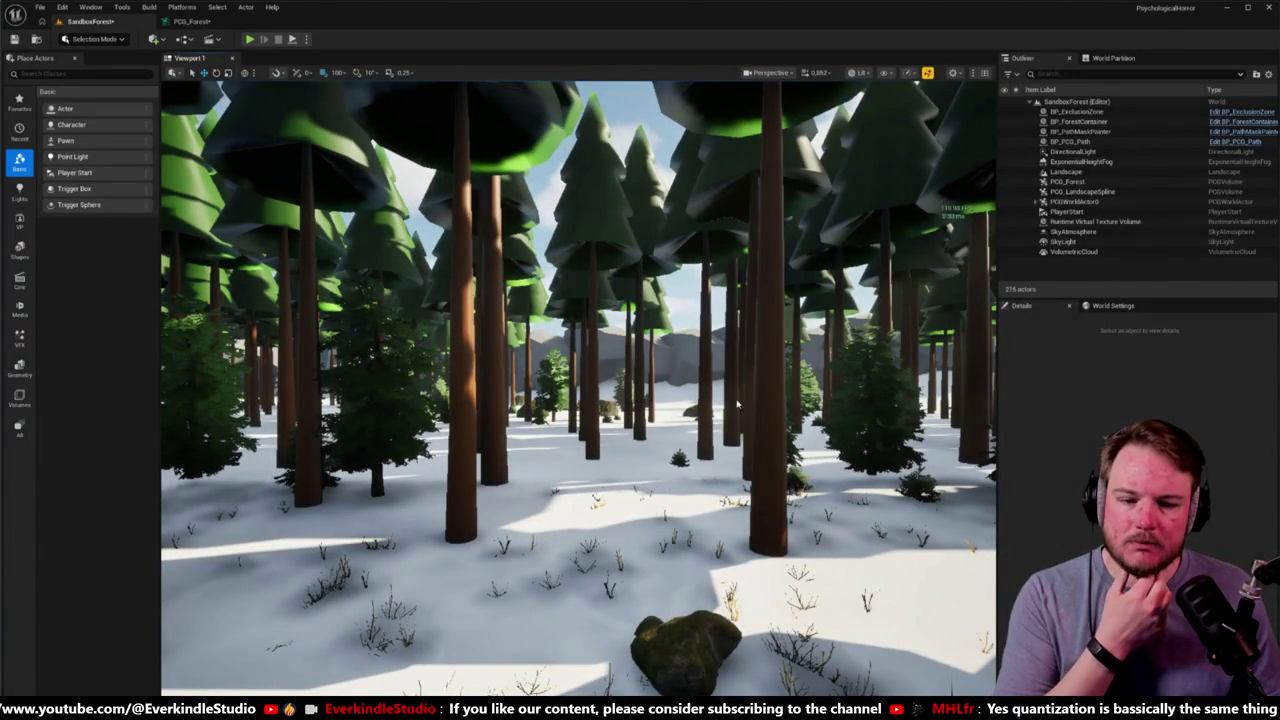
key(alt+p)
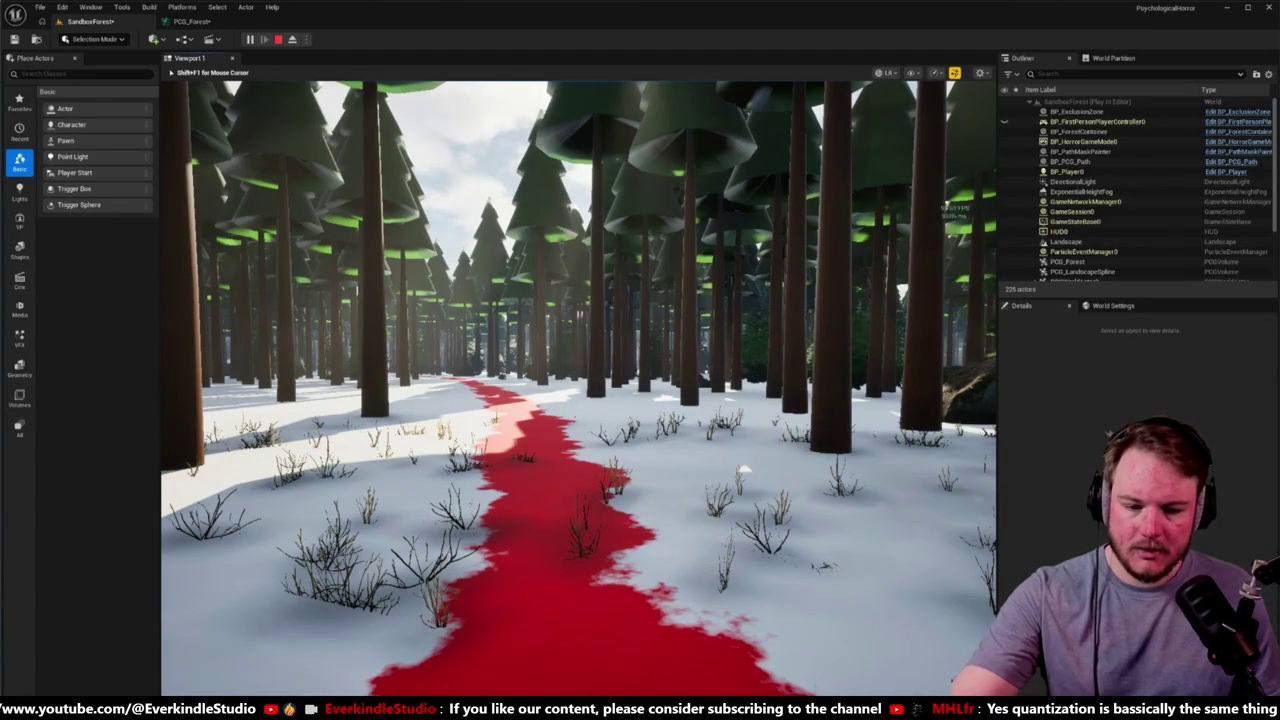
Step: Walk the red path in first person among the snowy dead shrubs and pines, then stop playing
key(w)
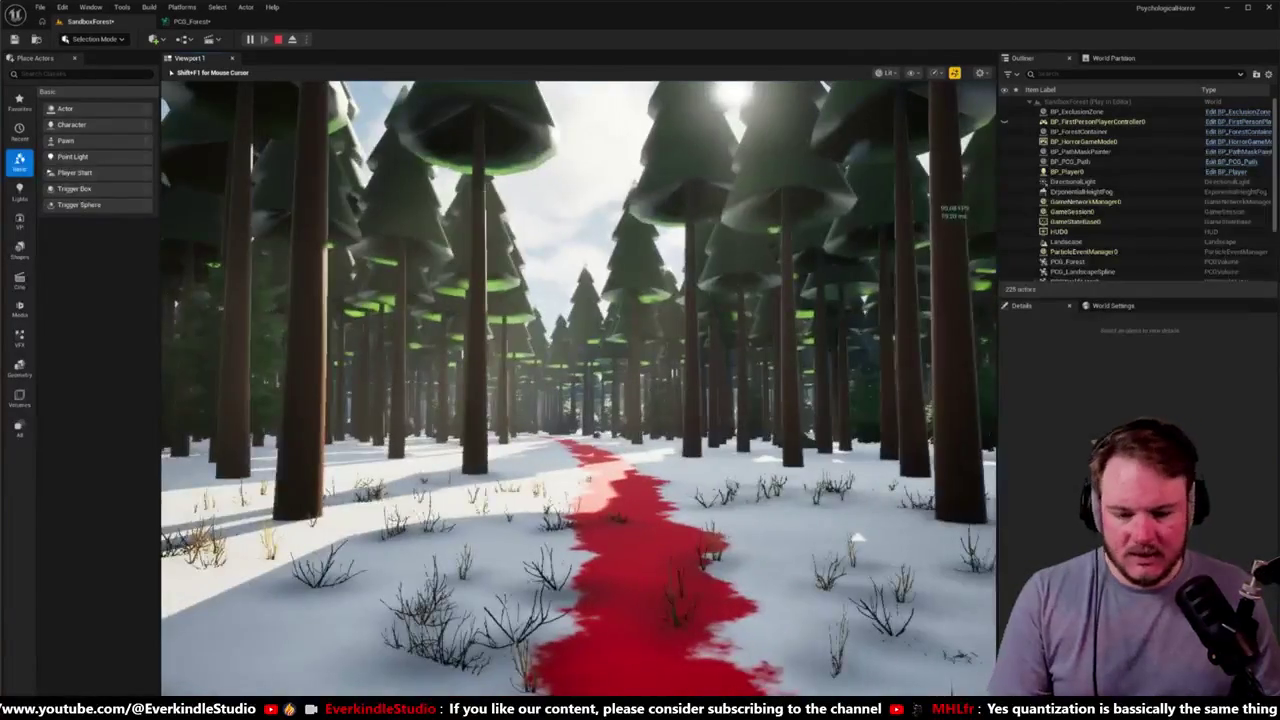
key(w)
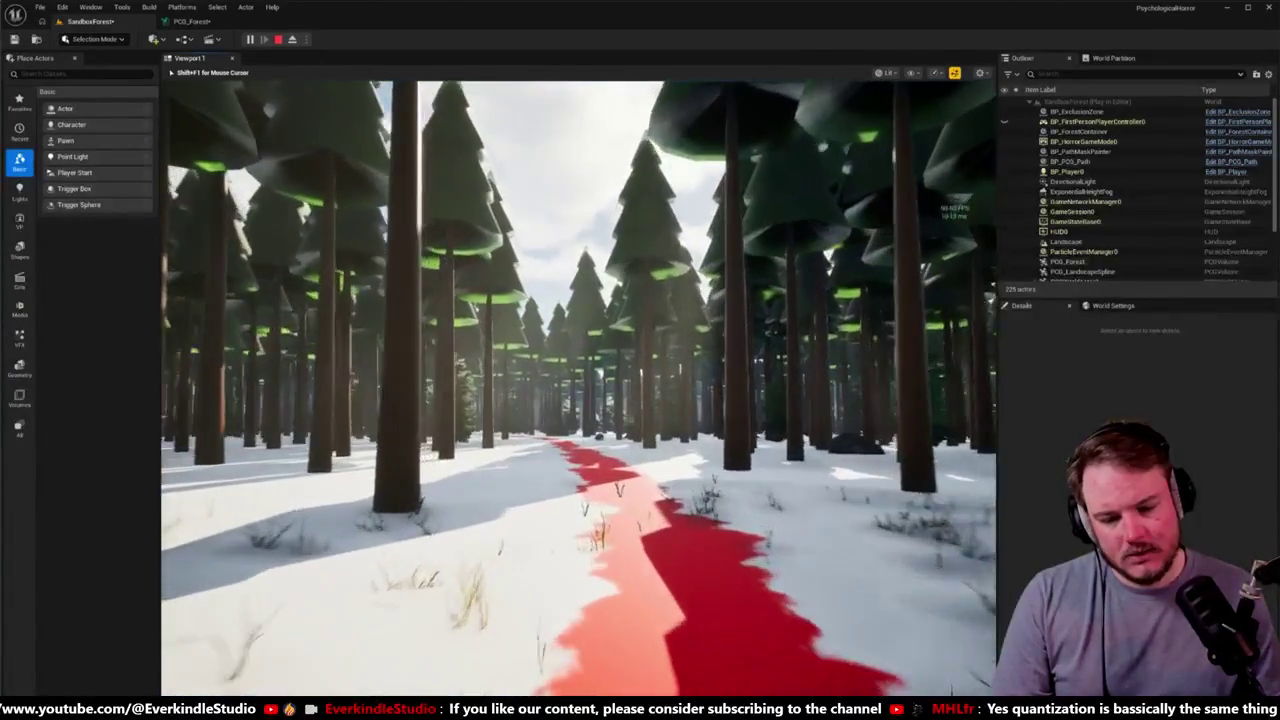
key(w)
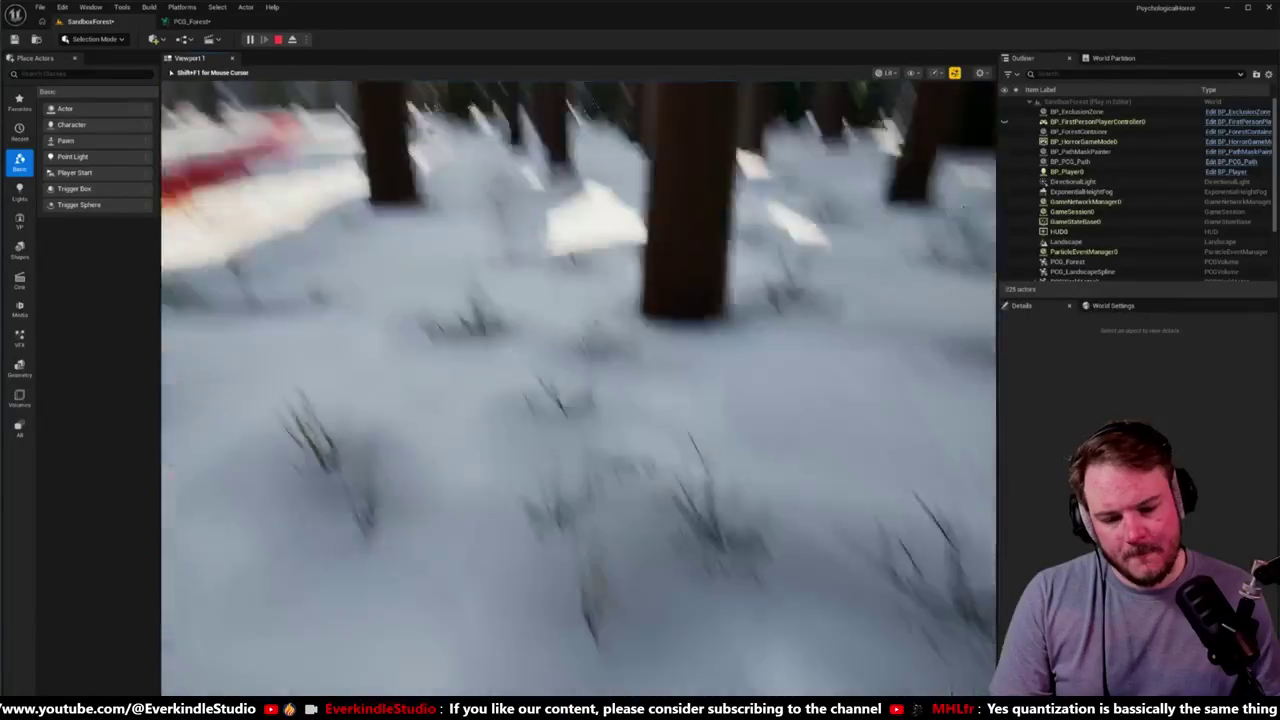
key(w)
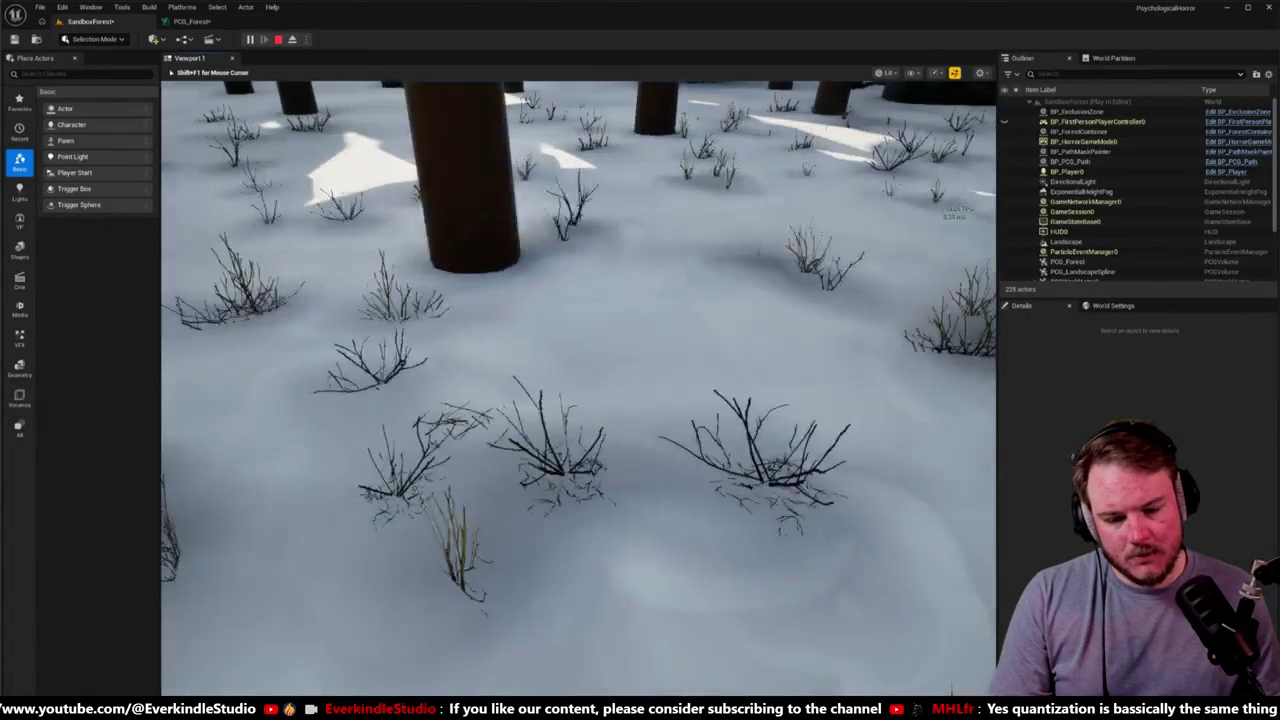
mouse_move(578, 388)
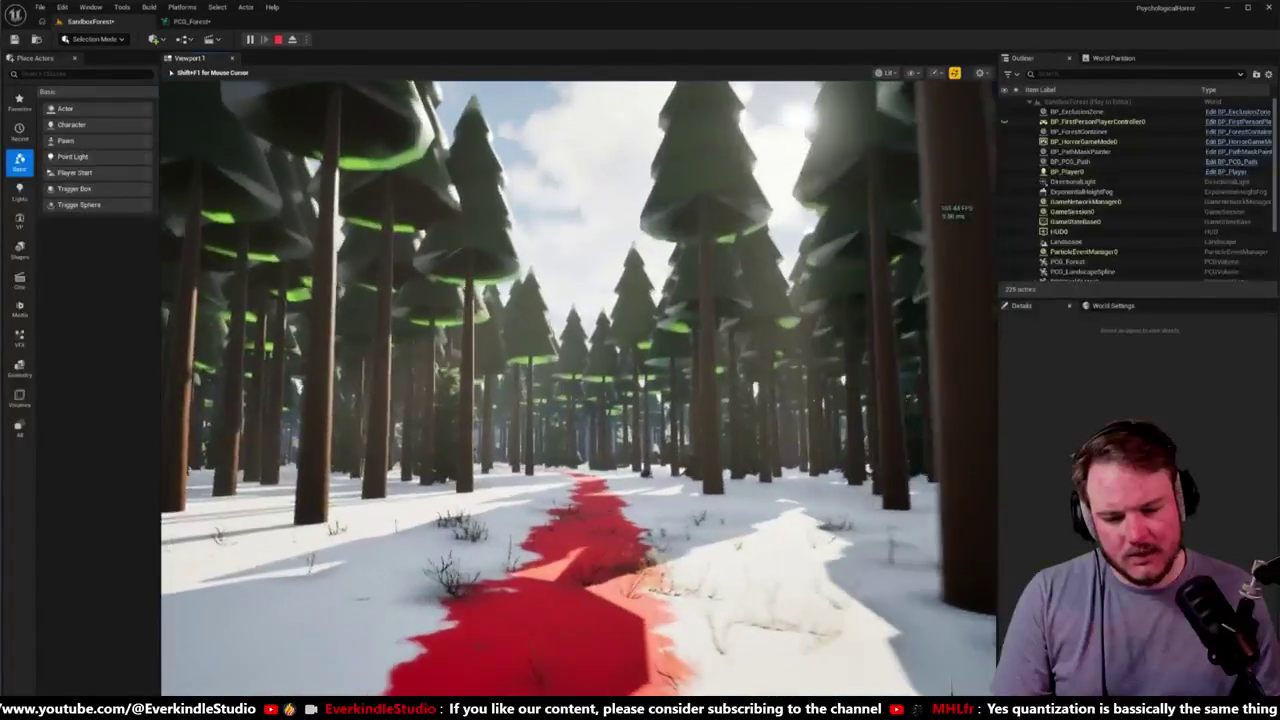
key(w)
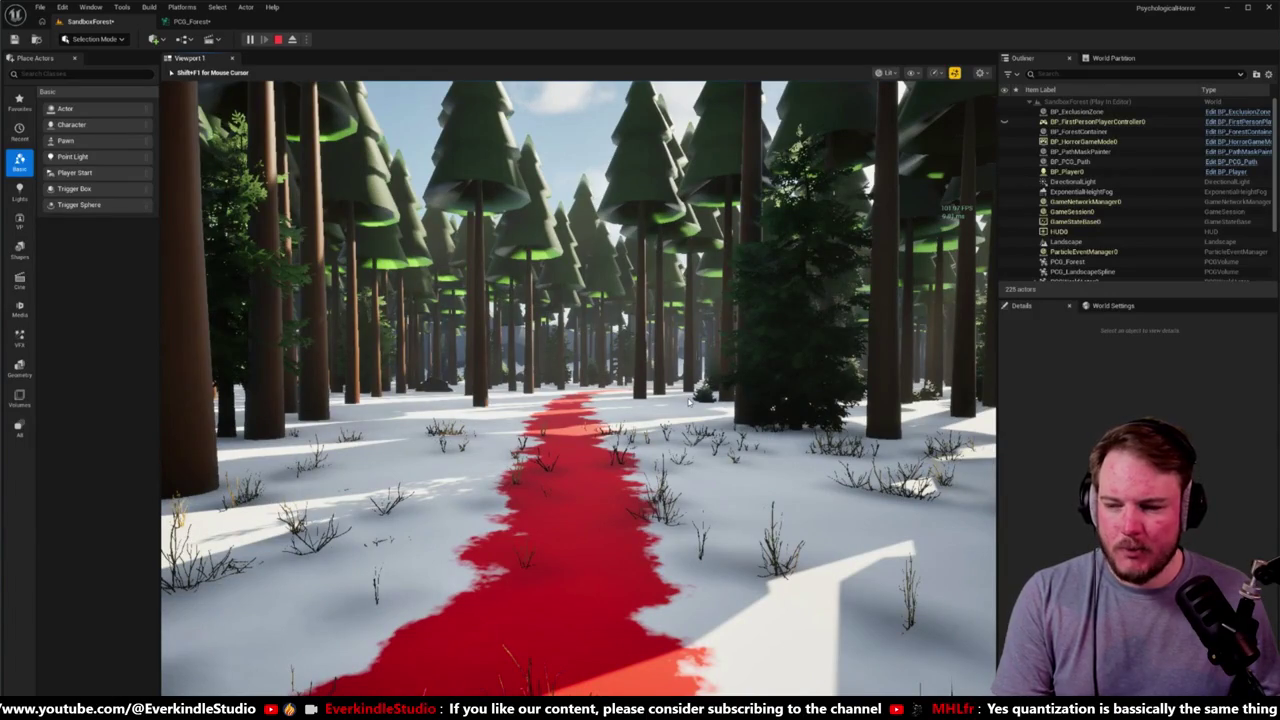
key(Escape)
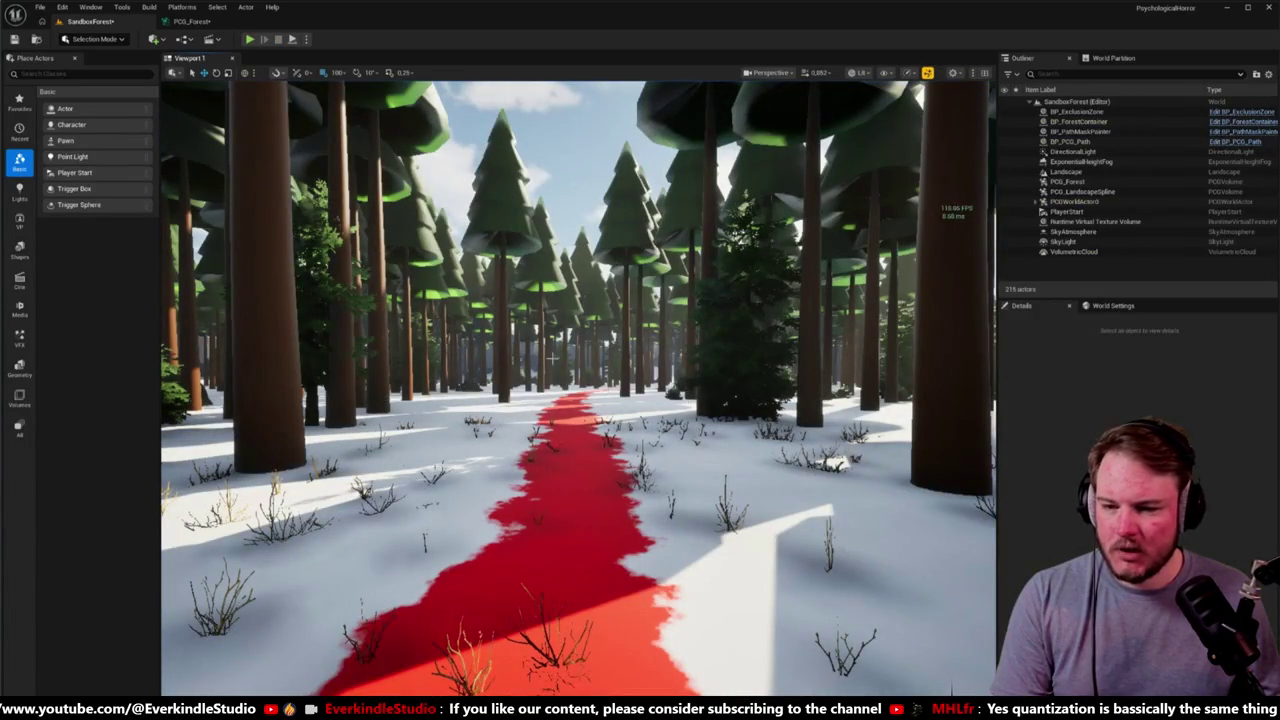
Step: In the PCG_Forest graph, select the Static Mesh Spawner and filter its Details by 'end cull'
click(210, 28)
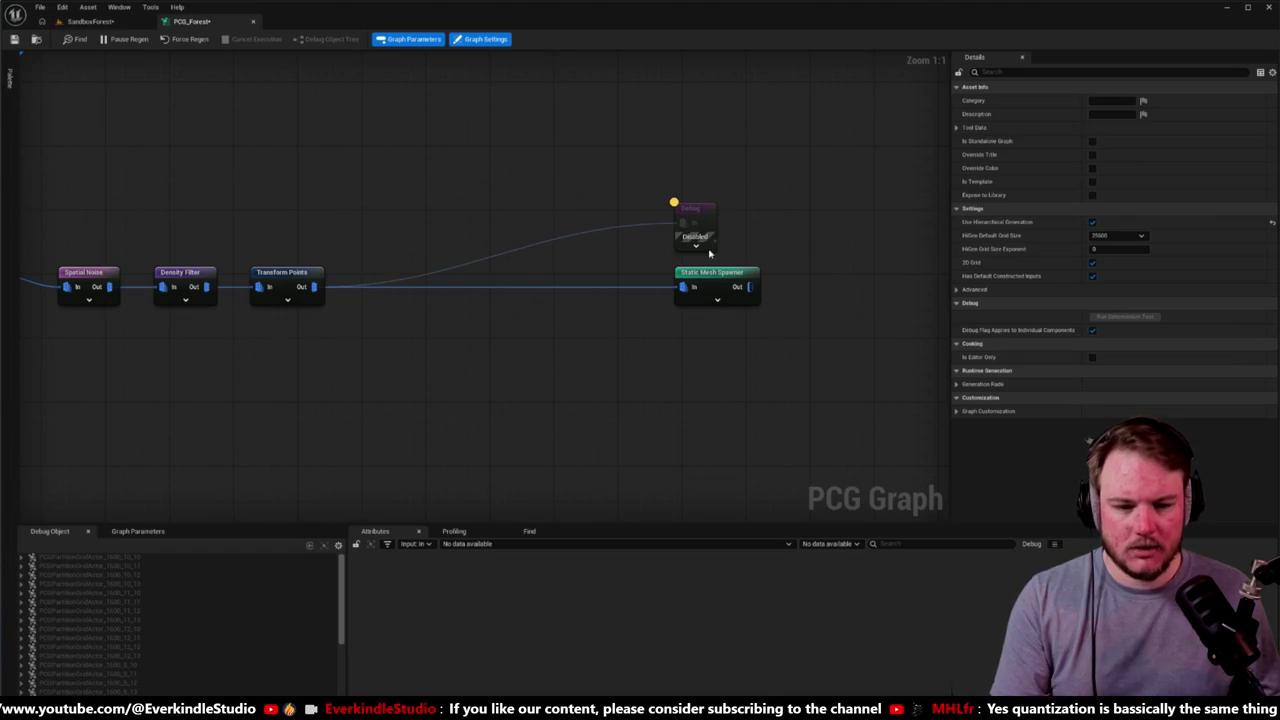
click(712, 285)
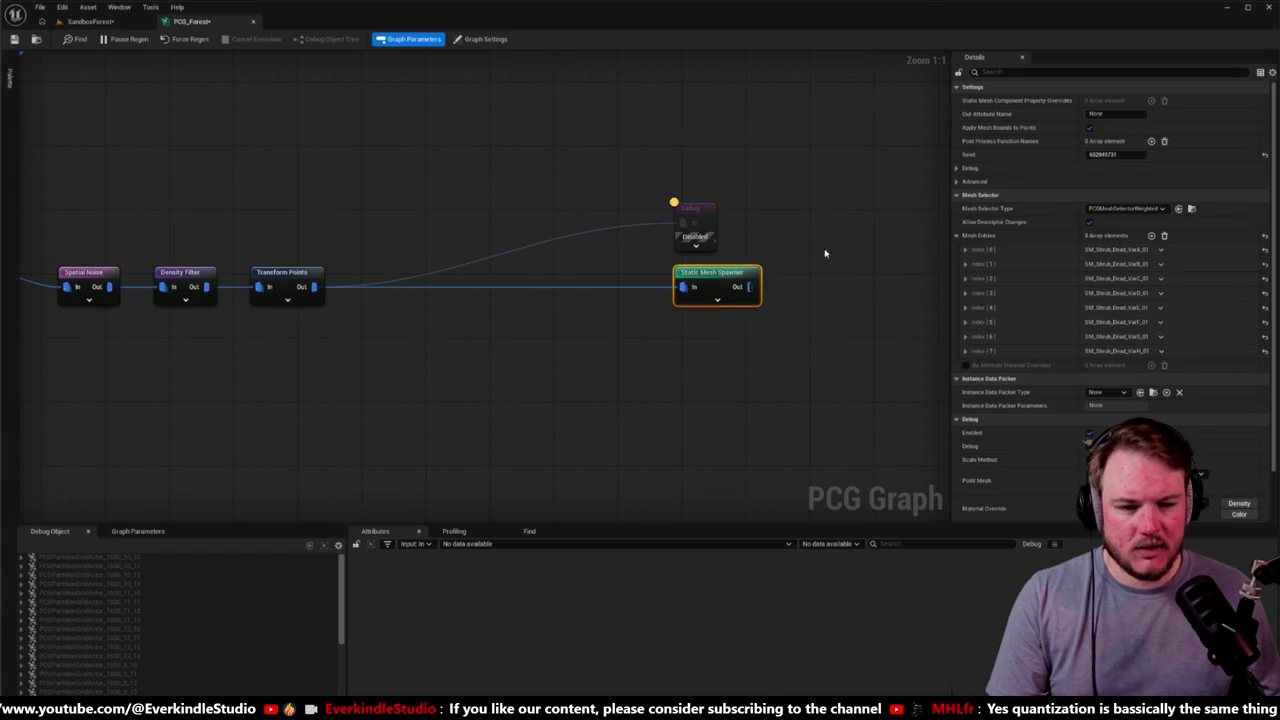
text(end)
click(1031, 71)
text(end)
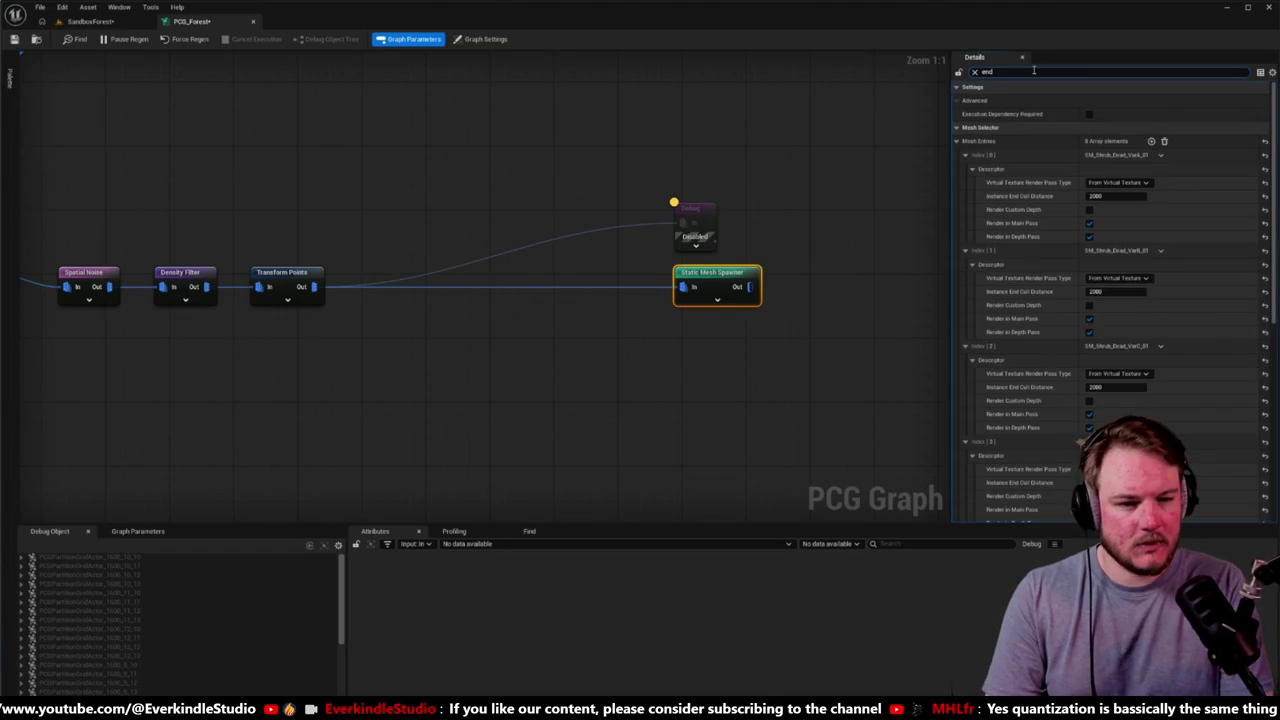
text( cull)
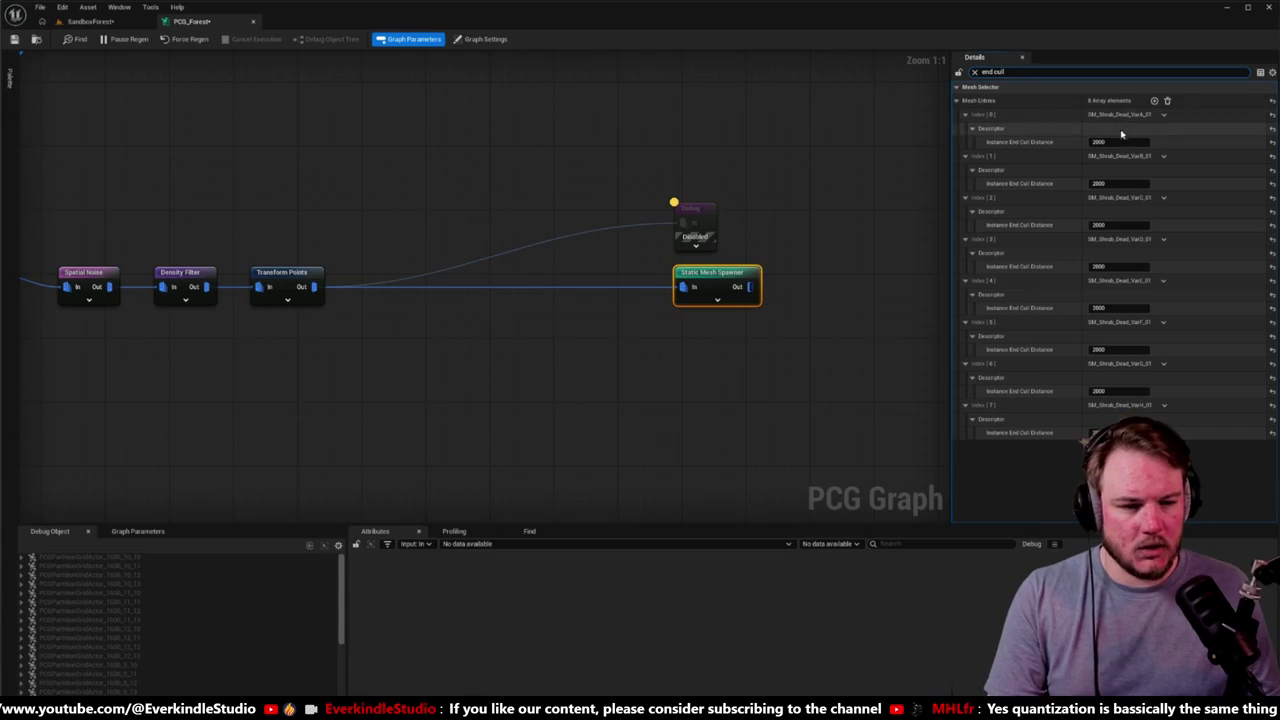
Step: Set Instance End Cull Distance to 4000 for entries Index 0 through 7
click(1144, 142)
text(4)
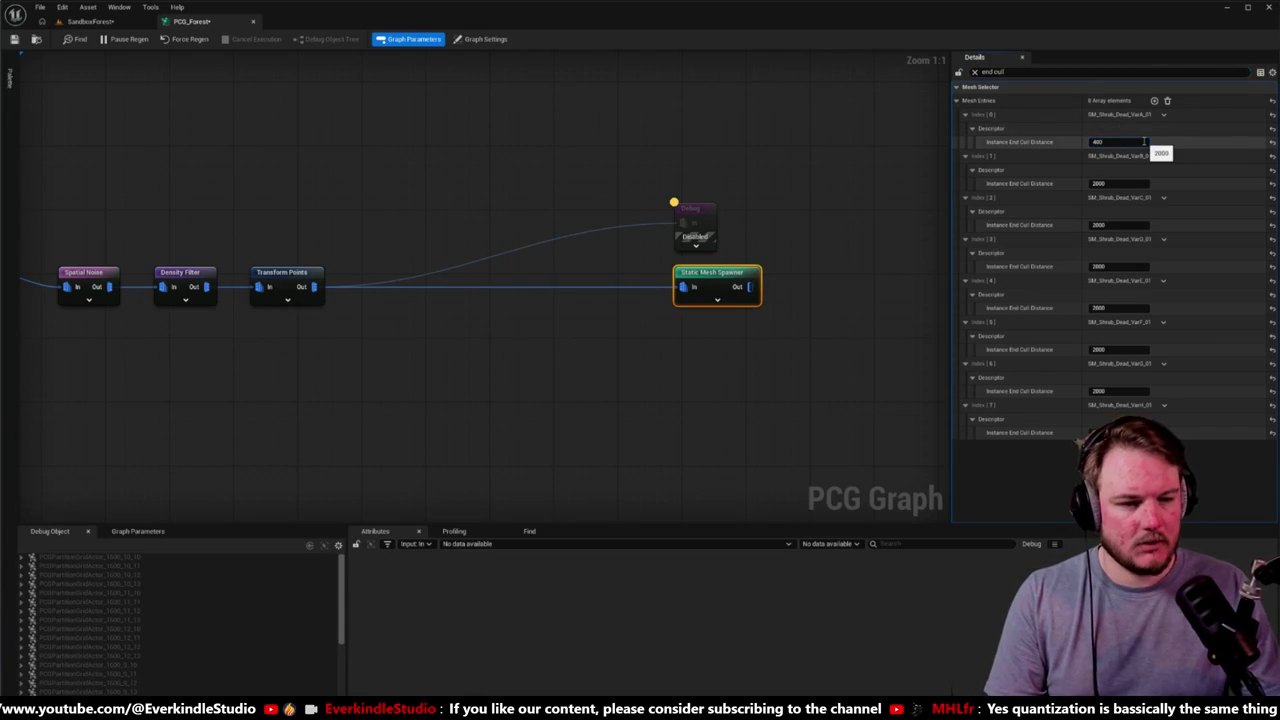
text(00)
click(1053, 150)
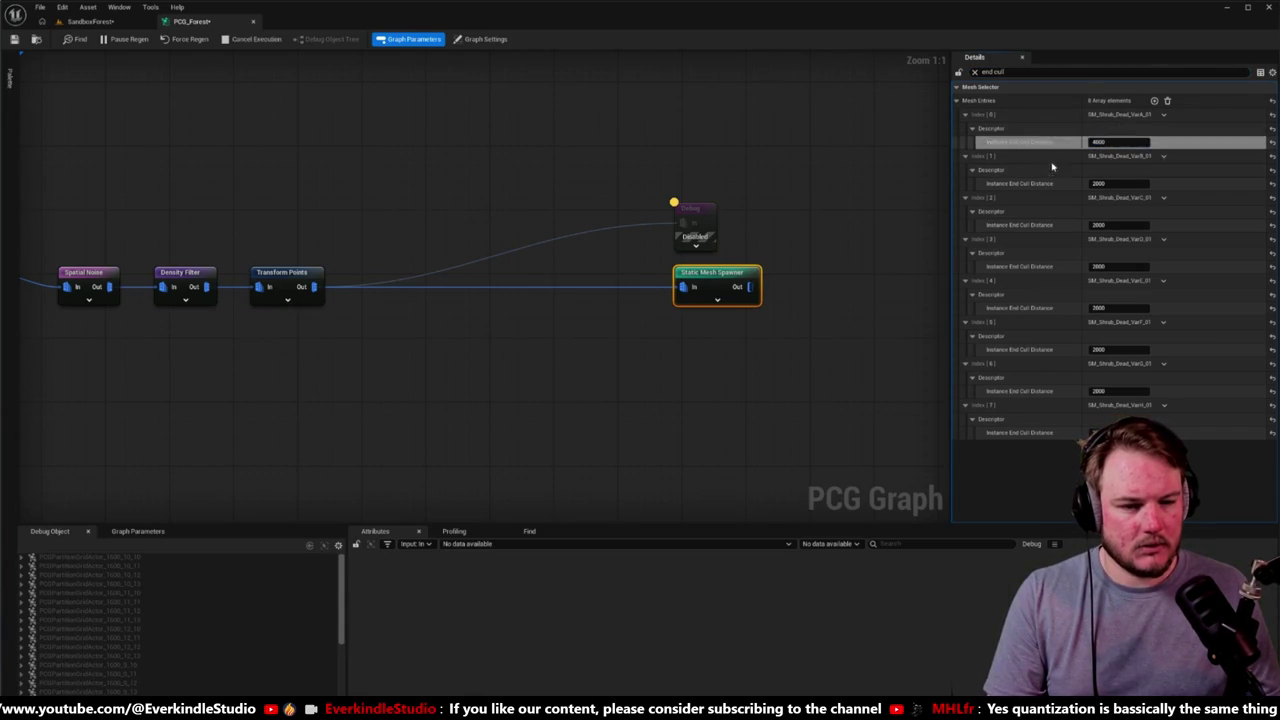
shift+click(1049, 186)
shift+click(1049, 229)
shift+click(1052, 268)
shift+click(1058, 308)
shift+click(1054, 350)
shift+click(1054, 391)
shift+click(1020, 428)
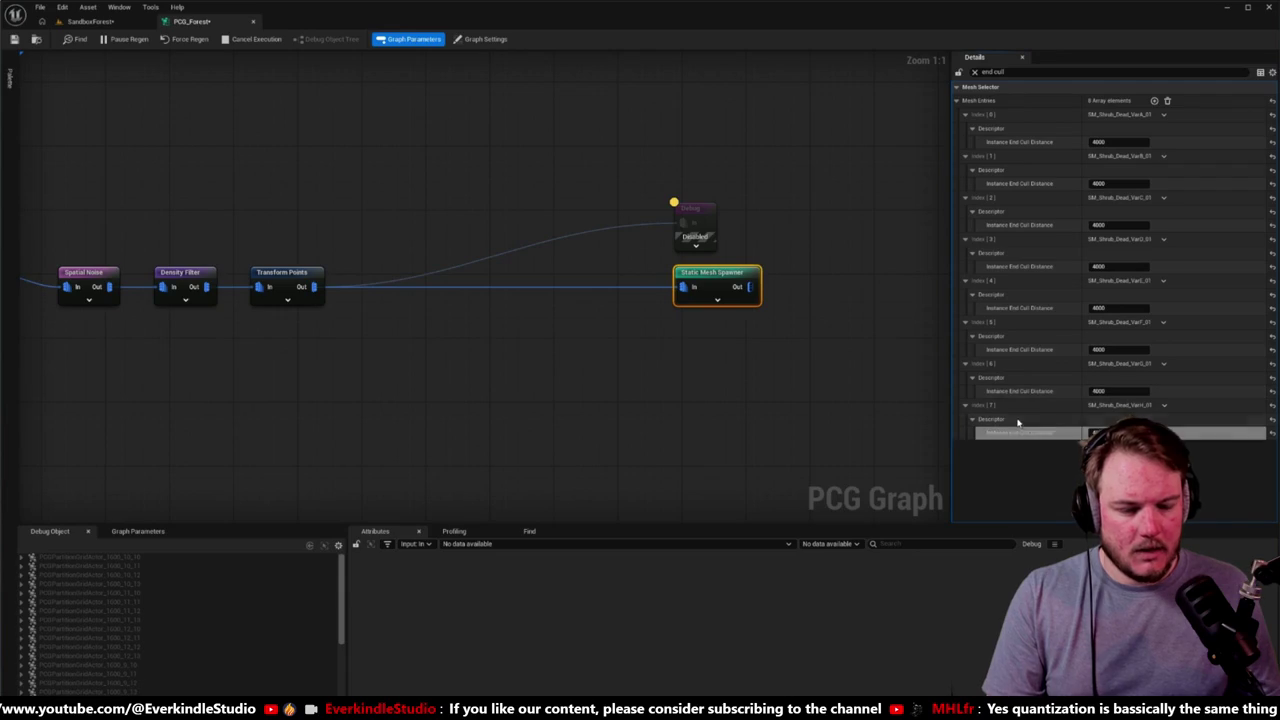
click(725, 390)
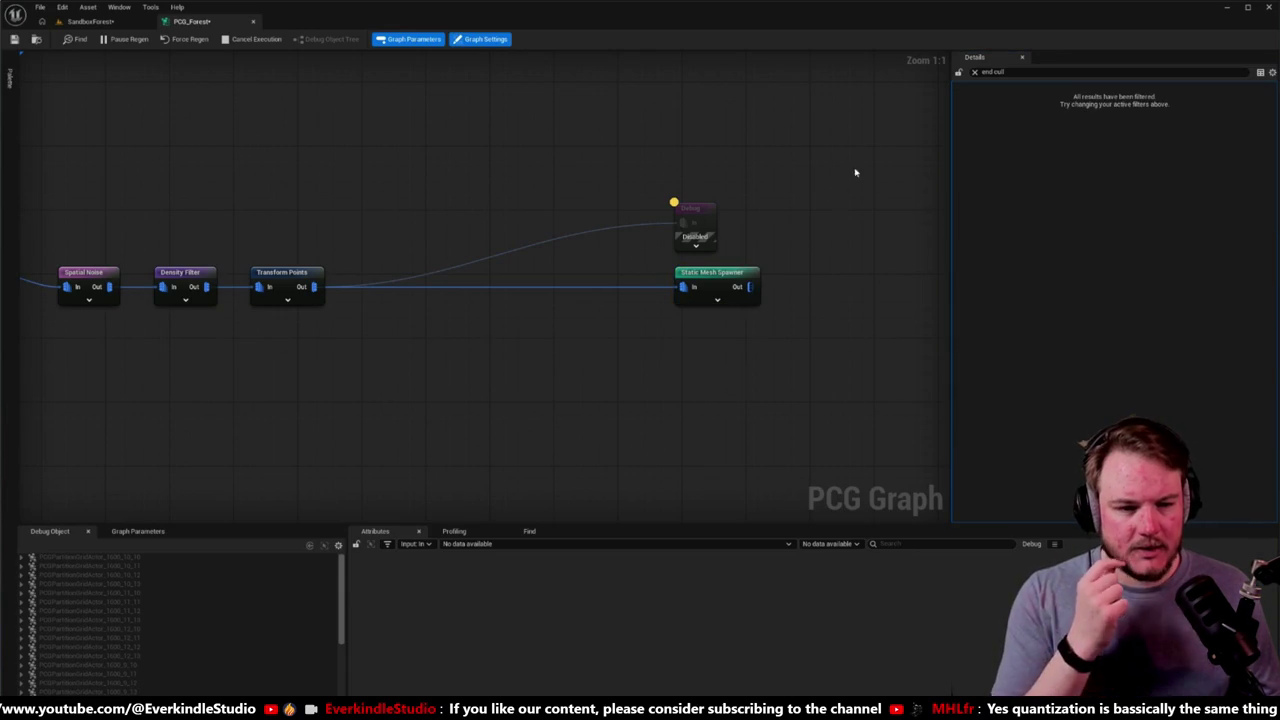
Step: Reselect the Static Mesh Spawner and filter its Details to 'component class' rows
click(974, 72)
click(750, 280)
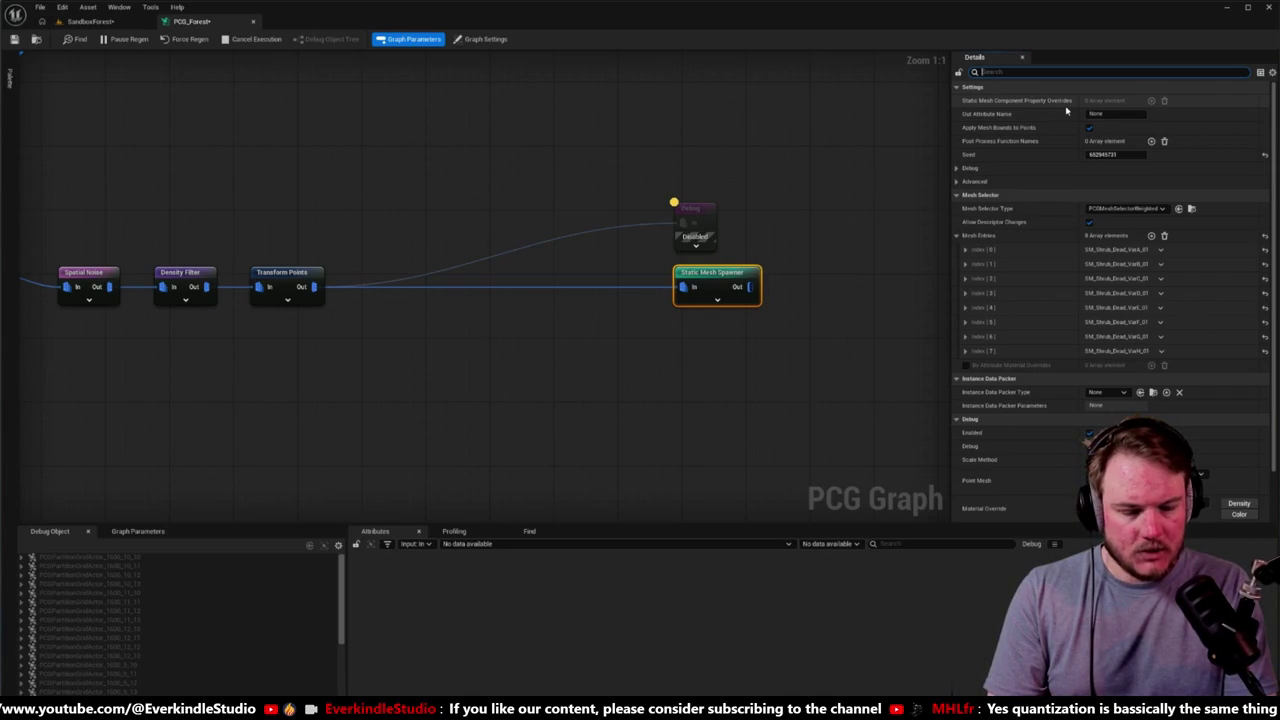
text(compo)
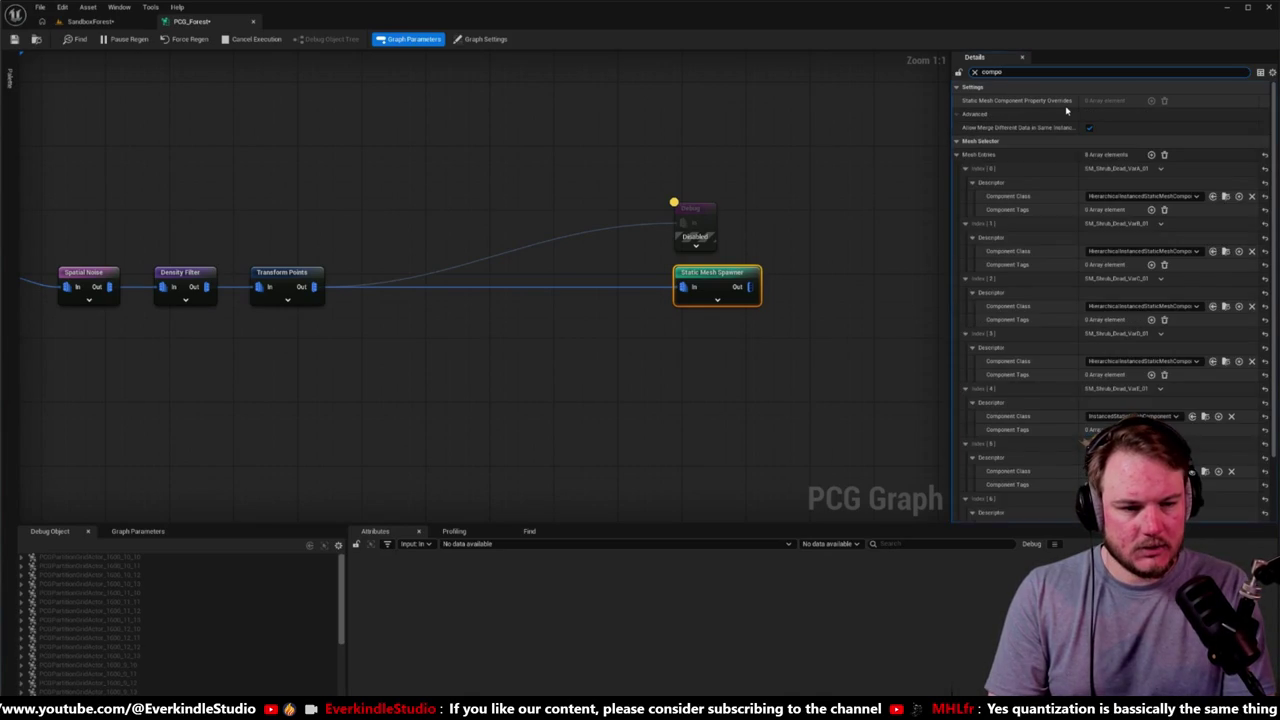
text(nent cla)
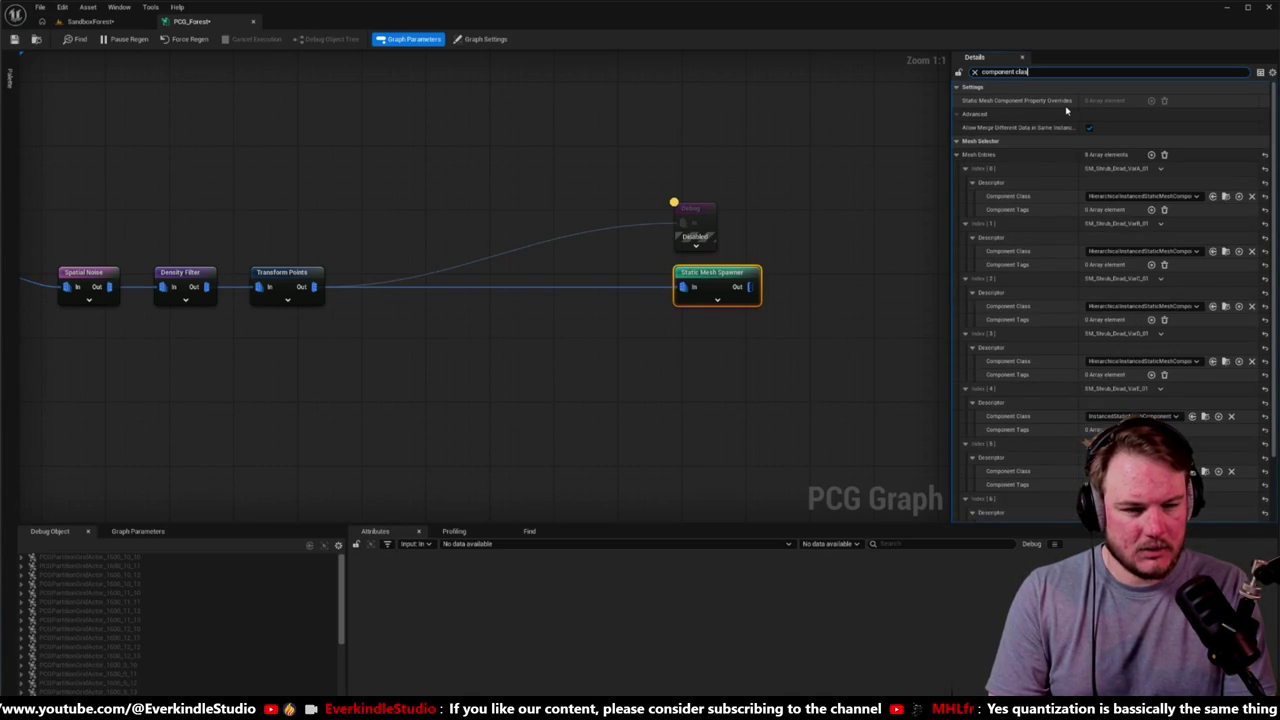
text(s)
key(ctrl+a)
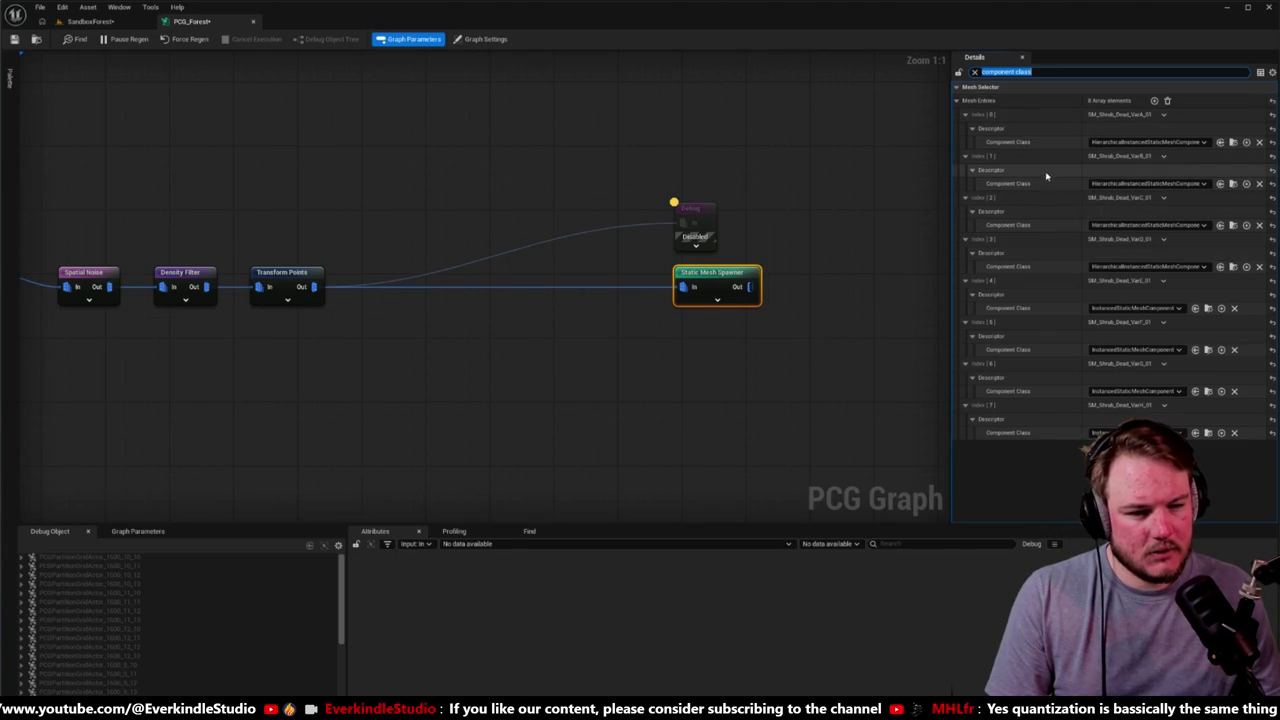
Step: Set Index 4 and 5 to HierarchicalInstancedStaticMeshComponent, then return to the SandboxForest level
click(1055, 143)
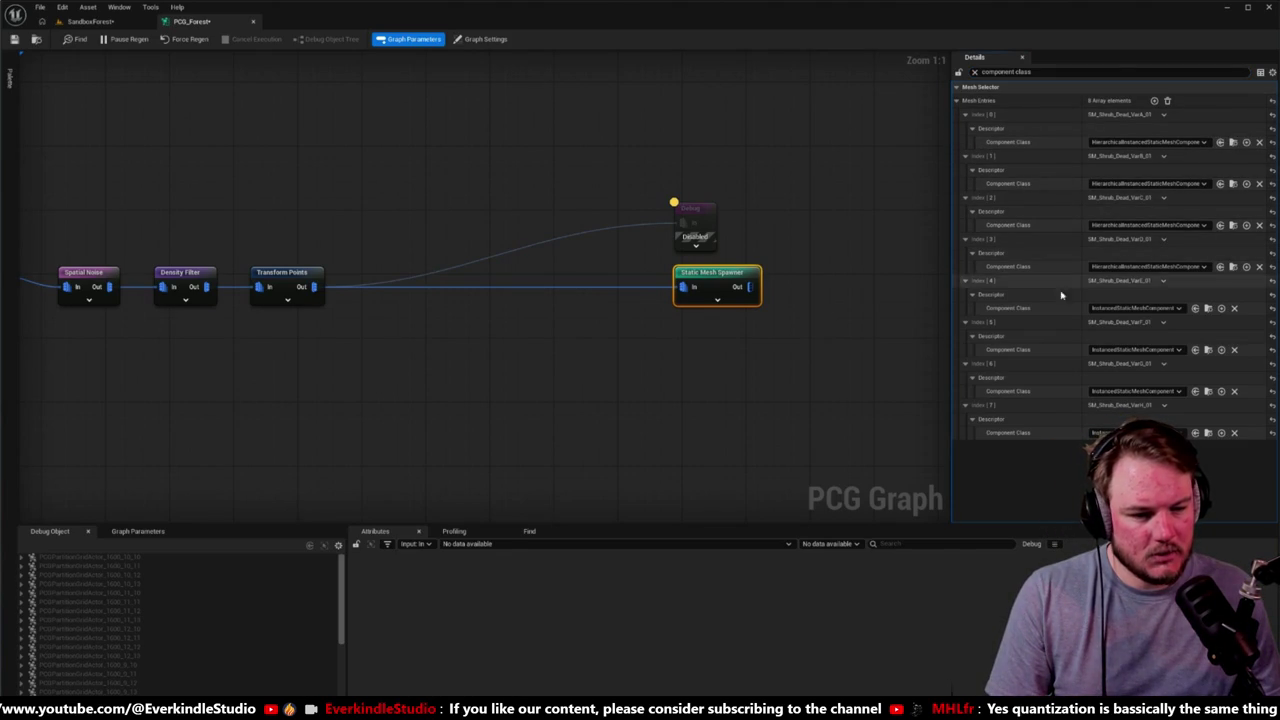
key(ctrl+v)
key(ctrl+v)
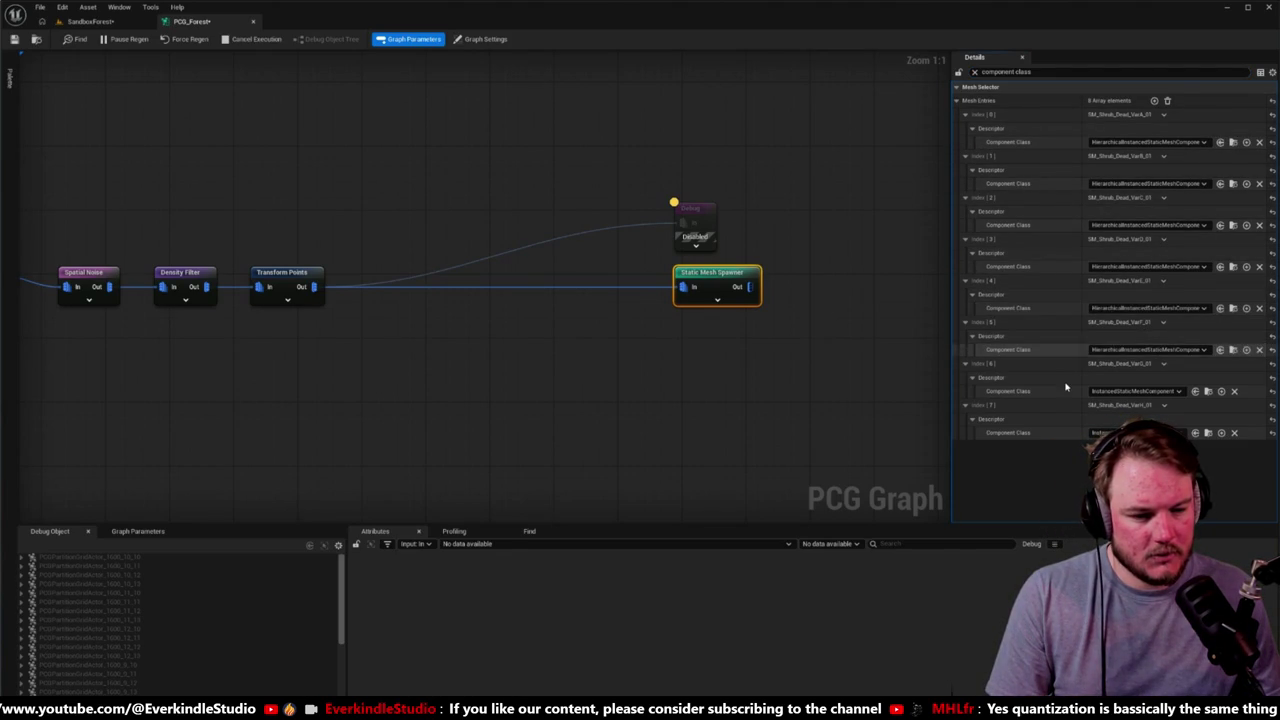
key(ctrl+v)
key(ctrl+v)
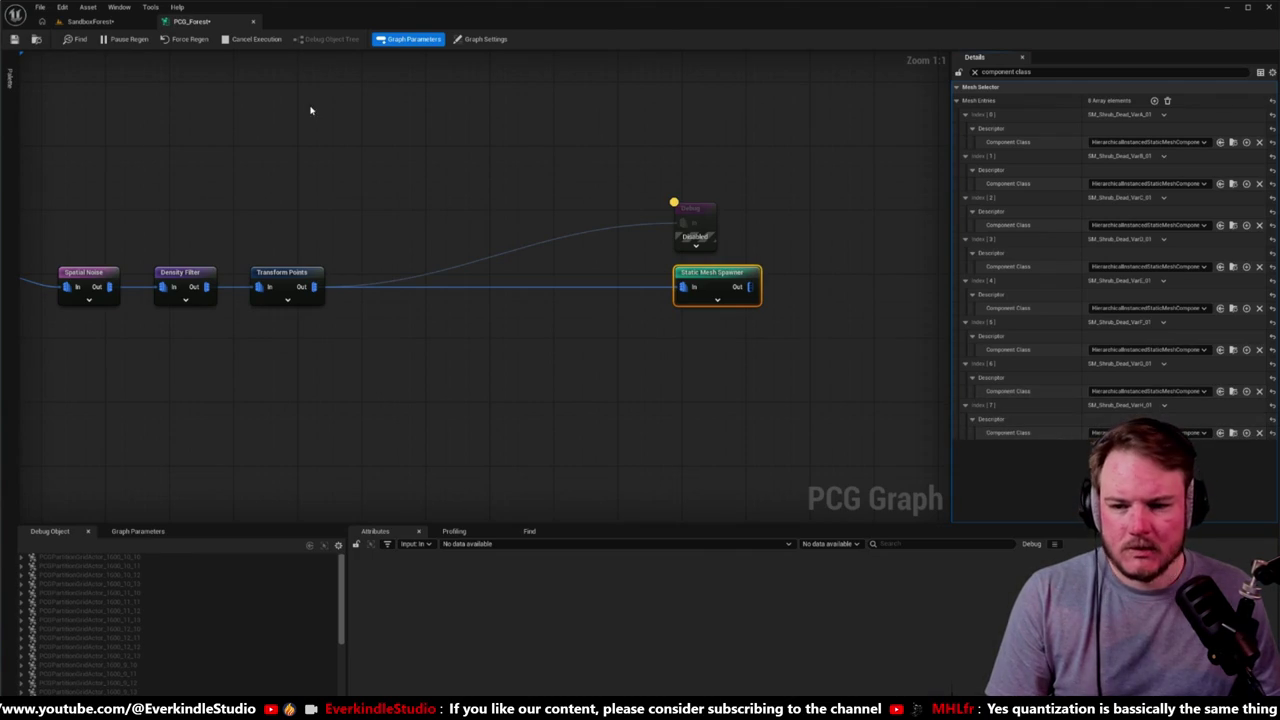
click(90, 21)
key(w)
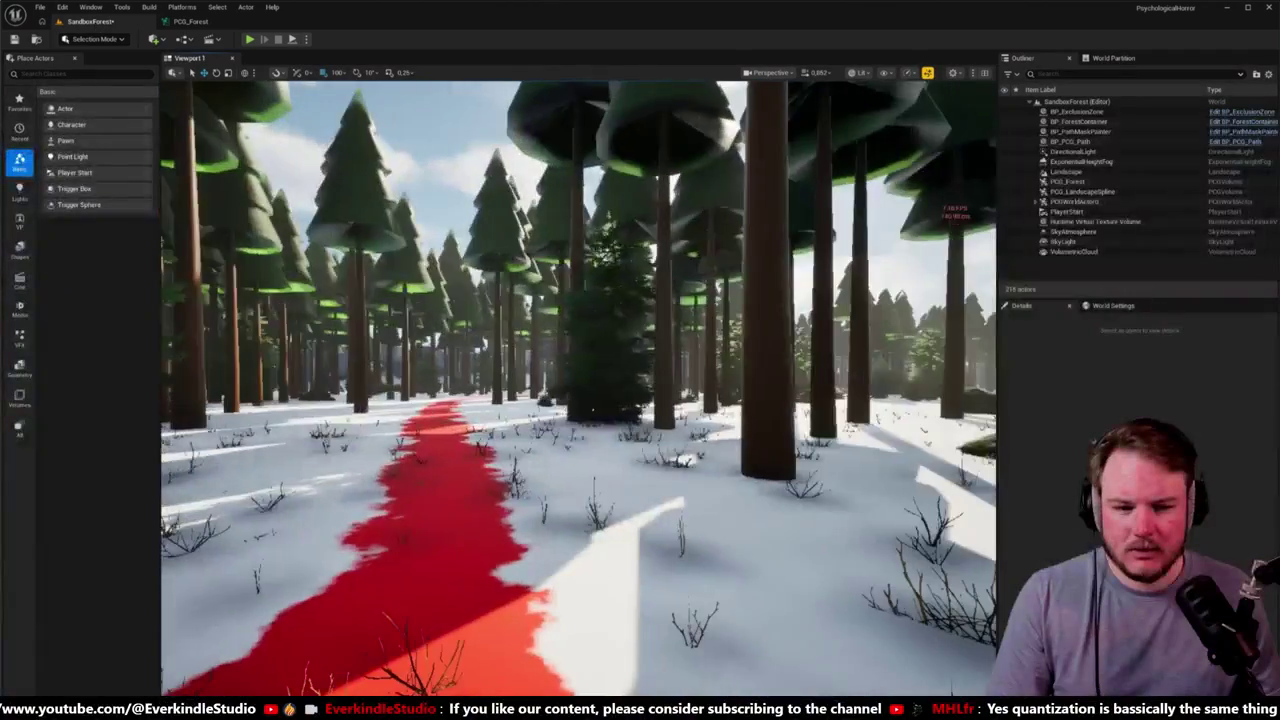